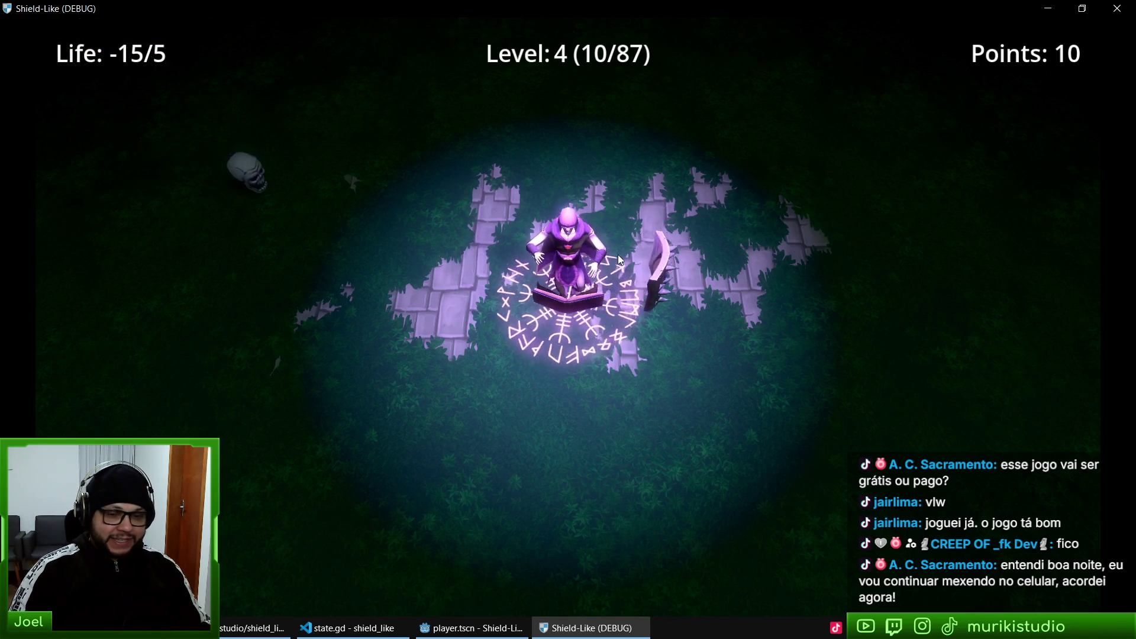
- Stop the running Shield-Like game and orbit the player.tscn view down onto the rune circle
{"action": "key", "text": "F8"}
{"action": "mouse_move", "coordinate": [611, 324]}
{"action": "left_mouse_down"}
{"action": "mouse_move", "coordinate": [658, 169]}
{"action": "mouse_move", "coordinate": [669, 410]}
{"action": "mouse_move", "coordinate": [814, 308]}
{"action": "left_mouse_up"}
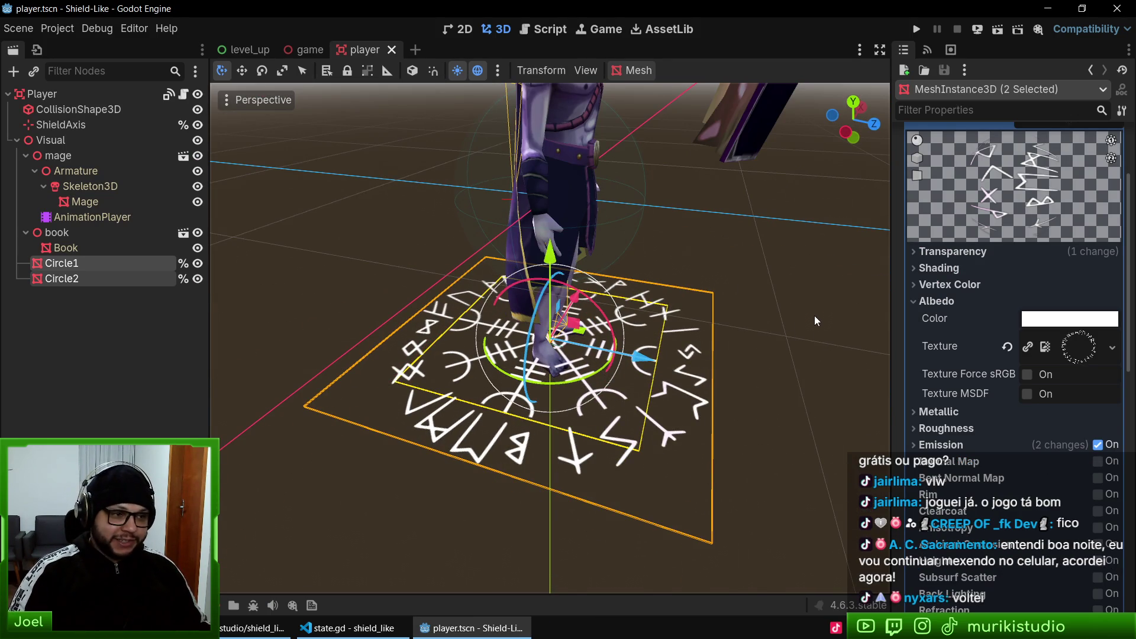
- Deselect Circle1 and Circle2 and relaunch the Shield-Like project with F5
{"action": "left_click", "coordinate": [814, 315]}
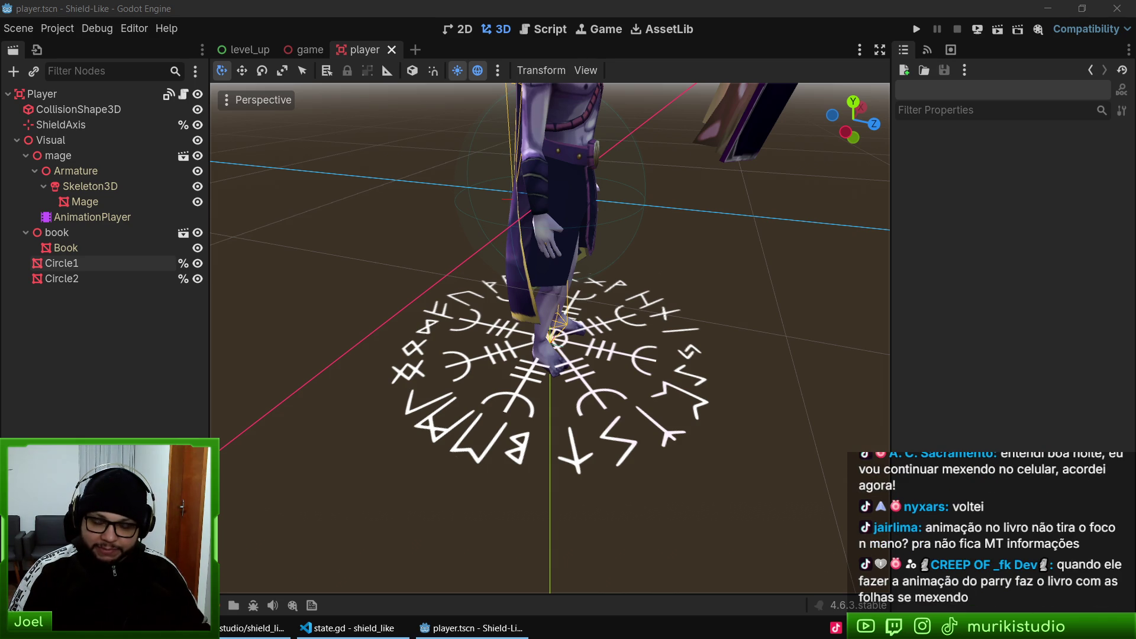
{"action": "left_click", "coordinate": [645, 5]}
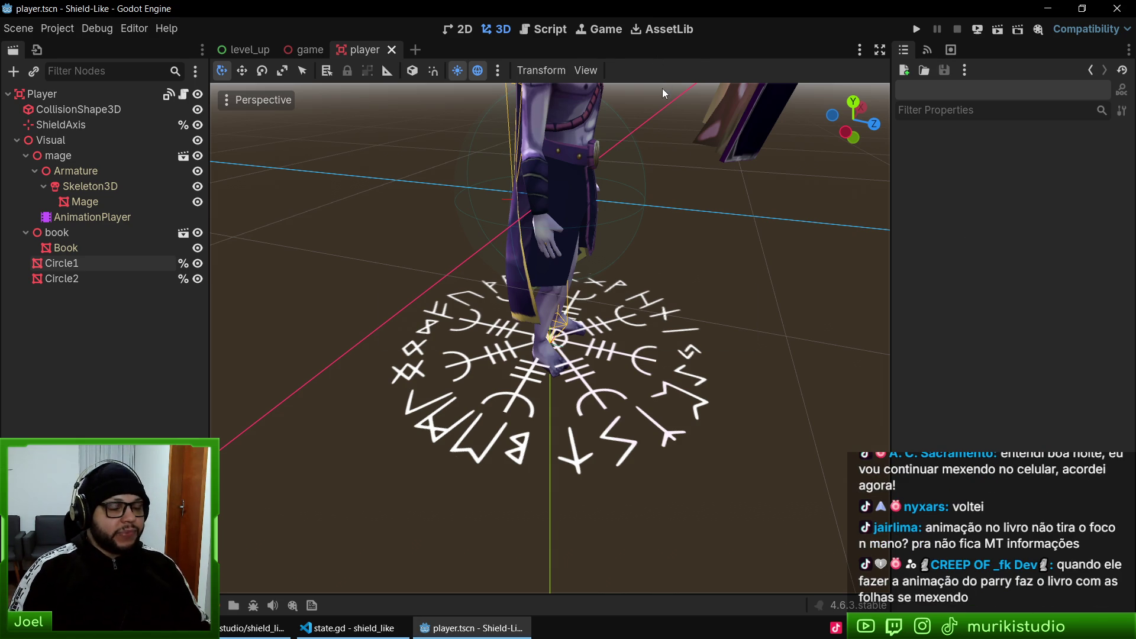
{"action": "key", "text": "F5"}
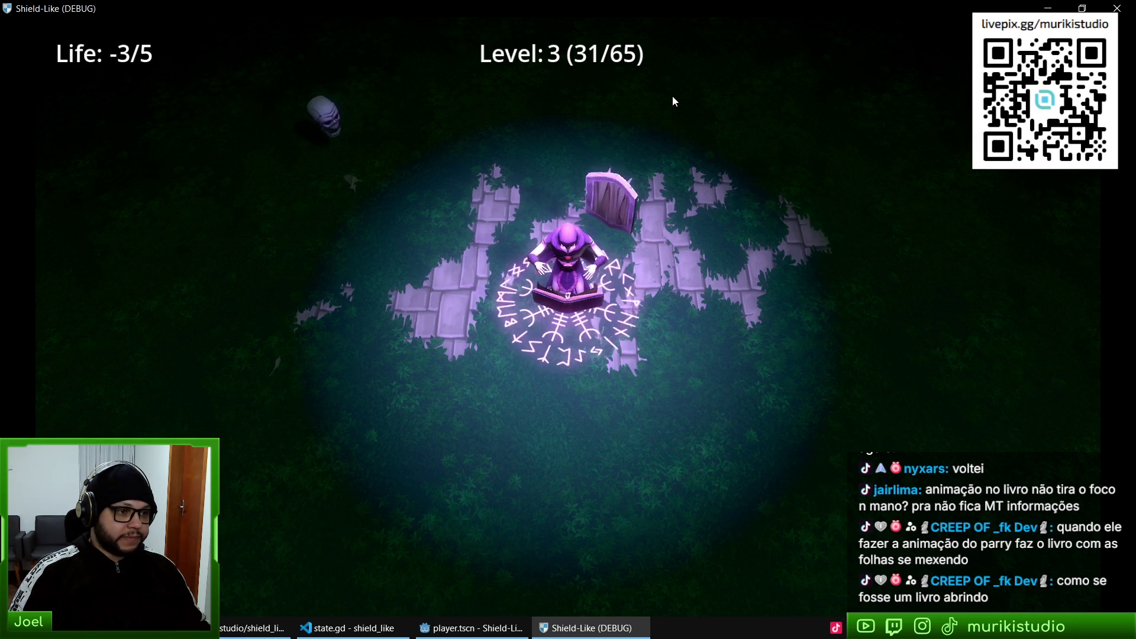
- Stop the game, switch to game.tscn and select the ground plane MeshInstance3D
{"action": "key", "text": "F8"}
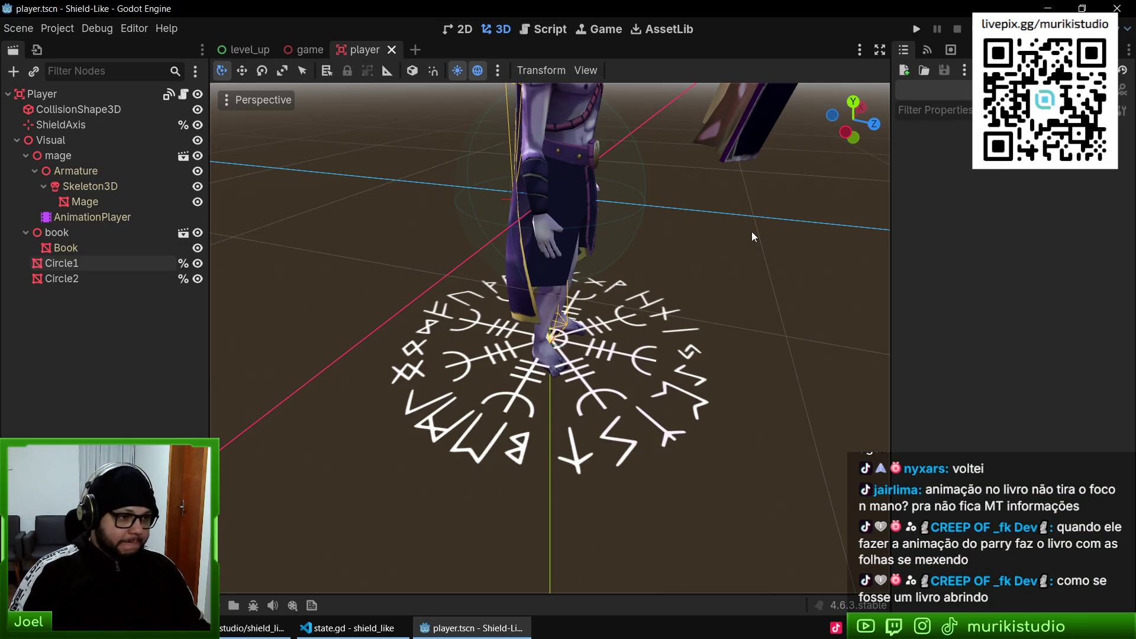
{"action": "left_click", "coordinate": [304, 49]}
{"action": "scroll", "coordinate": [547, 365], "scroll_direction": "down", "scroll_amount": 5}
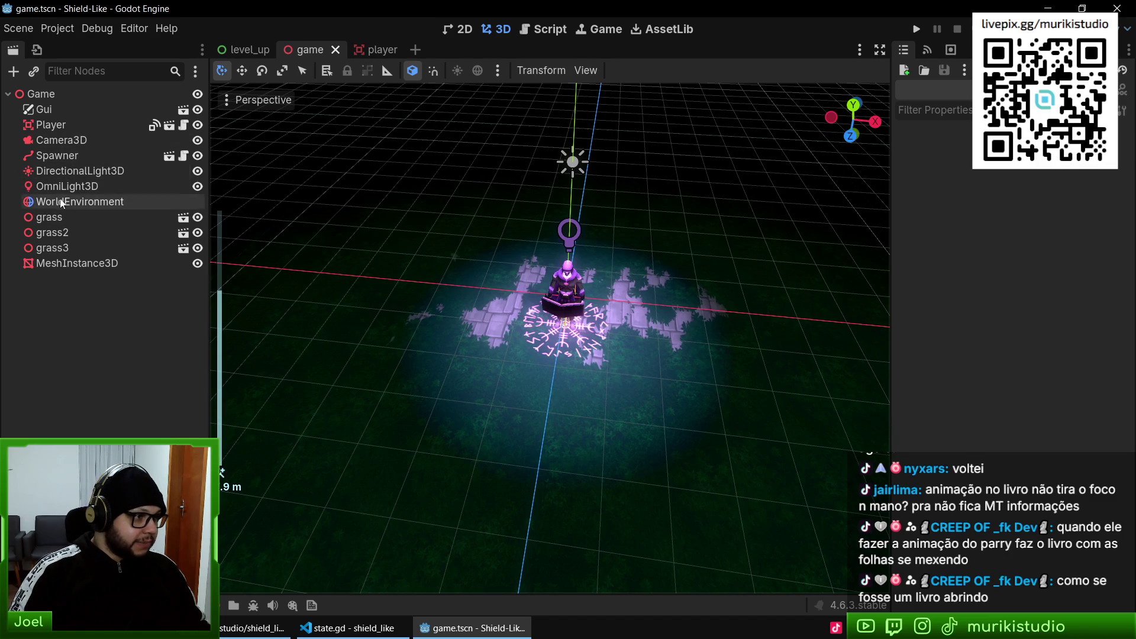
{"action": "left_click", "coordinate": [66, 262]}
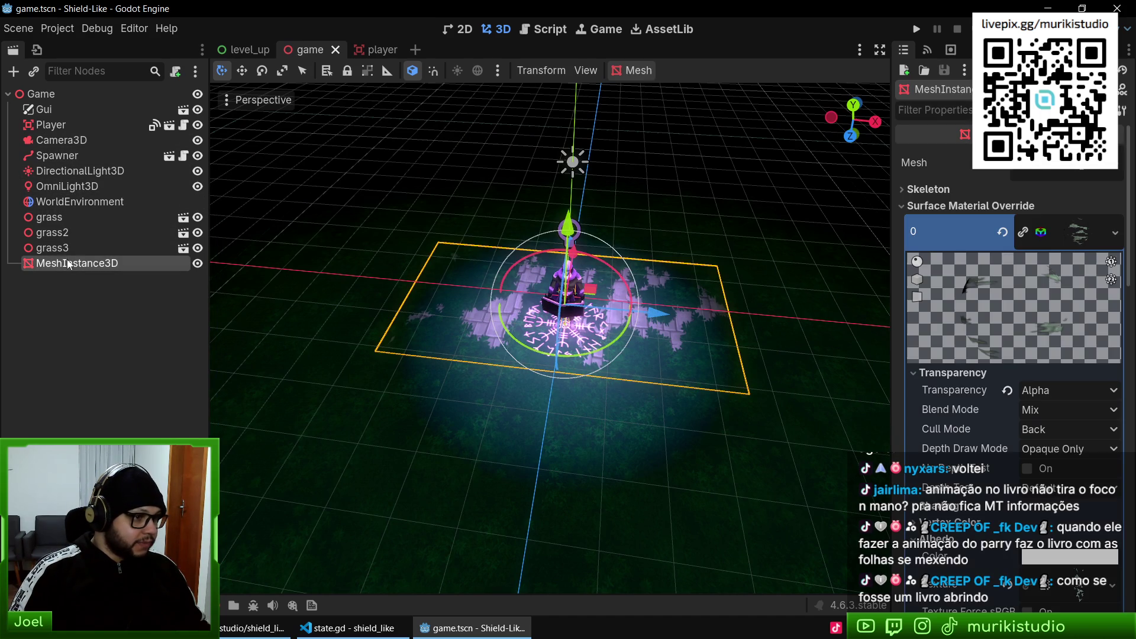
{"action": "scroll", "coordinate": [580, 380], "scroll_direction": "up", "scroll_amount": 2}
{"action": "mouse_move", "coordinate": [580, 380]}
{"action": "left_mouse_down"}
{"action": "mouse_move", "coordinate": [587, 407]}
{"action": "mouse_move", "coordinate": [658, 435]}
{"action": "mouse_move", "coordinate": [616, 397]}
{"action": "mouse_move", "coordinate": [638, 381]}
{"action": "mouse_move", "coordinate": [662, 407]}
{"action": "mouse_move", "coordinate": [620, 273]}
{"action": "mouse_move", "coordinate": [633, 282]}
{"action": "mouse_move", "coordinate": [579, 385]}
{"action": "left_mouse_up"}
{"action": "left_click_drag", "start_coordinate": [636, 342], "coordinate": [655, 450]}
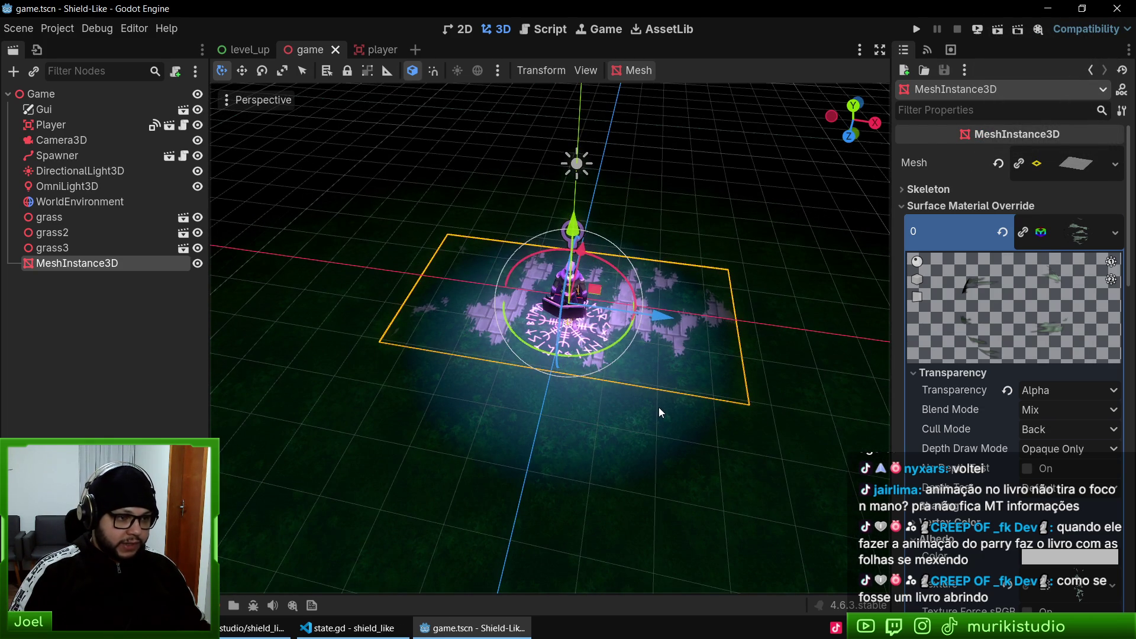
- Scale the ground plane to a new size and save game.tscn
{"action": "key", "text": "s"}
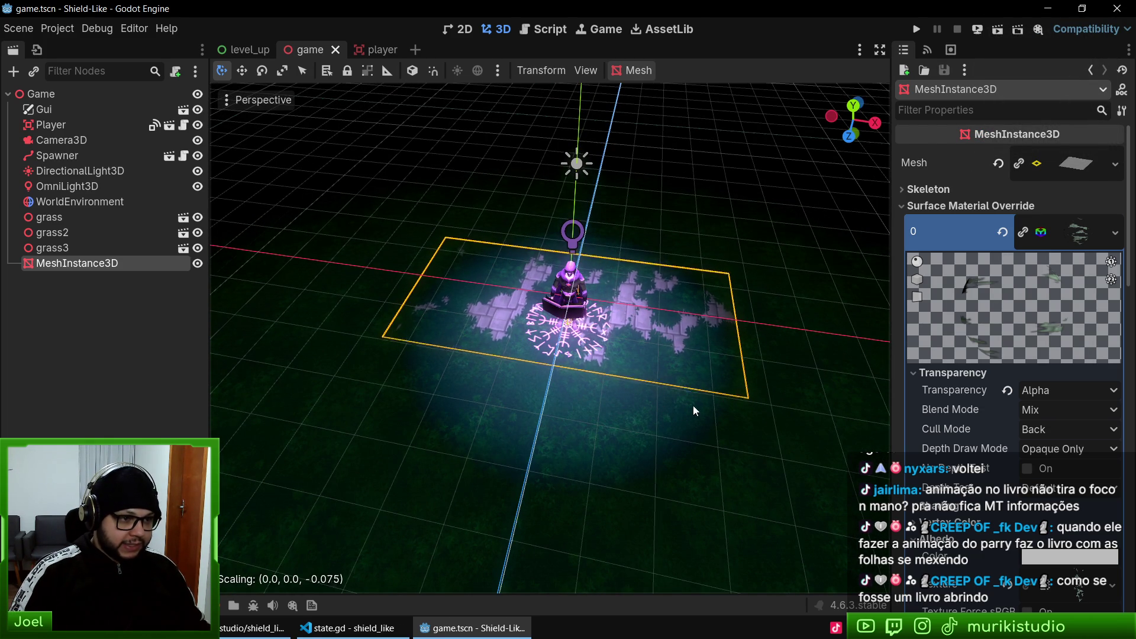
{"action": "left_click", "coordinate": [652, 382]}
{"action": "left_click_drag", "start_coordinate": [562, 324], "coordinate": [700, 410]}
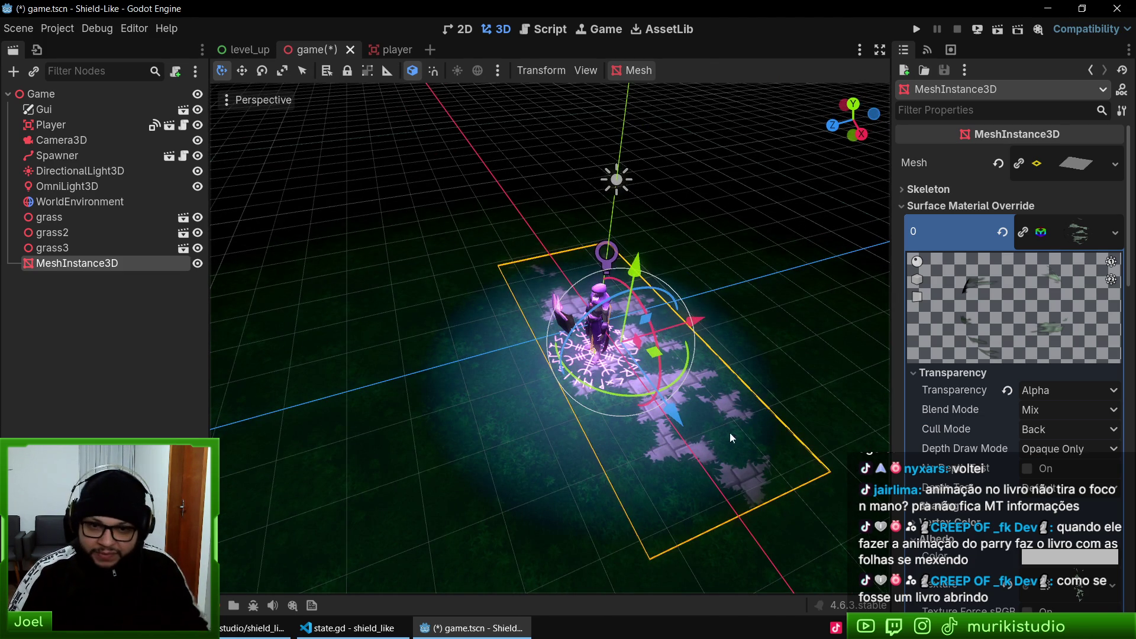
{"action": "key", "text": "ctrl+s"}
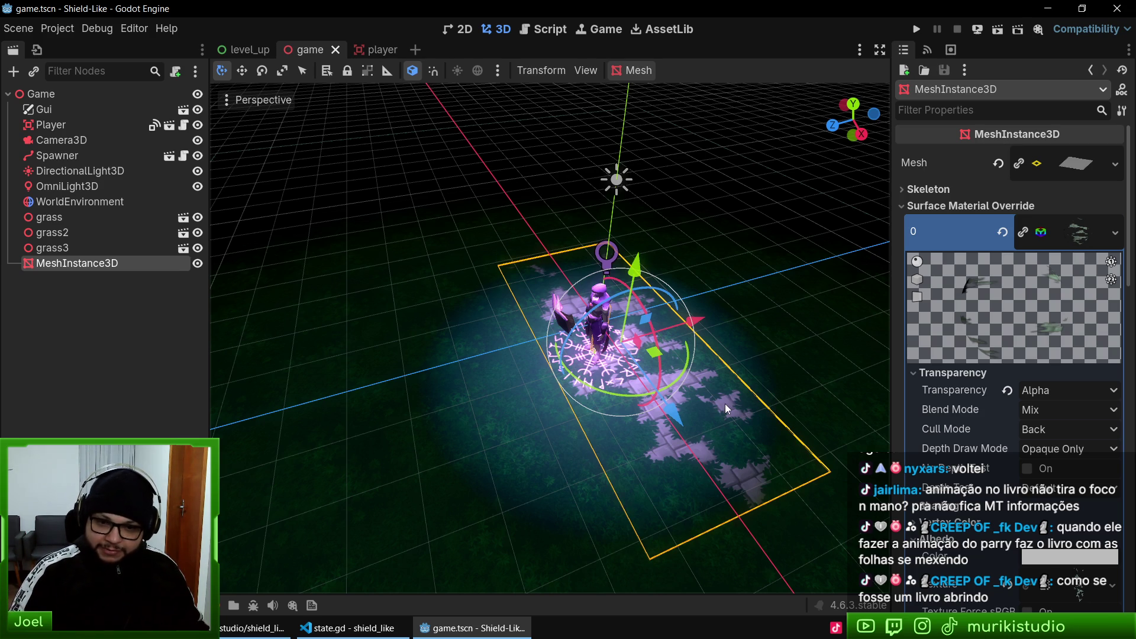
{"action": "key", "text": "super"}
- Launch Blender and open the mage model from the recent files list
{"action": "type", "text": "blender"}
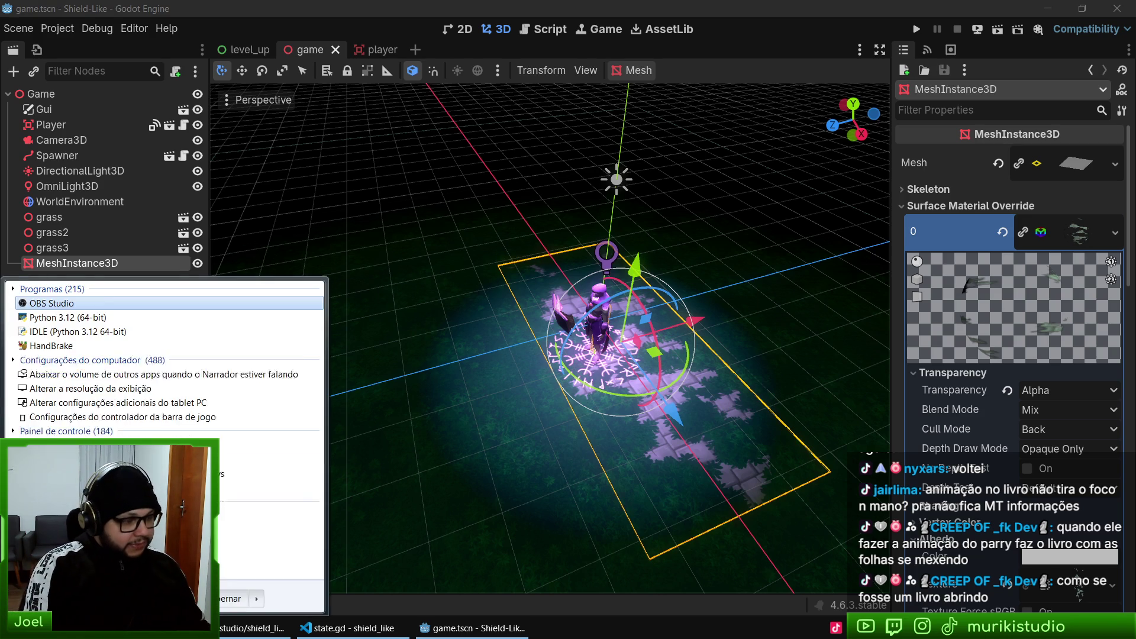
{"action": "key", "text": "Return"}
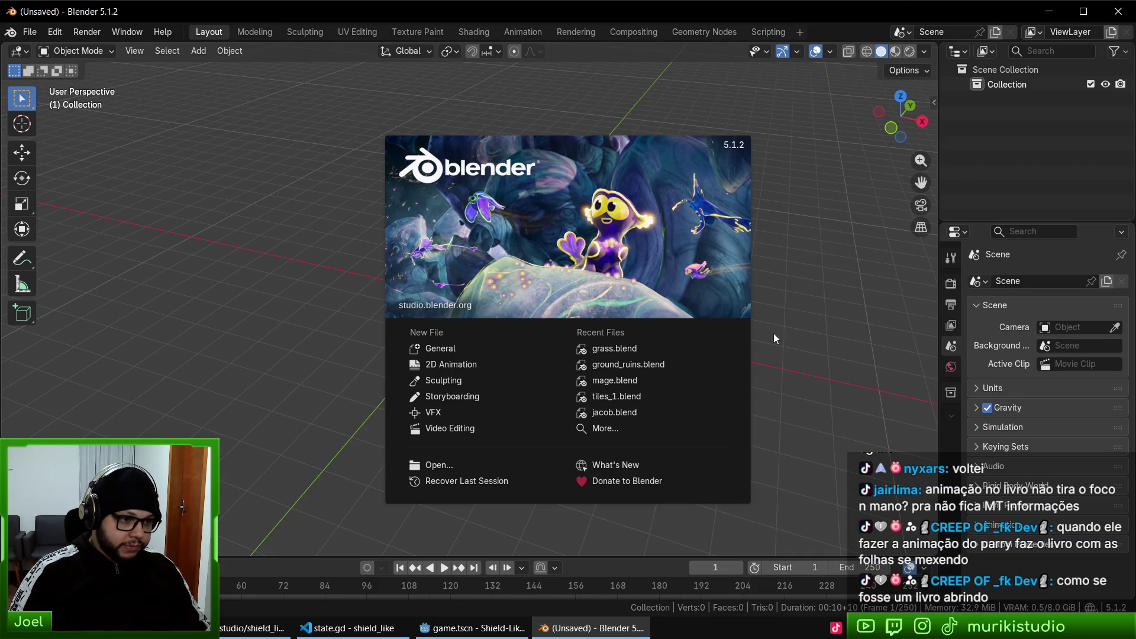
{"action": "left_click", "coordinate": [831, 353]}
{"action": "key", "text": "ctrl+shift+o"}
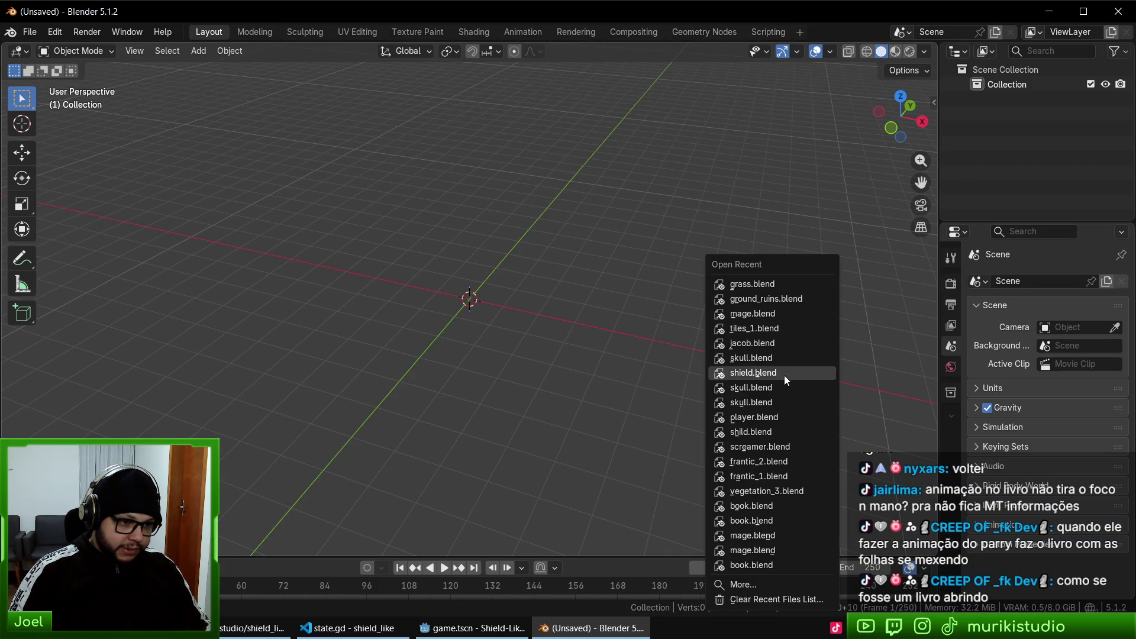
{"action": "left_click", "coordinate": [776, 313]}
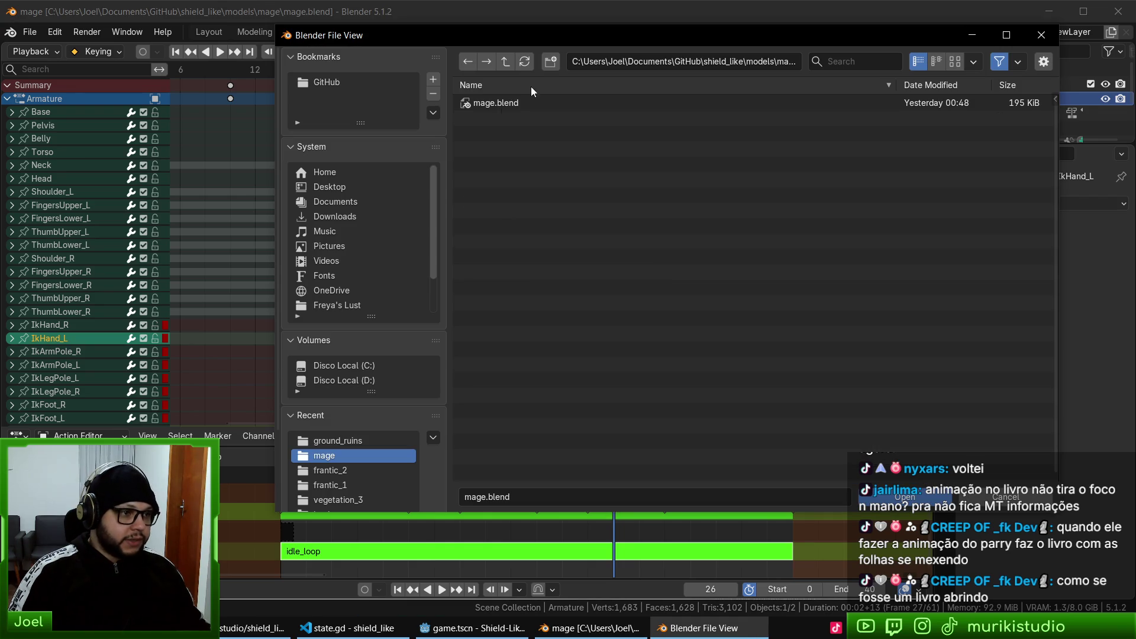
- Open models/book/book.blend and put the book mesh into Edit Mode
{"action": "left_click", "coordinate": [505, 61]}
{"action": "double_click", "coordinate": [488, 103]}
{"action": "double_click", "coordinate": [487, 107]}
{"action": "mouse_move", "coordinate": [570, 379]}
{"action": "left_mouse_down"}
{"action": "mouse_move", "coordinate": [556, 325]}
{"action": "mouse_move", "coordinate": [567, 242]}
{"action": "mouse_move", "coordinate": [566, 301]}
{"action": "mouse_move", "coordinate": [627, 301]}
{"action": "mouse_move", "coordinate": [588, 375]}
{"action": "mouse_move", "coordinate": [512, 353]}
{"action": "mouse_move", "coordinate": [477, 254]}
{"action": "mouse_move", "coordinate": [485, 246]}
{"action": "mouse_move", "coordinate": [471, 239]}
{"action": "mouse_move", "coordinate": [492, 275]}
{"action": "left_mouse_up"}
{"action": "scroll", "coordinate": [567, 242], "scroll_direction": "down", "scroll_amount": 4}
{"action": "scroll", "coordinate": [628, 305], "scroll_direction": "up", "scroll_amount": 3}
{"action": "key", "text": "Tab"}
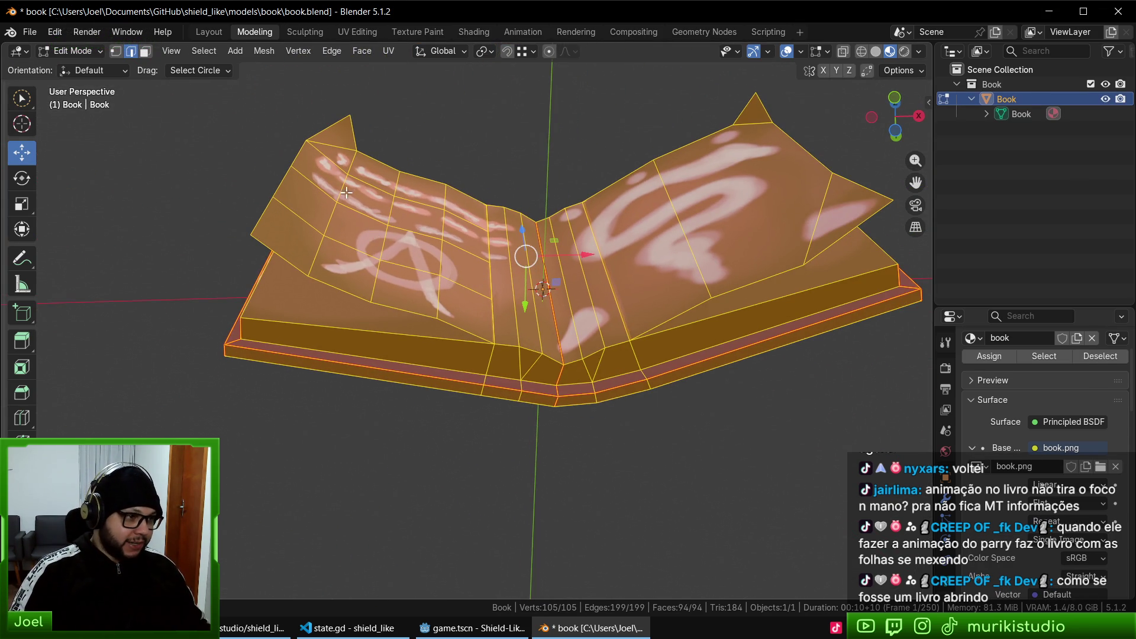
- Select all faces of the book's left page, then switch to vertex selection
{"action": "left_click", "coordinate": [312, 179]}
{"action": "key", "text": "ctrl+Tab"}
{"action": "left_click", "coordinate": [262, 237]}
{"action": "key", "text": "ctrl+l"}
{"action": "mouse_move", "coordinate": [398, 267]}
{"action": "left_mouse_down"}
{"action": "mouse_move", "coordinate": [388, 260]}
{"action": "mouse_move", "coordinate": [444, 284]}
{"action": "mouse_move", "coordinate": [504, 332]}
{"action": "mouse_move", "coordinate": [532, 322]}
{"action": "mouse_move", "coordinate": [477, 309]}
{"action": "left_mouse_up"}
{"action": "key", "text": "ctrl+Tab"}
{"action": "key", "text": "Up"}
{"action": "key", "text": "Up"}
{"action": "key", "text": "Return"}
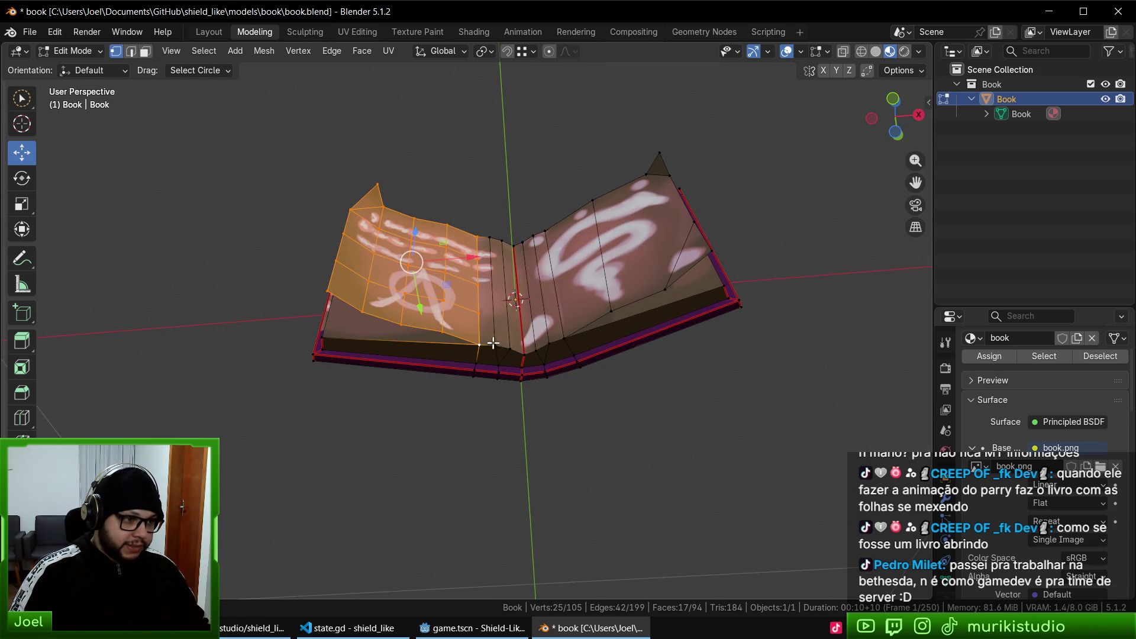
- Set Pivot Point to Active Element and rotate the left page about Z around the spine
{"action": "left_click", "coordinate": [457, 53]}
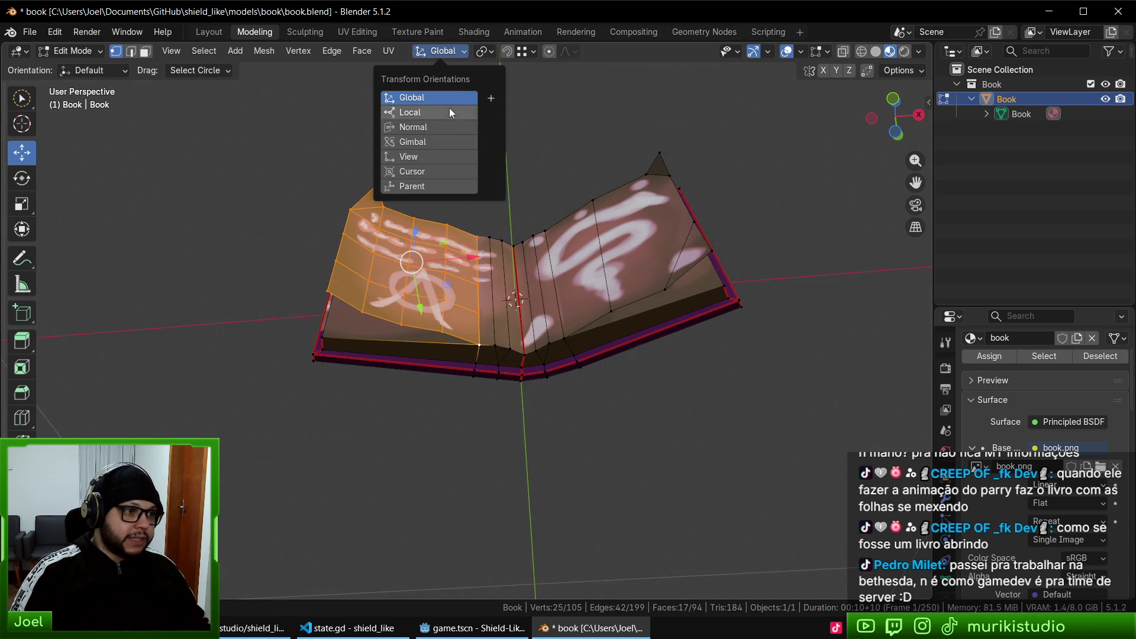
{"action": "left_click", "coordinate": [484, 52]}
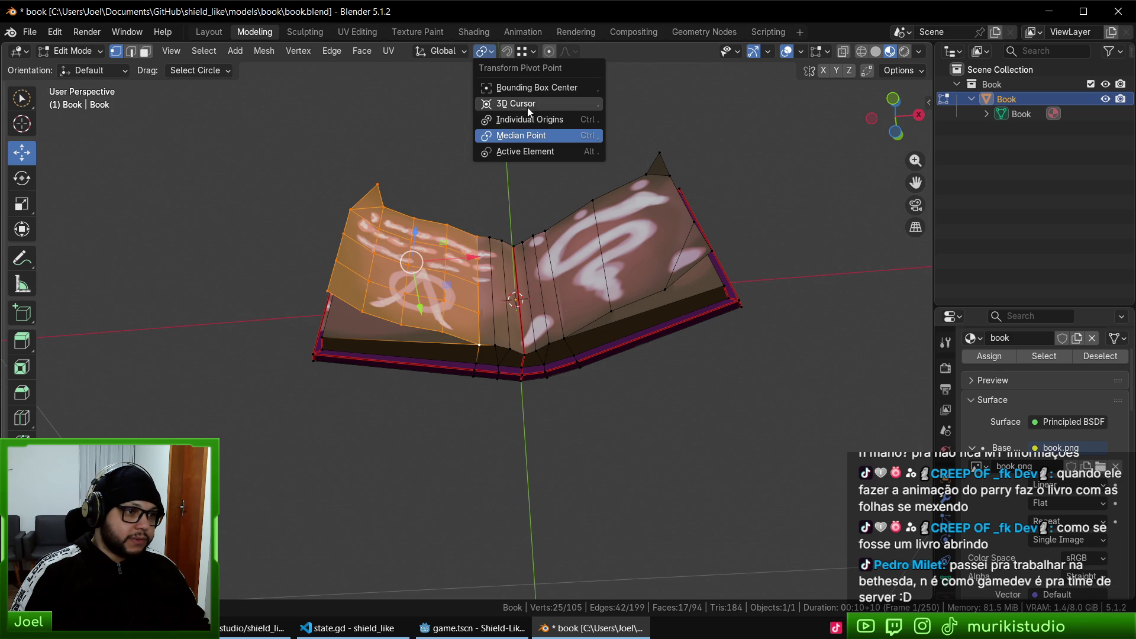
{"action": "left_click", "coordinate": [531, 151]}
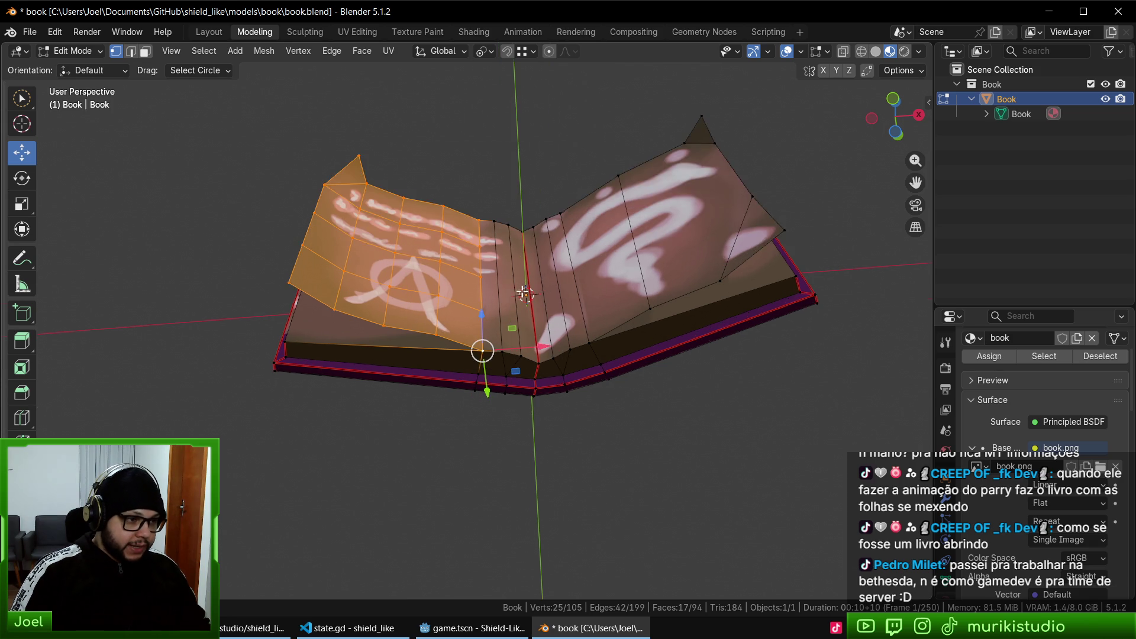
{"action": "key", "text": "r"}
{"action": "key", "text": "z"}
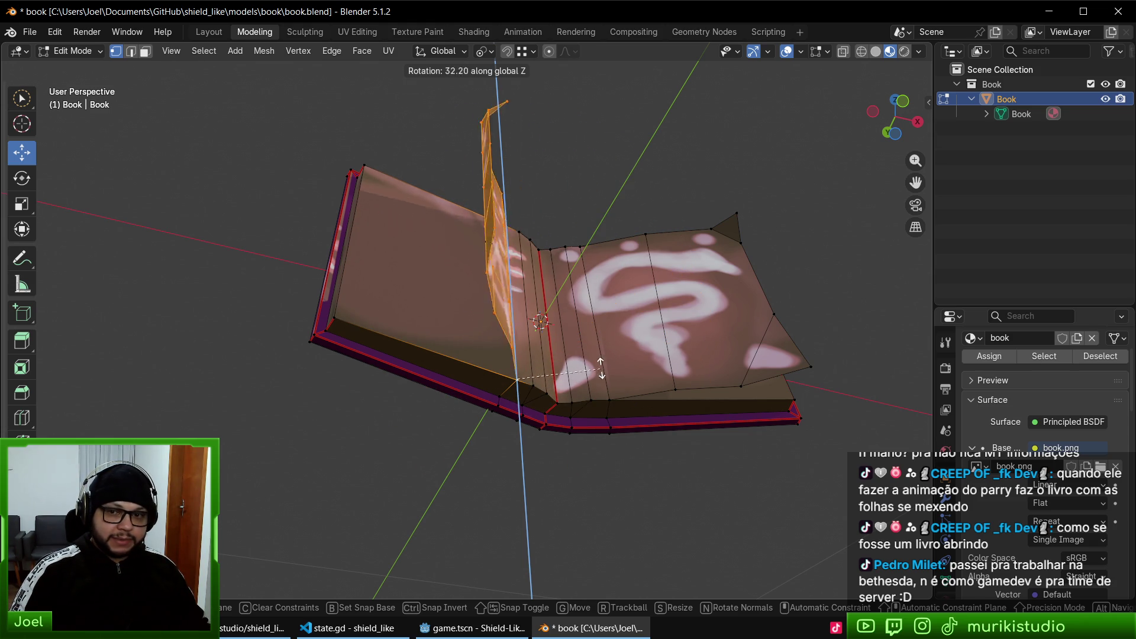
{"action": "left_click", "coordinate": [592, 311]}
- Rotate the left page back flat and show the mesh's Object Data properties
{"action": "mouse_move", "coordinate": [549, 326]}
{"action": "left_mouse_down"}
{"action": "mouse_move", "coordinate": [629, 342]}
{"action": "mouse_move", "coordinate": [702, 315]}
{"action": "mouse_move", "coordinate": [609, 381]}
{"action": "mouse_move", "coordinate": [659, 385]}
{"action": "mouse_move", "coordinate": [539, 360]}
{"action": "mouse_move", "coordinate": [532, 379]}
{"action": "mouse_move", "coordinate": [518, 266]}
{"action": "mouse_move", "coordinate": [522, 330]}
{"action": "mouse_move", "coordinate": [514, 304]}
{"action": "left_mouse_up"}
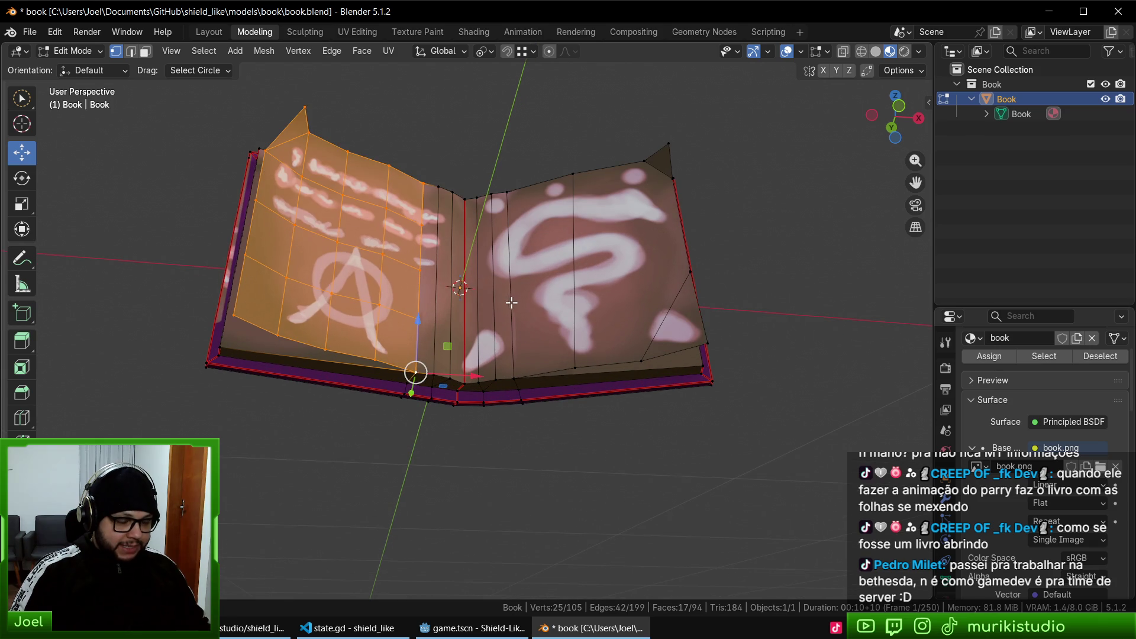
{"action": "key", "text": "r"}
{"action": "key", "text": "z"}
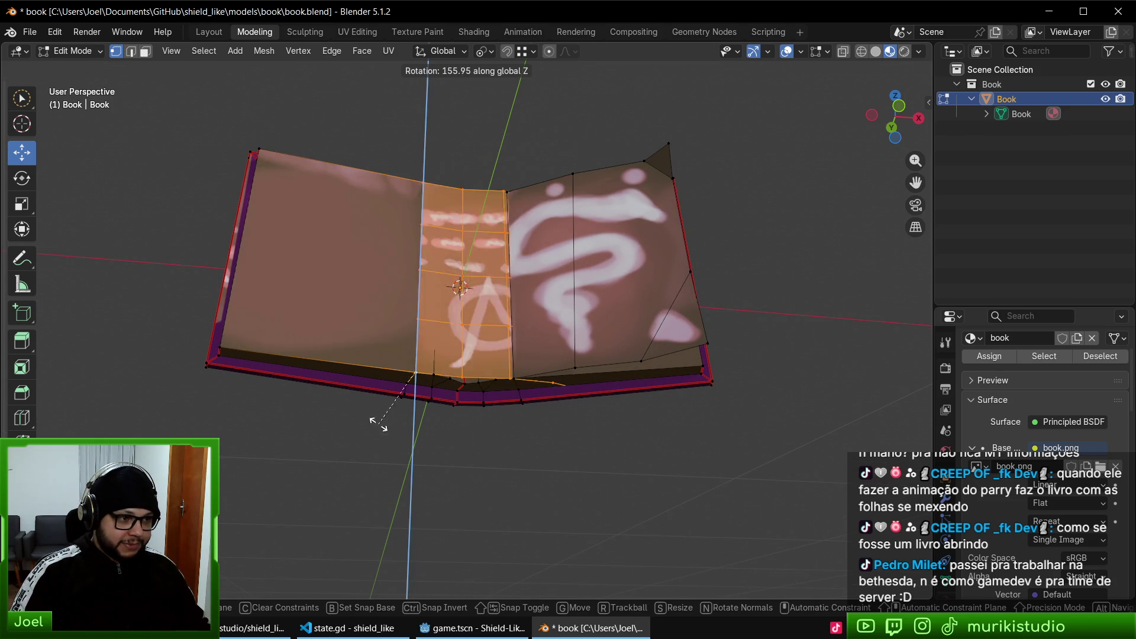
{"action": "left_click", "coordinate": [495, 388]}
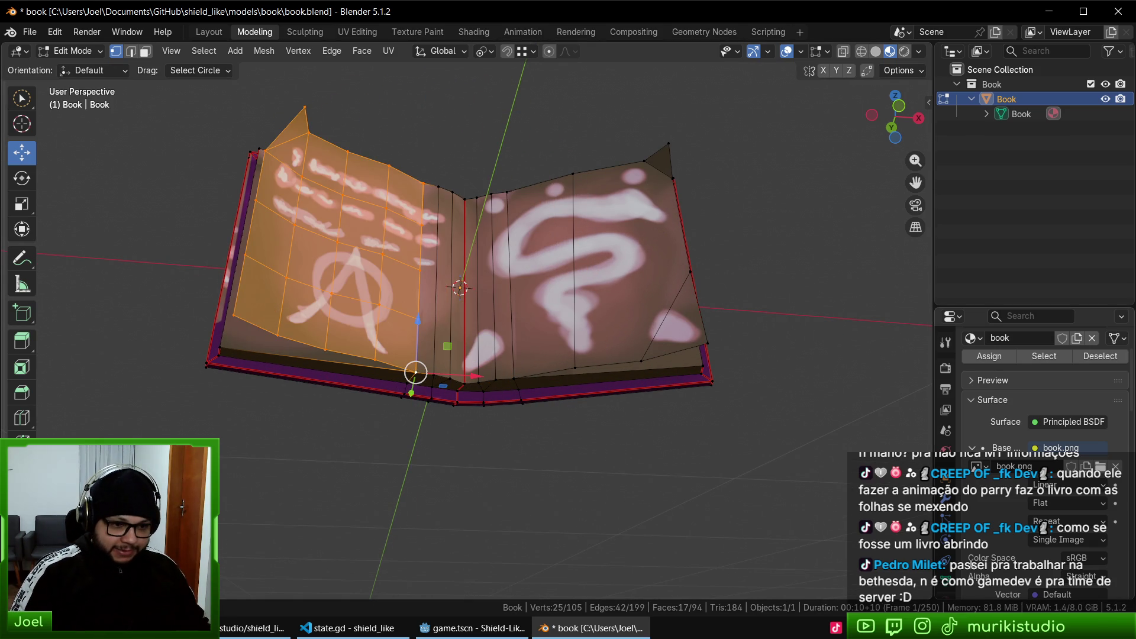
{"action": "left_click", "coordinate": [947, 578]}
- In Object Mode, add a Basis shape key and a second key named Page1
{"action": "key", "text": "Tab"}
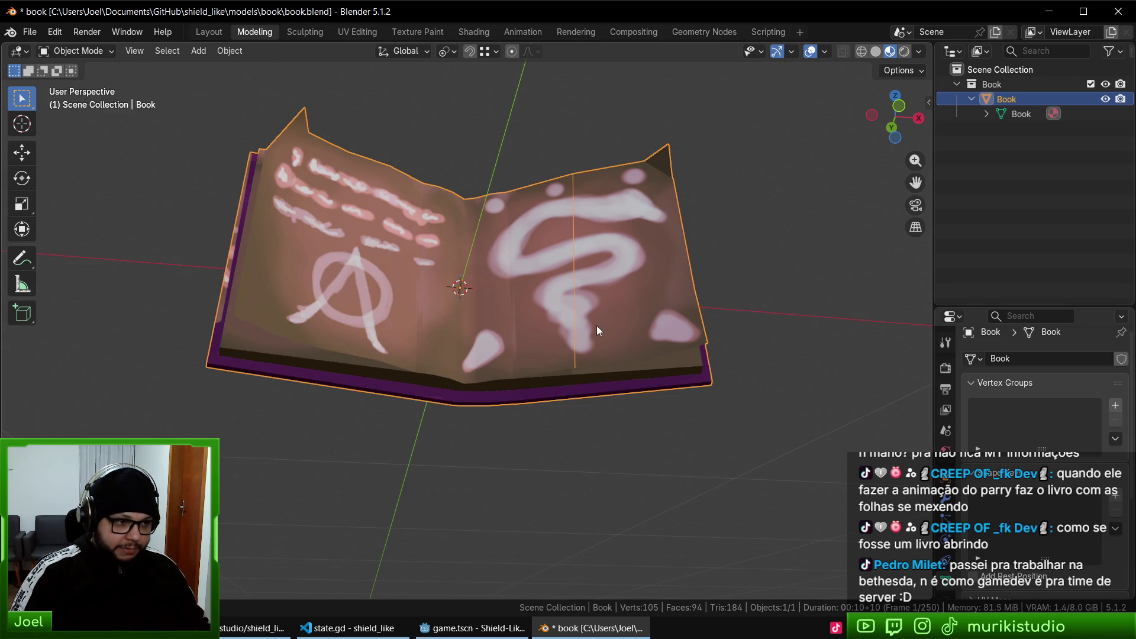
{"action": "left_click", "coordinate": [1115, 497]}
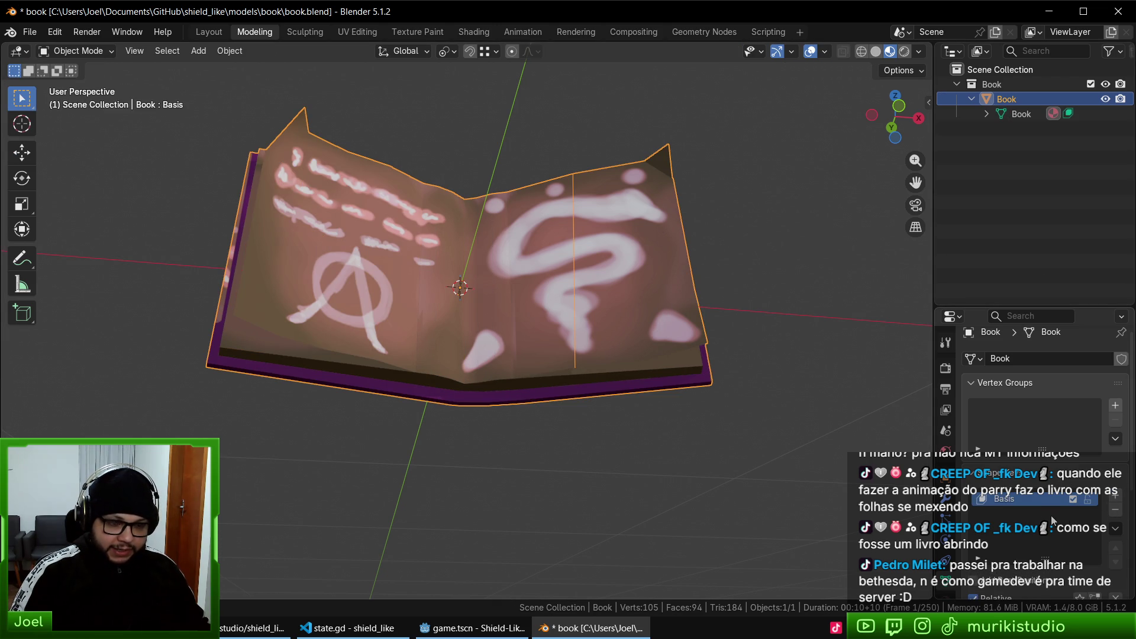
{"action": "left_click", "coordinate": [1115, 499]}
{"action": "double_click", "coordinate": [999, 515]}
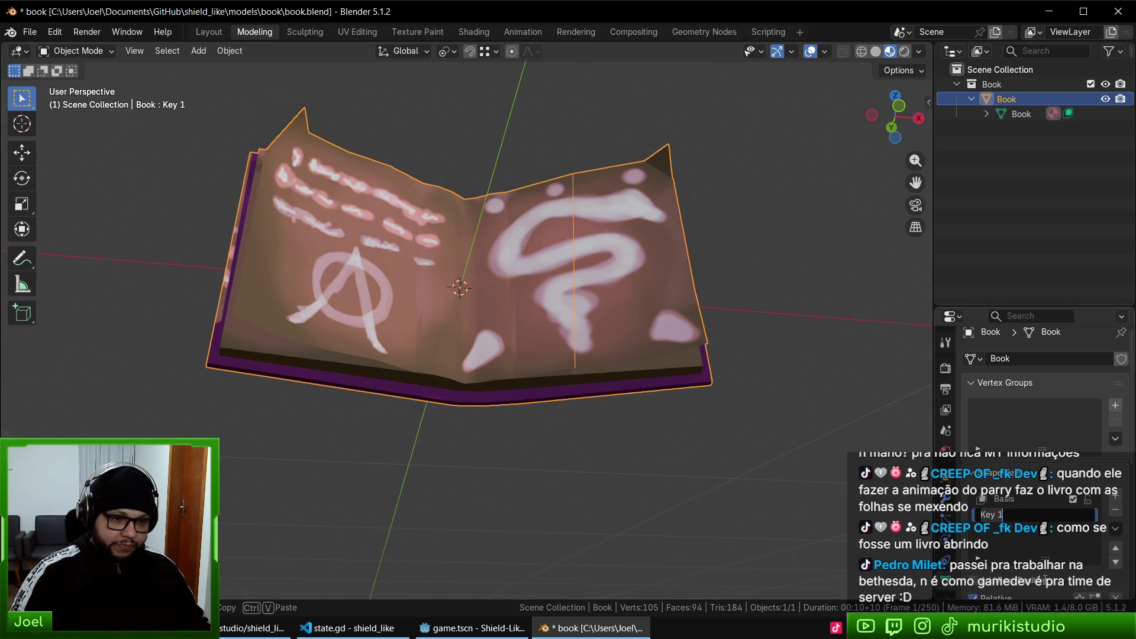
{"action": "type", "text": "Page1"}
{"action": "key", "text": "Return"}
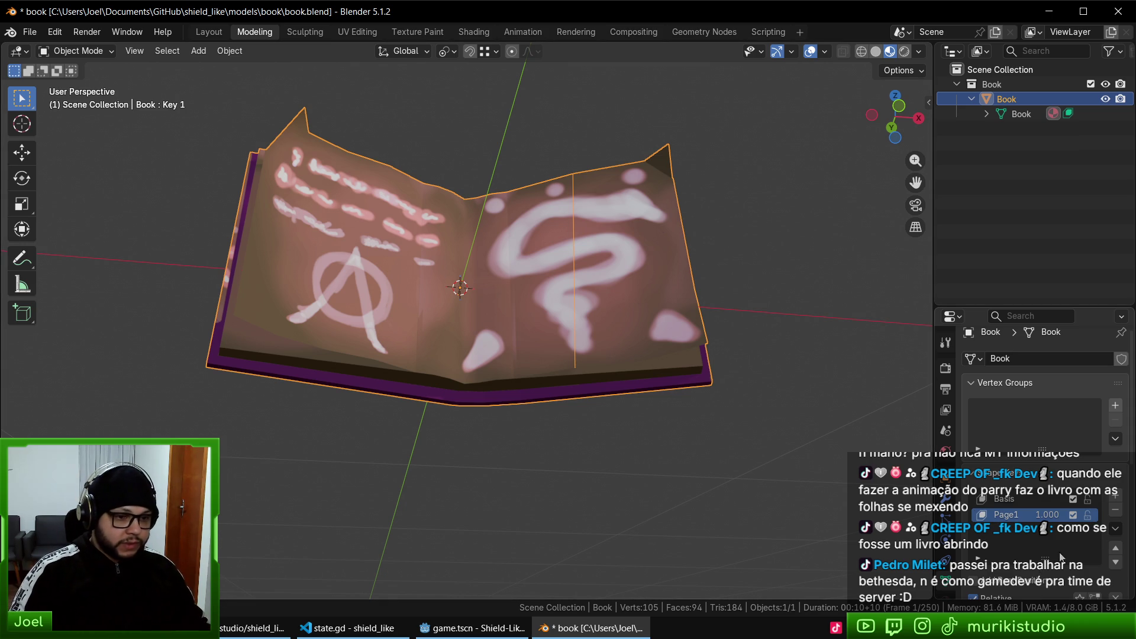
- Add a third shape key named Page2 and return to Edit Mode
{"action": "left_click", "coordinate": [1115, 494]}
{"action": "double_click", "coordinate": [1006, 530]}
{"action": "type", "text": "Page2"}
{"action": "key", "text": "Return"}
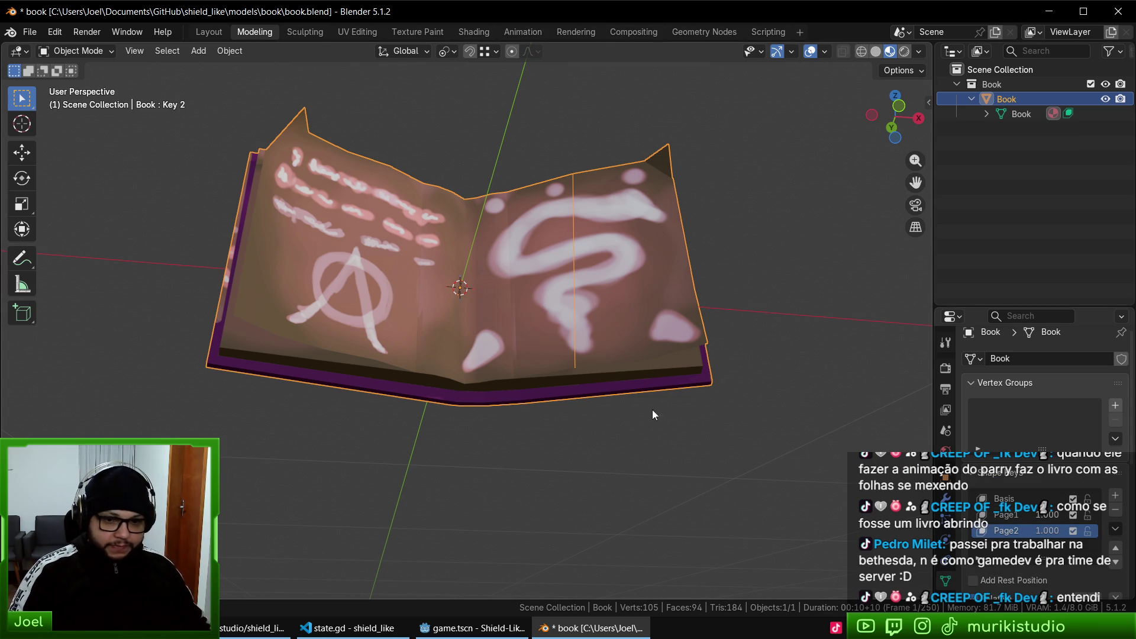
{"action": "key", "text": "Tab"}
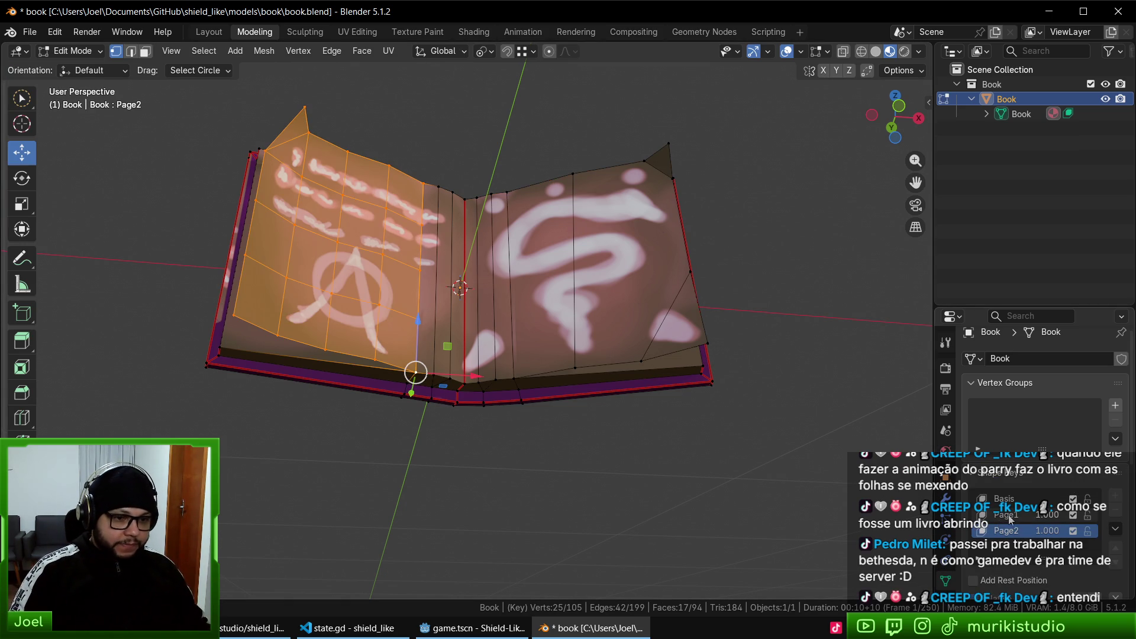
- With Page1 active, rotate the left page upright about the Z axis
{"action": "left_click", "coordinate": [1009, 515]}
{"action": "key", "text": "r"}
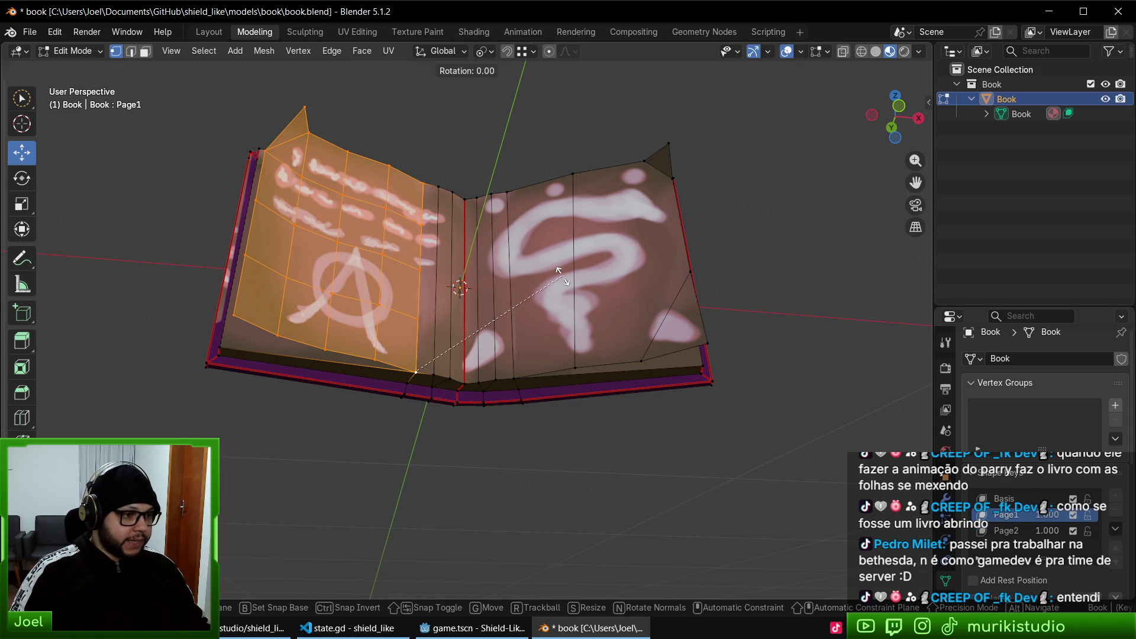
{"action": "key", "text": "z"}
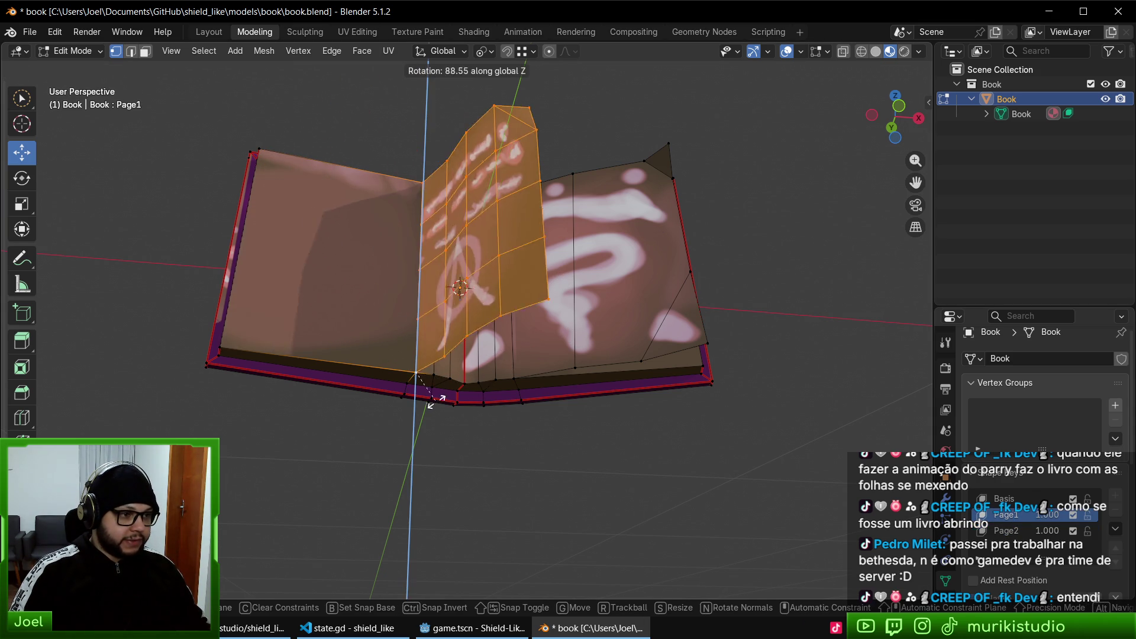
{"action": "left_click", "coordinate": [471, 417]}
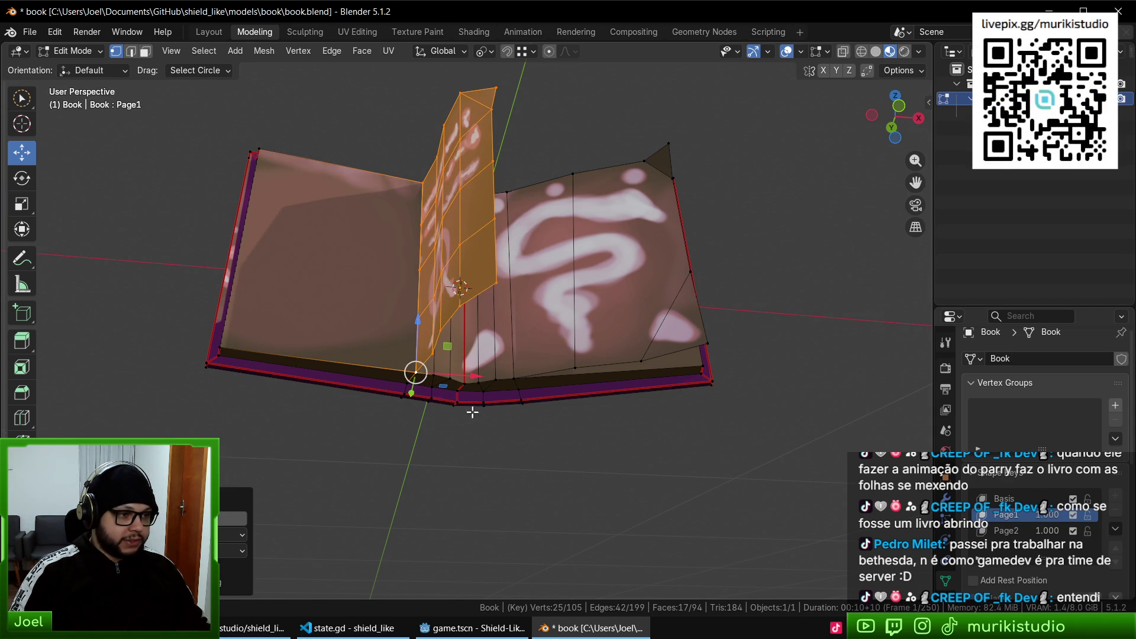
- Switch to the Page2 shape key and select only the right page's faces and corners
{"action": "left_click", "coordinate": [1032, 531]}
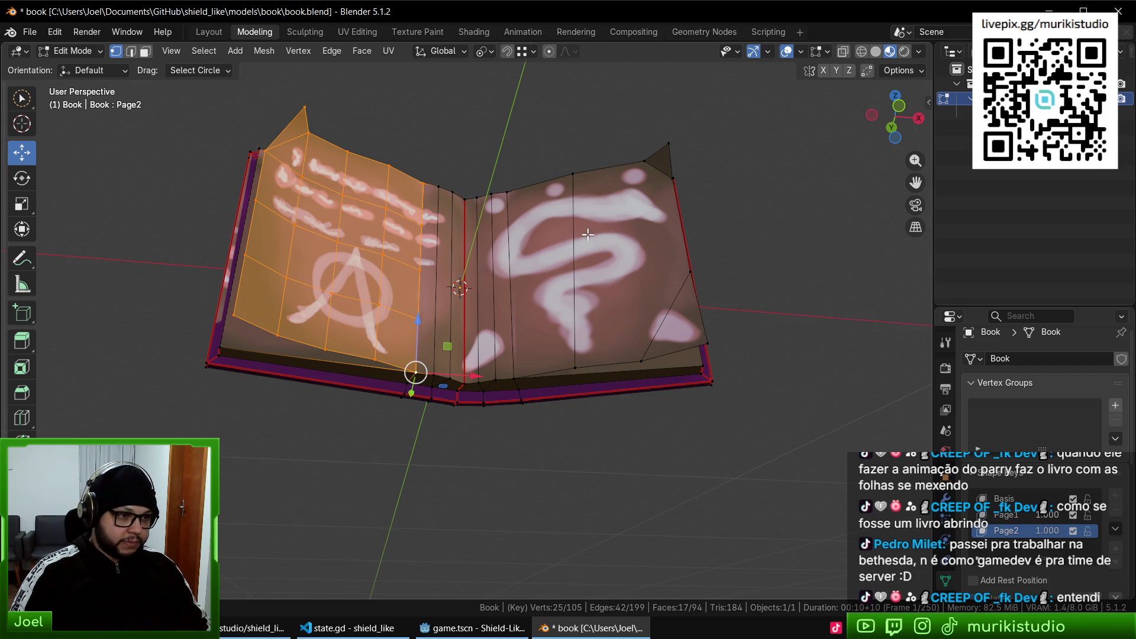
{"action": "left_click", "coordinate": [573, 173]}
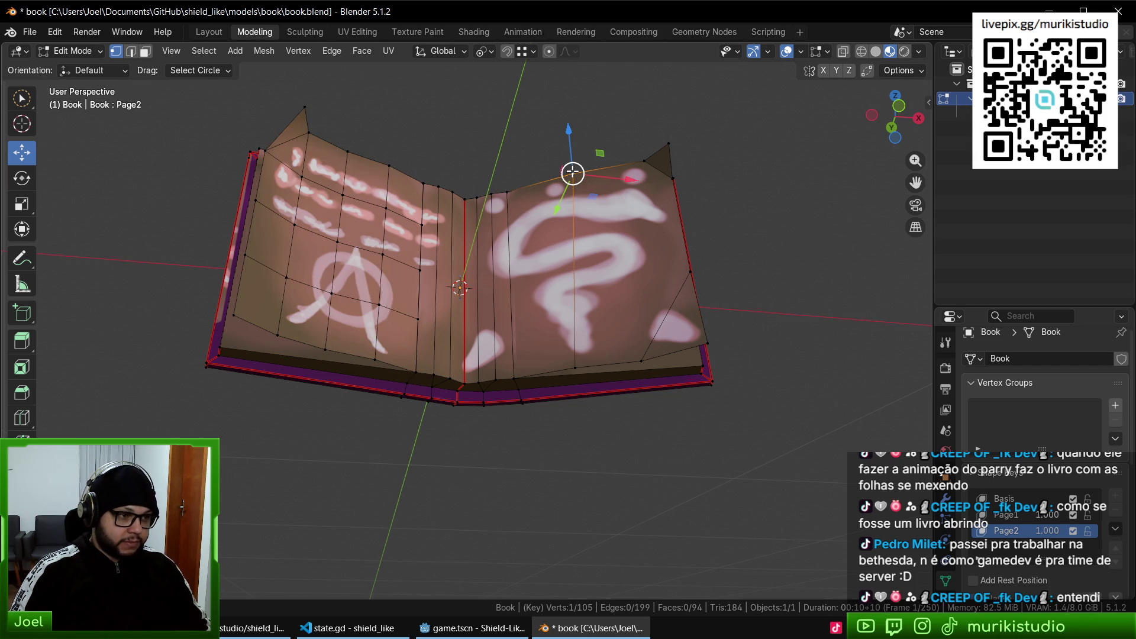
{"action": "key", "text": "a"}
{"action": "key", "text": "alt+a"}
{"action": "key", "text": "ctrl+Tab"}
{"action": "left_click", "coordinate": [504, 290]}
{"action": "key", "text": "l"}
{"action": "key", "text": "ctrl+KP_Add"}
{"action": "left_click", "coordinate": [630, 280]}
{"action": "left_click", "coordinate": [679, 333], "text": "shift"}
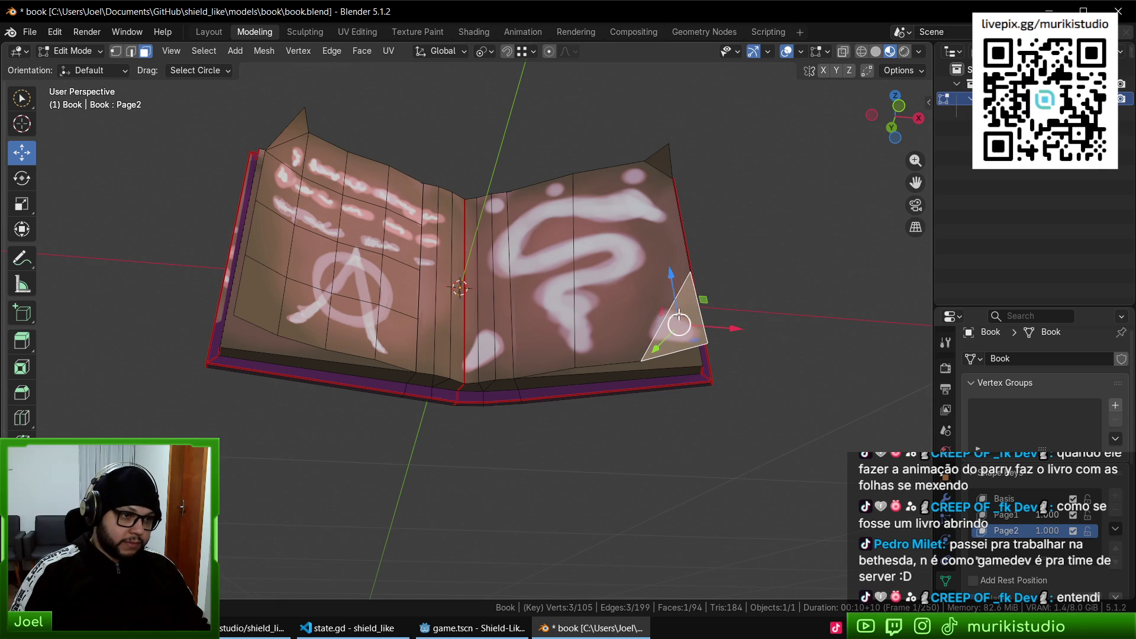
{"action": "left_click", "coordinate": [663, 162], "text": "shift"}
{"action": "left_click", "coordinate": [622, 245], "text": "shift"}
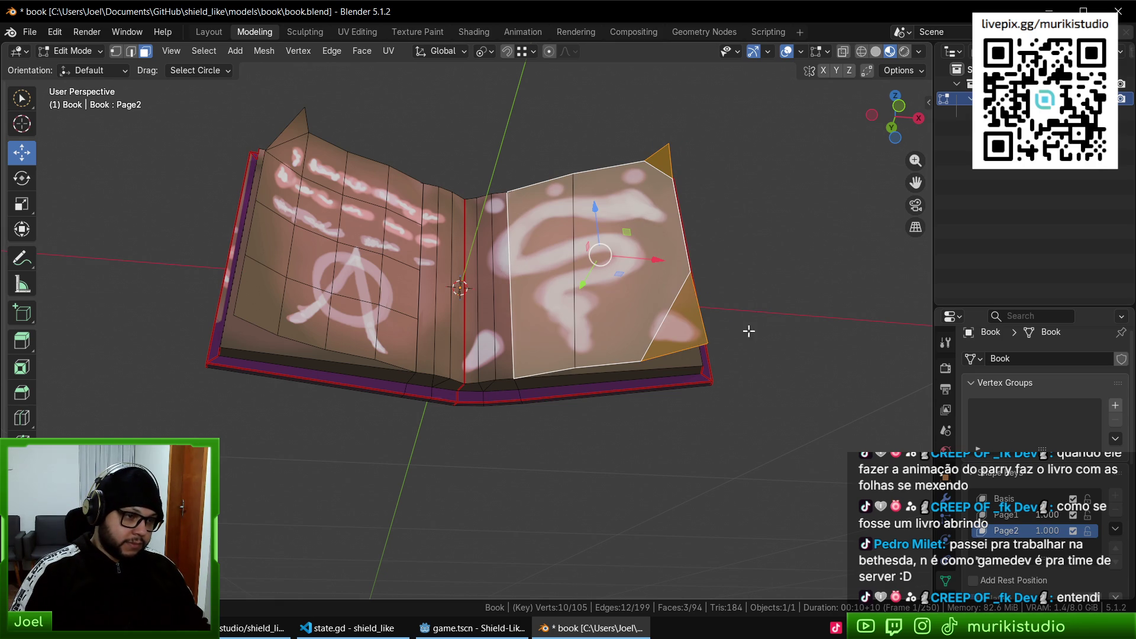
- Pivot on the spine corner vertex and rotate the right page upright about Z
{"action": "key", "text": "ctrl+Tab"}
{"action": "left_click", "coordinate": [598, 259]}
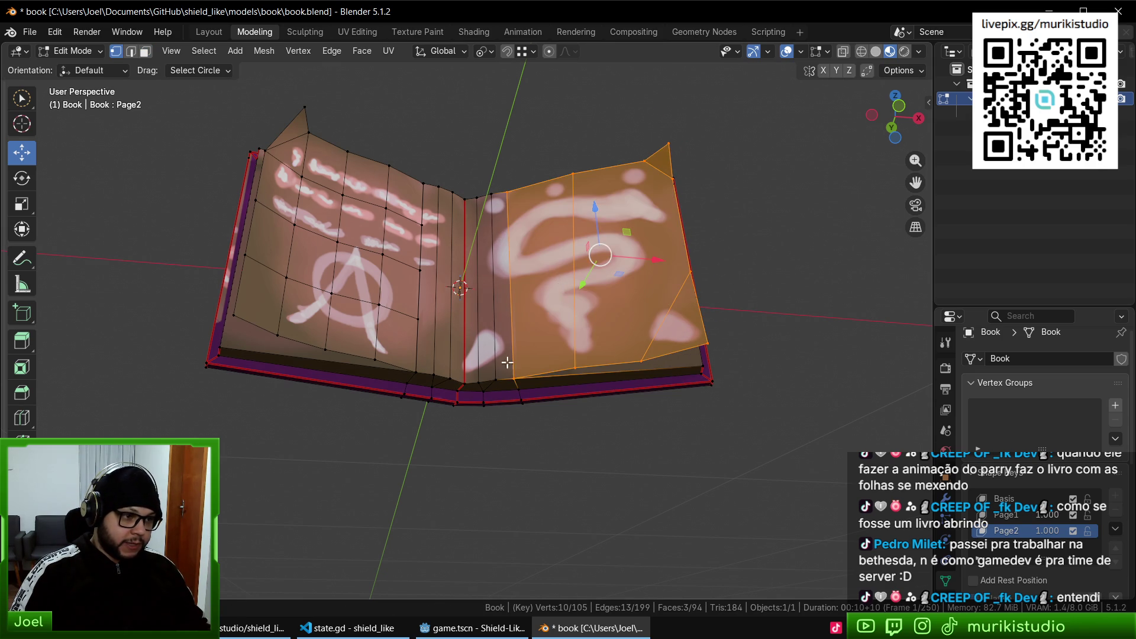
{"action": "left_click", "coordinate": [514, 377], "text": "shift"}
{"action": "key", "text": "r"}
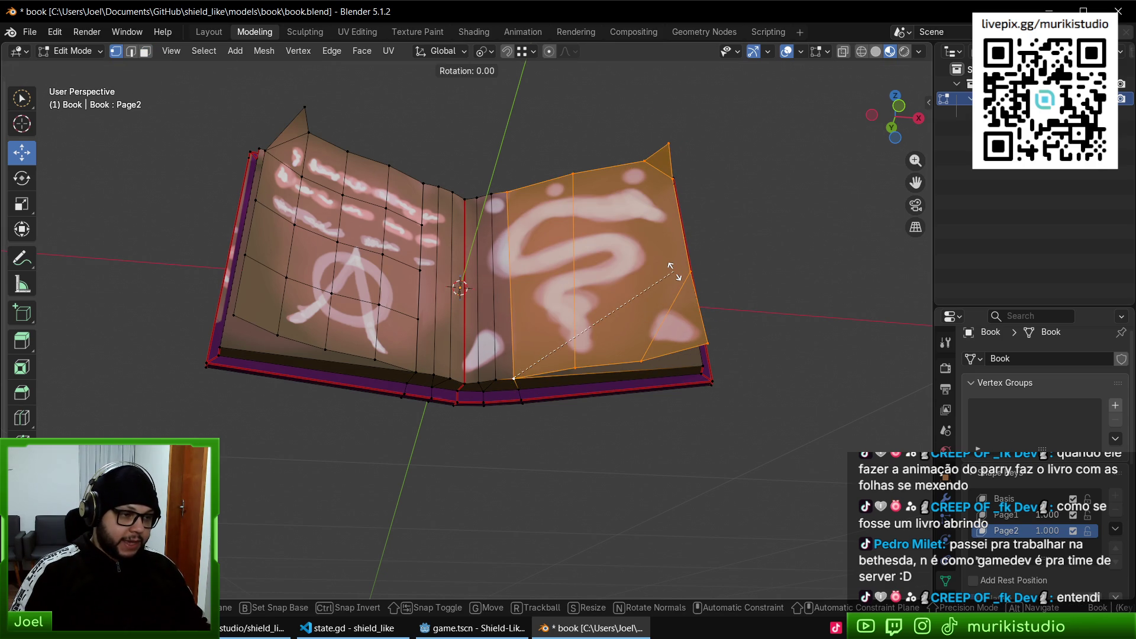
{"action": "key", "text": "z"}
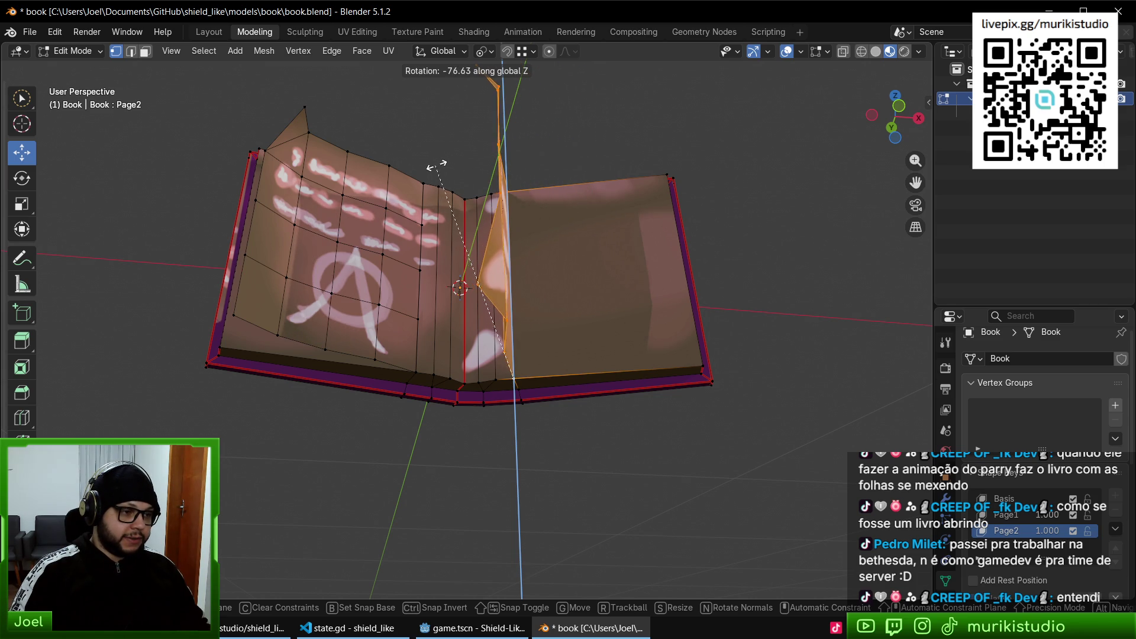
{"action": "left_click", "coordinate": [445, 166]}
- Fine-tune the right page's upright angle with further small Z rotations
{"action": "key", "text": "Tab"}
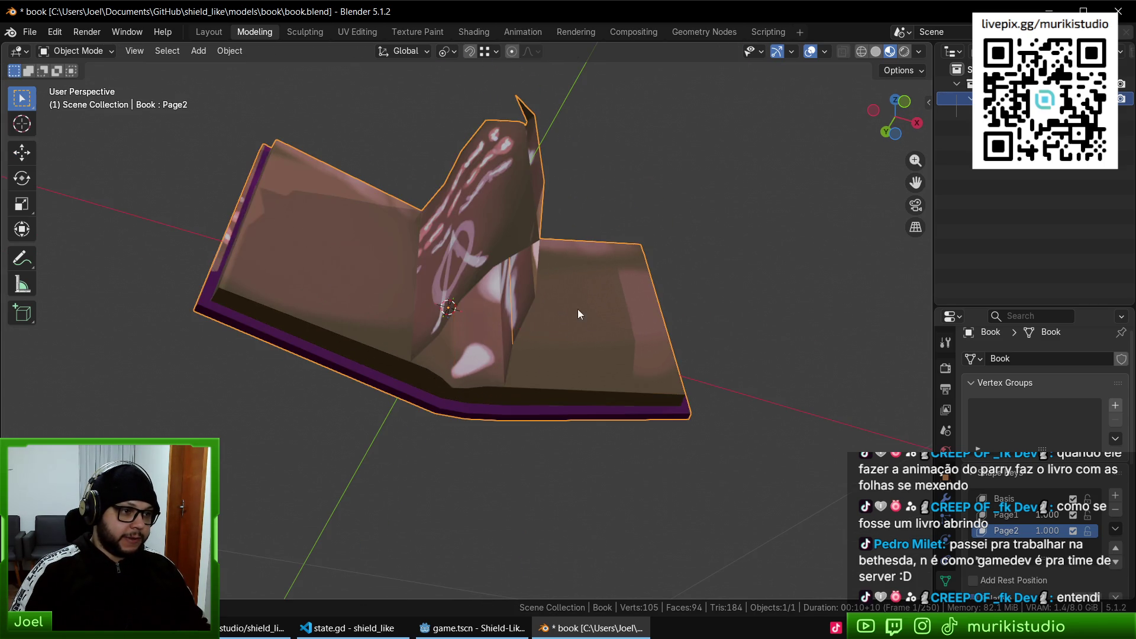
{"action": "key", "text": "Tab"}
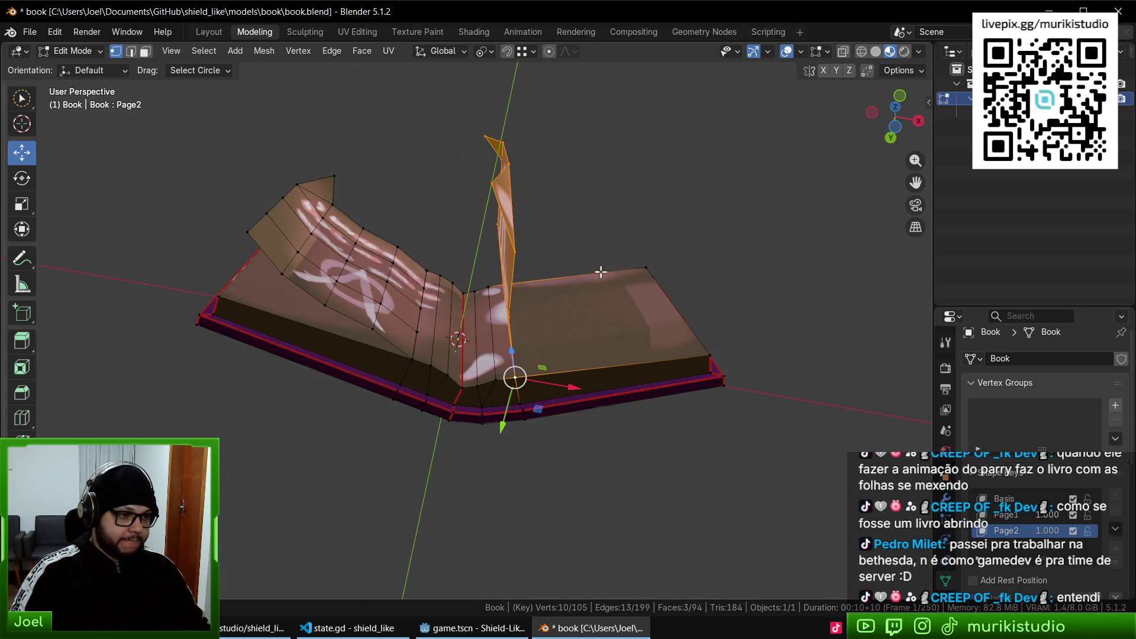
{"action": "key", "text": "r"}
{"action": "key", "text": "z"}
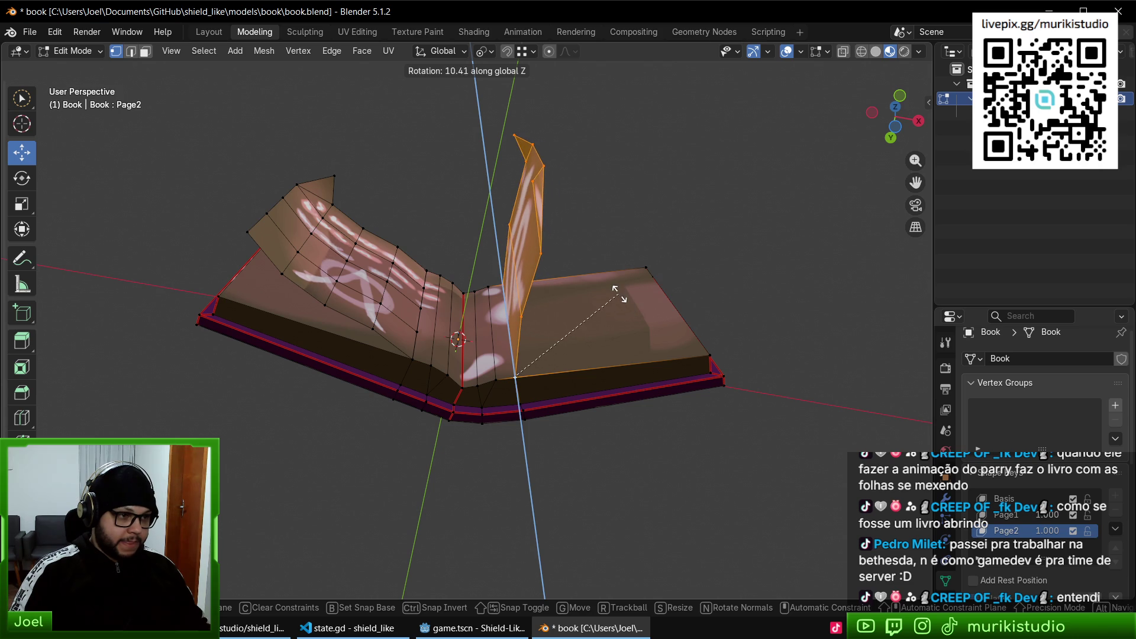
{"action": "left_click", "coordinate": [620, 294]}
{"action": "mouse_move", "coordinate": [619, 294]}
{"action": "left_mouse_down"}
{"action": "mouse_move", "coordinate": [591, 325]}
{"action": "mouse_move", "coordinate": [538, 297]}
{"action": "mouse_move", "coordinate": [601, 291]}
{"action": "mouse_move", "coordinate": [566, 299]}
{"action": "mouse_move", "coordinate": [680, 381]}
{"action": "mouse_move", "coordinate": [624, 403]}
{"action": "mouse_move", "coordinate": [566, 379]}
{"action": "mouse_move", "coordinate": [647, 418]}
{"action": "mouse_move", "coordinate": [593, 318]}
{"action": "mouse_move", "coordinate": [555, 365]}
{"action": "mouse_move", "coordinate": [583, 347]}
{"action": "mouse_move", "coordinate": [583, 303]}
{"action": "mouse_move", "coordinate": [519, 317]}
{"action": "mouse_move", "coordinate": [552, 347]}
{"action": "left_mouse_up"}
{"action": "key", "text": "r"}
{"action": "key", "text": "z"}
{"action": "left_click", "coordinate": [597, 295]}
- Return to Object Mode, view the book side-on and set Page2's value to 0
{"action": "key", "text": "Tab"}
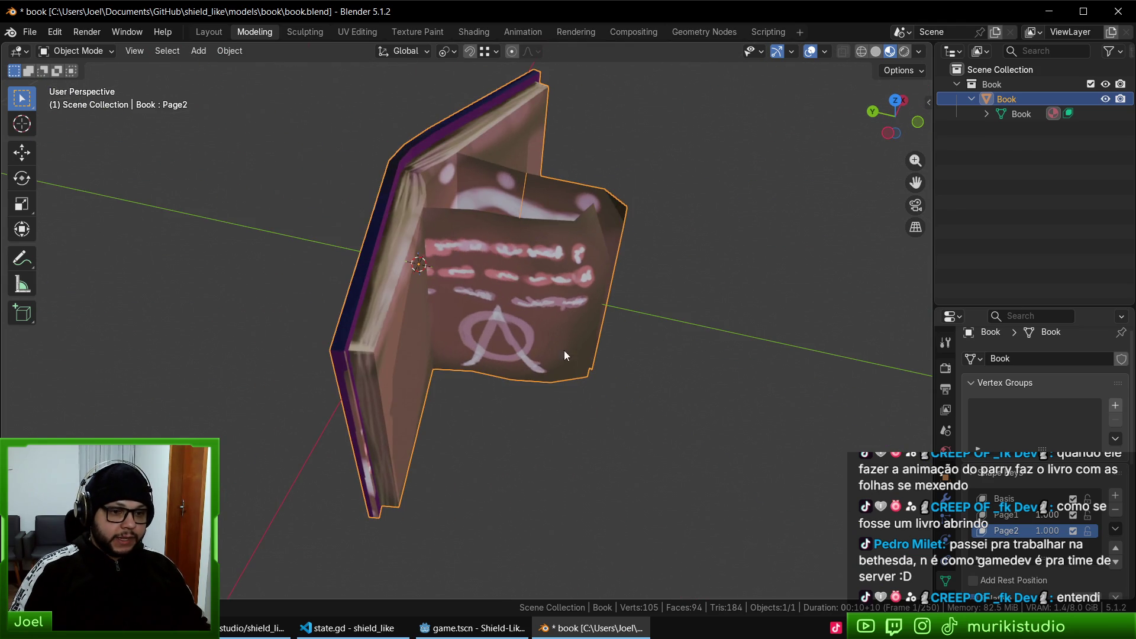
{"action": "left_click_drag", "start_coordinate": [714, 425], "coordinate": [692, 417]}
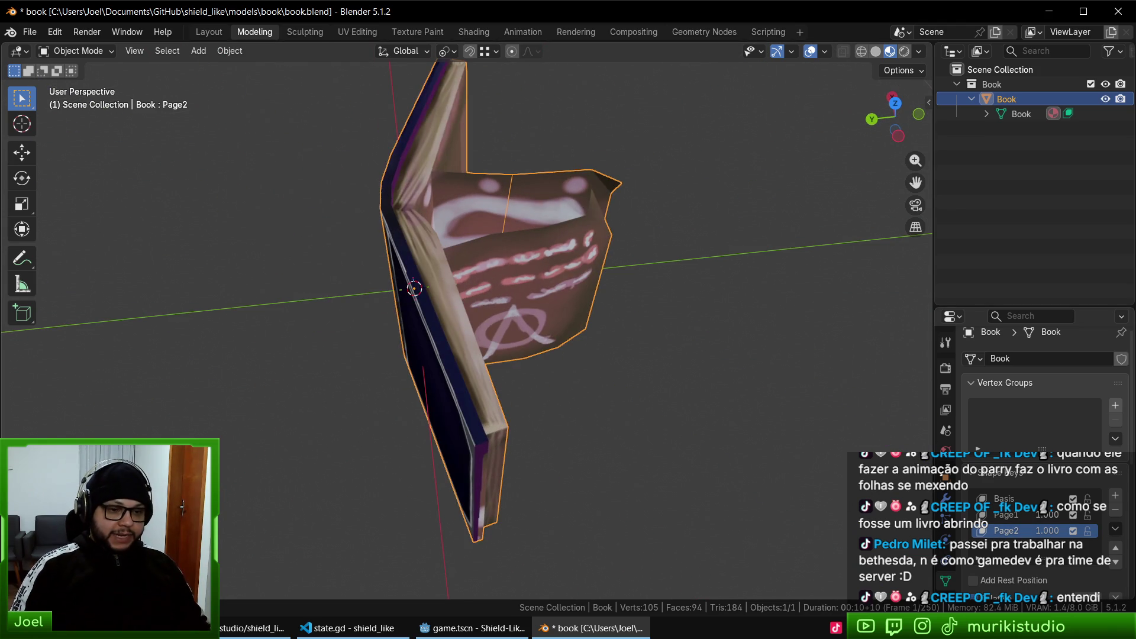
{"action": "key", "text": "BackSpace"}
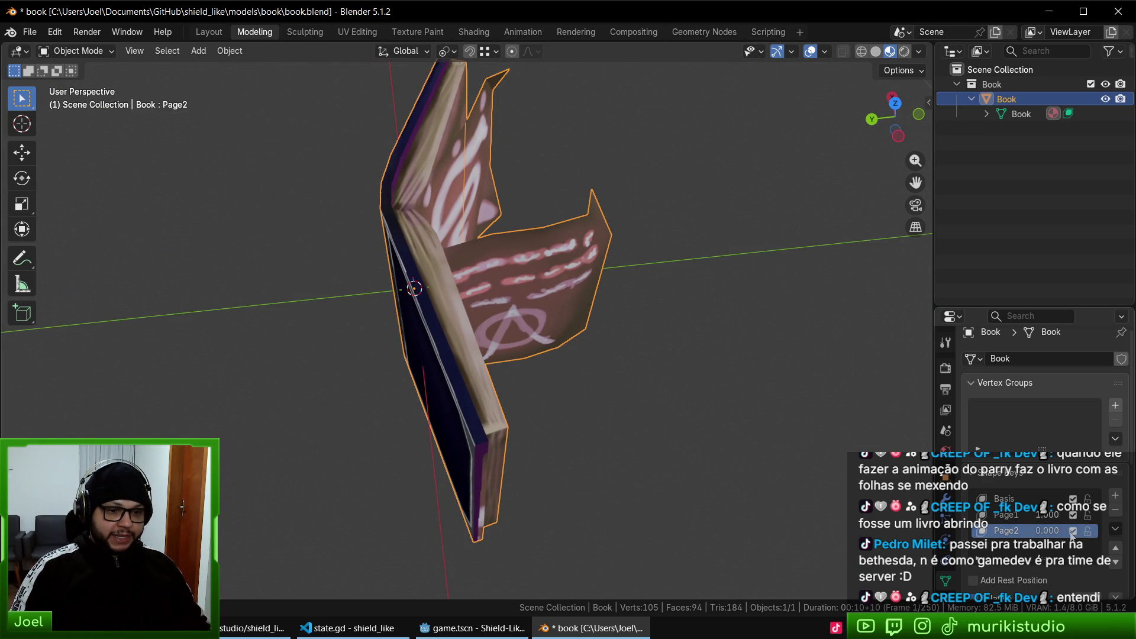
- Test the Page1 and Page2 page turns, leaving both shape key values at 0
{"action": "key", "text": "BackSpace"}
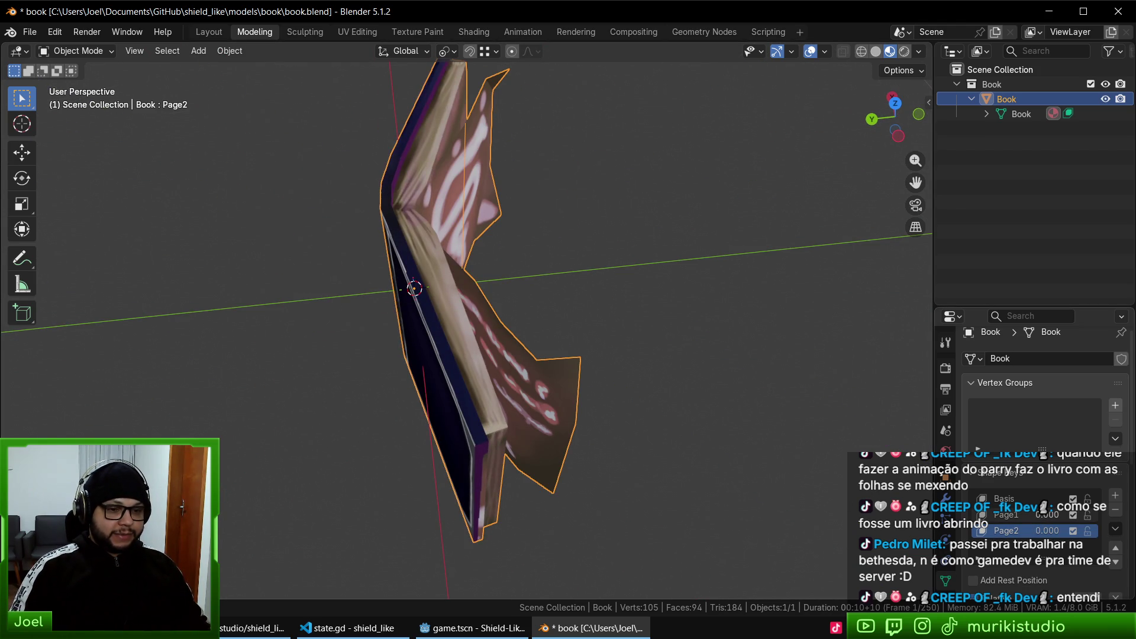
{"action": "key", "text": "ctrl+z"}
{"action": "key", "text": "ctrl+z"}
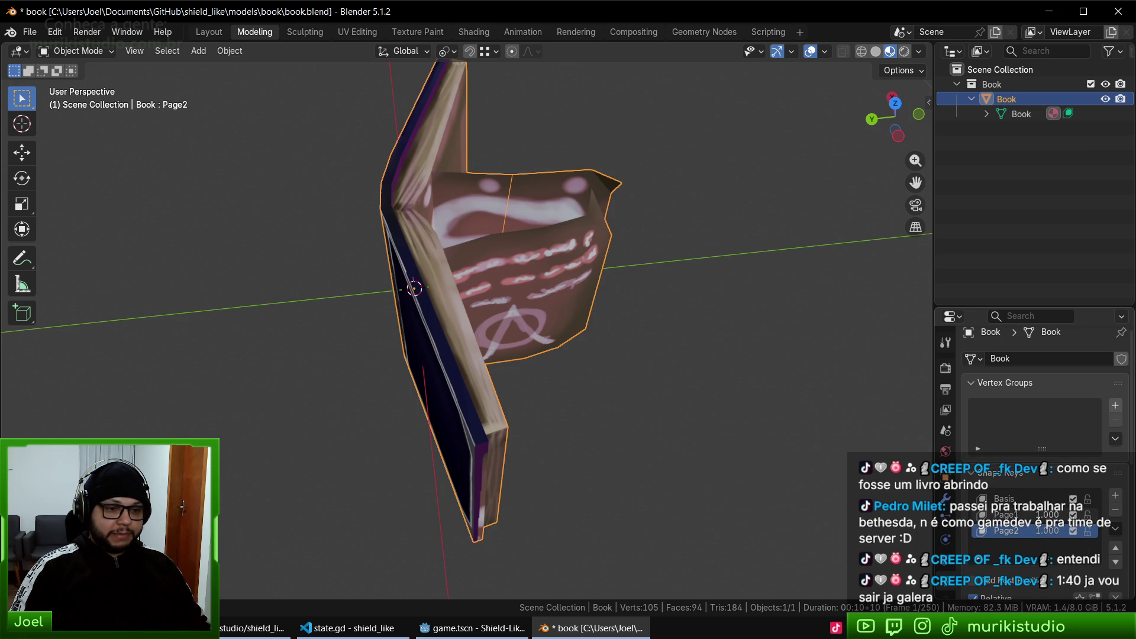
{"action": "key", "text": "BackSpace"}
{"action": "key", "text": "BackSpace"}
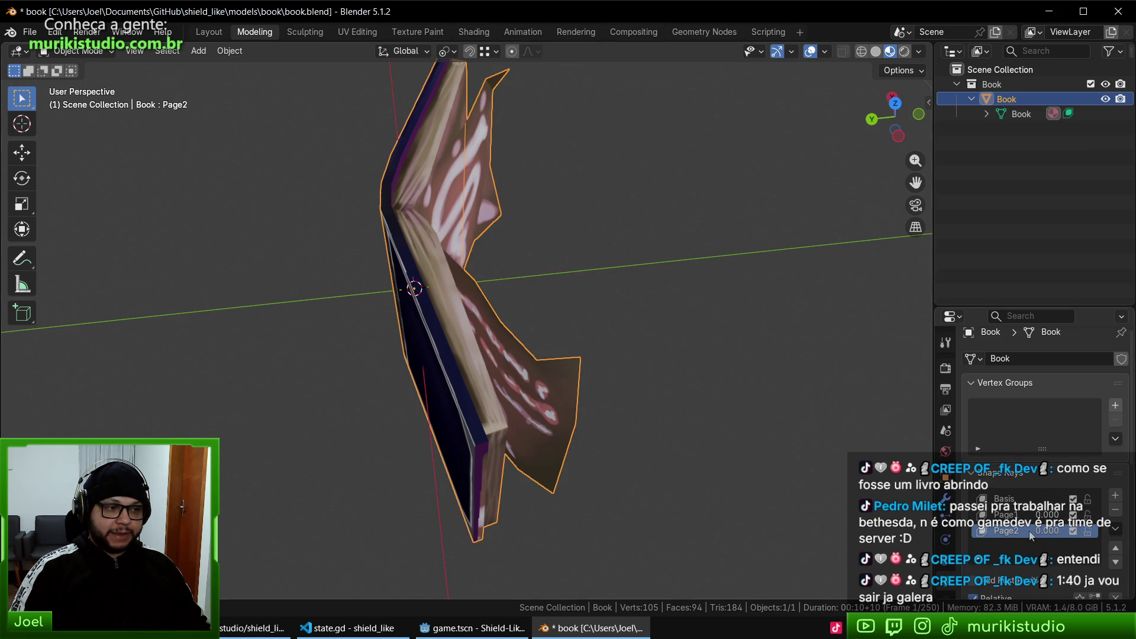
- Collapse the Book entry in the Outliner and save book.blend
{"action": "mouse_move", "coordinate": [612, 379]}
{"action": "left_mouse_down"}
{"action": "mouse_move", "coordinate": [528, 359]}
{"action": "mouse_move", "coordinate": [544, 351]}
{"action": "mouse_move", "coordinate": [414, 286]}
{"action": "mouse_move", "coordinate": [450, 278]}
{"action": "left_mouse_up"}
{"action": "scroll", "coordinate": [449, 278], "scroll_direction": "down", "scroll_amount": 5}
{"action": "scroll", "coordinate": [606, 335], "scroll_direction": "up", "scroll_amount": 6}
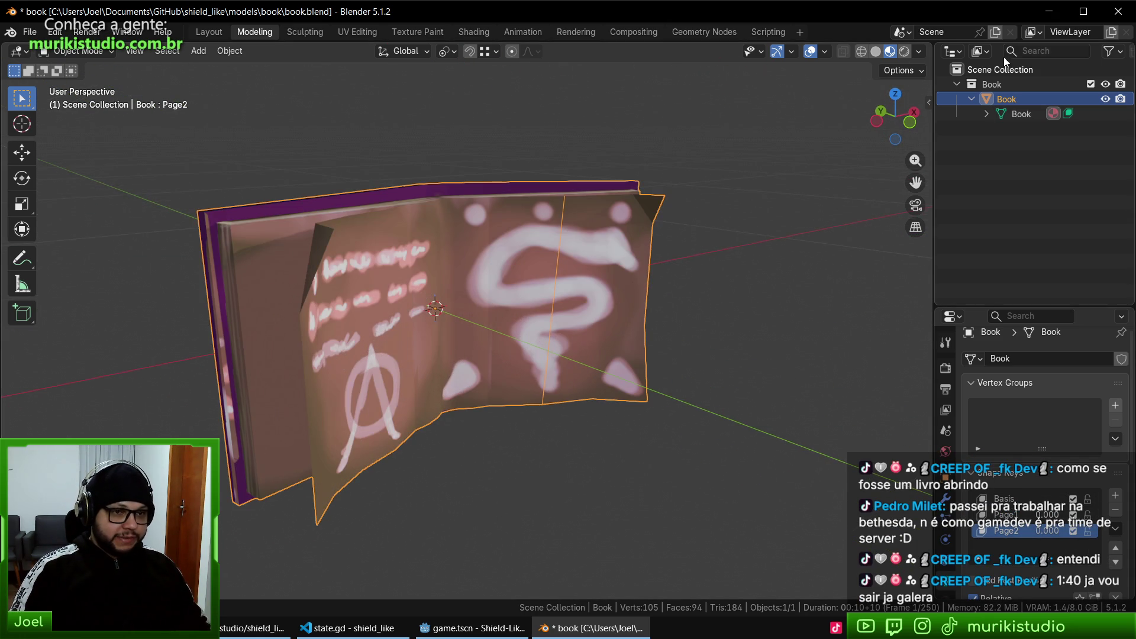
{"action": "left_click", "coordinate": [970, 99]}
{"action": "scroll", "coordinate": [614, 332], "scroll_direction": "down", "scroll_amount": 2}
{"action": "left_click_drag", "start_coordinate": [614, 332], "coordinate": [593, 363]}
{"action": "scroll", "coordinate": [582, 340], "scroll_direction": "up", "scroll_amount": 2}
{"action": "key", "text": "ctrl+s"}
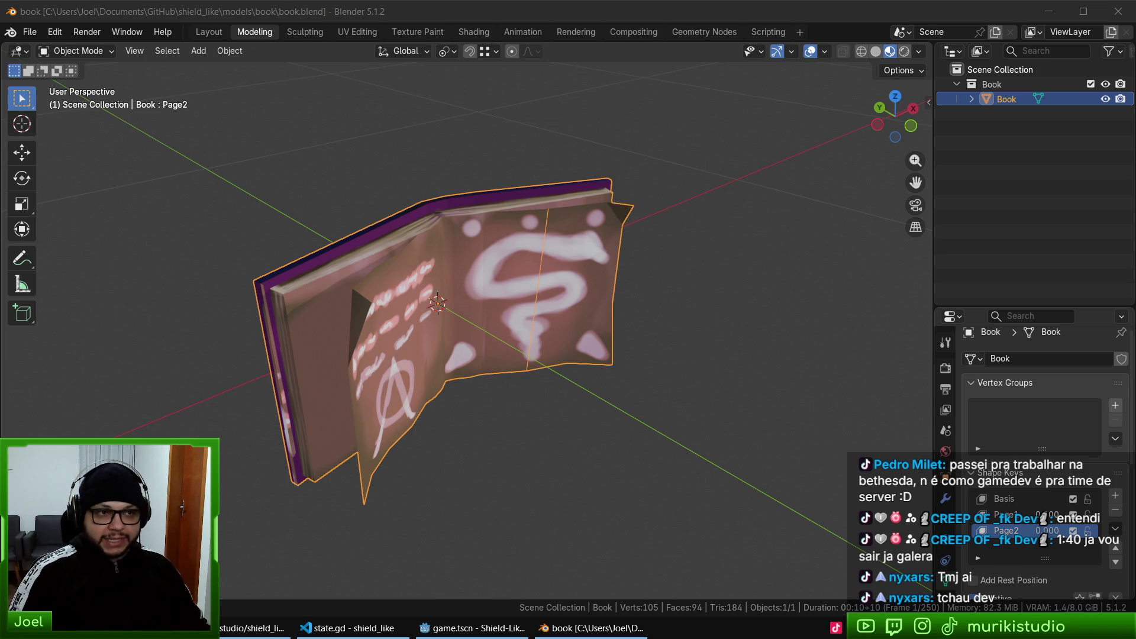
- In Brave, close the spare tab and the shield_like repository tab, moving to the monster sketches
{"action": "left_click", "coordinate": [254, 627]}
{"action": "key", "text": "ctrl+t"}
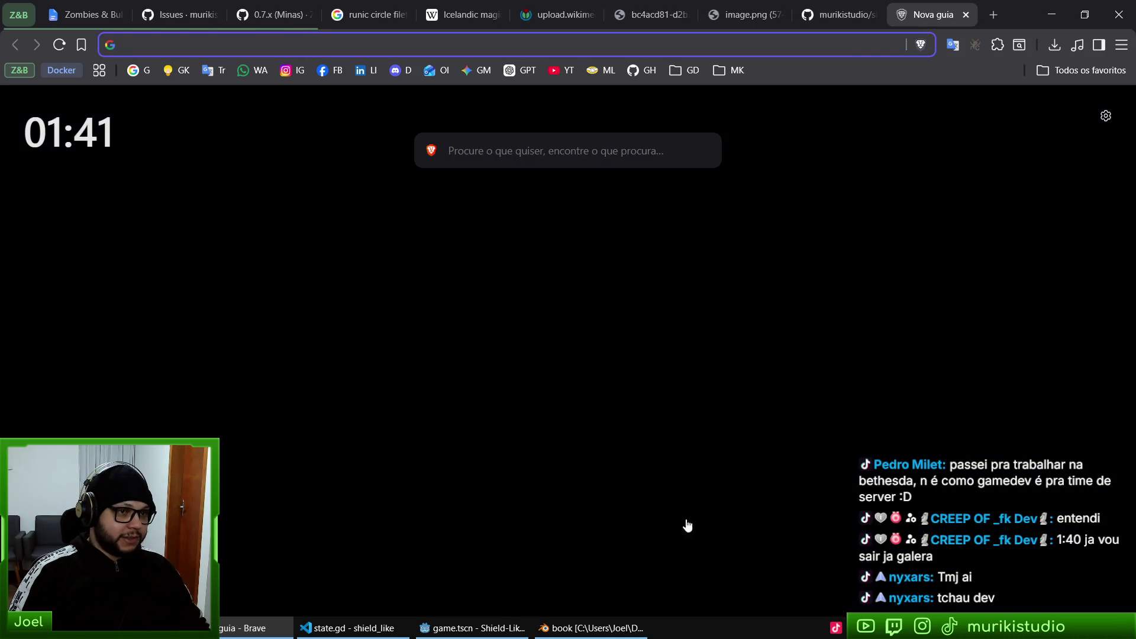
{"action": "key", "text": "ctrl+w"}
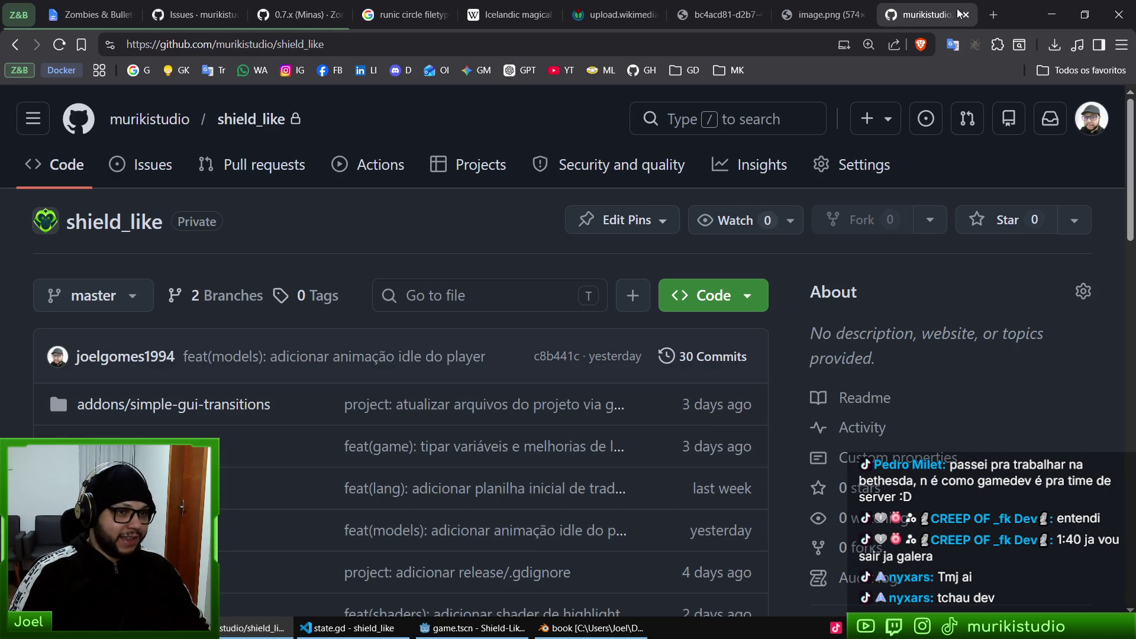
{"action": "key", "text": "ctrl+w"}
{"action": "left_click", "coordinate": [857, 5]}
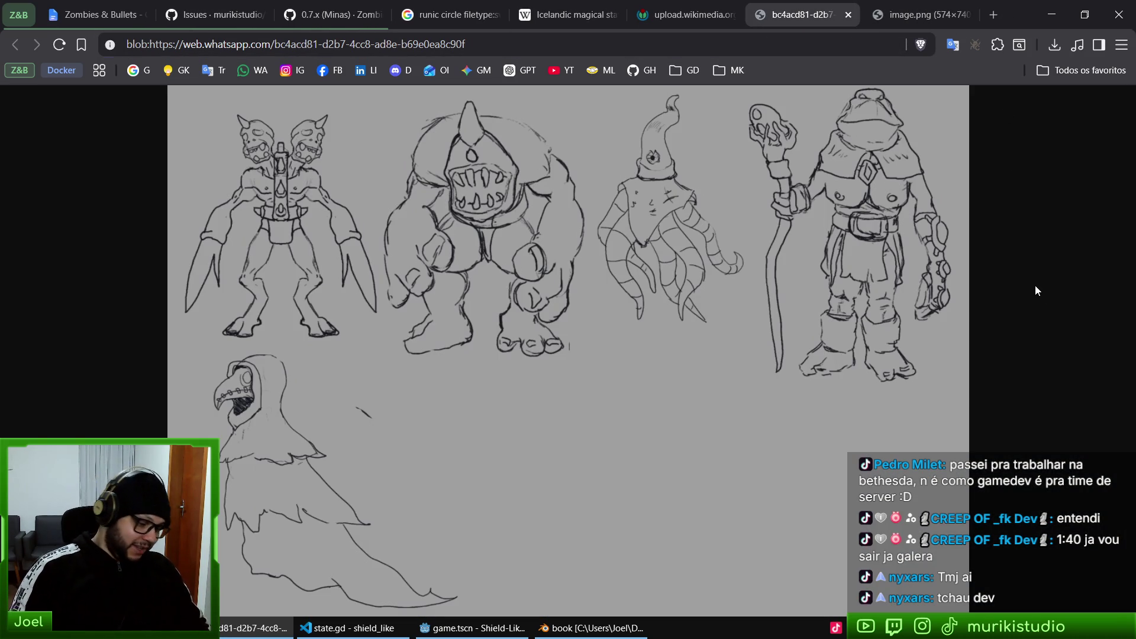
- Search for 'bethesda online games' and read the expanded AI Overview
{"action": "key", "text": "ctrl+t"}
{"action": "type", "text": "bethe"}
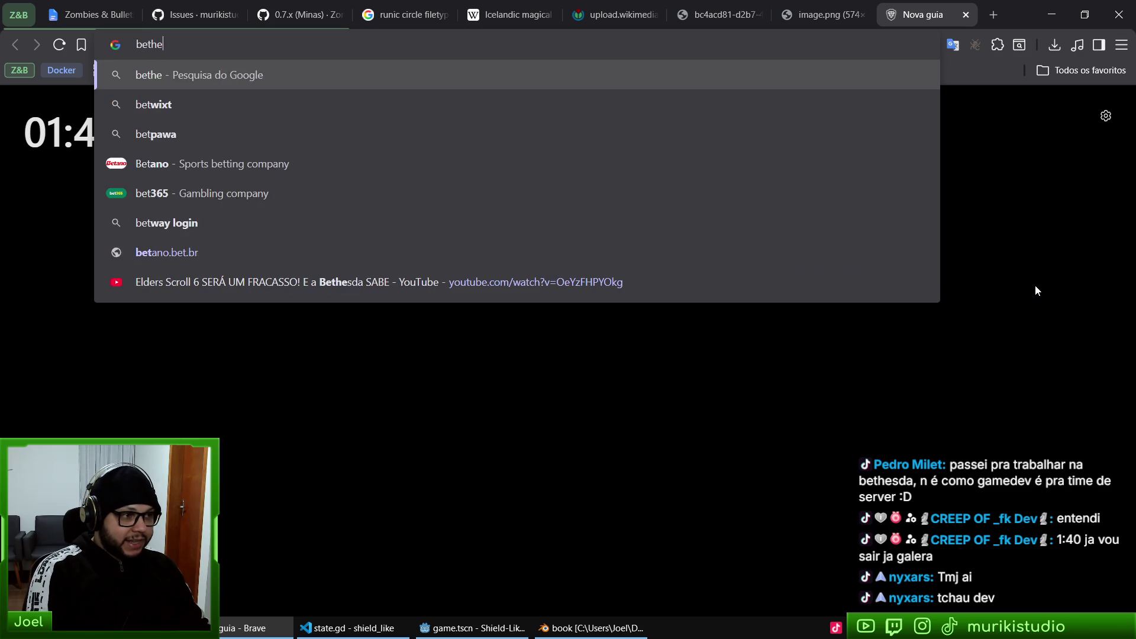
{"action": "type", "text": "sda"}
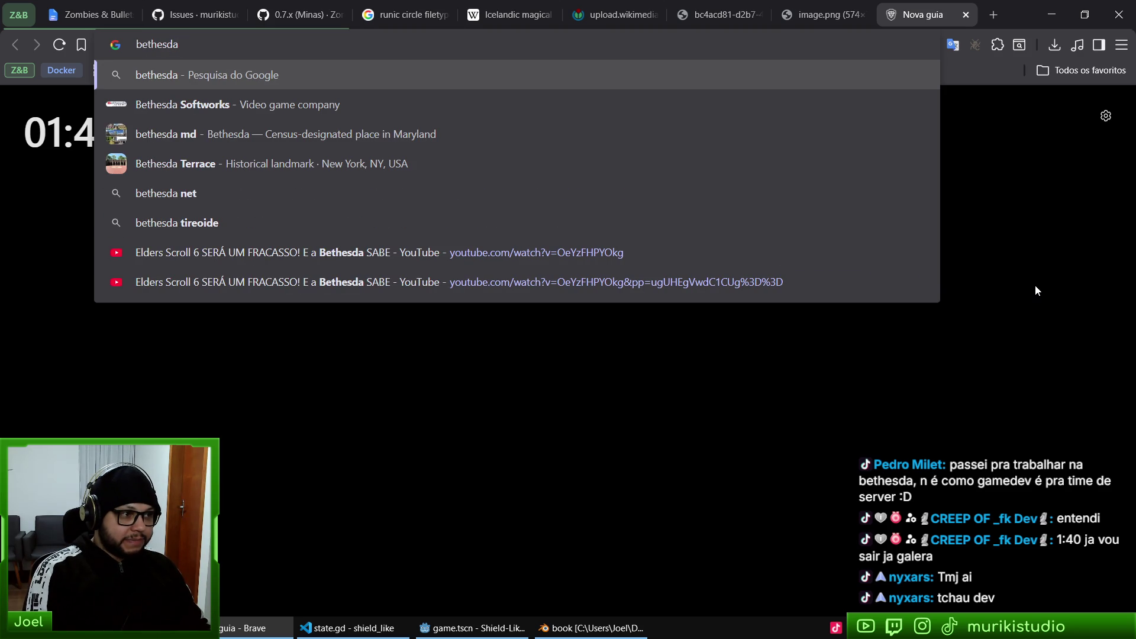
{"action": "type", "text": " online ga"}
{"action": "key", "text": "Return"}
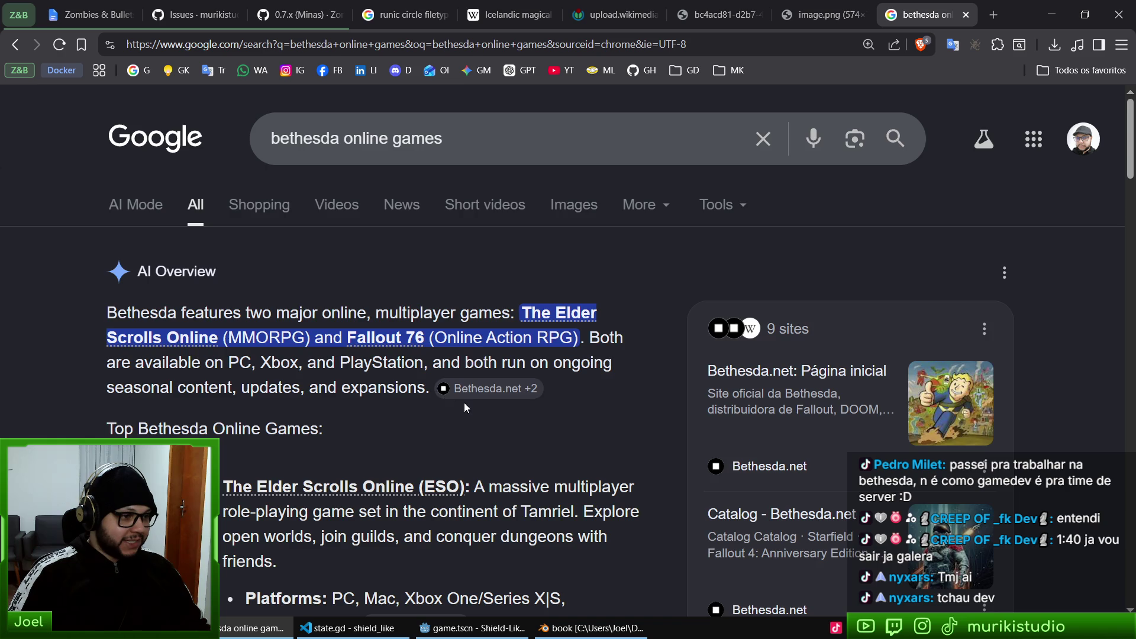
{"action": "scroll", "coordinate": [464, 406], "scroll_direction": "down", "scroll_amount": 10}
{"action": "scroll", "coordinate": [441, 414], "scroll_direction": "up", "scroll_amount": 8}
{"action": "scroll", "coordinate": [390, 437], "scroll_direction": "down", "scroll_amount": 3}
{"action": "left_click", "coordinate": [380, 477]}
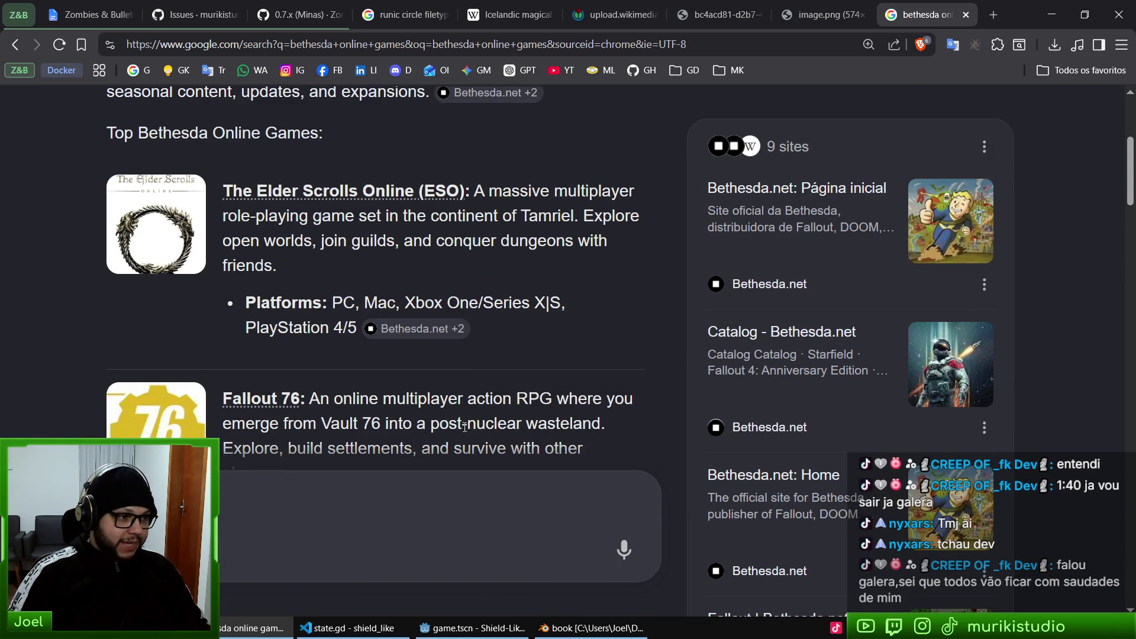
{"action": "scroll", "coordinate": [467, 427], "scroll_direction": "down", "scroll_amount": 3}
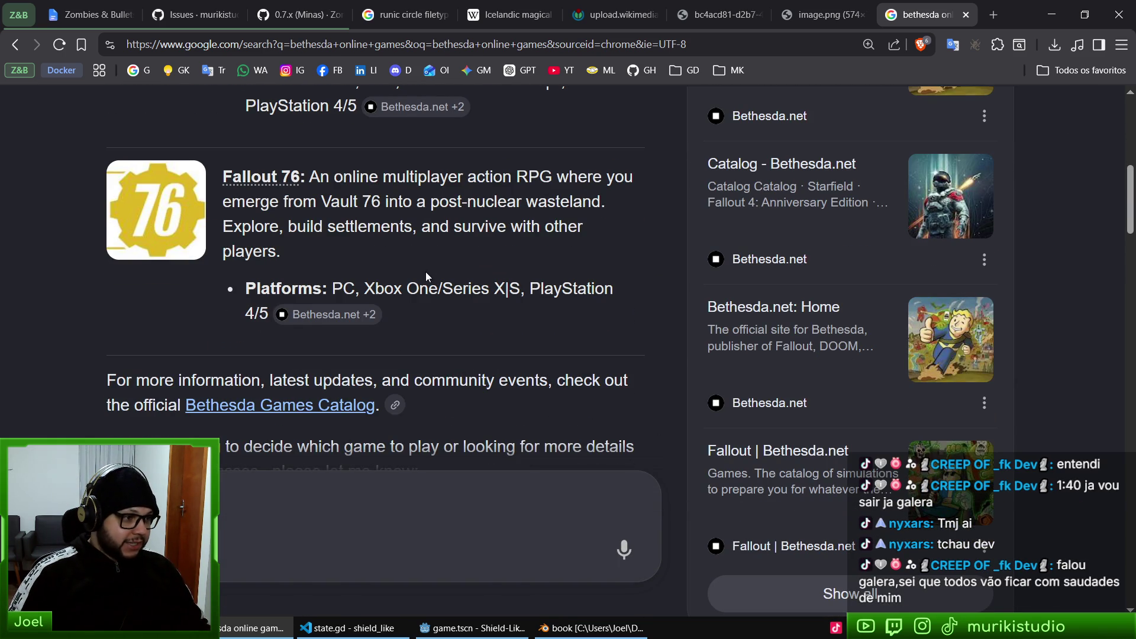
{"action": "scroll", "coordinate": [423, 284], "scroll_direction": "down", "scroll_amount": 5}
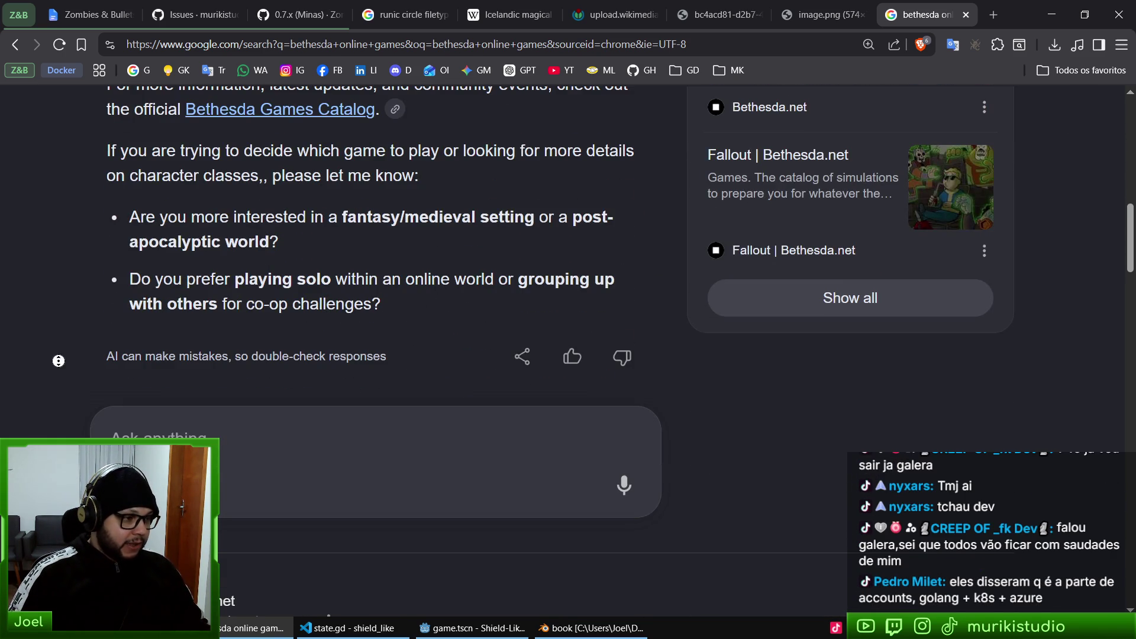
{"action": "scroll", "coordinate": [253, 232], "scroll_direction": "up", "scroll_amount": 15}
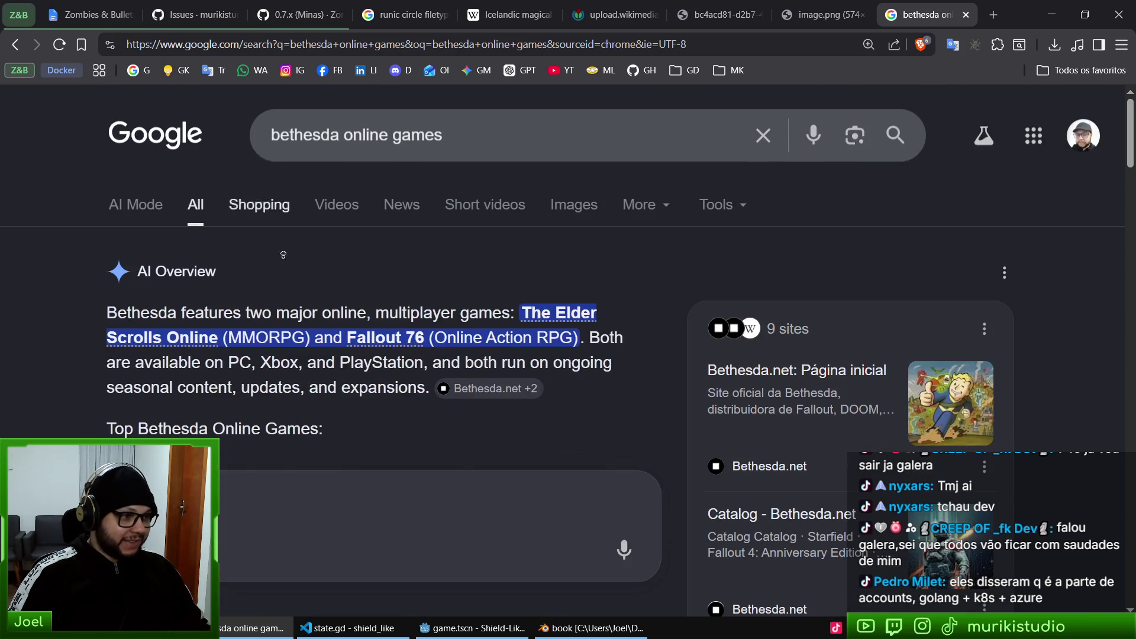
- Close the search tab, move to the image.png reference tab, and return to Blender
{"action": "key", "text": "ctrl+w"}
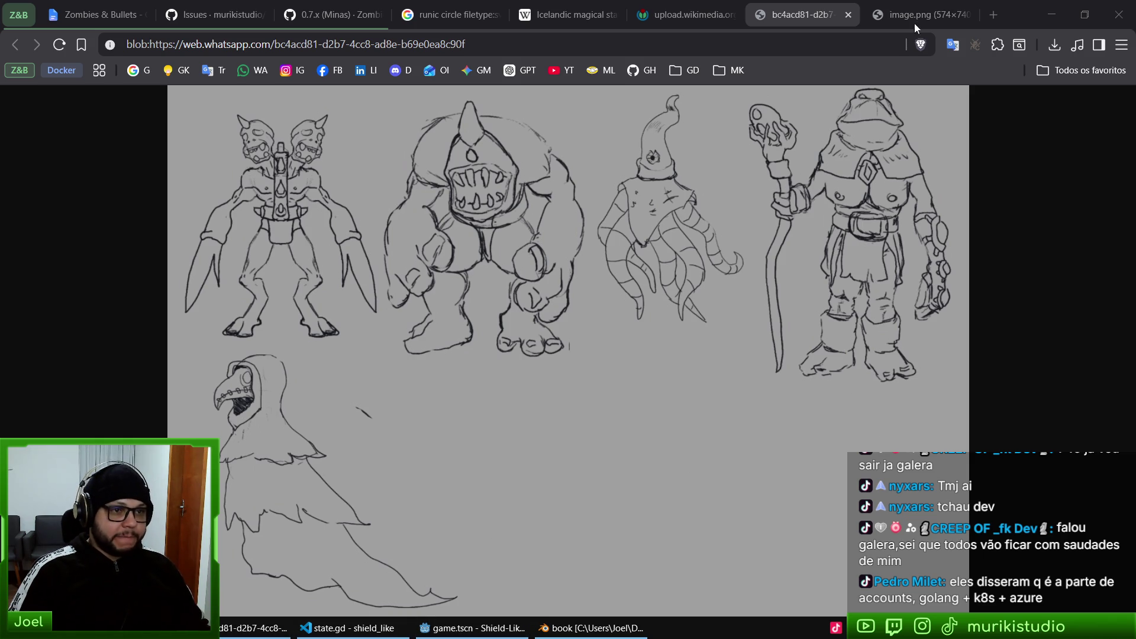
{"action": "key", "text": "ctrl+Tab"}
{"action": "key", "text": "alt+Tab"}
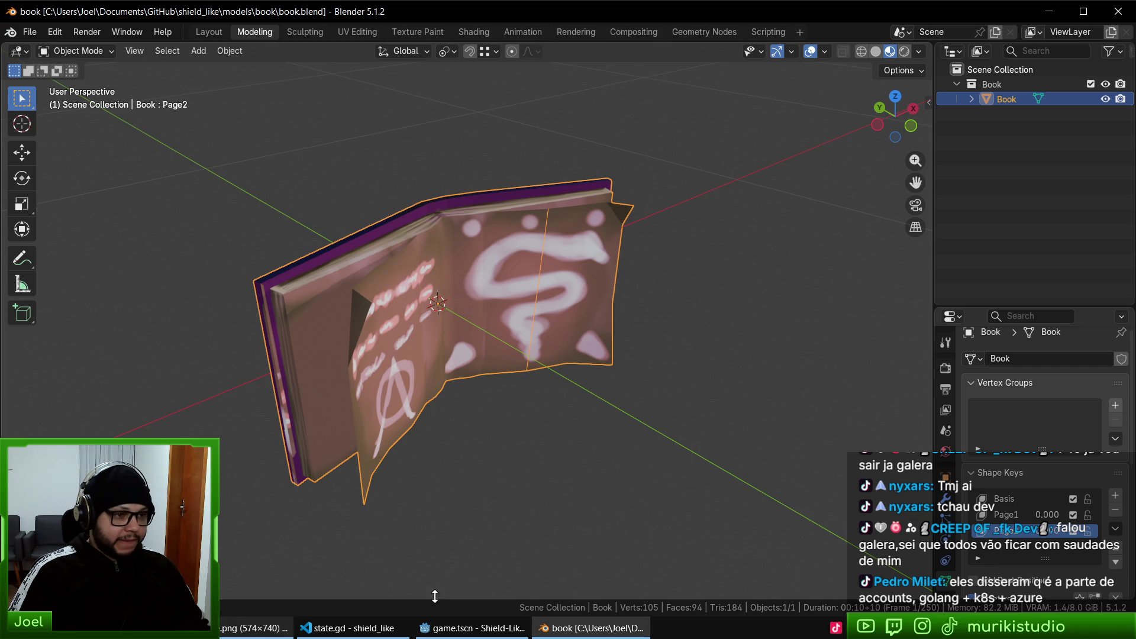
{"action": "mouse_move", "coordinate": [643, 266]}
{"action": "left_mouse_down"}
{"action": "mouse_move", "coordinate": [548, 296]}
{"action": "mouse_move", "coordinate": [556, 338]}
{"action": "left_mouse_up"}
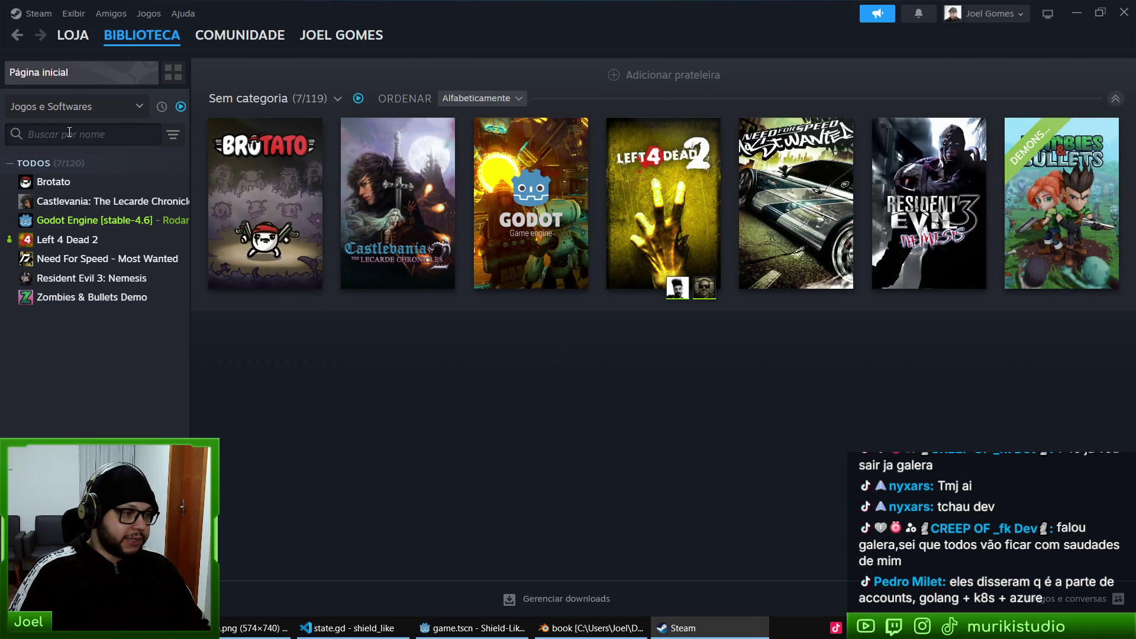
{"action": "left_click", "coordinate": [74, 131]}
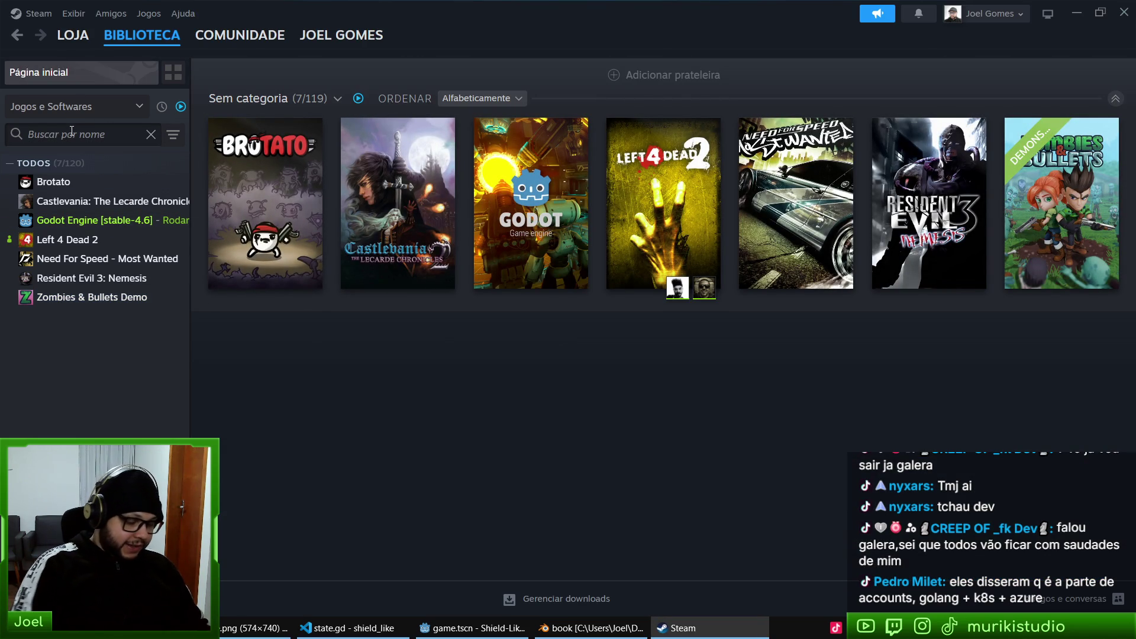
{"action": "type", "text": "quake"}
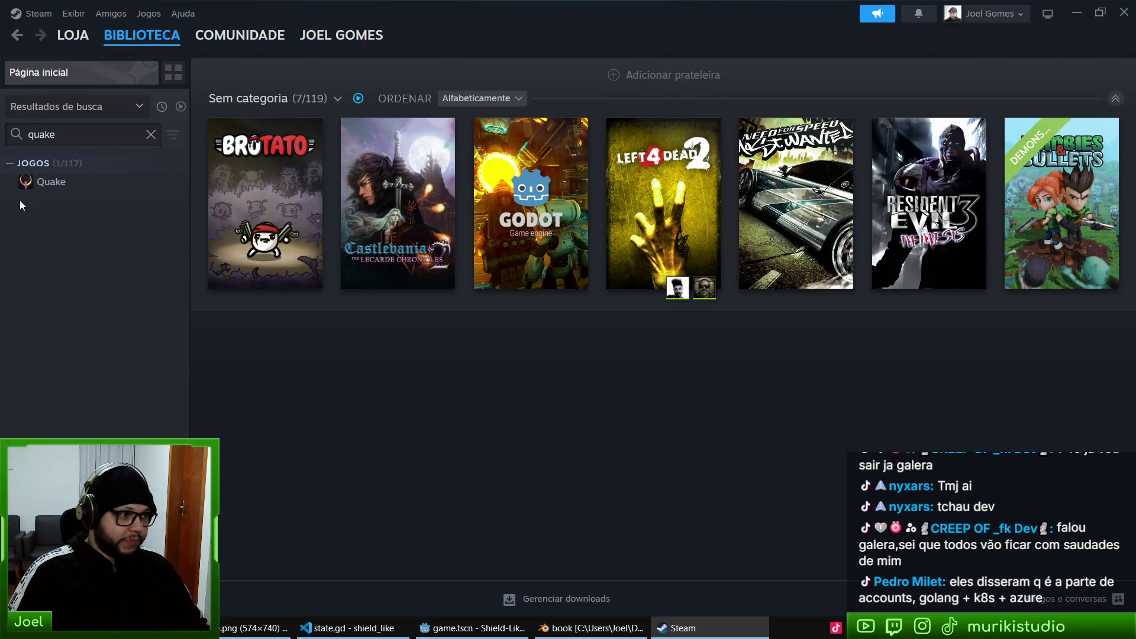
{"action": "left_click", "coordinate": [118, 185]}
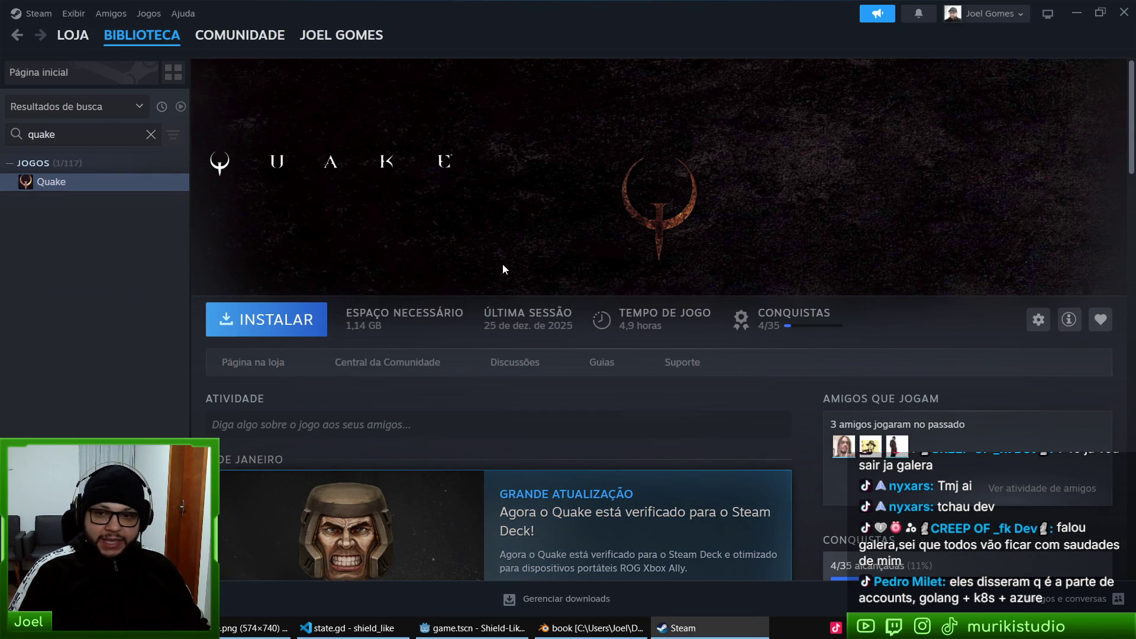
{"action": "scroll", "coordinate": [676, 287], "scroll_direction": "down", "scroll_amount": 3}
{"action": "scroll", "coordinate": [439, 208], "scroll_direction": "up", "scroll_amount": 3}
{"action": "left_click", "coordinate": [152, 135]}
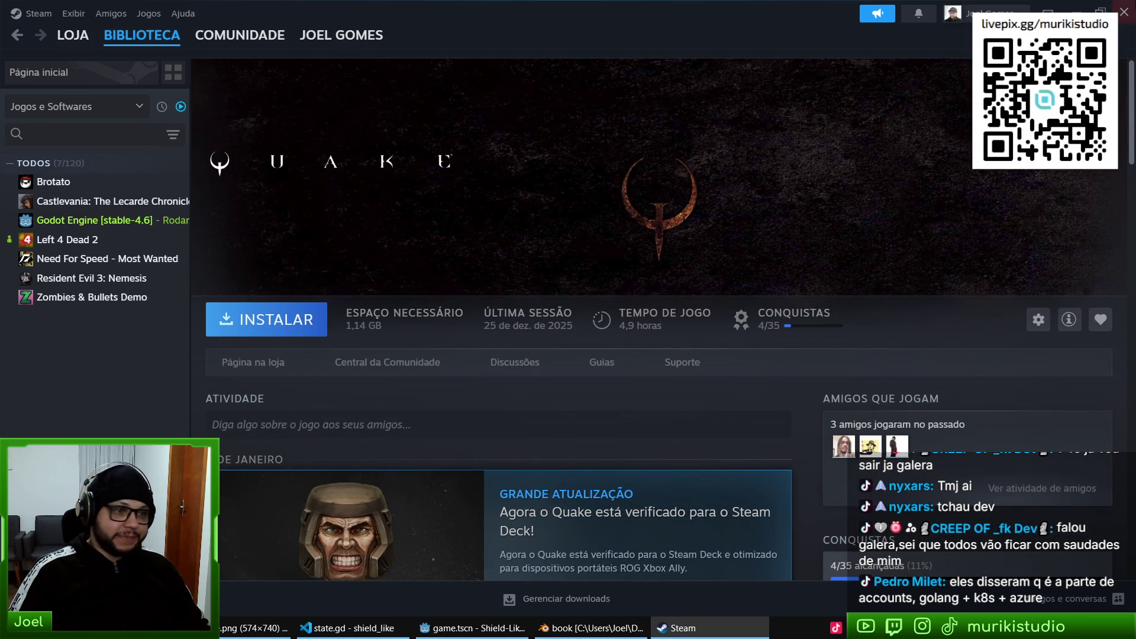
{"action": "left_click", "coordinate": [1124, 12]}
{"action": "mouse_move", "coordinate": [626, 434]}
{"action": "left_mouse_down"}
{"action": "mouse_move", "coordinate": [581, 410]}
{"action": "mouse_move", "coordinate": [598, 434]}
{"action": "mouse_move", "coordinate": [584, 427]}
{"action": "left_mouse_up"}
{"action": "scroll", "coordinate": [583, 428], "scroll_direction": "up", "scroll_amount": 3}
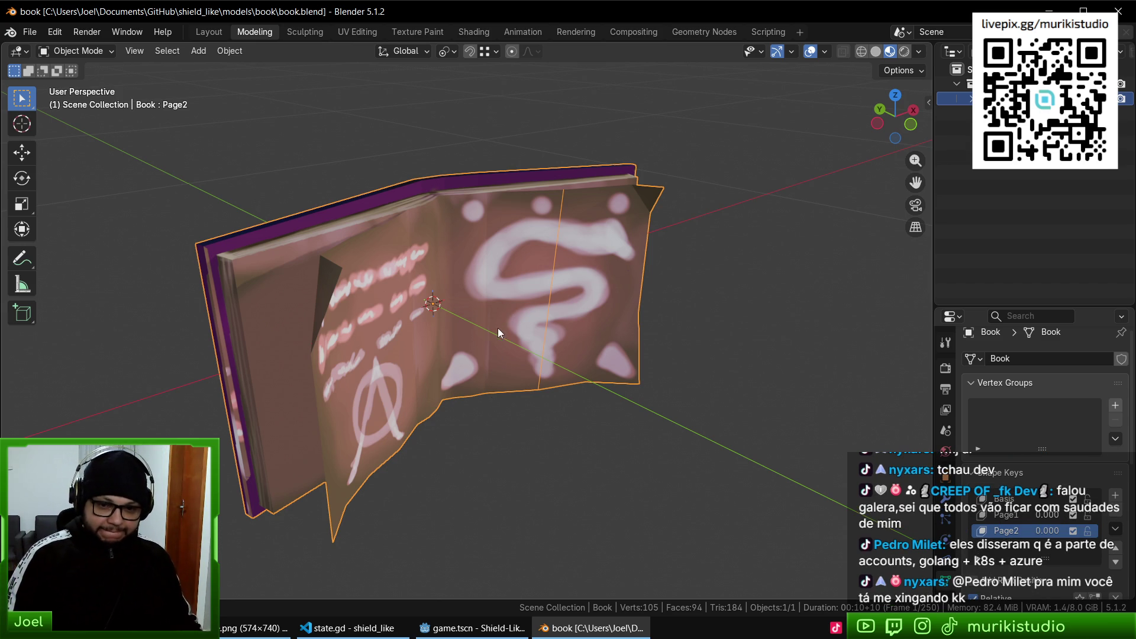
- Save book.blend, re-export it over book.glb as glTF, and close Blender
{"action": "mouse_move", "coordinate": [460, 351]}
{"action": "left_mouse_down"}
{"action": "mouse_move", "coordinate": [438, 173]}
{"action": "mouse_move", "coordinate": [431, 278]}
{"action": "left_mouse_up"}
{"action": "key", "text": "ctrl+s"}
{"action": "key", "text": "shift+r"}
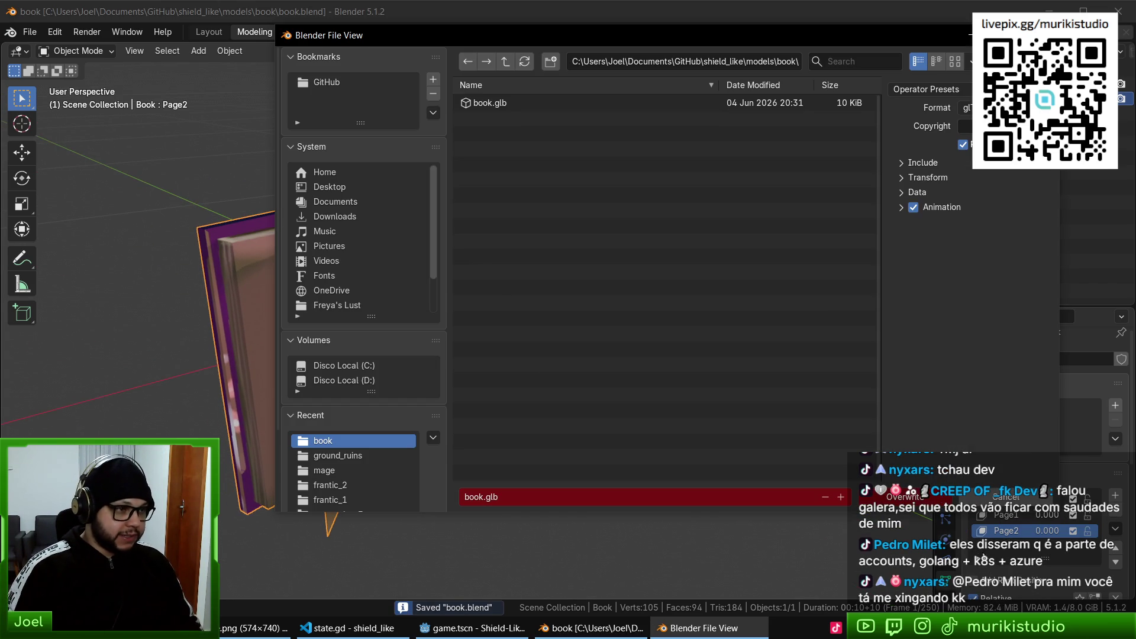
{"action": "key", "text": "Return"}
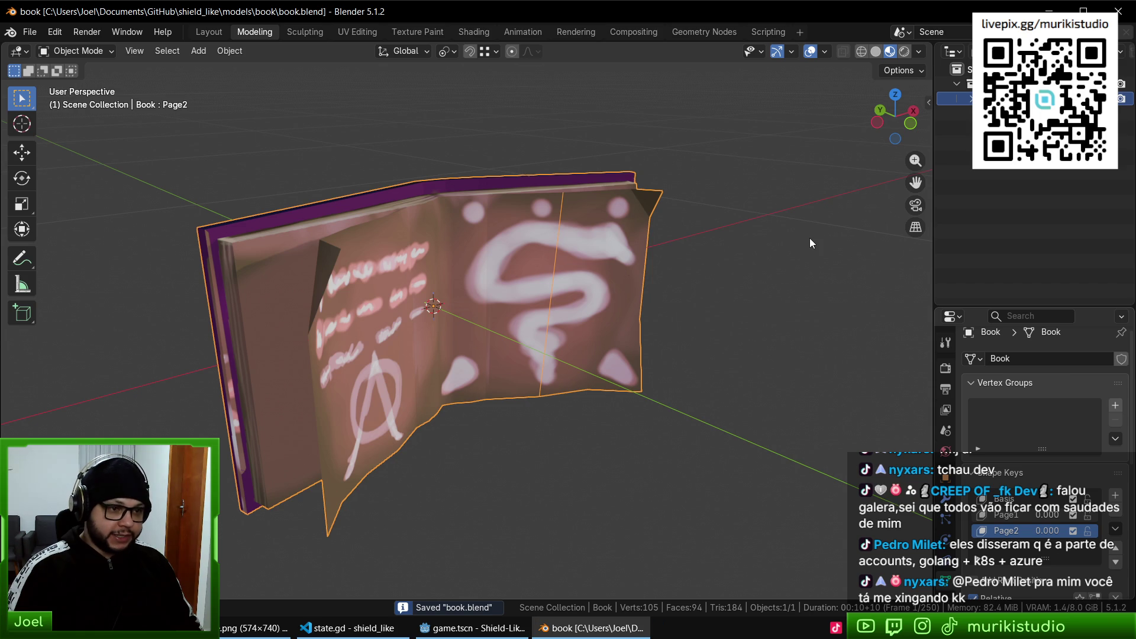
{"action": "left_click", "coordinate": [1118, 10]}
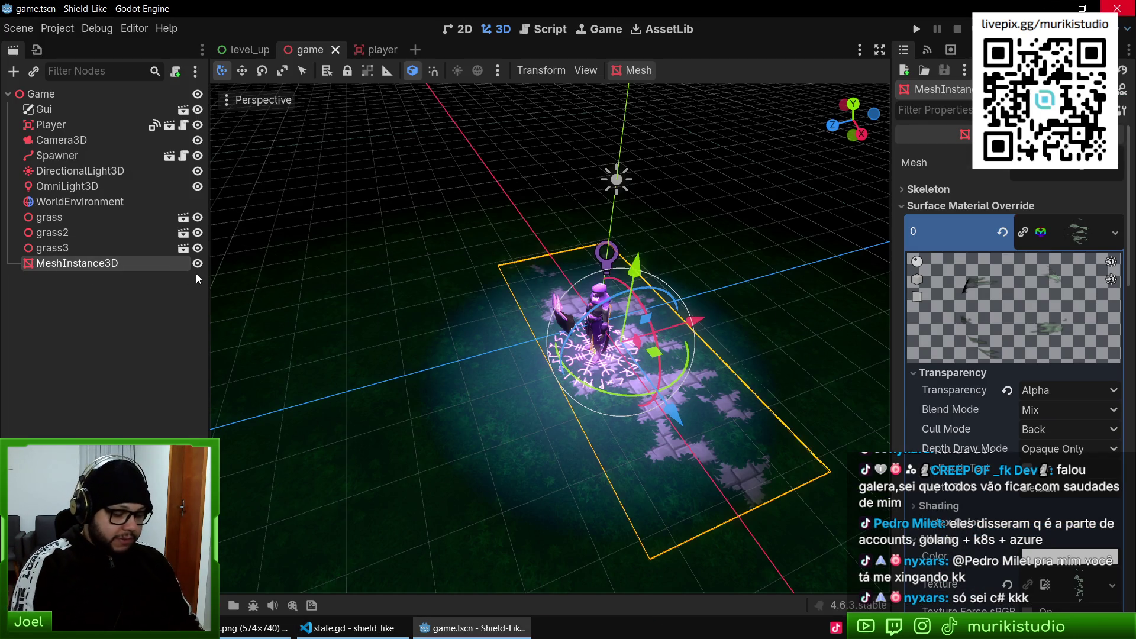
- Open book.glb anyway, select the Book mesh and show its blend shape values
{"action": "key", "text": "ctrl+shift+a"}
{"action": "type", "text": "book"}
{"action": "key", "text": "Return"}
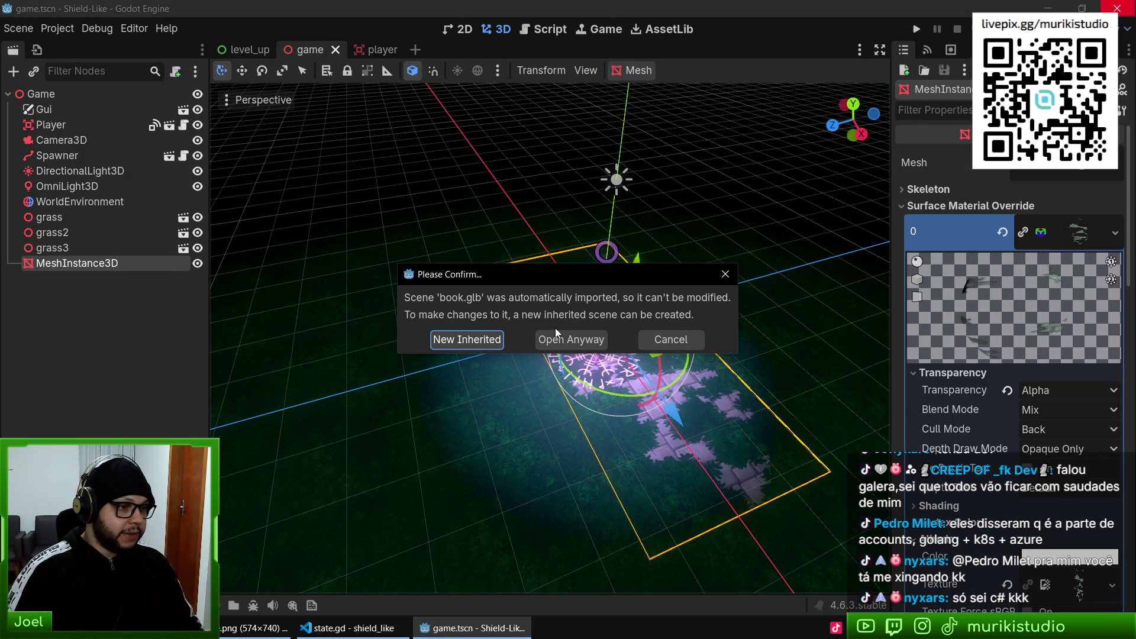
{"action": "left_click", "coordinate": [556, 332]}
{"action": "left_click", "coordinate": [59, 109]}
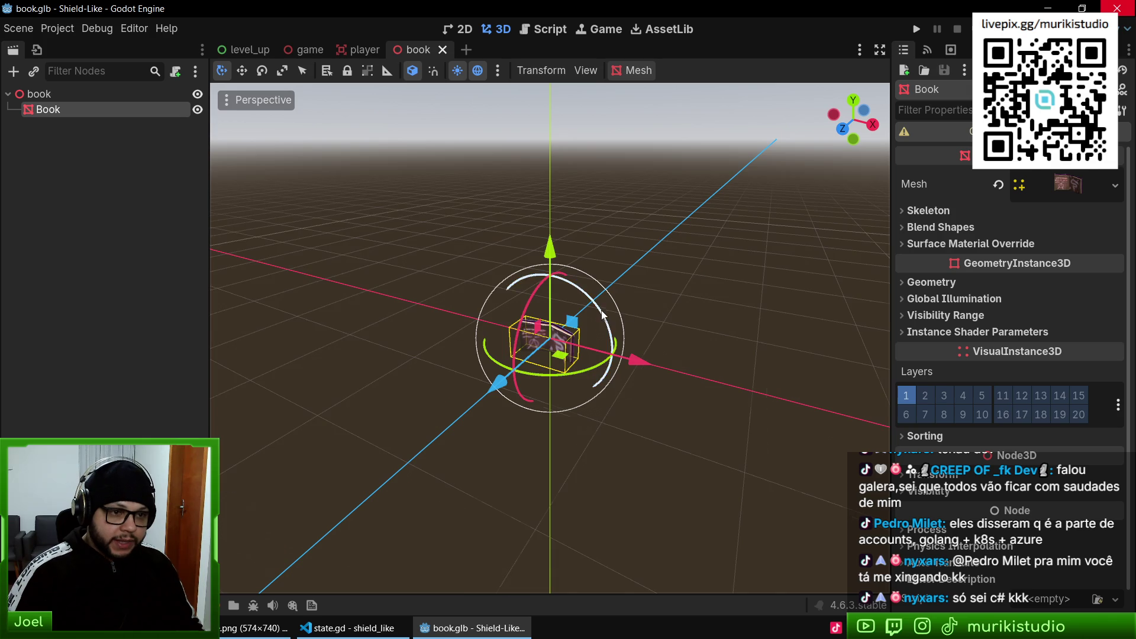
{"action": "scroll", "coordinate": [592, 319], "scroll_direction": "up", "scroll_amount": 3}
{"action": "left_click", "coordinate": [935, 227]}
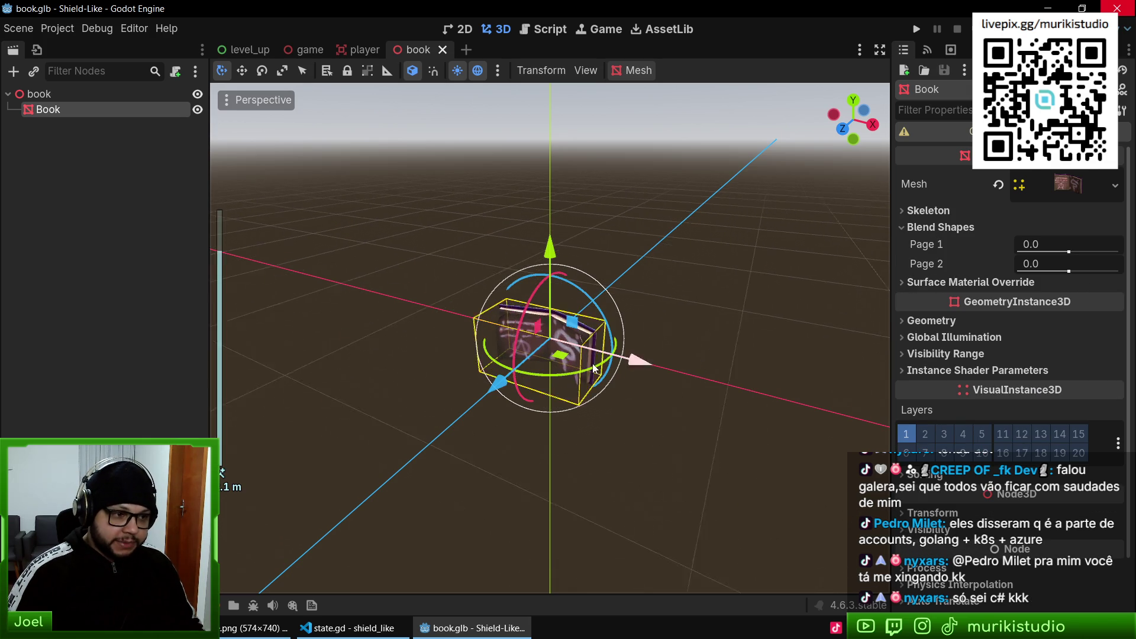
- Turn Page 1 to 1.0 and Page 2 to 1.0 and about -1, reset both to 0, and close the book scene
{"action": "scroll", "coordinate": [500, 414], "scroll_direction": "up", "scroll_amount": 5}
{"action": "scroll", "coordinate": [499, 415], "scroll_direction": "up", "scroll_amount": 3}
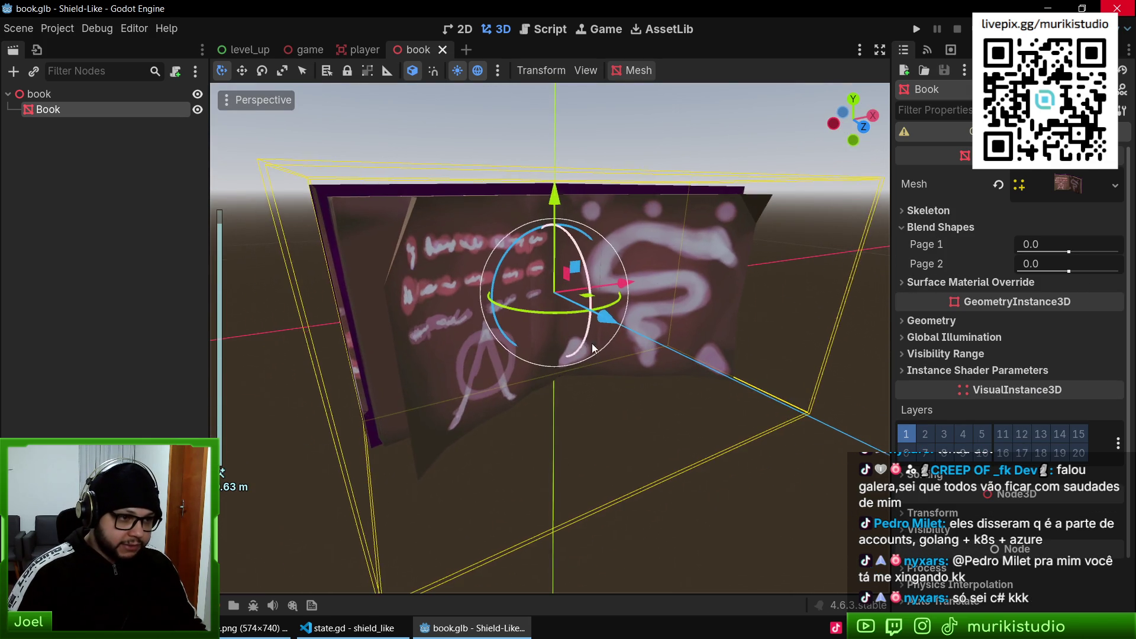
{"action": "mouse_move", "coordinate": [1068, 252]}
{"action": "left_mouse_down"}
{"action": "mouse_move", "coordinate": [1130, 260]}
{"action": "mouse_move", "coordinate": [1074, 262]}
{"action": "mouse_move", "coordinate": [1126, 260]}
{"action": "mouse_move", "coordinate": [1064, 259]}
{"action": "mouse_move", "coordinate": [1127, 254]}
{"action": "mouse_move", "coordinate": [1120, 272]}
{"action": "mouse_move", "coordinate": [1076, 264]}
{"action": "mouse_move", "coordinate": [1121, 271]}
{"action": "left_mouse_up"}
{"action": "left_click", "coordinate": [1002, 245]}
{"action": "left_click_drag", "start_coordinate": [710, 296], "coordinate": [750, 356]}
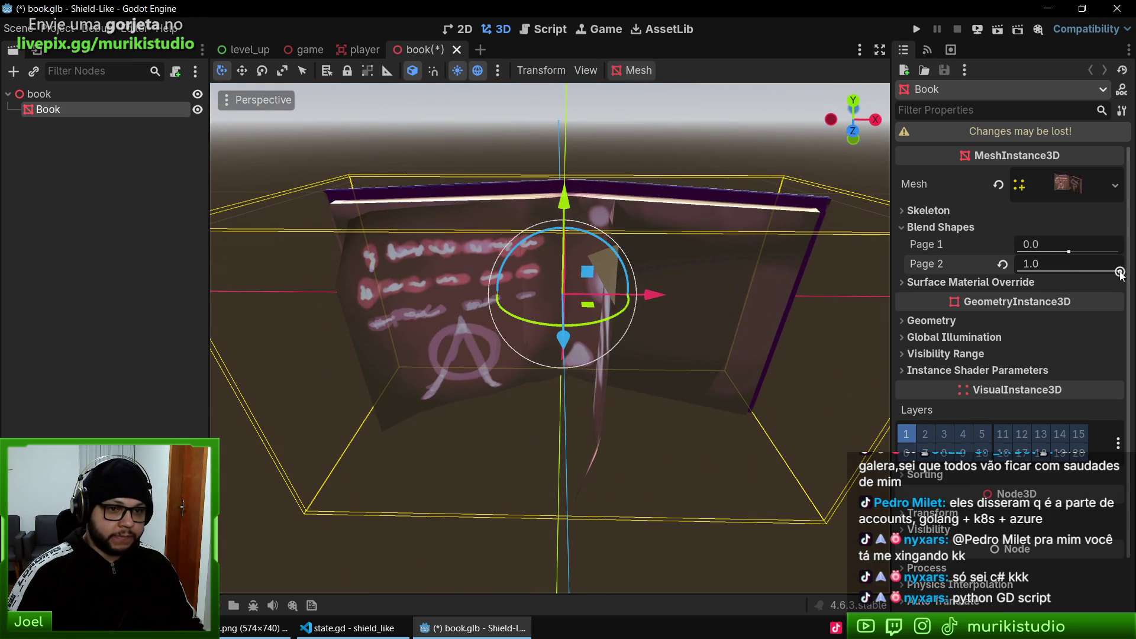
{"action": "mouse_move", "coordinate": [1119, 272]}
{"action": "left_mouse_down"}
{"action": "mouse_move", "coordinate": [1014, 254]}
{"action": "mouse_move", "coordinate": [1095, 249]}
{"action": "left_mouse_up"}
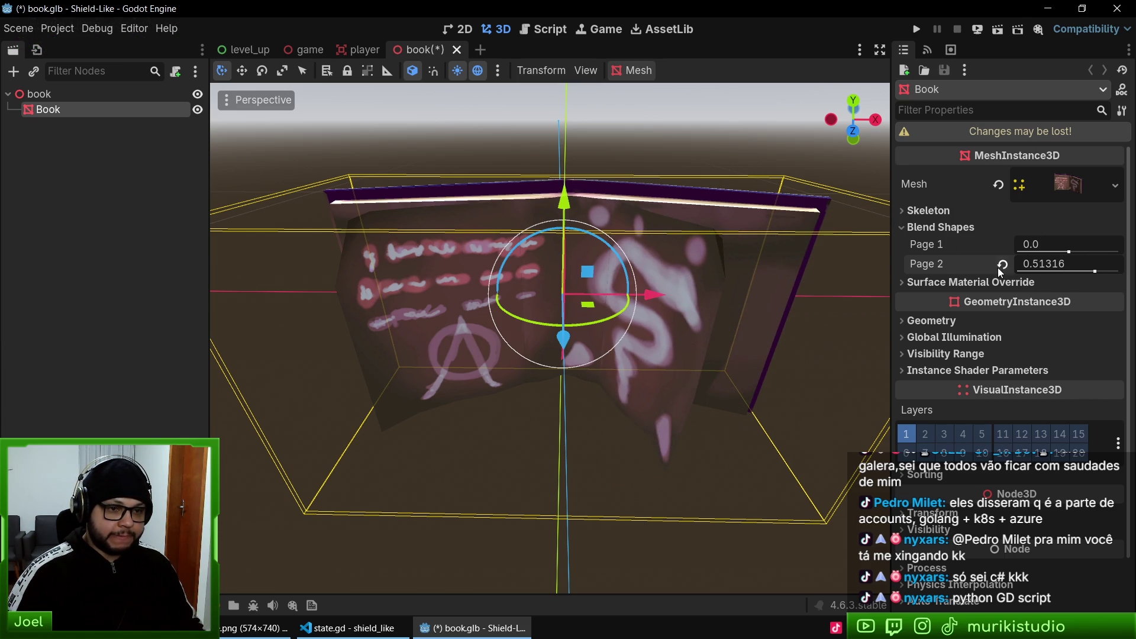
{"action": "left_click", "coordinate": [1002, 265]}
{"action": "left_click", "coordinate": [457, 49]}
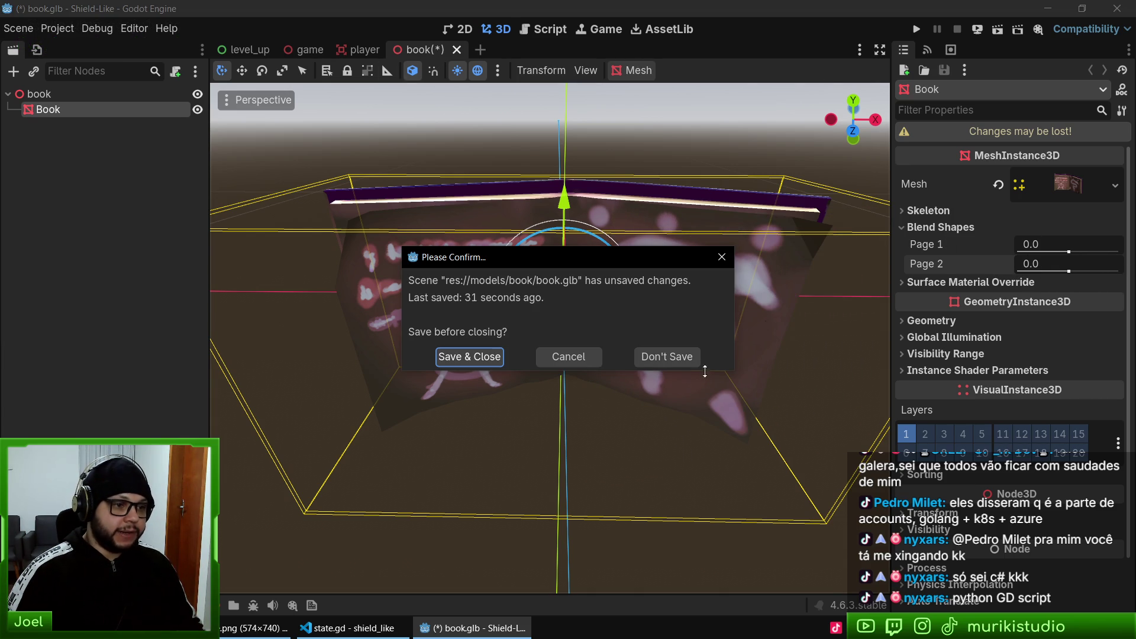
{"action": "left_click", "coordinate": [645, 360]}
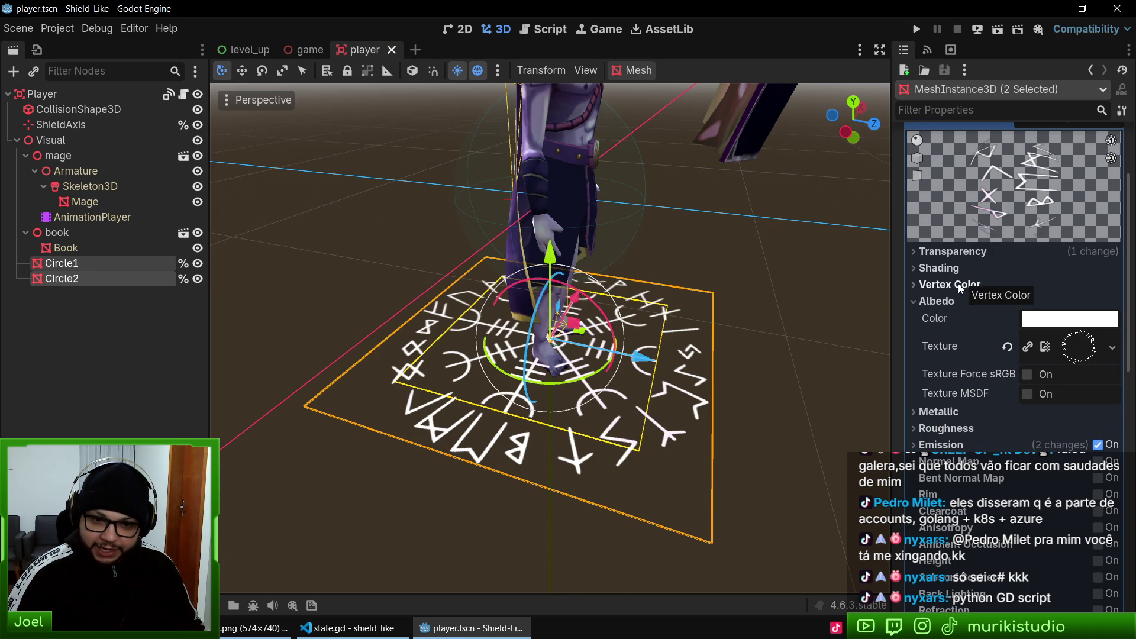
{"action": "key", "text": "F5"}
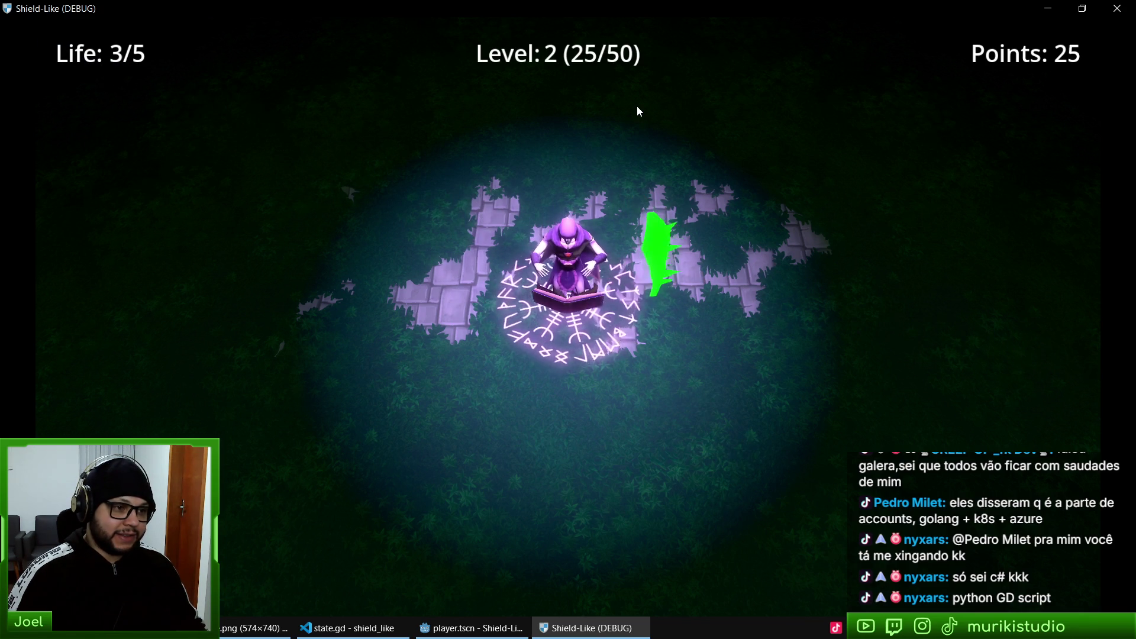
{"action": "key", "text": "F8"}
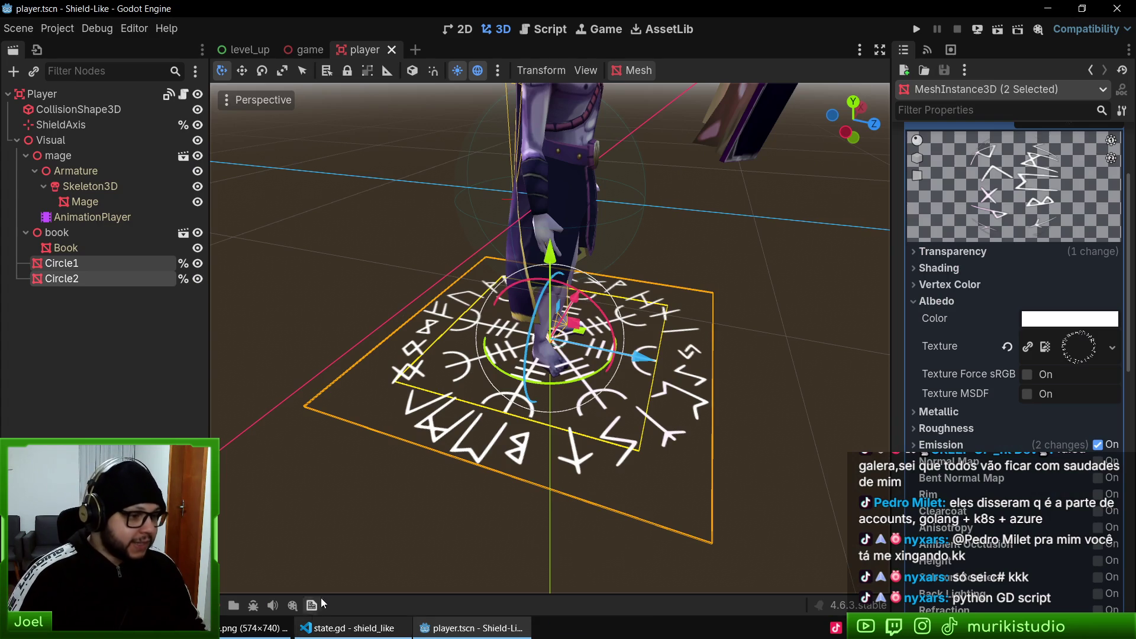
{"action": "key", "text": "alt+Tab"}
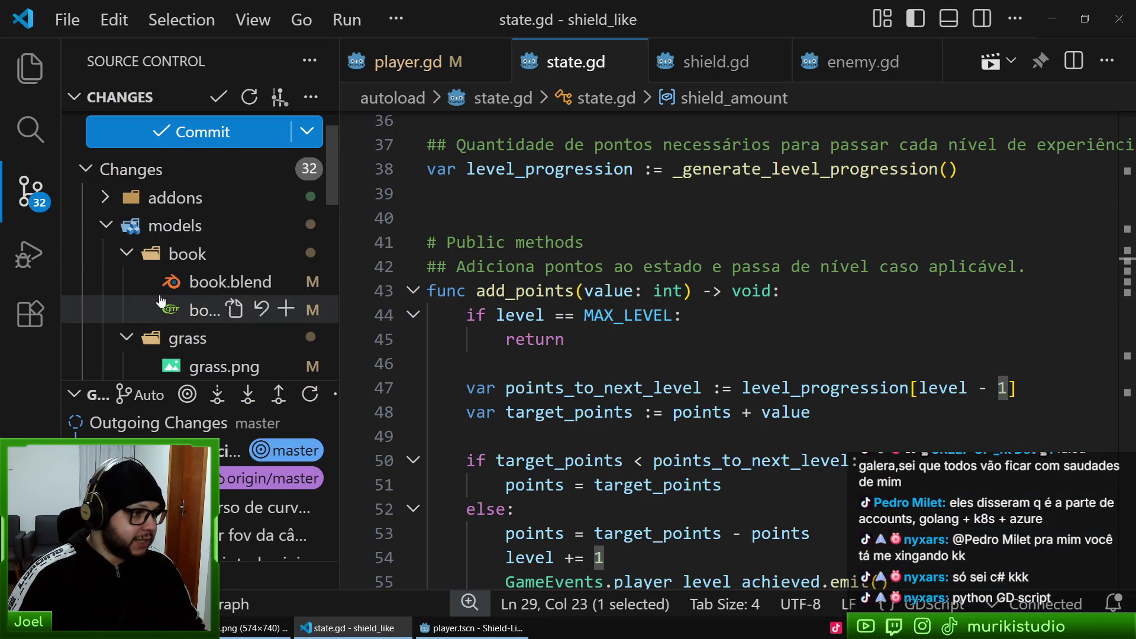
- Commit the staged book.blend and book.glb with a feat(models) 'adicionar shape…' message
{"action": "left_click", "coordinate": [286, 253]}
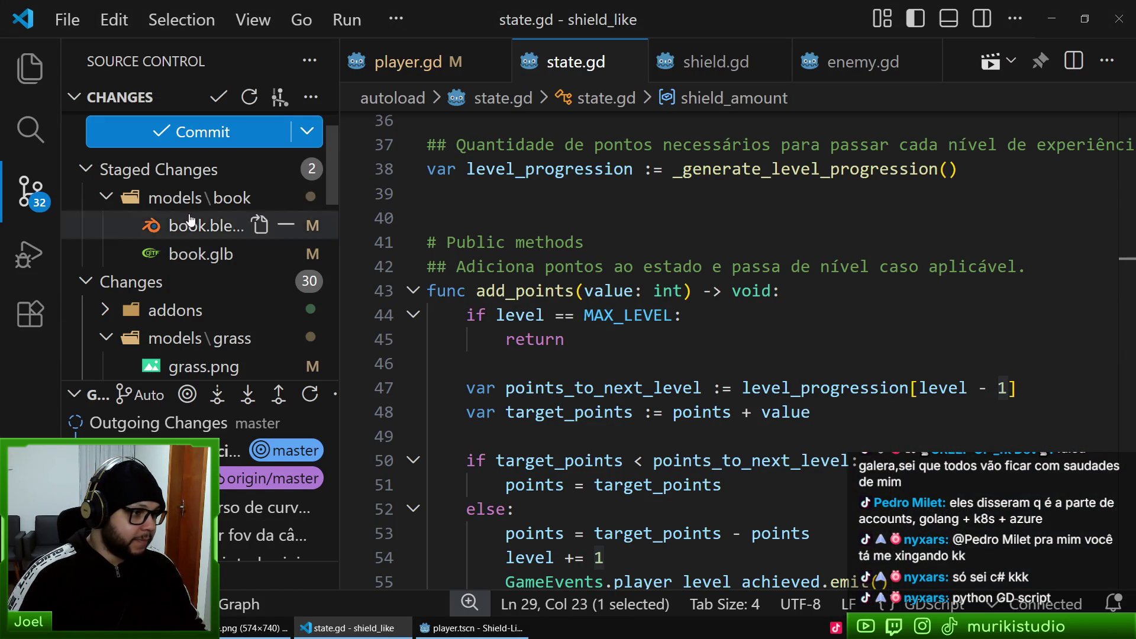
{"action": "scroll", "coordinate": [147, 127], "scroll_direction": "up", "scroll_amount": 1}
{"action": "left_click", "coordinate": [156, 122]}
{"action": "type", "text": "feat(models):"}
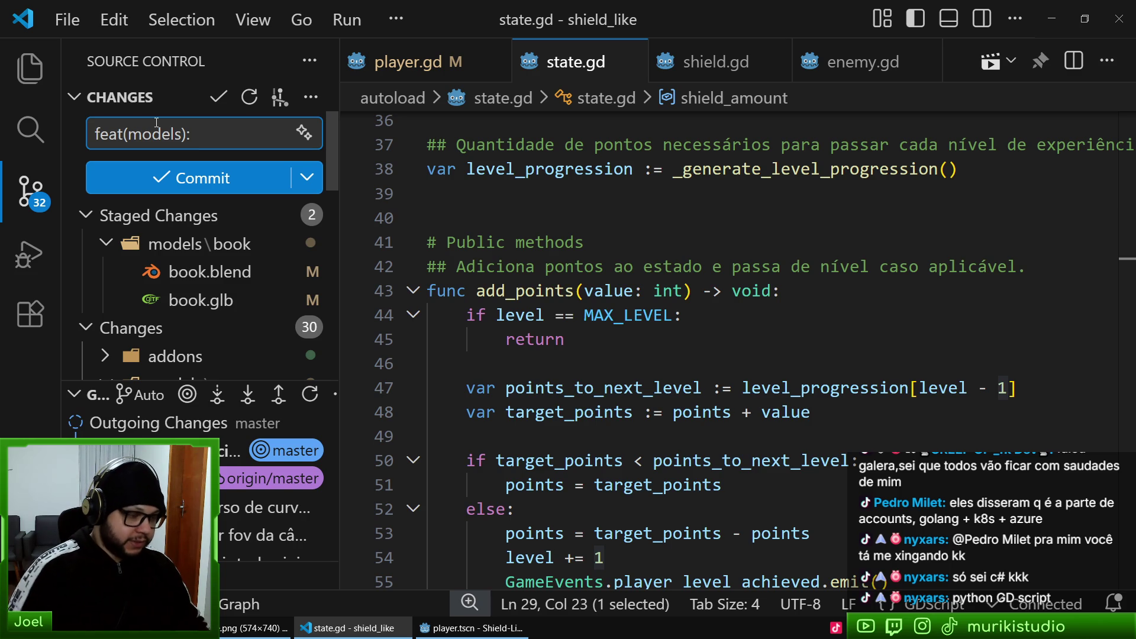
{"action": "left_click_drag", "start_coordinate": [339, 275], "coordinate": [377, 254]}
{"action": "type", "text": "ad"}
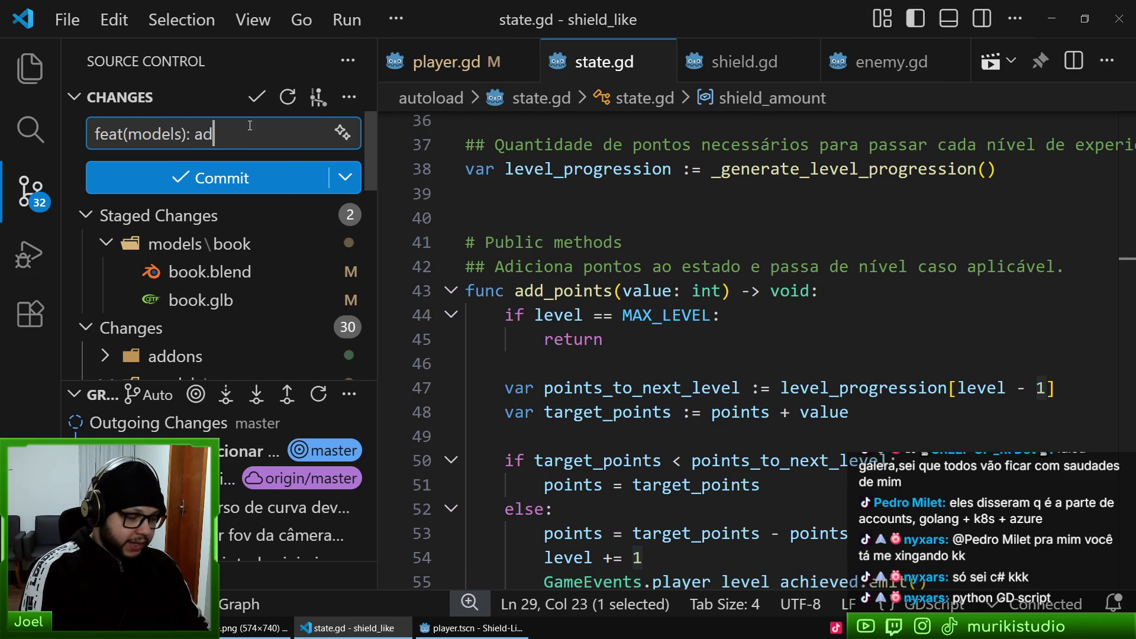
{"action": "type", "text": "icionar shape keys nas páginas d"}
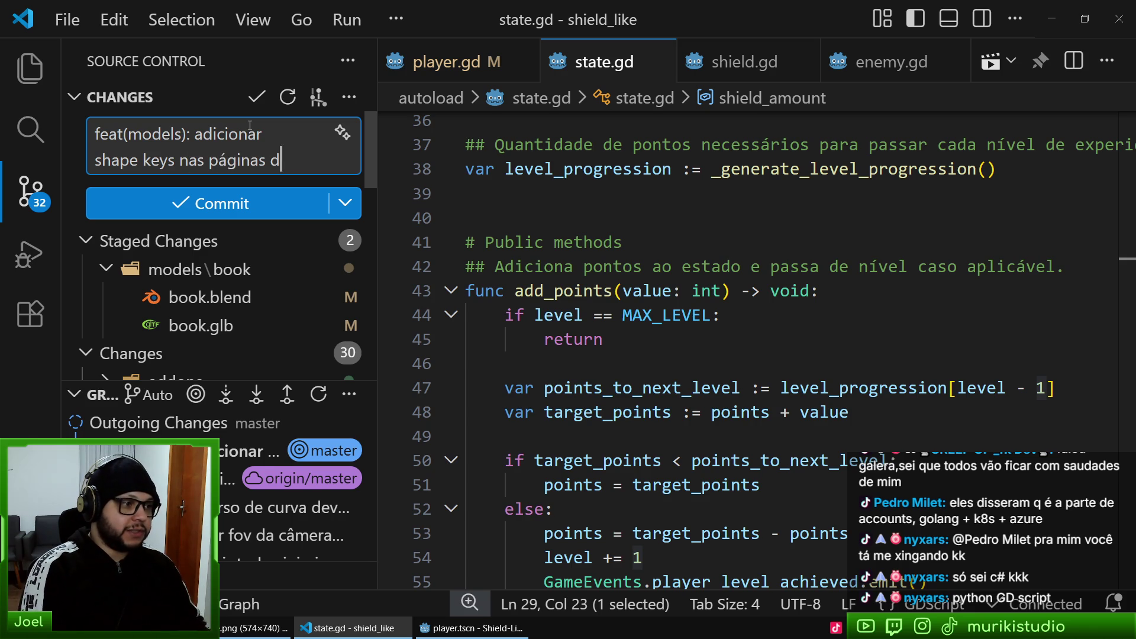
{"action": "type", "text": "ivro"}
{"action": "key", "text": "ctrl+Return"}
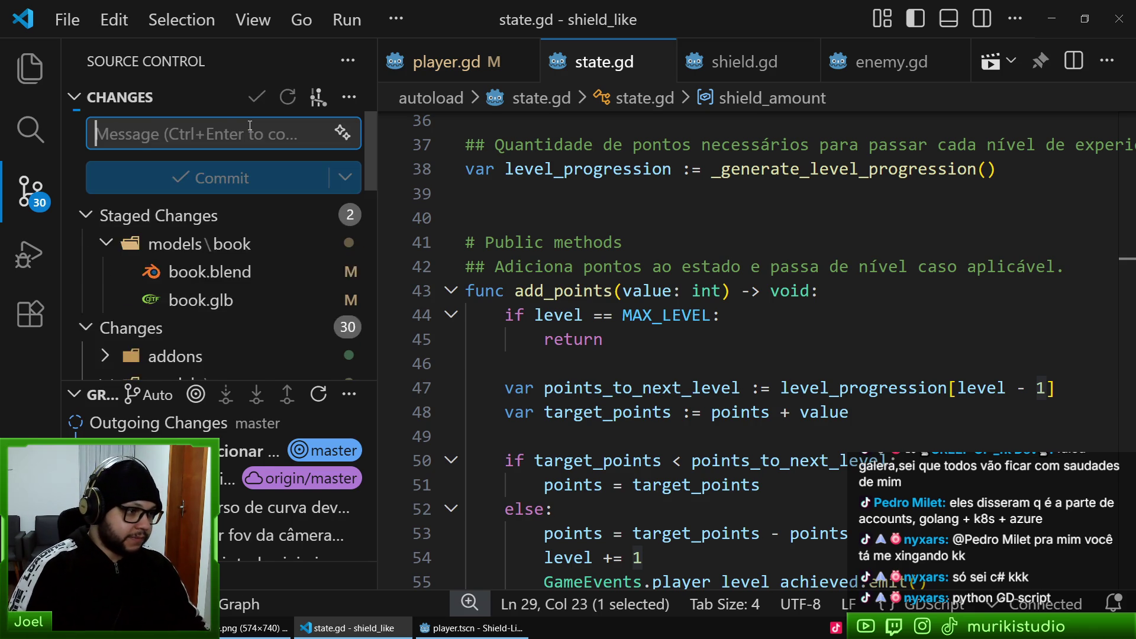
- Commit grass.png with the message 'feat(models): alterar textura da grama do chão'
{"action": "left_click", "coordinate": [166, 305]}
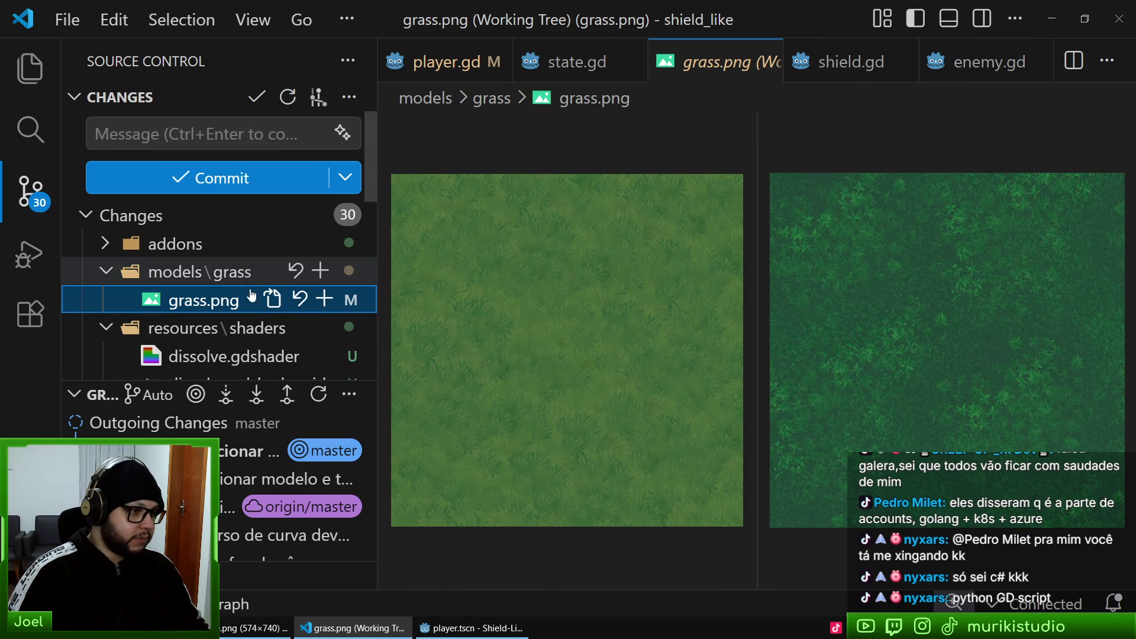
{"action": "left_click", "coordinate": [324, 298]}
{"action": "left_click", "coordinate": [214, 140]}
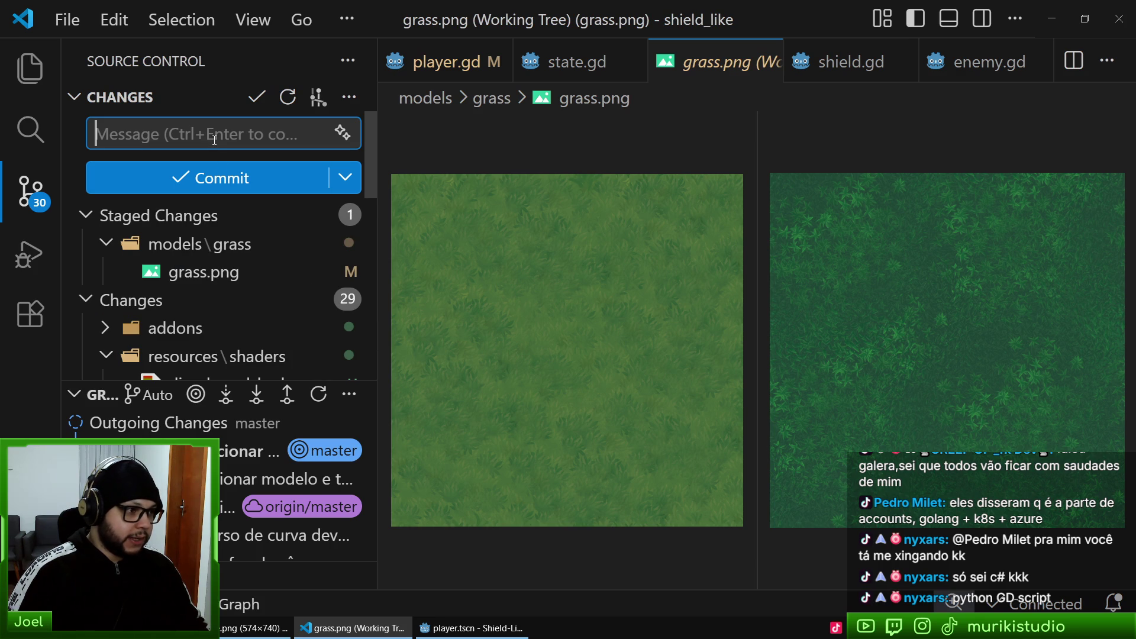
{"action": "type", "text": "feat("}
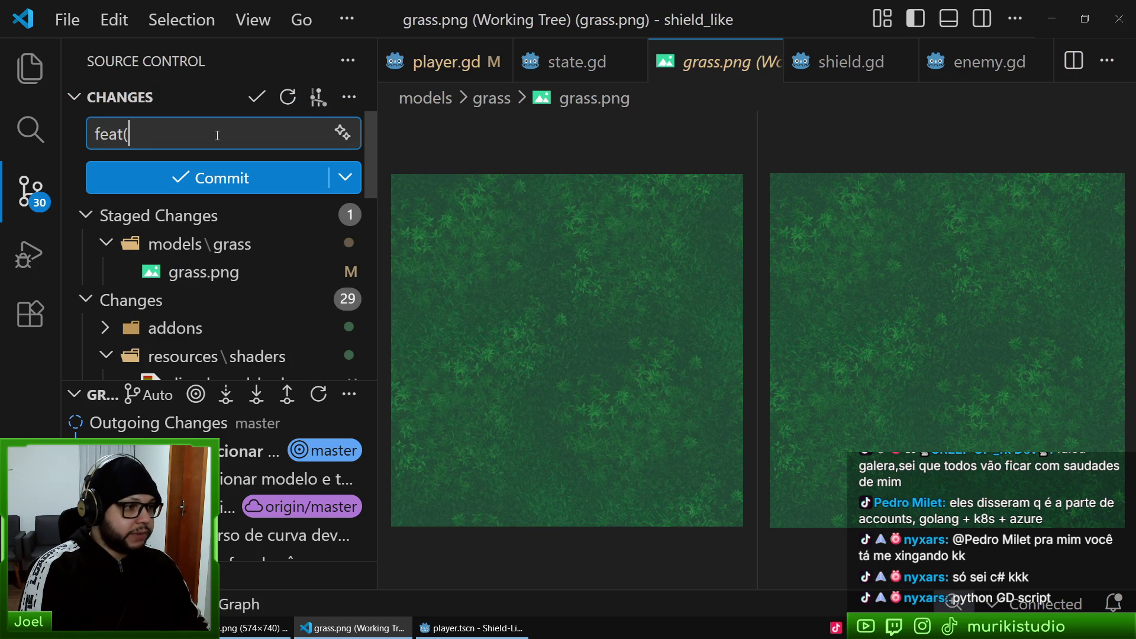
{"action": "type", "text": "models): al"}
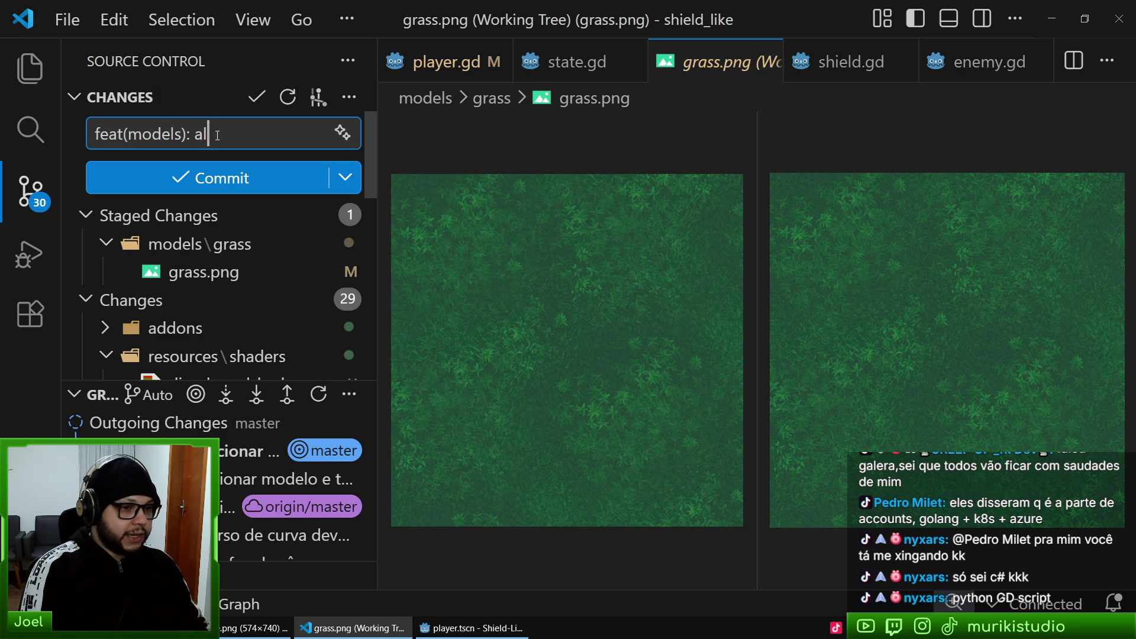
{"action": "type", "text": "terar textura da gra"}
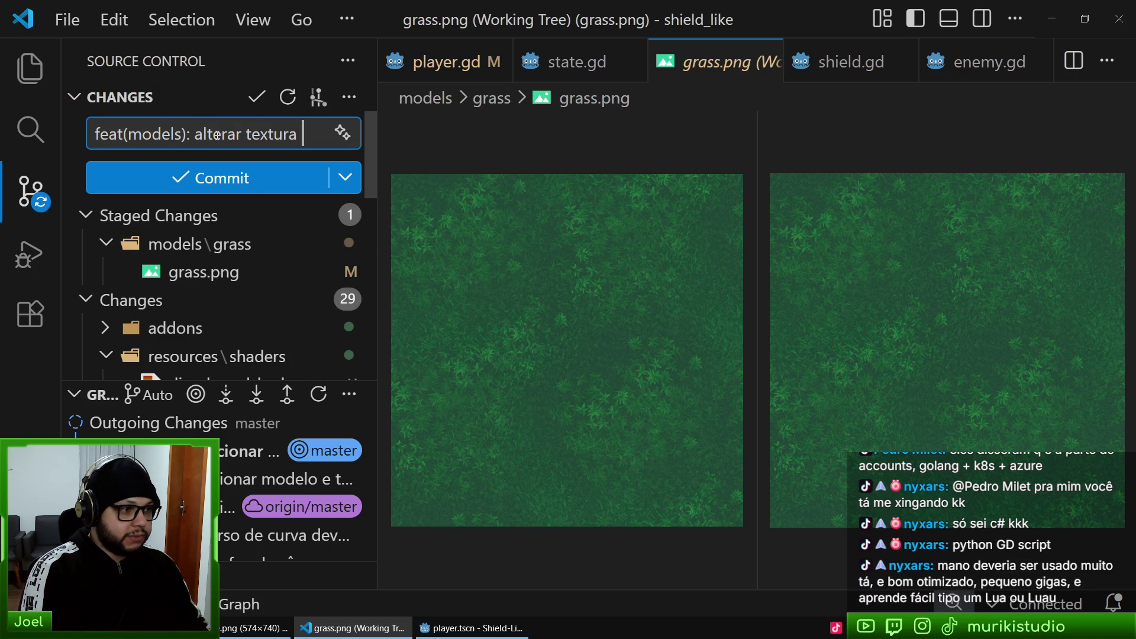
{"action": "type", "text": "ma do chão"}
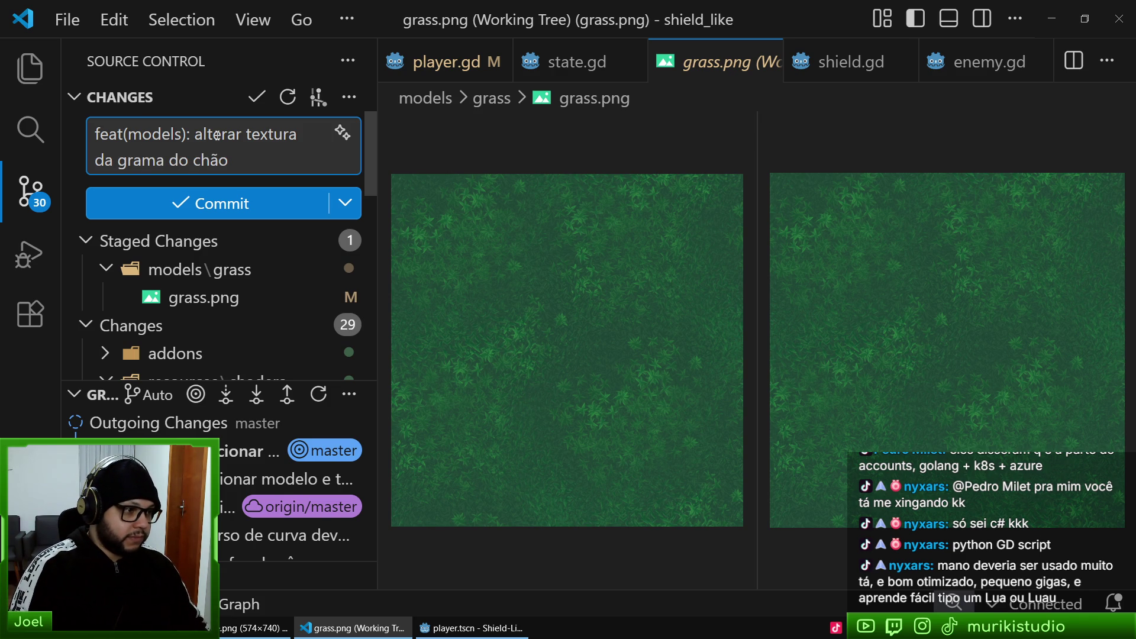
{"action": "key", "text": "ctrl+Return"}
- Review the path_7.png and path_8.png colour changes and commit both path textures together
{"action": "scroll", "coordinate": [229, 347], "scroll_direction": "down", "scroll_amount": 5}
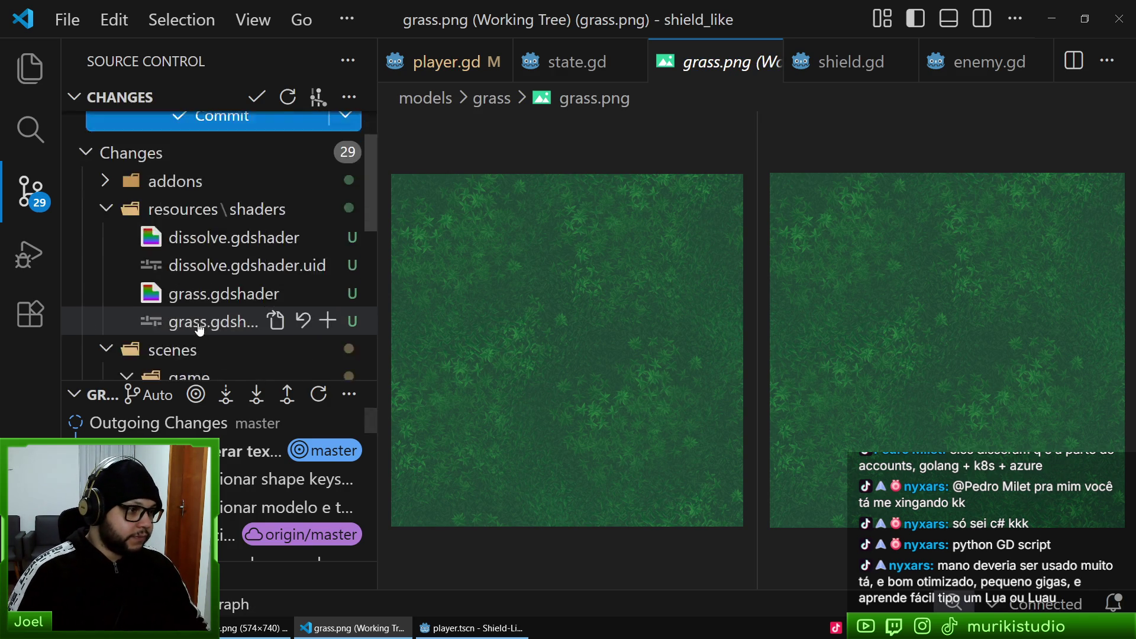
{"action": "scroll", "coordinate": [229, 348], "scroll_direction": "down", "scroll_amount": 3}
{"action": "left_click", "coordinate": [228, 309]}
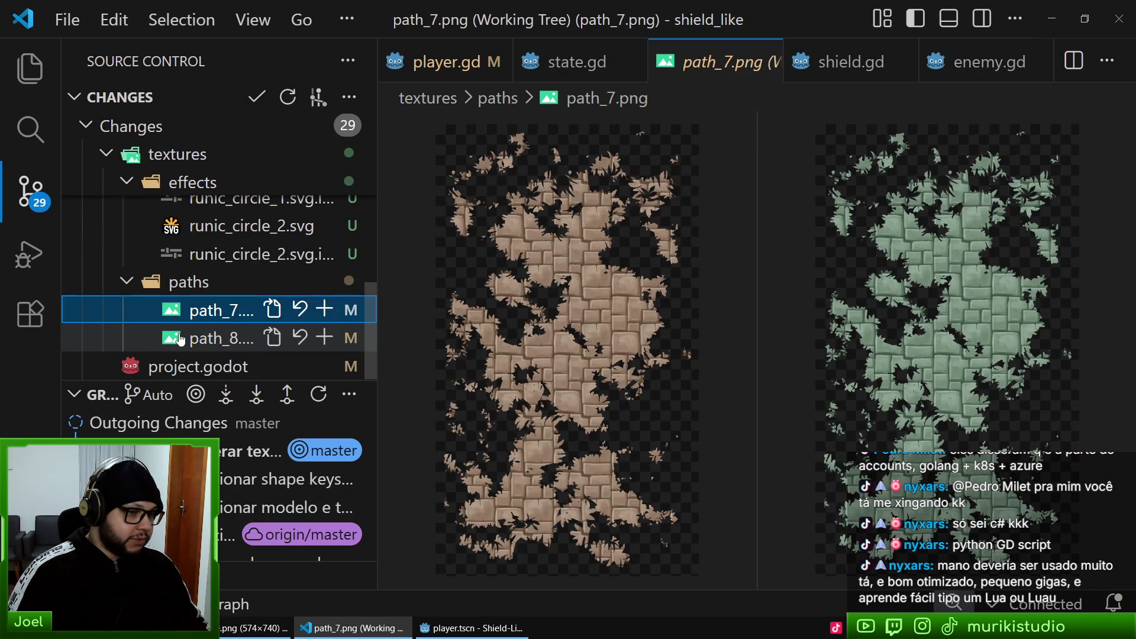
{"action": "left_click", "coordinate": [185, 340]}
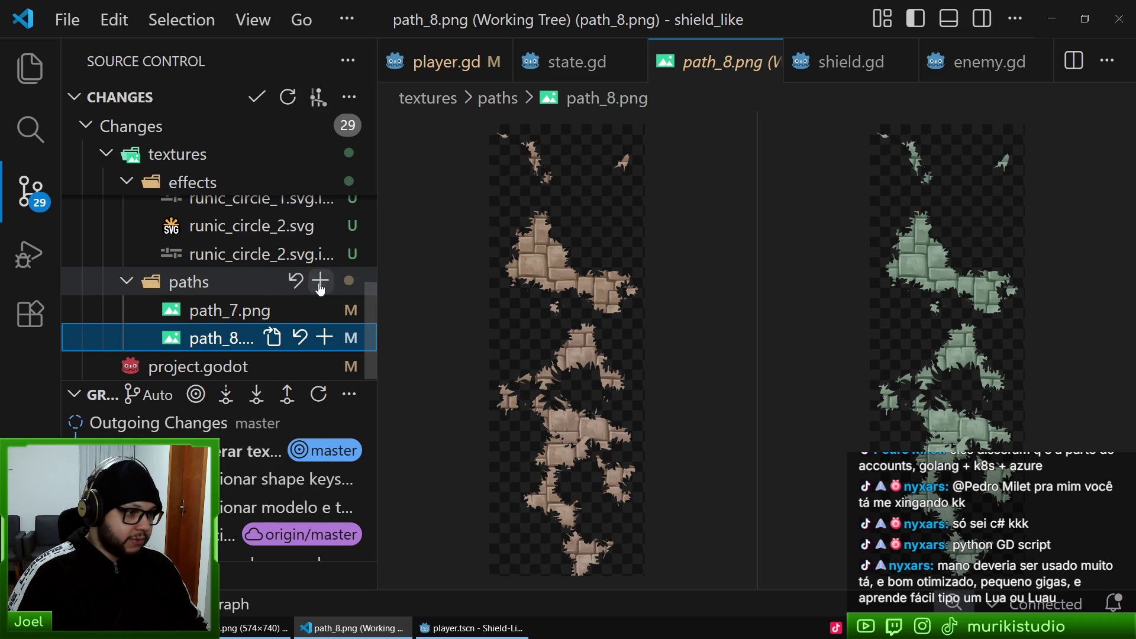
{"action": "left_click", "coordinate": [324, 282]}
{"action": "scroll", "coordinate": [271, 343], "scroll_direction": "up", "scroll_amount": 10}
{"action": "left_click", "coordinate": [183, 140]}
{"action": "type", "text": "feat("}
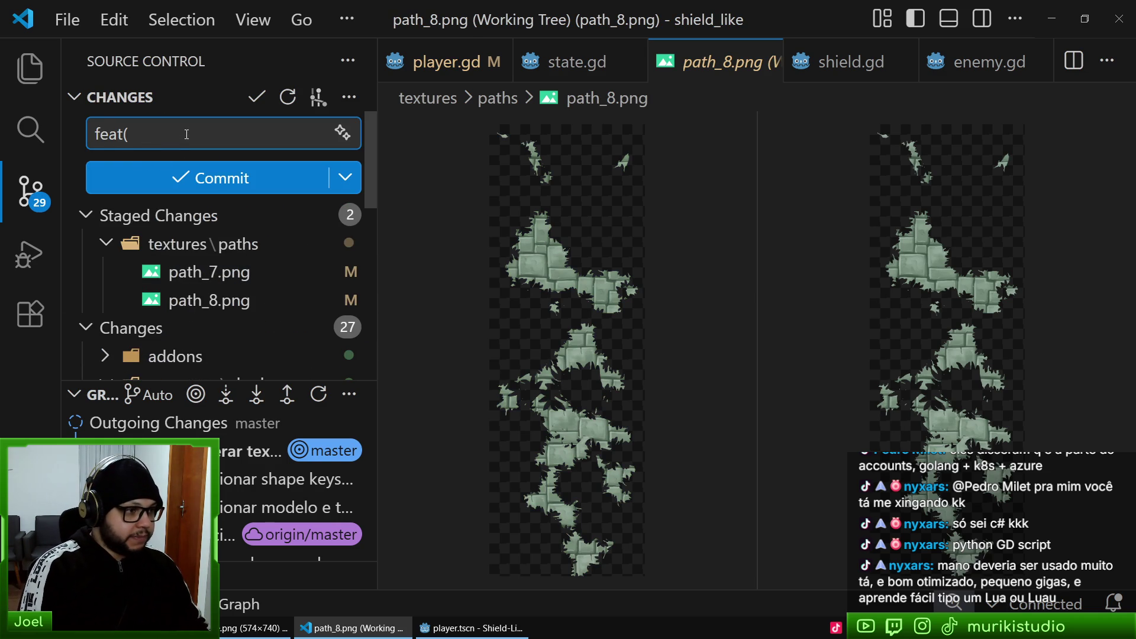
{"action": "type", "text": "textures)"}
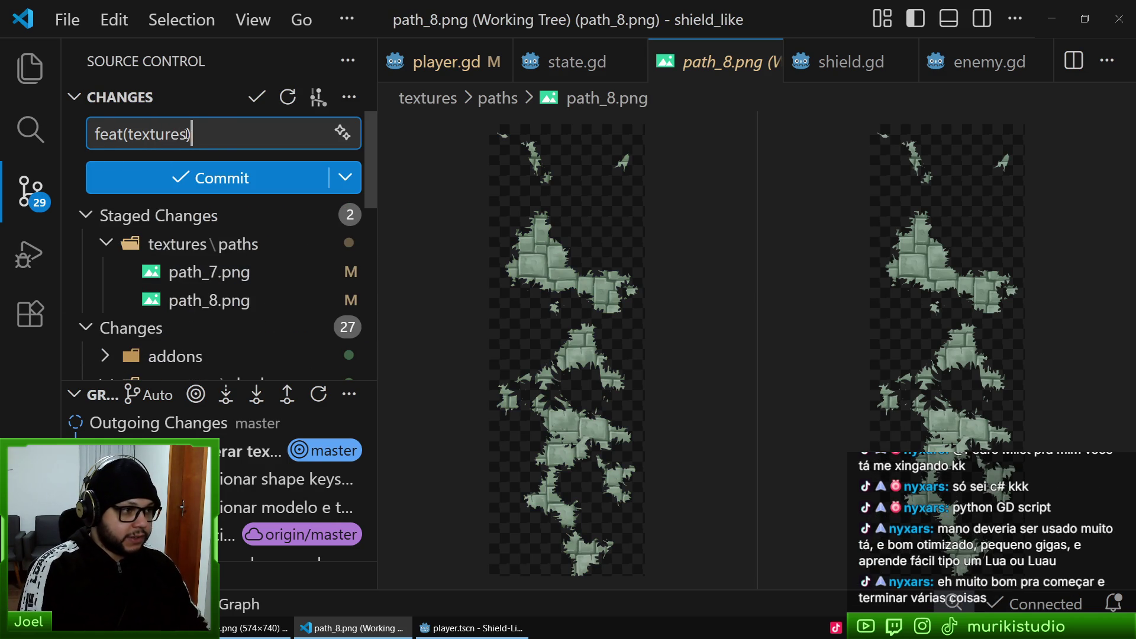
{"action": "type", "text": "es de"}
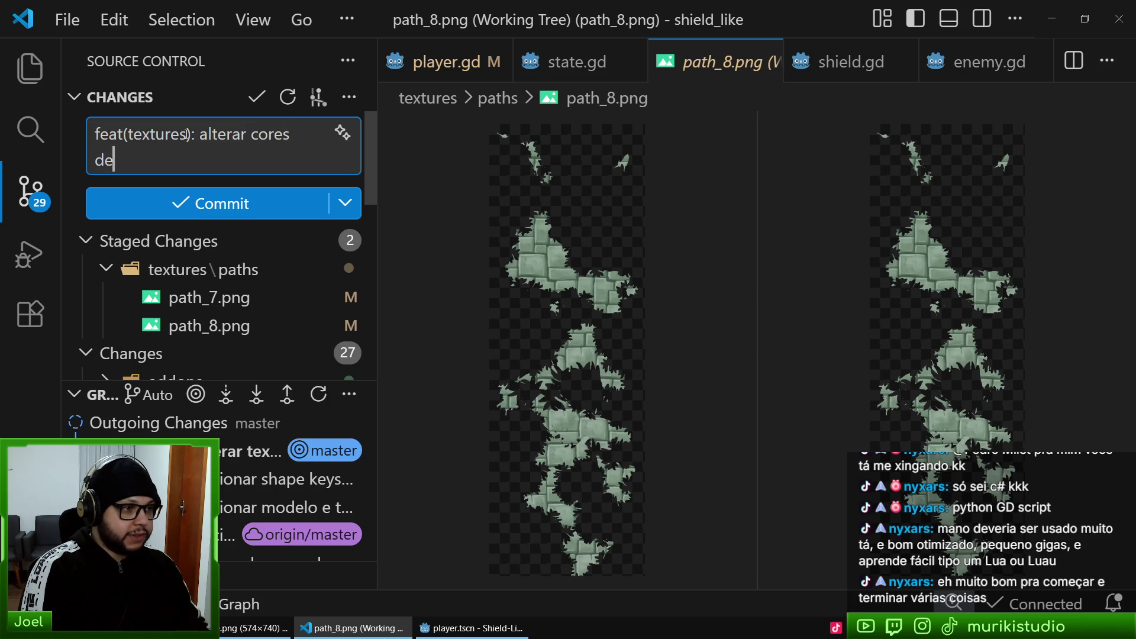
{"action": "type", "text": " paths"}
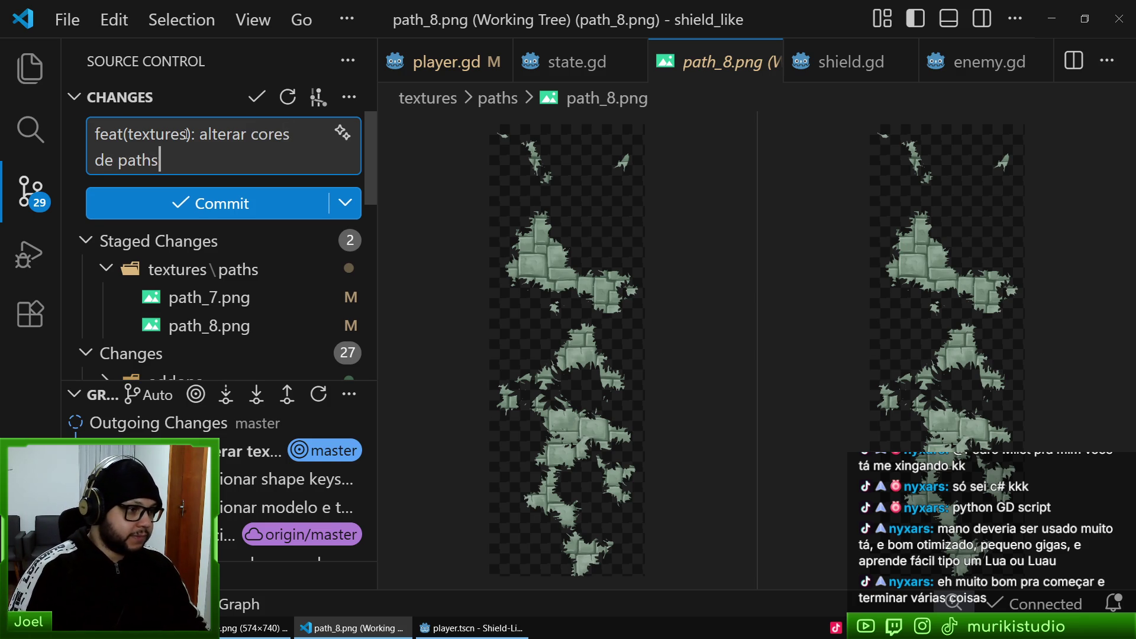
{"action": "key", "text": "ctrl+Return"}
{"action": "scroll", "coordinate": [206, 299], "scroll_direction": "down", "scroll_amount": 5}
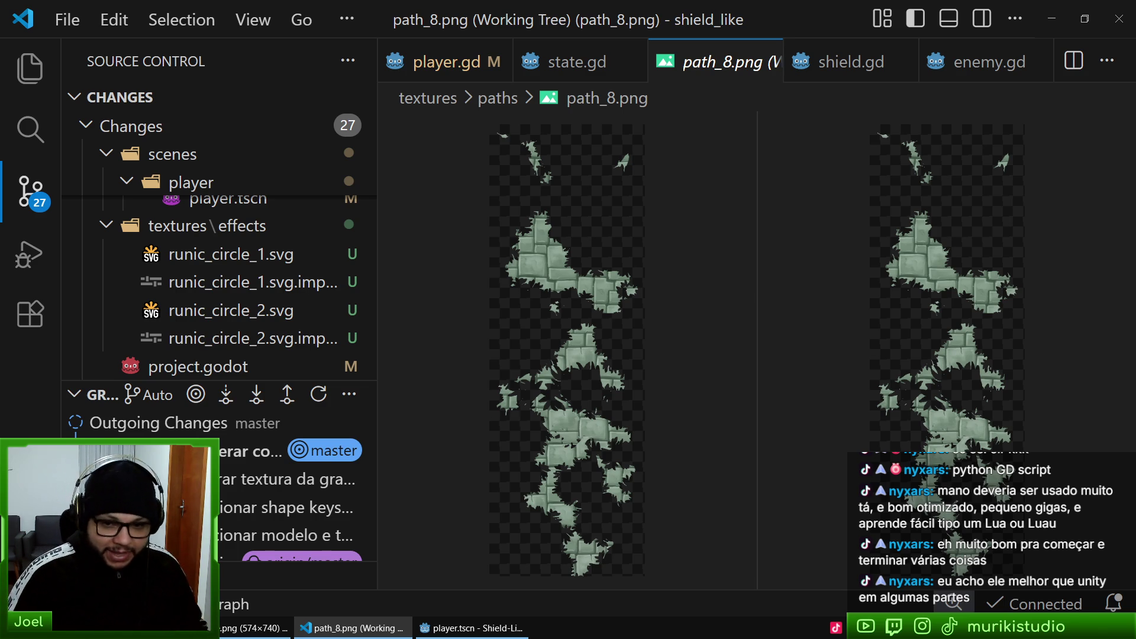
- Close the path_8 comparison, review dissolve.gdshader, and stage the whole addons\utils folder
{"action": "middle_click", "coordinate": [722, 68]}
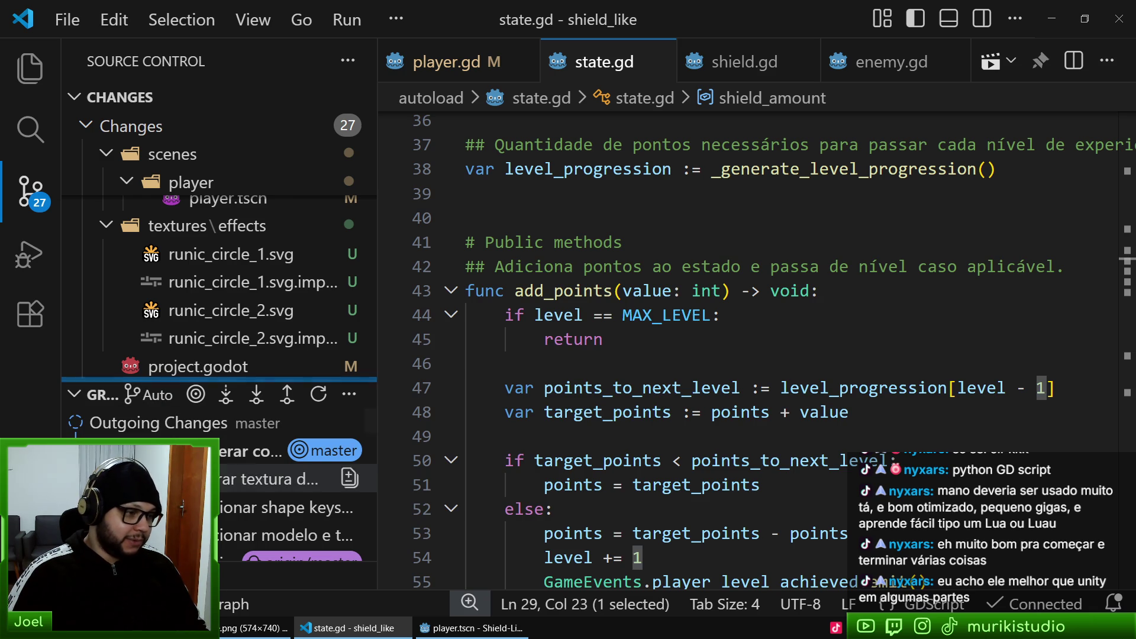
{"action": "scroll", "coordinate": [355, 340], "scroll_direction": "up", "scroll_amount": 3}
{"action": "scroll", "coordinate": [343, 337], "scroll_direction": "down", "scroll_amount": 2}
{"action": "scroll", "coordinate": [341, 334], "scroll_direction": "down", "scroll_amount": 1}
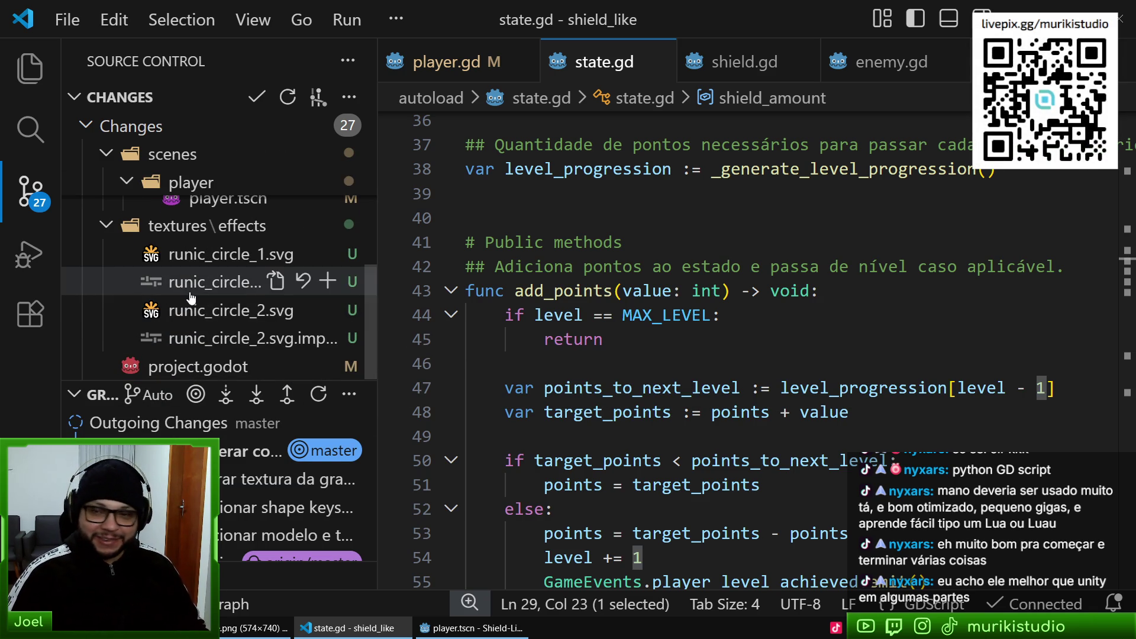
{"action": "scroll", "coordinate": [195, 308], "scroll_direction": "up", "scroll_amount": 5}
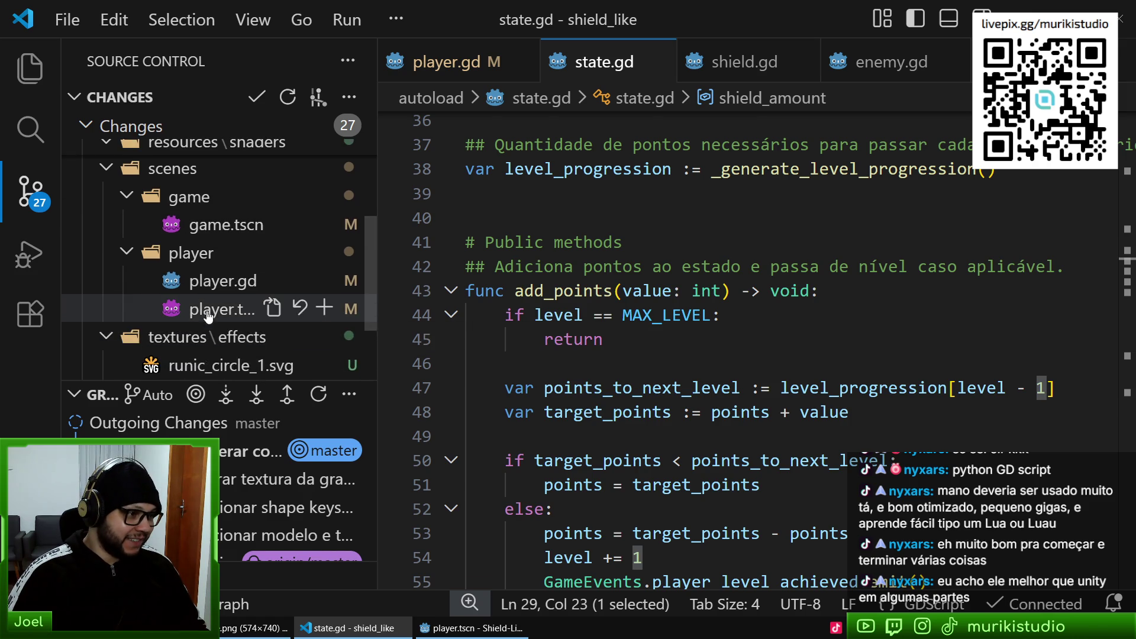
{"action": "scroll", "coordinate": [208, 268], "scroll_direction": "up", "scroll_amount": 1}
{"action": "left_click", "coordinate": [206, 278]}
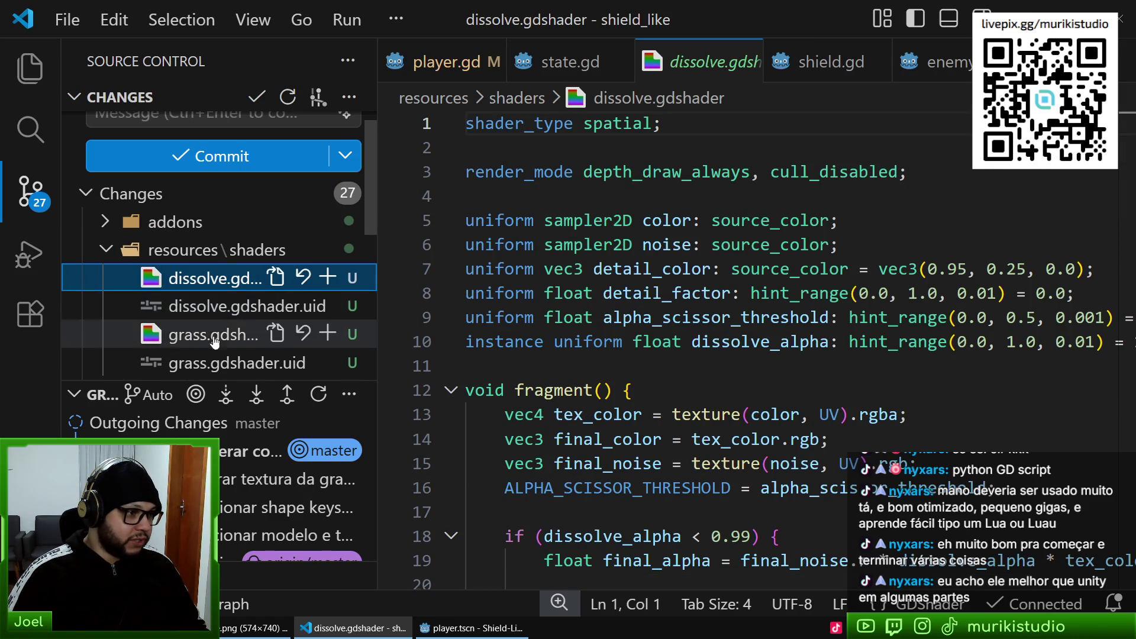
{"action": "scroll", "coordinate": [207, 278], "scroll_direction": "down", "scroll_amount": 2}
{"action": "scroll", "coordinate": [235, 245], "scroll_direction": "up", "scroll_amount": 2}
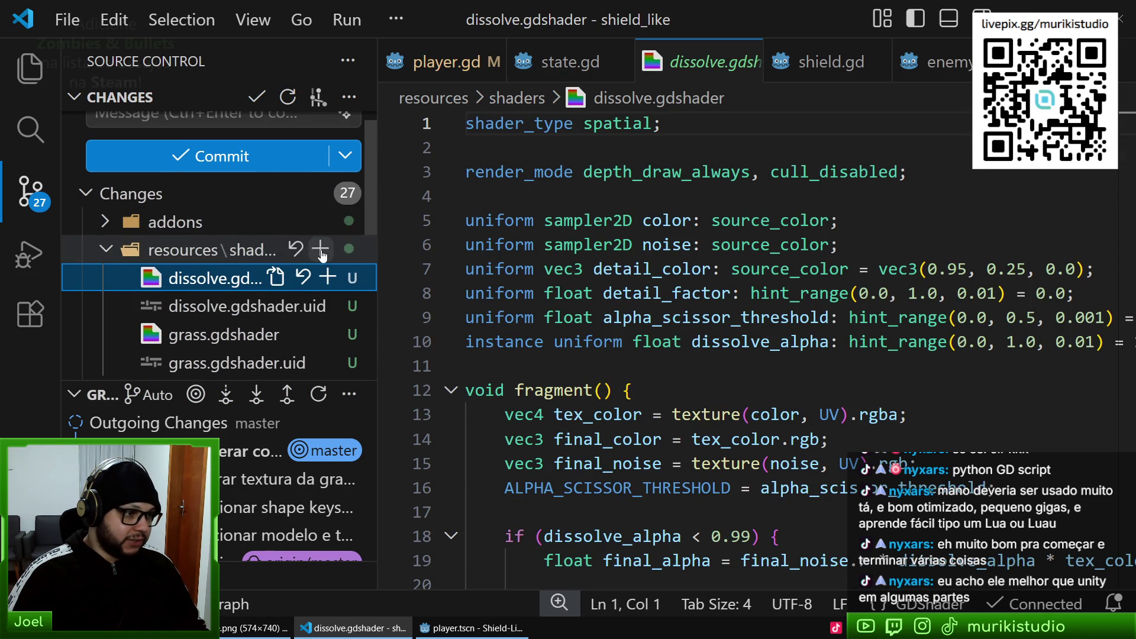
{"action": "left_click", "coordinate": [108, 223]}
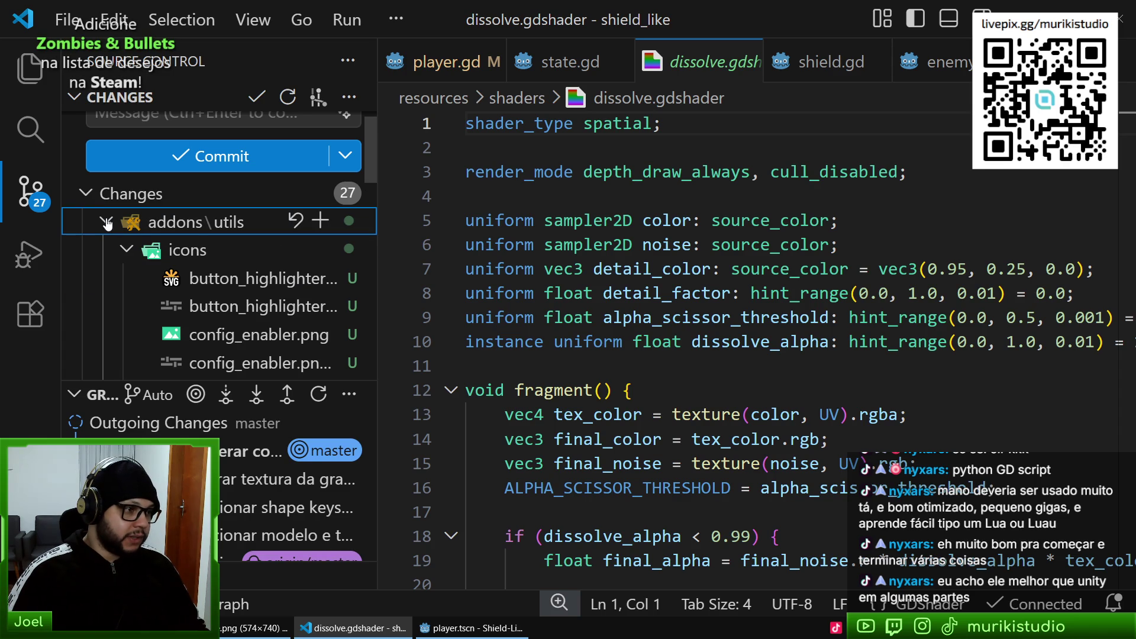
{"action": "left_click", "coordinate": [107, 223]}
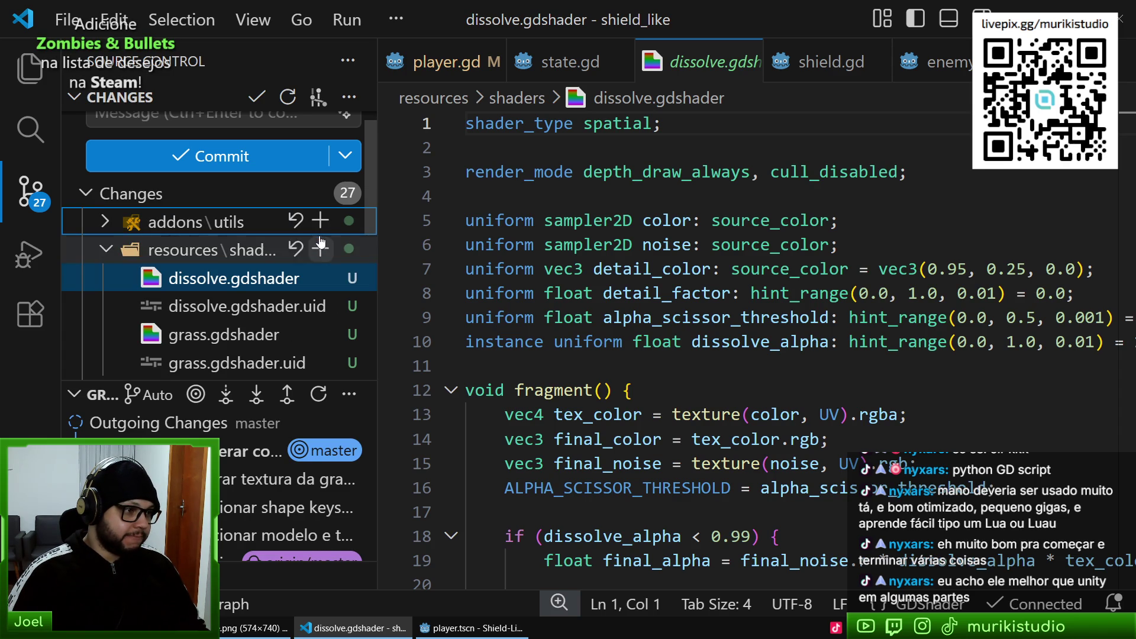
{"action": "left_click", "coordinate": [320, 221]}
- Review project.godot's plugin change and stage it alongside the addon files
{"action": "scroll", "coordinate": [292, 278], "scroll_direction": "down", "scroll_amount": 5}
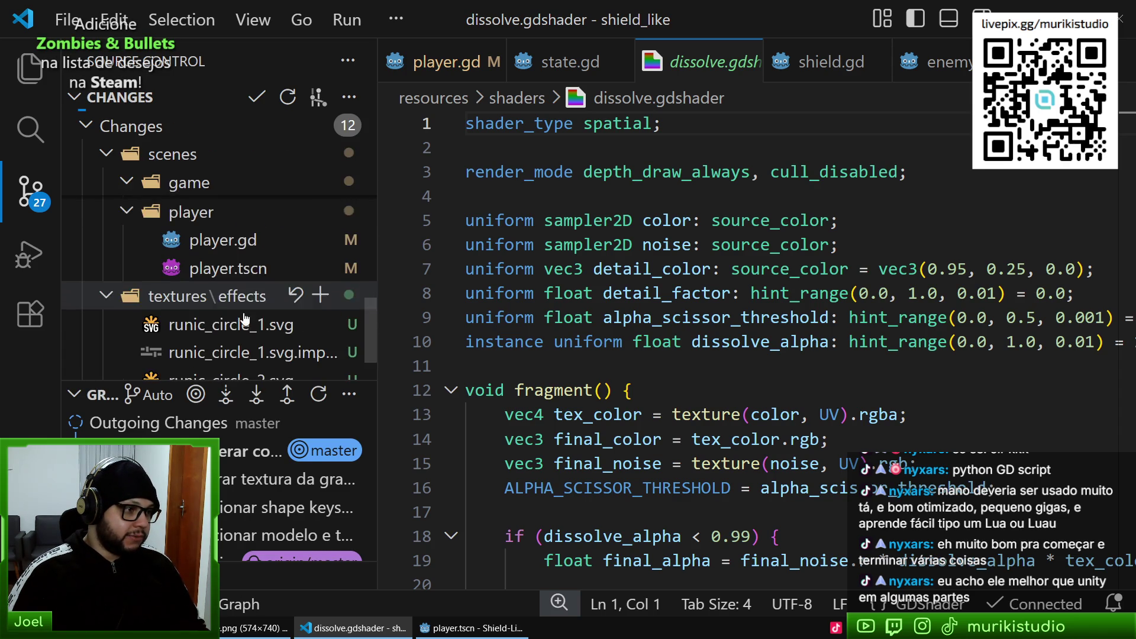
{"action": "left_click", "coordinate": [177, 368]}
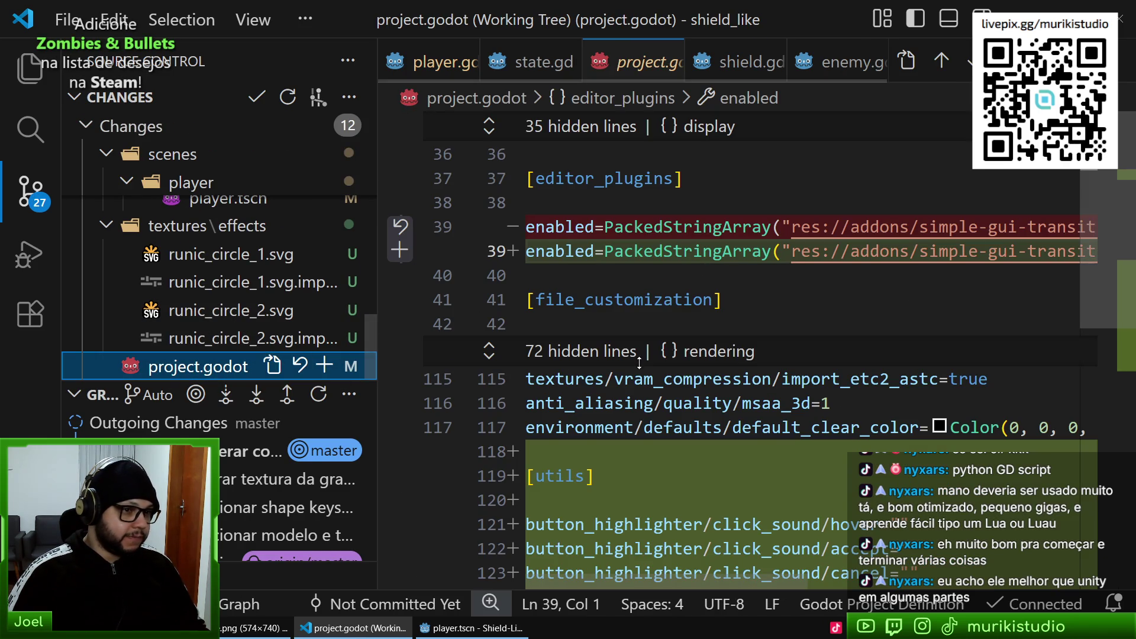
{"action": "scroll", "coordinate": [1094, 258], "scroll_direction": "down", "scroll_amount": 1}
{"action": "mouse_move", "coordinate": [1095, 253]}
{"action": "left_mouse_down"}
{"action": "mouse_move", "coordinate": [1094, 353]}
{"action": "mouse_move", "coordinate": [1110, 268]}
{"action": "mouse_move", "coordinate": [1106, 204]}
{"action": "left_mouse_up"}
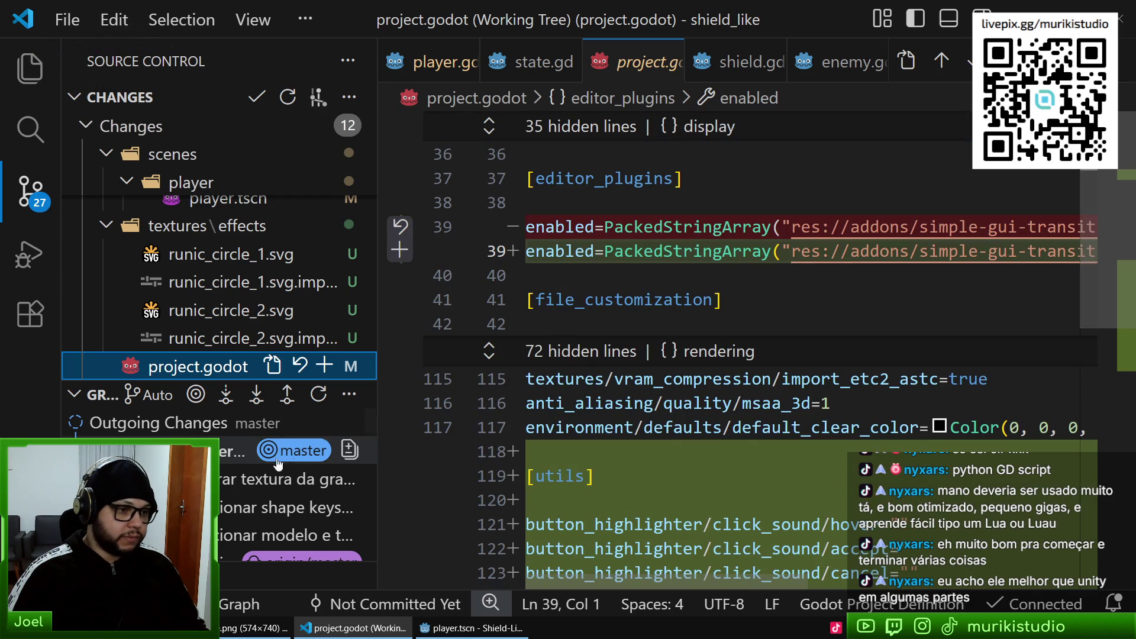
{"action": "left_click", "coordinate": [324, 366]}
{"action": "mouse_move", "coordinate": [366, 333]}
{"action": "left_mouse_down"}
{"action": "mouse_move", "coordinate": [361, 246]}
{"action": "mouse_move", "coordinate": [381, 110]}
{"action": "left_mouse_up"}
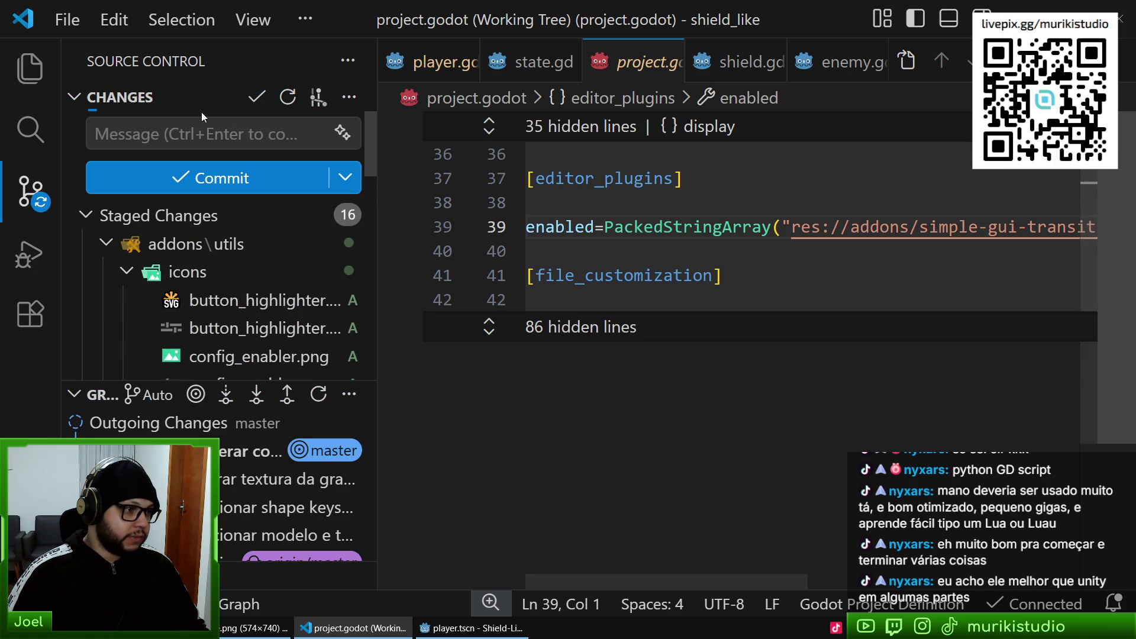
{"action": "left_click", "coordinate": [161, 132]}
- Write the commit message 'feat(project): adicionar addon de utils'
{"action": "type", "text": "feat(addons):"}
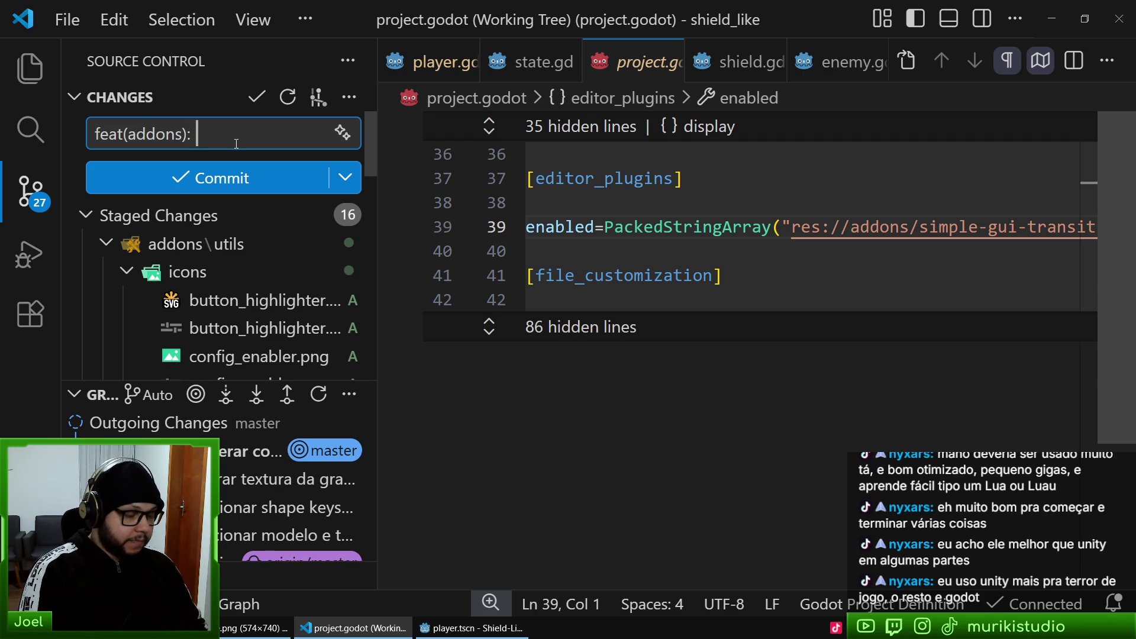
{"action": "type", "text": "icion a"}
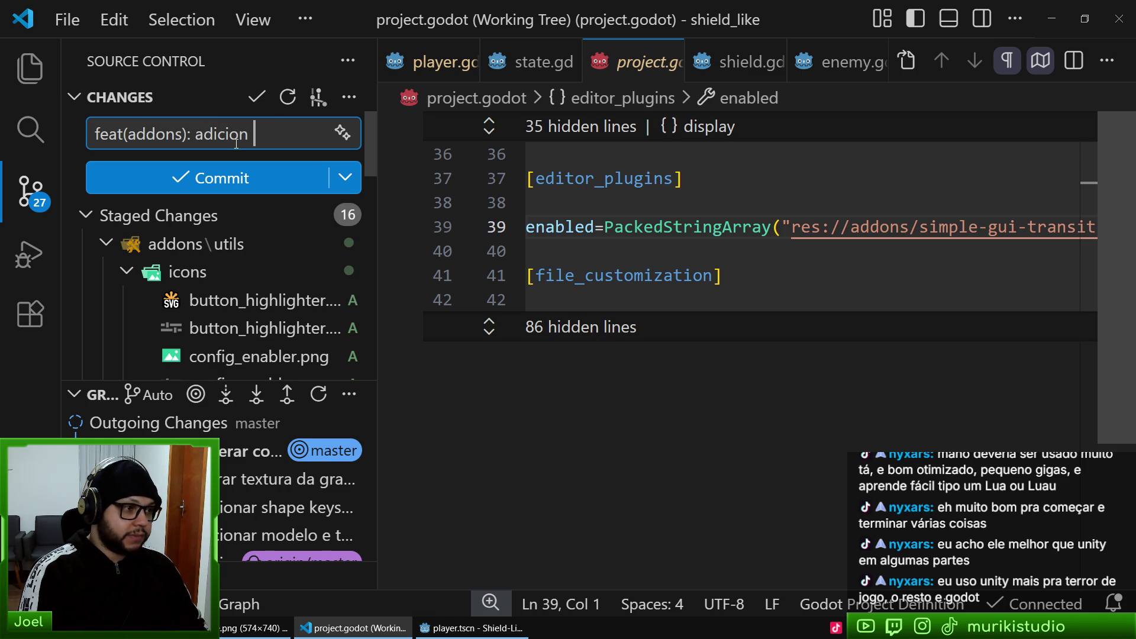
{"action": "key", "text": "ctrl+BackSpace"}
{"action": "key", "text": "ctrl+BackSpace"}
{"action": "key", "text": "ctrl+BackSpace"}
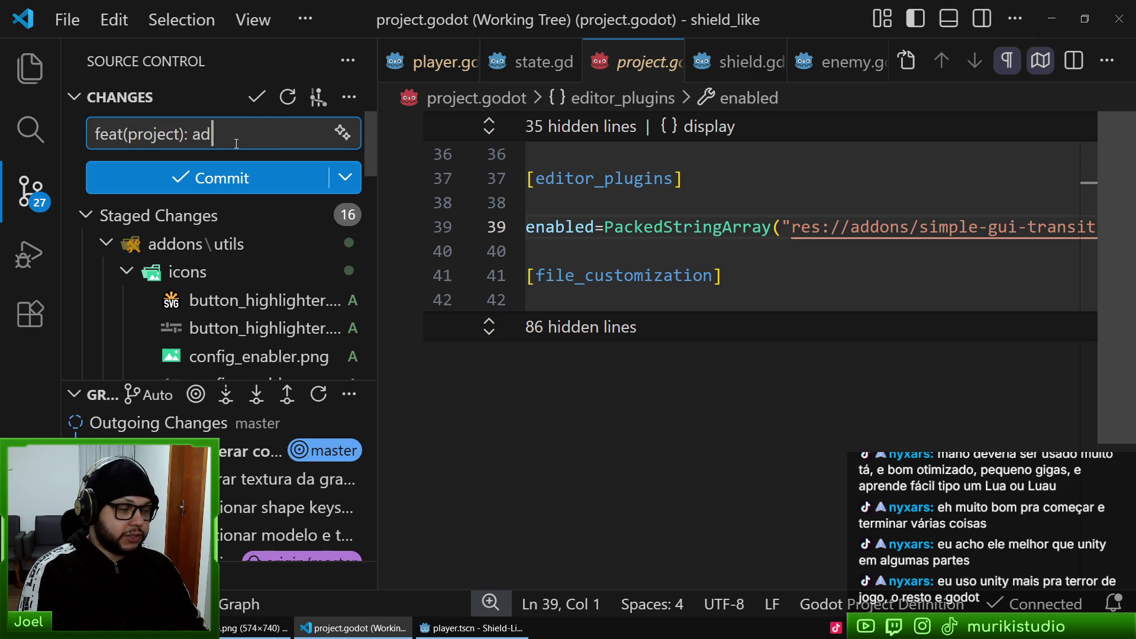
{"action": "type", "text": "nar addon"}
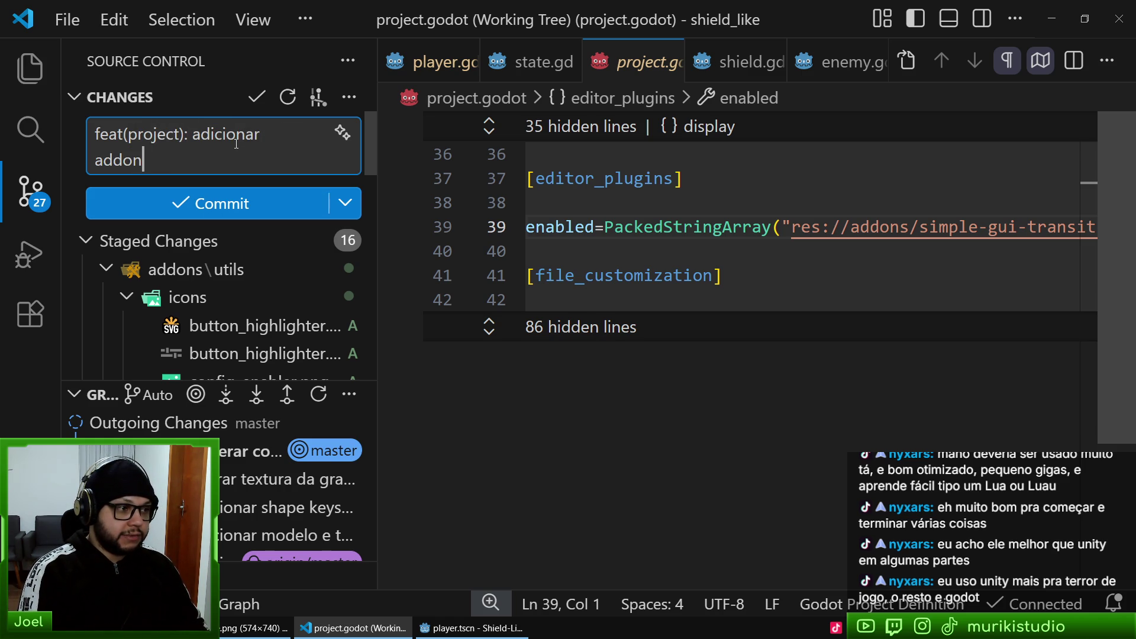
{"action": "type", "text": " de utils"}
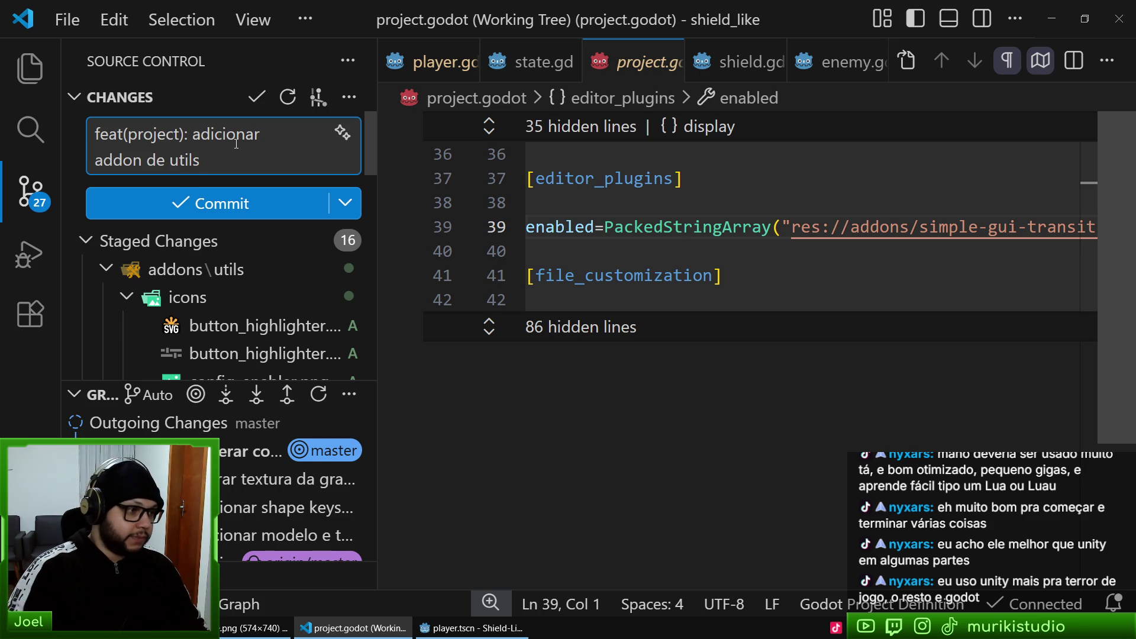
- Review the staged project.godot diff and commit the addon and project changes
{"action": "scroll", "coordinate": [230, 261], "scroll_direction": "down", "scroll_amount": 6}
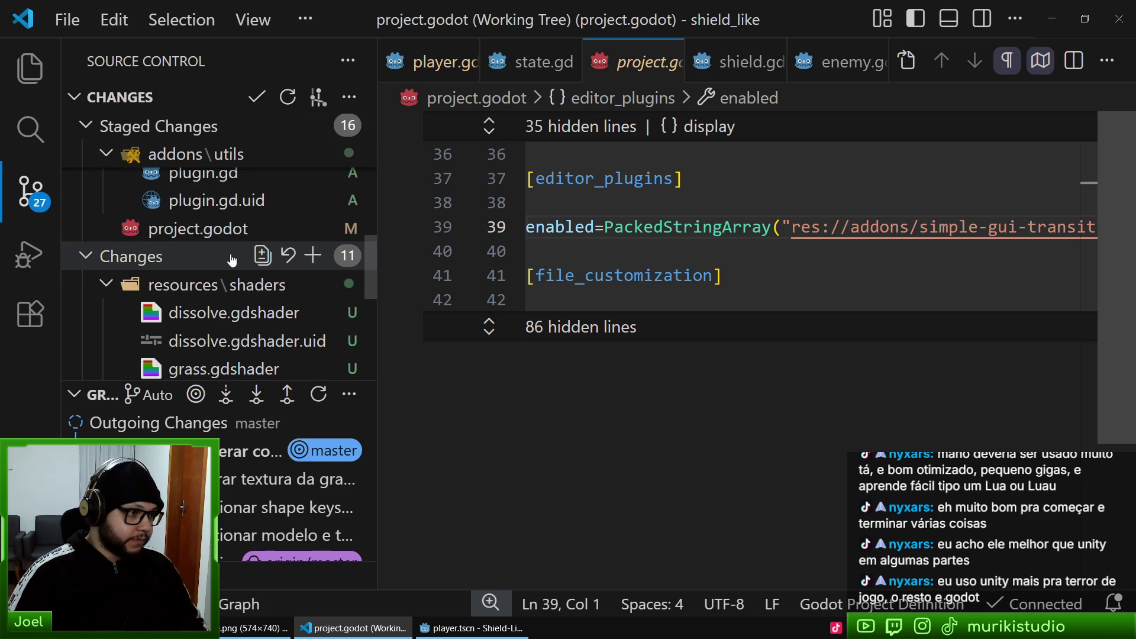
{"action": "scroll", "coordinate": [234, 259], "scroll_direction": "up", "scroll_amount": 3}
{"action": "scroll", "coordinate": [221, 284], "scroll_direction": "up", "scroll_amount": 2}
{"action": "scroll", "coordinate": [230, 299], "scroll_direction": "down", "scroll_amount": 2}
{"action": "scroll", "coordinate": [225, 302], "scroll_direction": "down", "scroll_amount": 2}
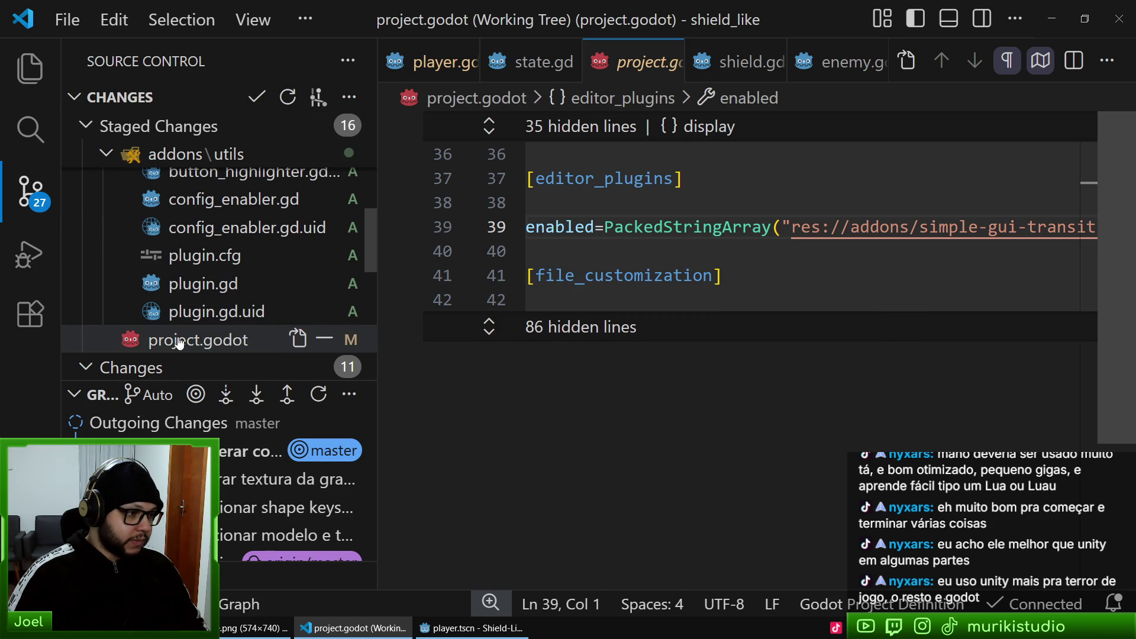
{"action": "left_click", "coordinate": [178, 342]}
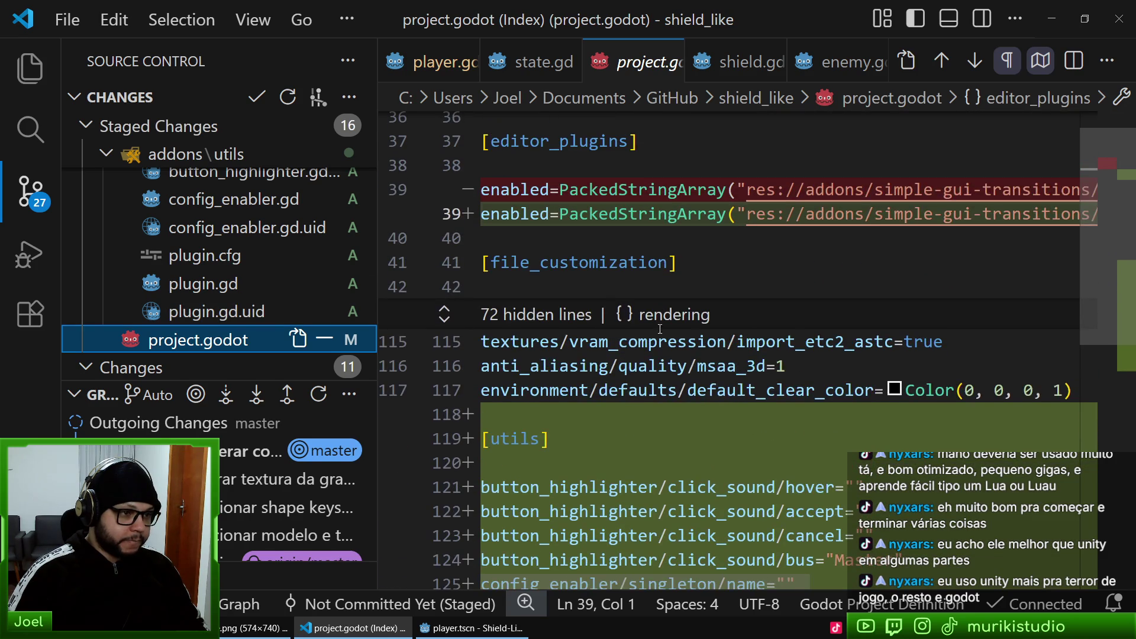
{"action": "scroll", "coordinate": [281, 248], "scroll_direction": "up", "scroll_amount": 5}
{"action": "left_click", "coordinate": [224, 156]}
{"action": "key", "text": "ctrl+Return"}
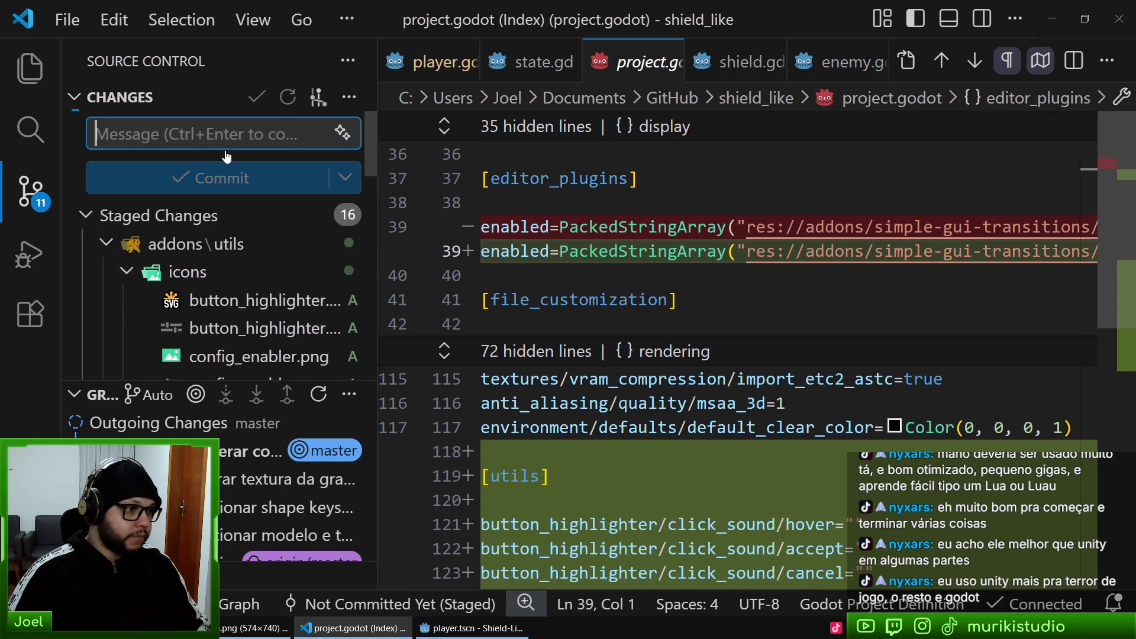
{"action": "scroll", "coordinate": [249, 264], "scroll_direction": "down", "scroll_amount": 3}
{"action": "scroll", "coordinate": [248, 264], "scroll_direction": "up", "scroll_amount": 2}
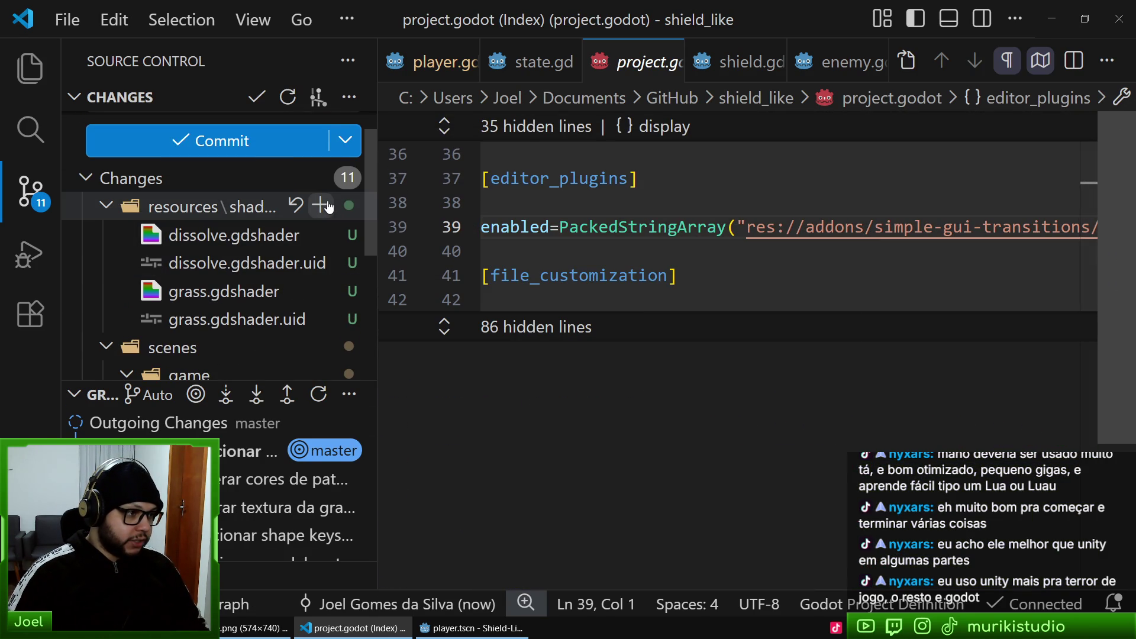
- Stage the resources\shaders files and commit them as 'feat(shaders): adicionar shaders de dissolve e grass'
{"action": "left_click", "coordinate": [321, 205]}
{"action": "scroll", "coordinate": [299, 296], "scroll_direction": "down", "scroll_amount": 5}
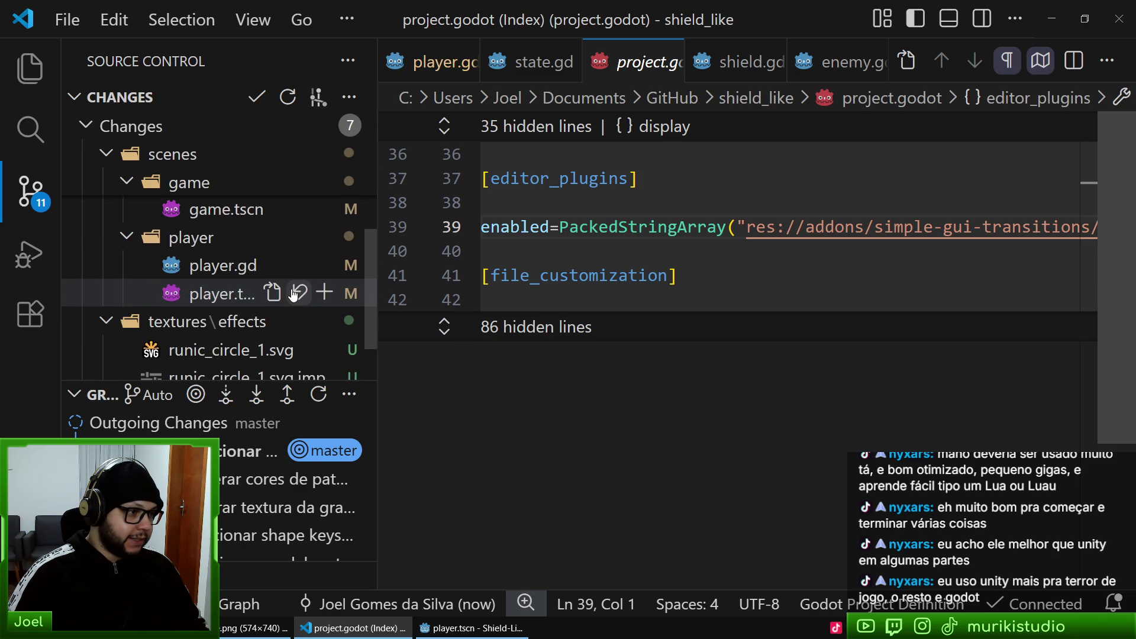
{"action": "scroll", "coordinate": [293, 285], "scroll_direction": "down", "scroll_amount": 1}
{"action": "scroll", "coordinate": [278, 295], "scroll_direction": "up", "scroll_amount": 6}
{"action": "left_click", "coordinate": [179, 141]}
{"action": "type", "text": "feat("}
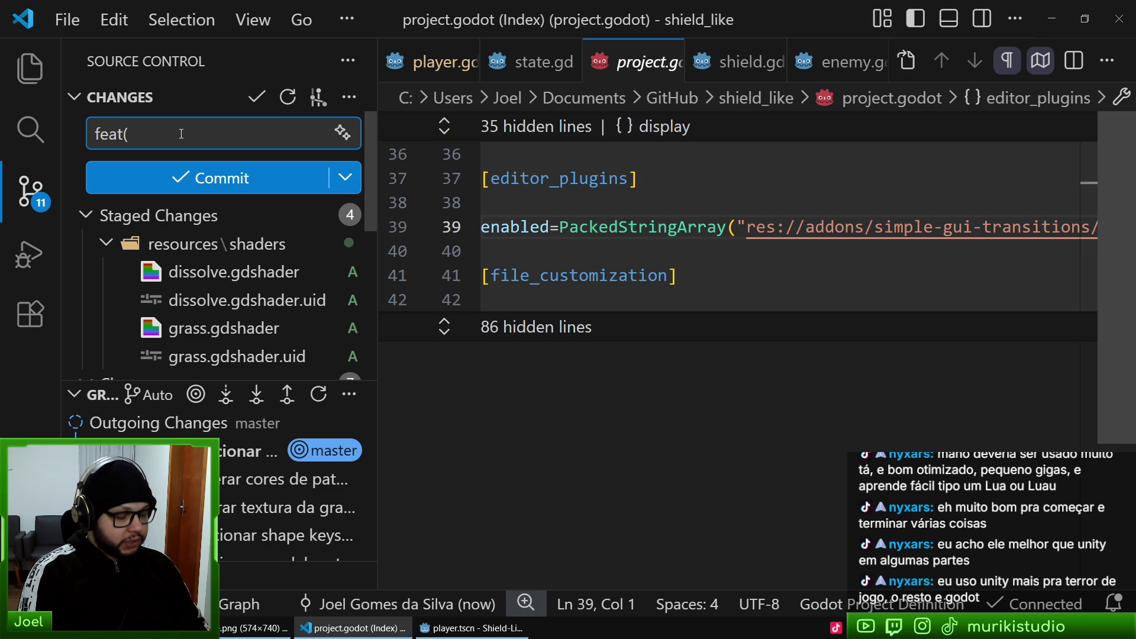
{"action": "type", "text": "shaders): "}
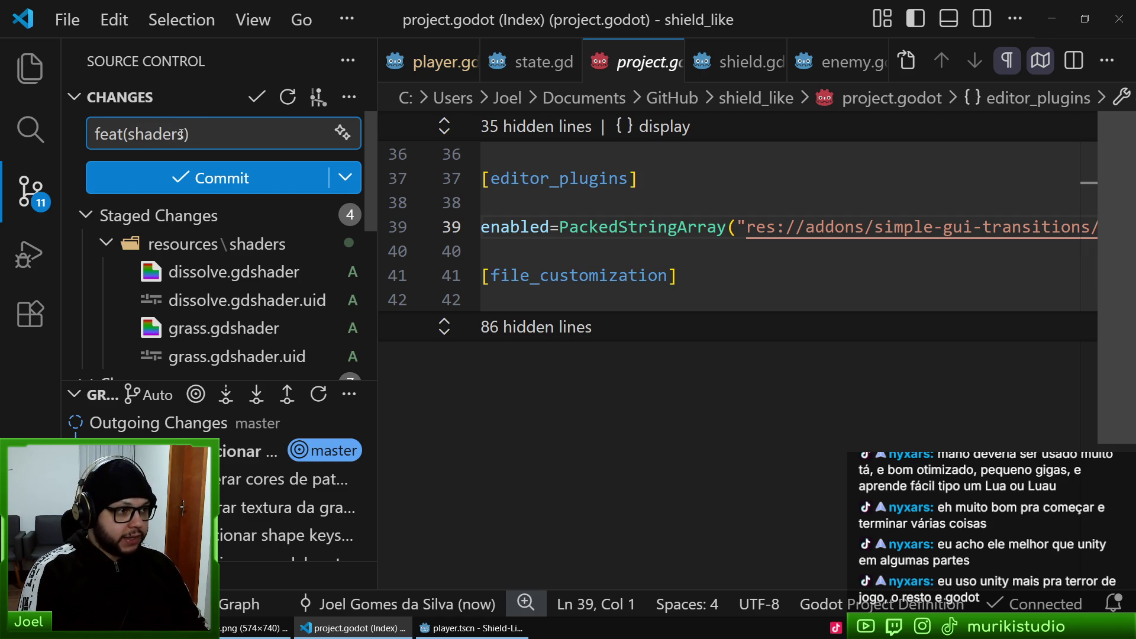
{"action": "type", "text": "adicionar sh"}
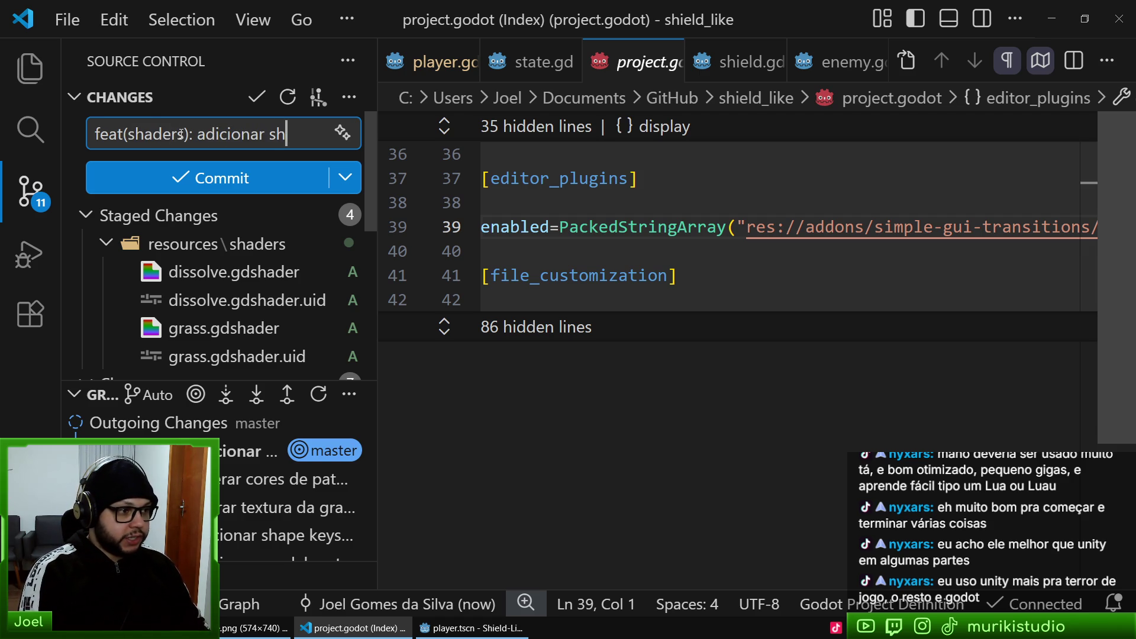
{"action": "type", "text": "aders de dissolv"}
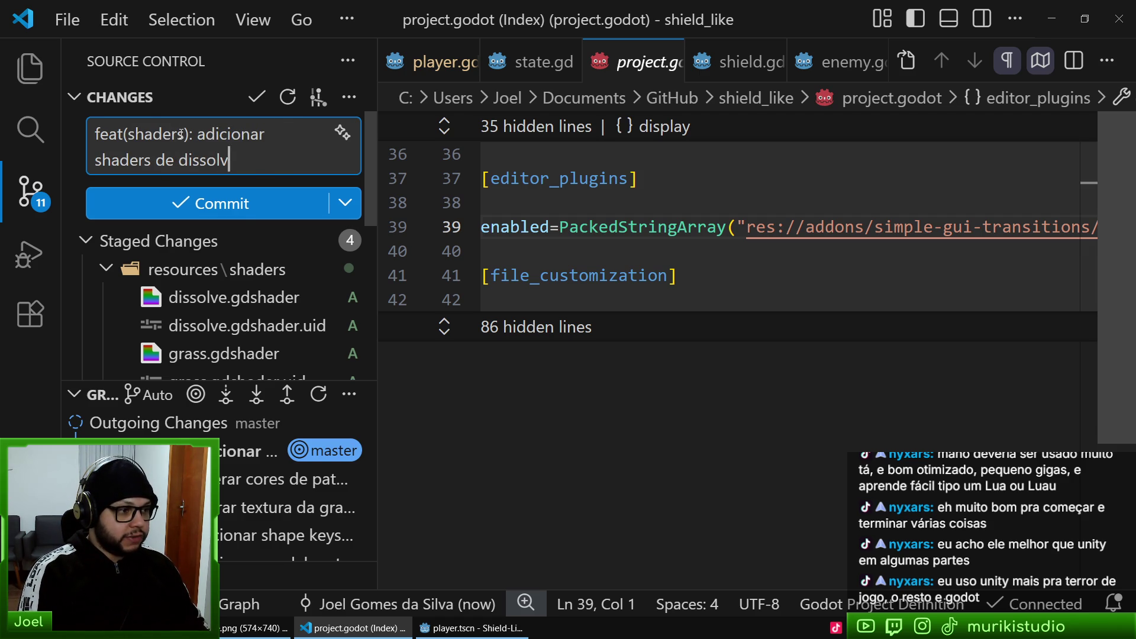
{"action": "type", "text": "e e grass"}
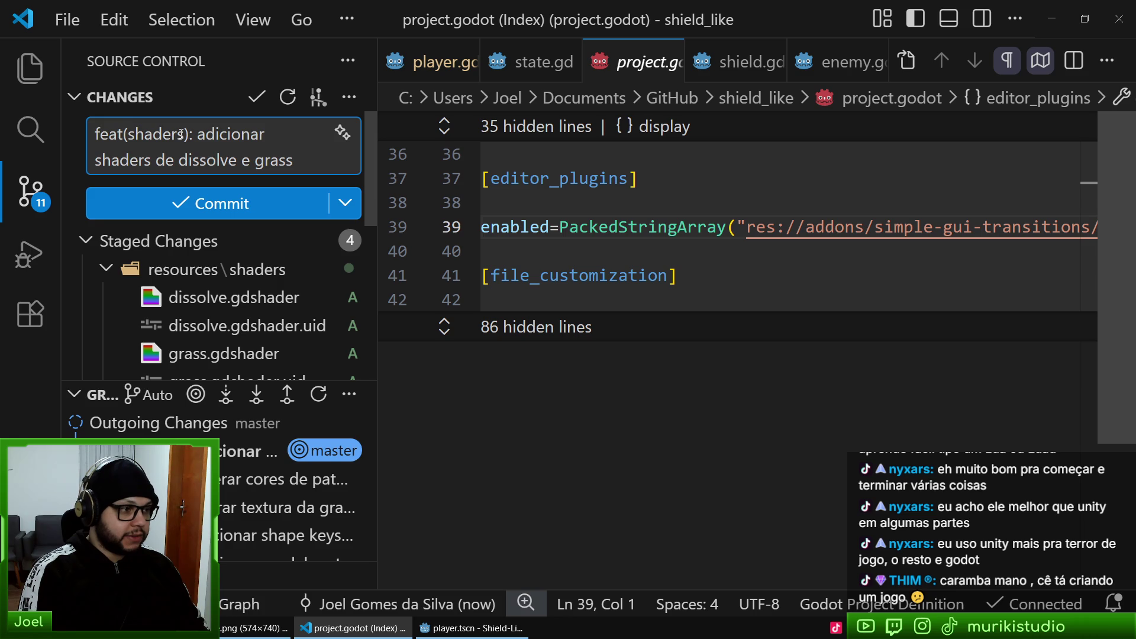
{"action": "key", "text": "ctrl+Return"}
{"action": "scroll", "coordinate": [245, 295], "scroll_direction": "down", "scroll_amount": 1}
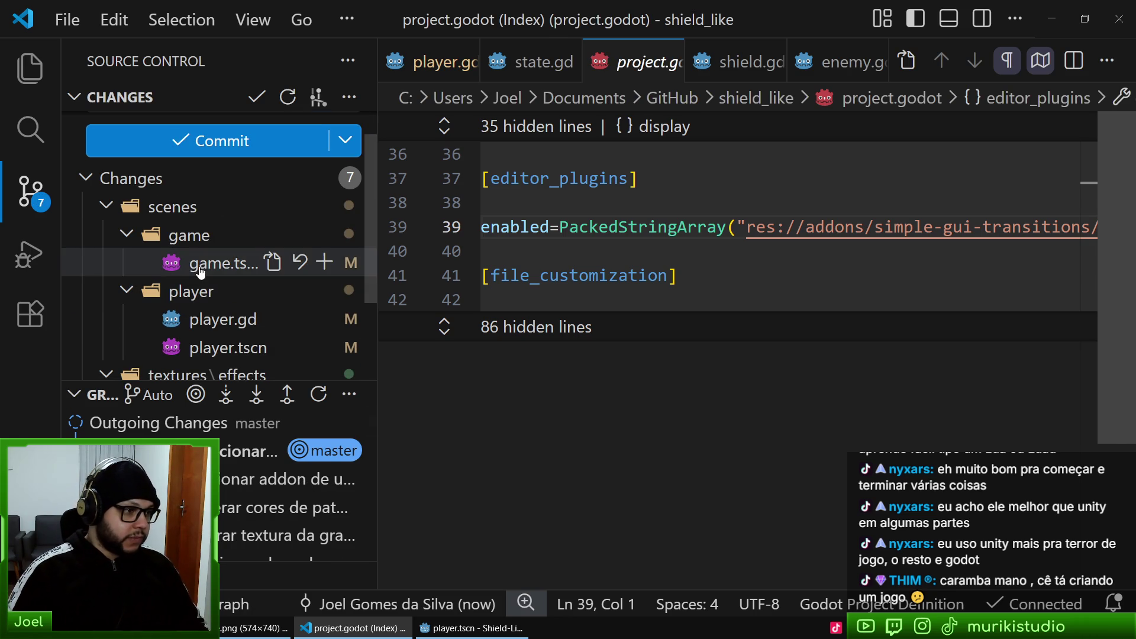
- Review the diffs of game.tscn, player.gd and player.tscn
{"action": "left_click", "coordinate": [234, 262]}
{"action": "scroll", "coordinate": [673, 355], "scroll_direction": "down", "scroll_amount": 3}
{"action": "scroll", "coordinate": [673, 355], "scroll_direction": "up", "scroll_amount": 2}
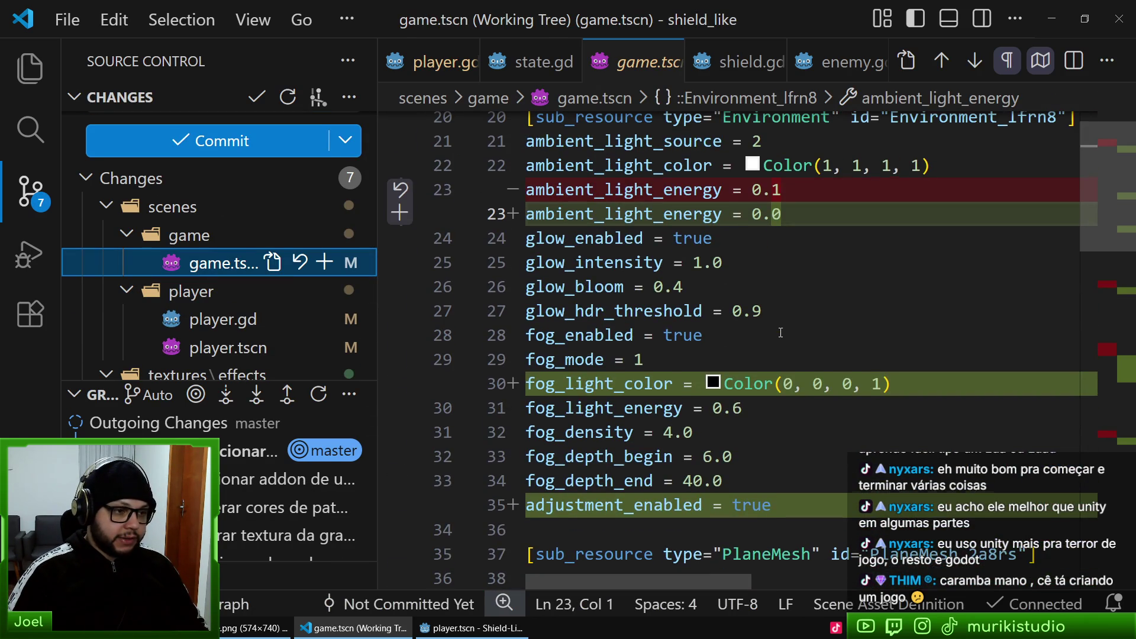
{"action": "scroll", "coordinate": [189, 296], "scroll_direction": "down", "scroll_amount": 3}
{"action": "scroll", "coordinate": [190, 296], "scroll_direction": "up", "scroll_amount": 3}
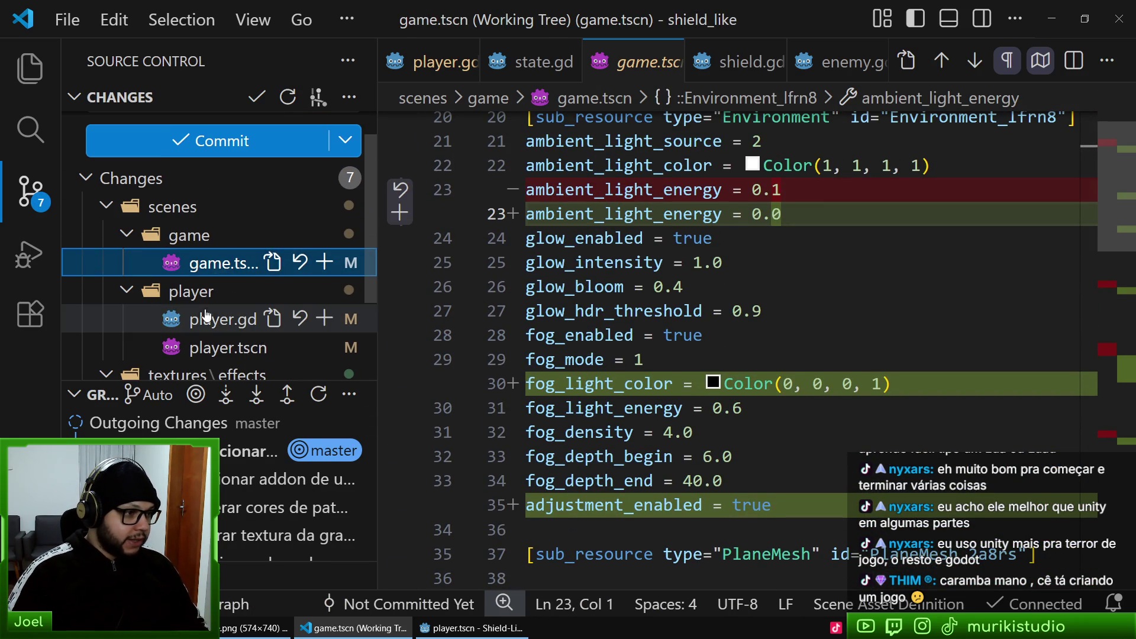
{"action": "left_click", "coordinate": [205, 320]}
{"action": "scroll", "coordinate": [661, 320], "scroll_direction": "down", "scroll_amount": 2}
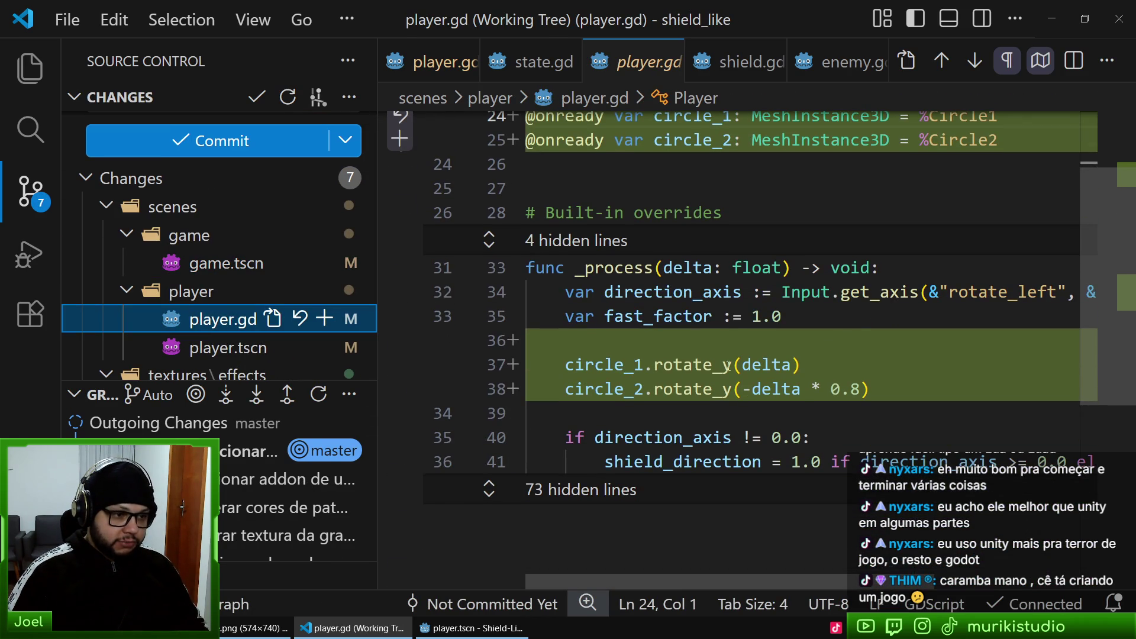
{"action": "scroll", "coordinate": [204, 307], "scroll_direction": "down", "scroll_amount": 2}
{"action": "left_click", "coordinate": [214, 238]}
{"action": "scroll", "coordinate": [219, 261], "scroll_direction": "down", "scroll_amount": 1}
- Stage the runic circle textures plus player.gd and player.tscn, checking the staged scene diff
{"action": "left_click", "coordinate": [324, 253]}
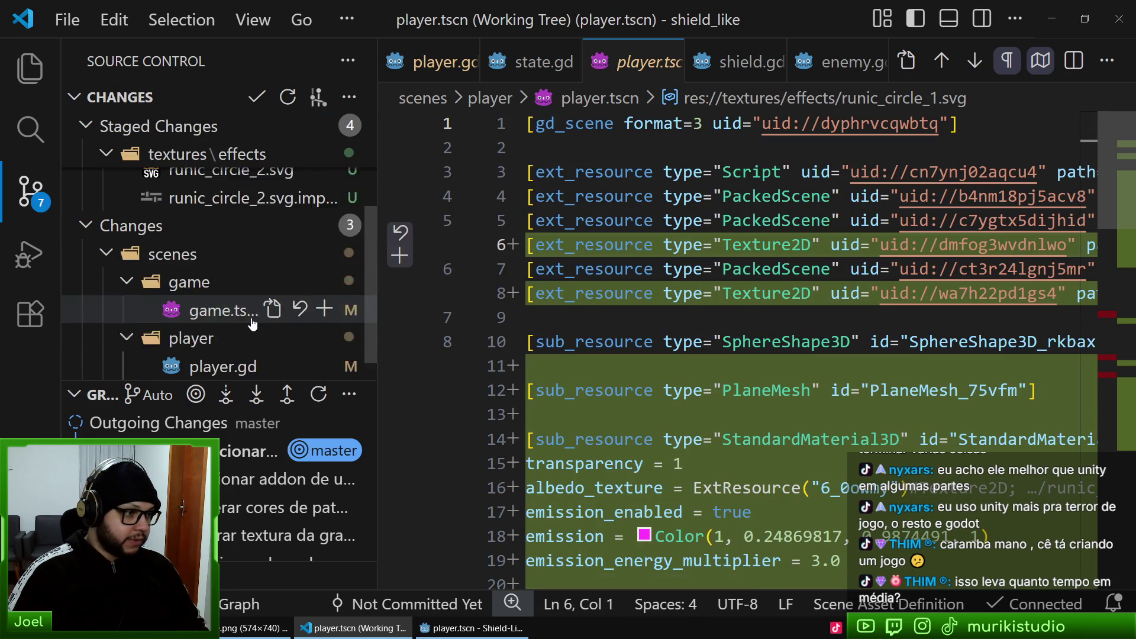
{"action": "left_click", "coordinate": [324, 309]}
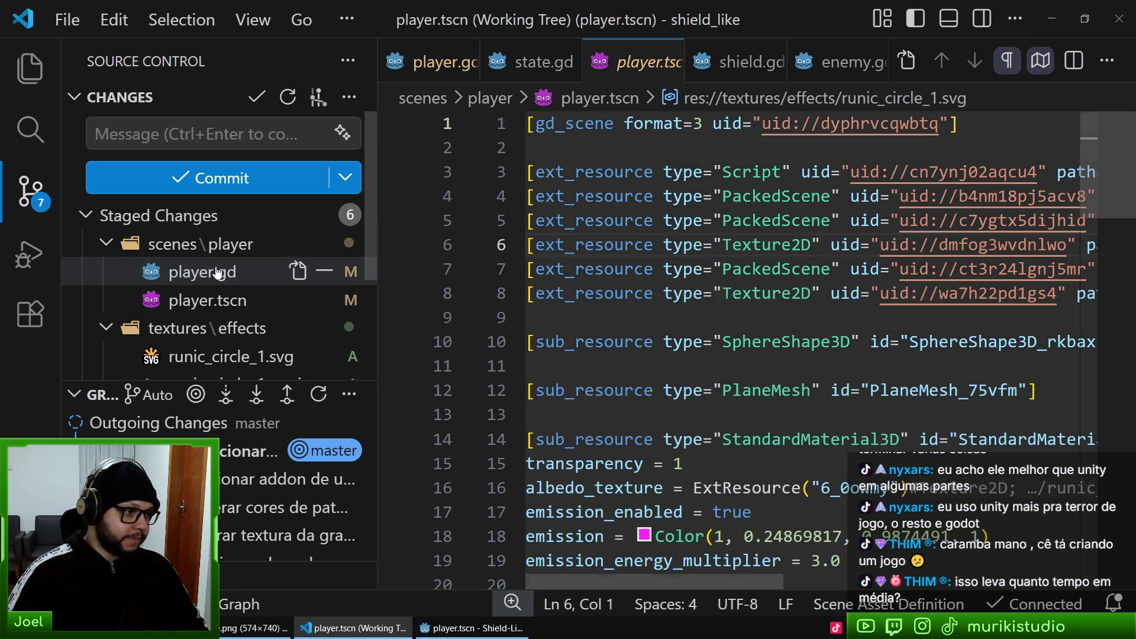
{"action": "left_click", "coordinate": [195, 299]}
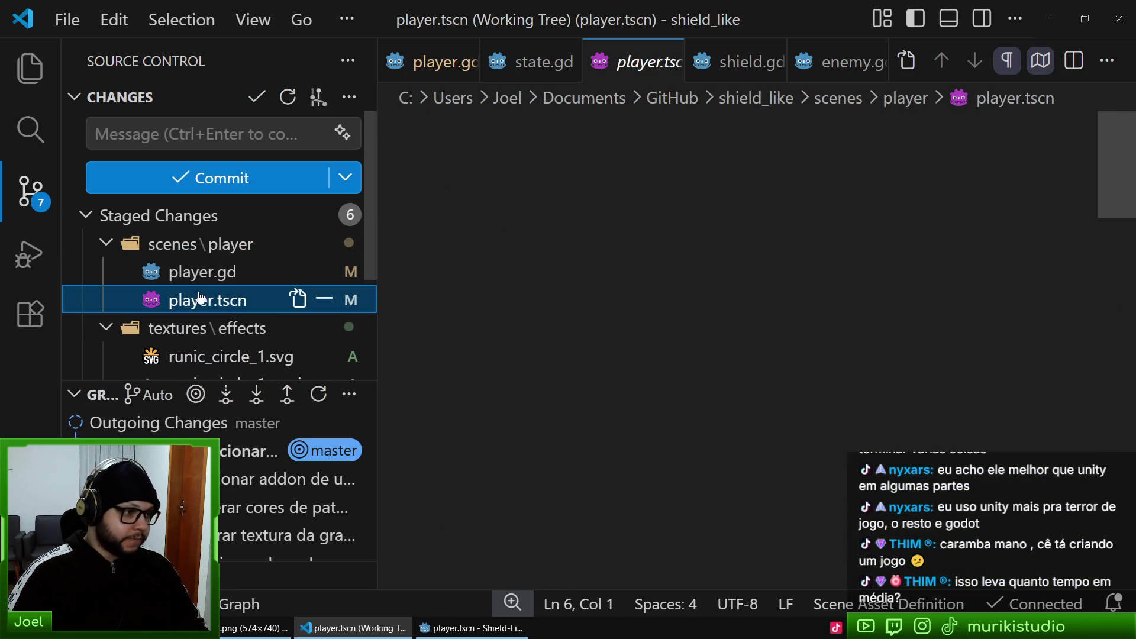
{"action": "mouse_move", "coordinate": [1120, 206]}
{"action": "left_mouse_down"}
{"action": "mouse_move", "coordinate": [1123, 184]}
{"action": "mouse_move", "coordinate": [1132, 410]}
{"action": "mouse_move", "coordinate": [1126, 119]}
{"action": "left_mouse_up"}
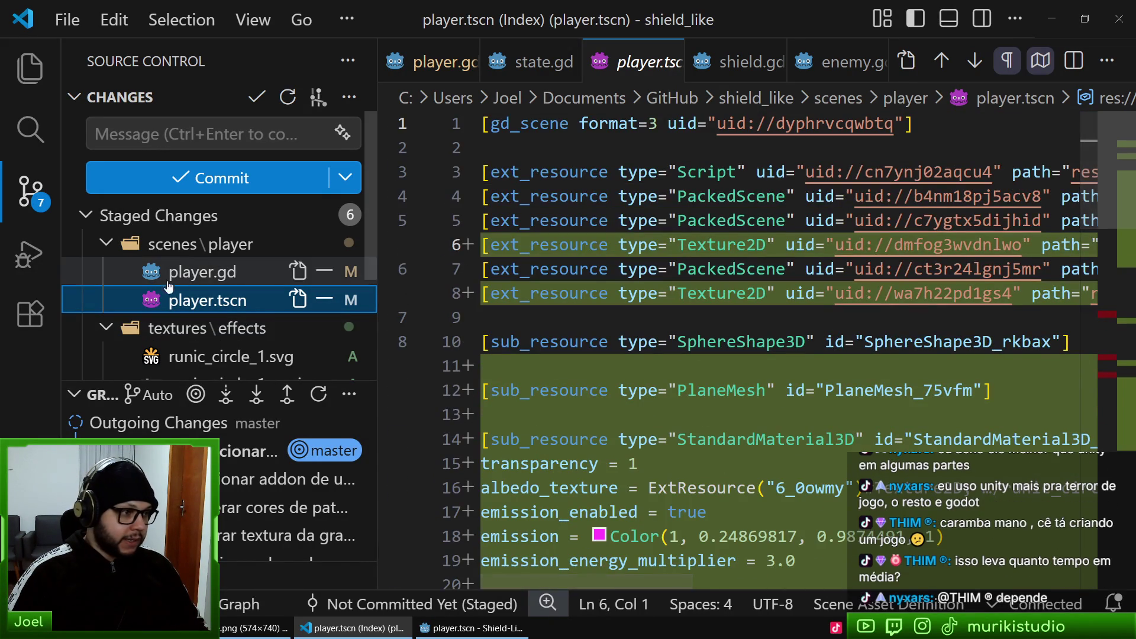
{"action": "left_click", "coordinate": [163, 130]}
{"action": "type", "text": "feat(player): adicionar círcu"}
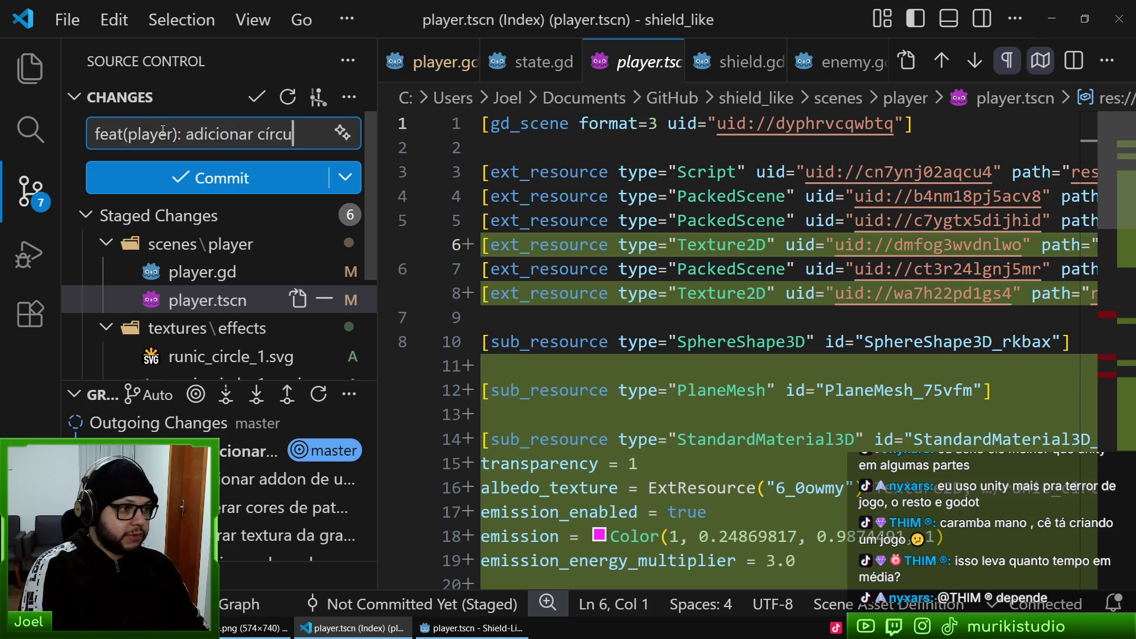
- Commit as 'feat(player): adicionar círculos rúnicos ao redor do jogador', then stage game.tscn
{"action": "type", "text": "los rúnicos ao"}
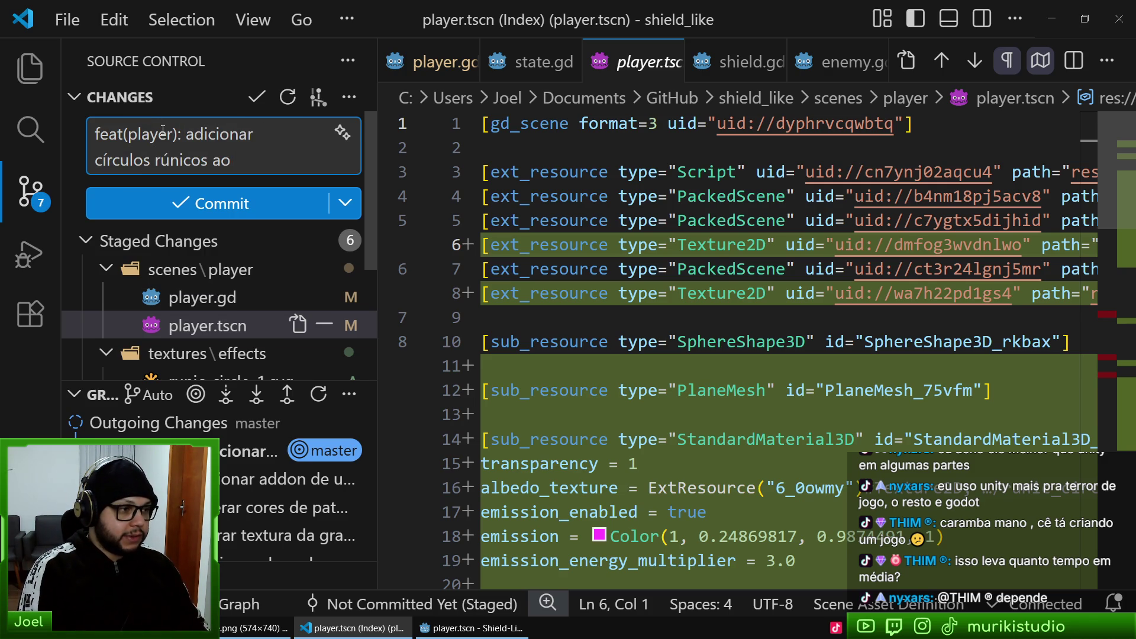
{"action": "type", "text": " jogador"}
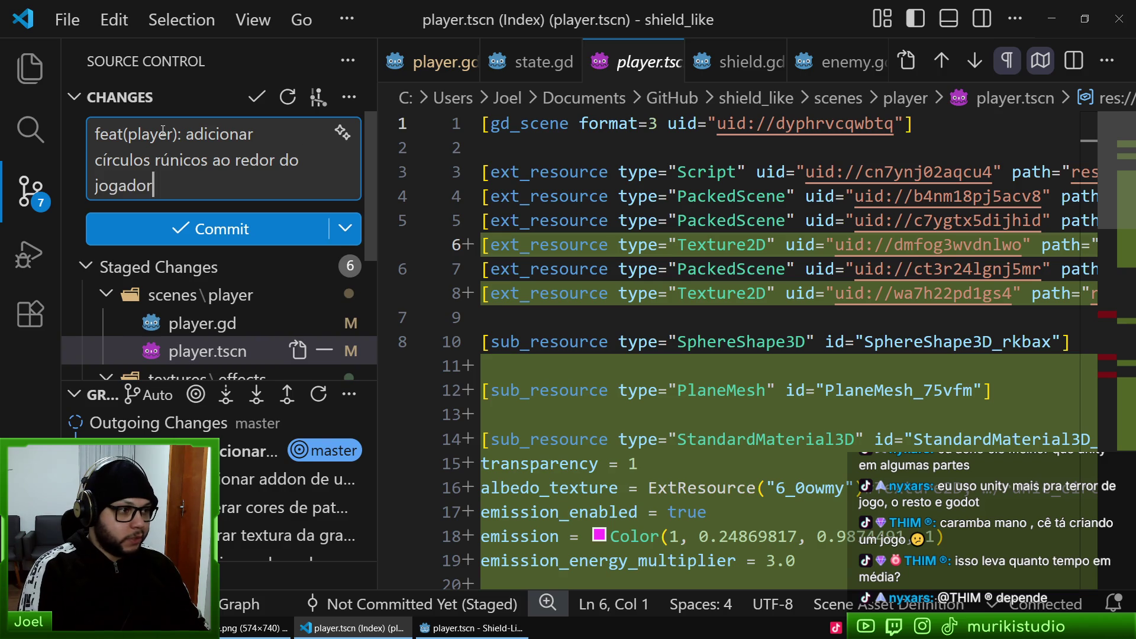
{"action": "scroll", "coordinate": [237, 266], "scroll_direction": "down", "scroll_amount": 3}
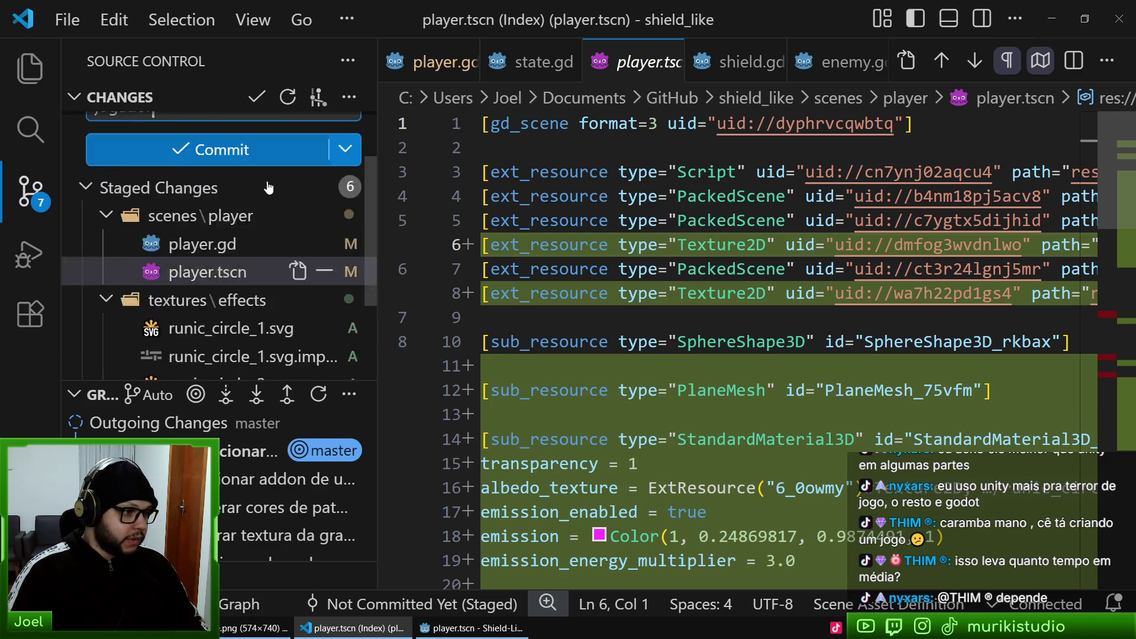
{"action": "scroll", "coordinate": [237, 266], "scroll_direction": "up", "scroll_amount": 3}
{"action": "left_click", "coordinate": [271, 237]}
{"action": "key", "text": "ctrl+Return"}
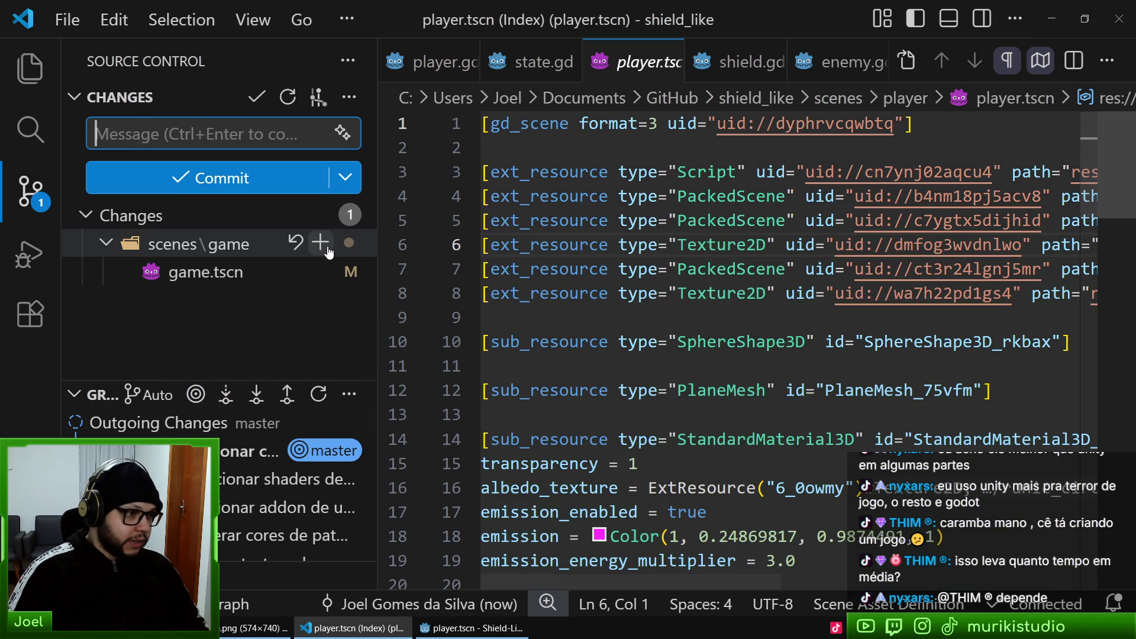
{"action": "left_click", "coordinate": [320, 243]}
- In Godot's game scene, move the ground MeshInstance3D 0.94 along Z and save game.tscn
{"action": "left_click", "coordinate": [217, 137]}
{"action": "key", "text": "alt+Tab"}
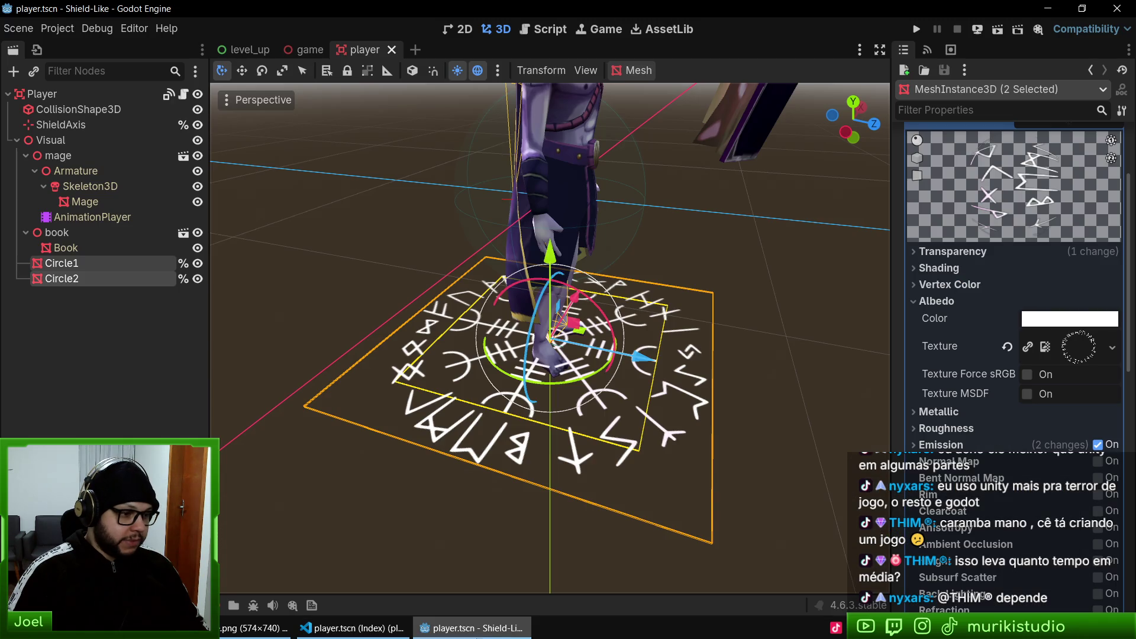
{"action": "left_click", "coordinate": [303, 50]}
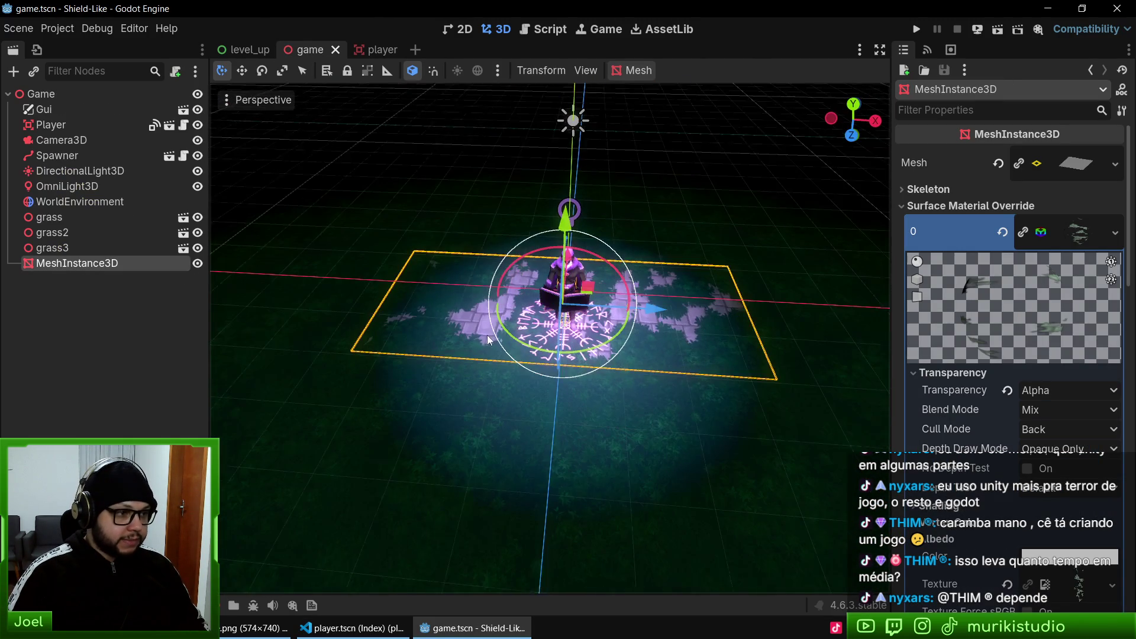
{"action": "left_click_drag", "start_coordinate": [449, 361], "coordinate": [542, 368]}
{"action": "left_click_drag", "start_coordinate": [664, 298], "coordinate": [651, 312]}
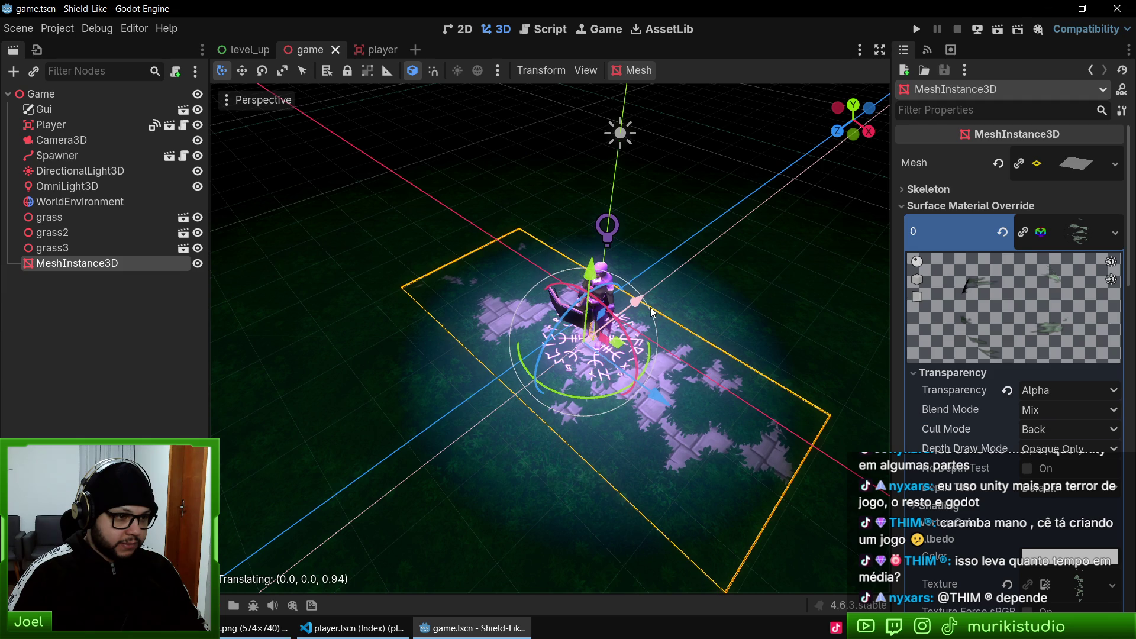
{"action": "key", "text": "ctrl+s"}
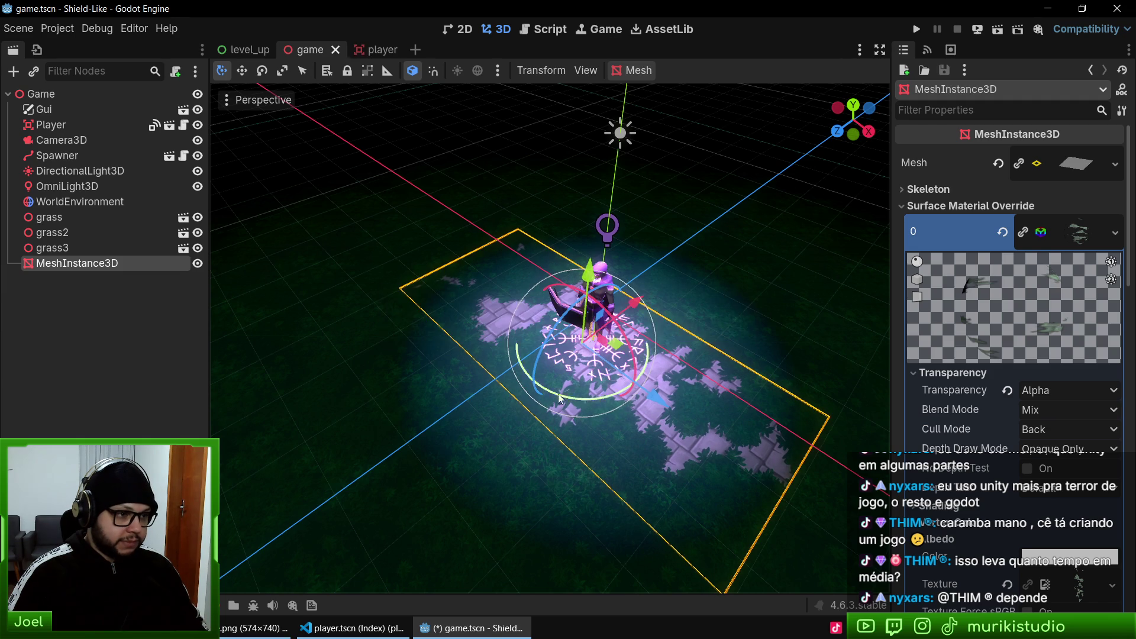
{"action": "left_click", "coordinate": [352, 628]}
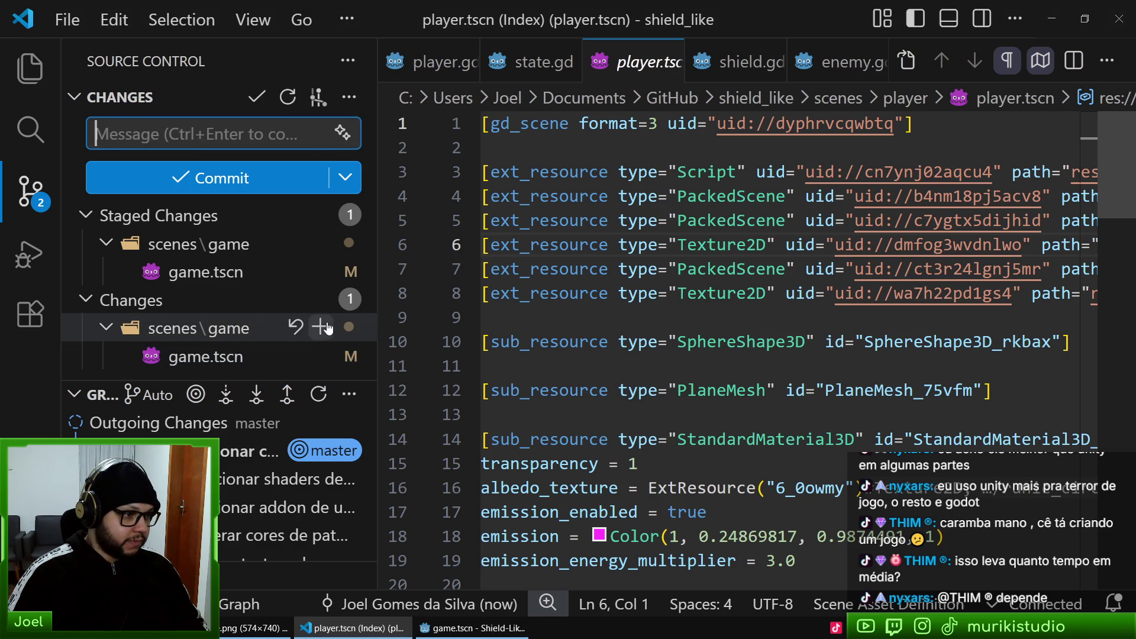
- Stage the updated game.tscn and test-run the game in Godot with F5
{"action": "left_click", "coordinate": [325, 327]}
{"action": "left_click", "coordinate": [480, 631]}
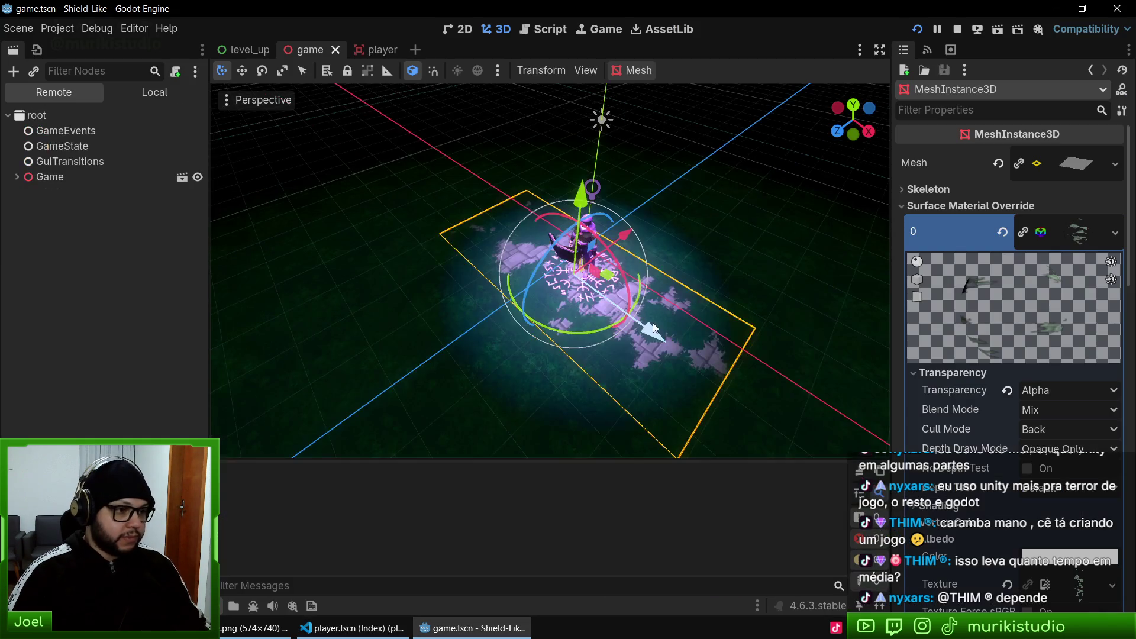
{"action": "key", "text": "F5"}
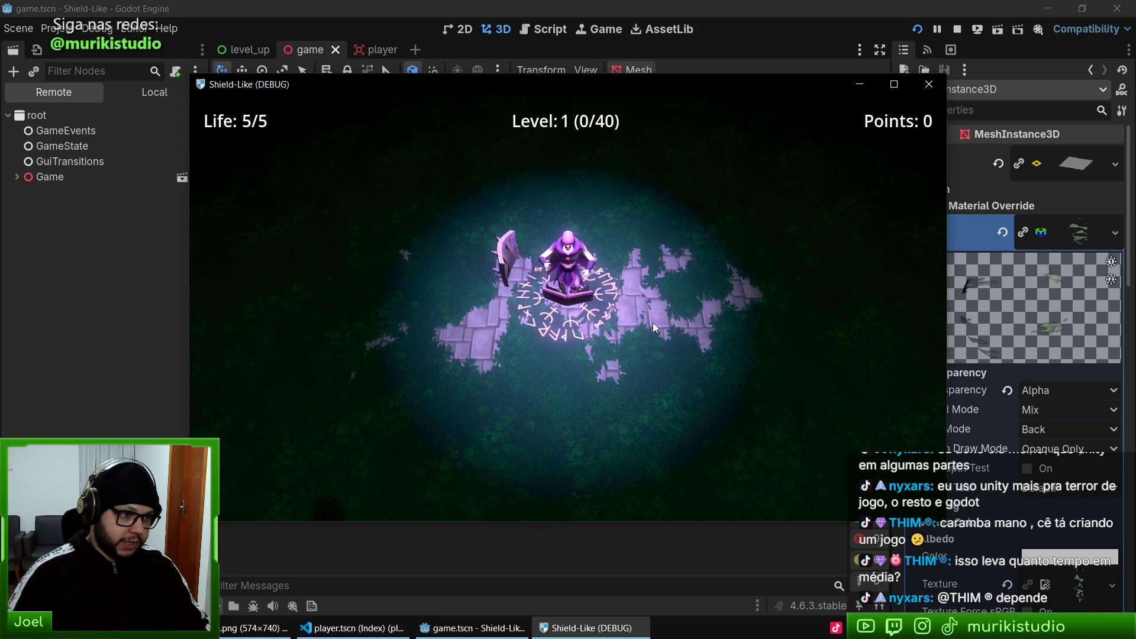
{"action": "key", "text": "F8"}
{"action": "key", "text": "alt+Tab"}
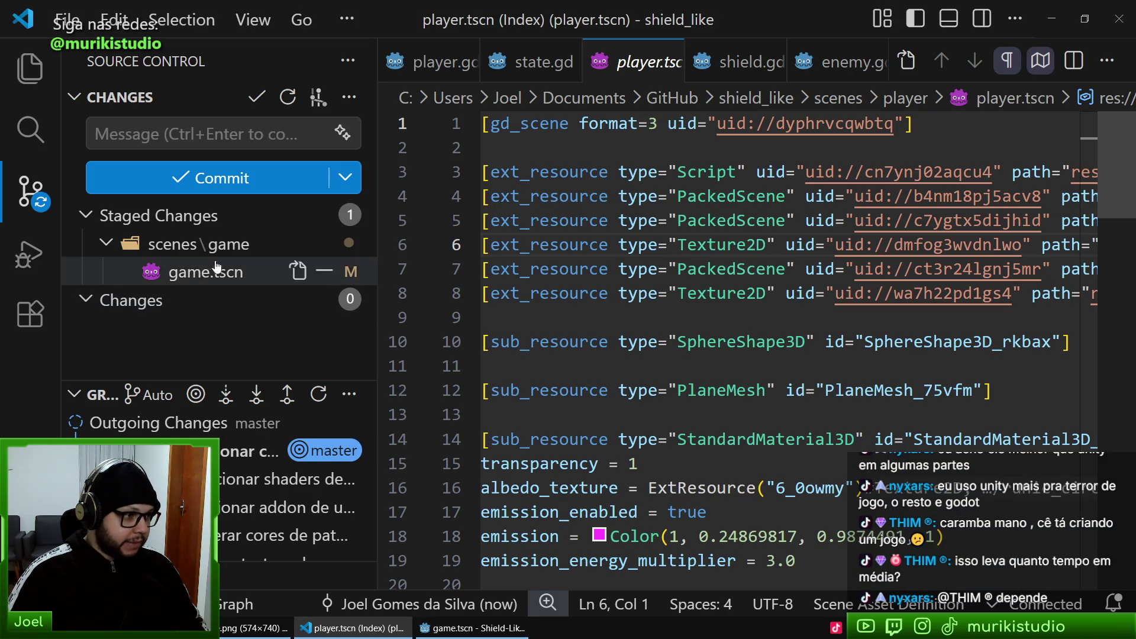
- Commit game.tscn with a 'feat(game): melhorias na ambientação…' message, then start a pull
{"action": "left_click", "coordinate": [187, 132]}
{"action": "type", "text": "feat(game):"}
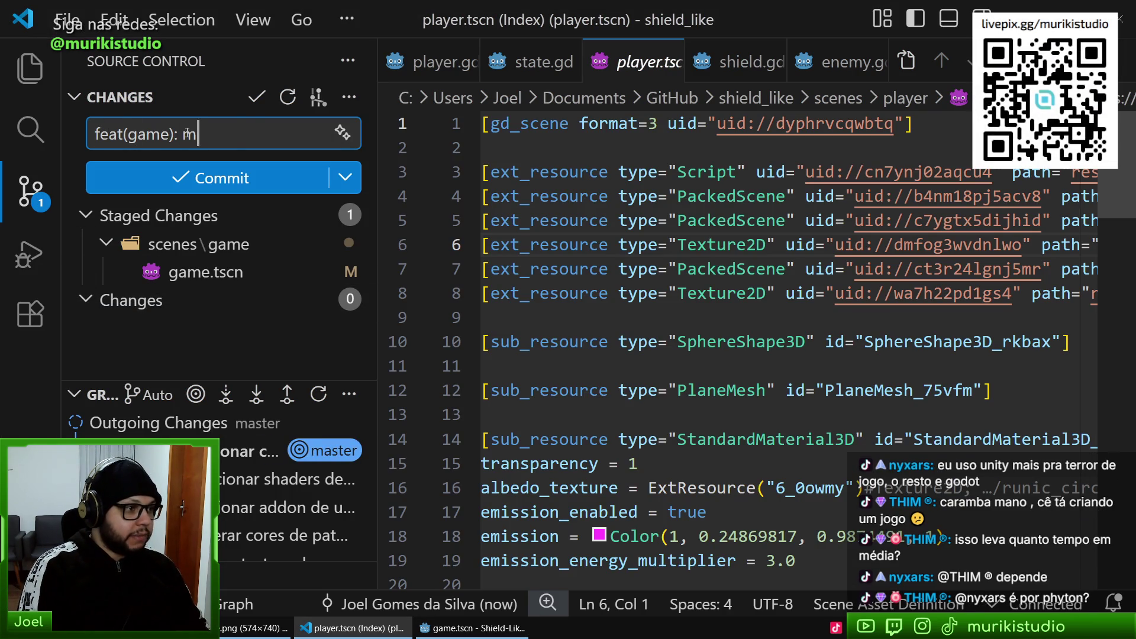
{"action": "type", "text": "mbientação do jogo"}
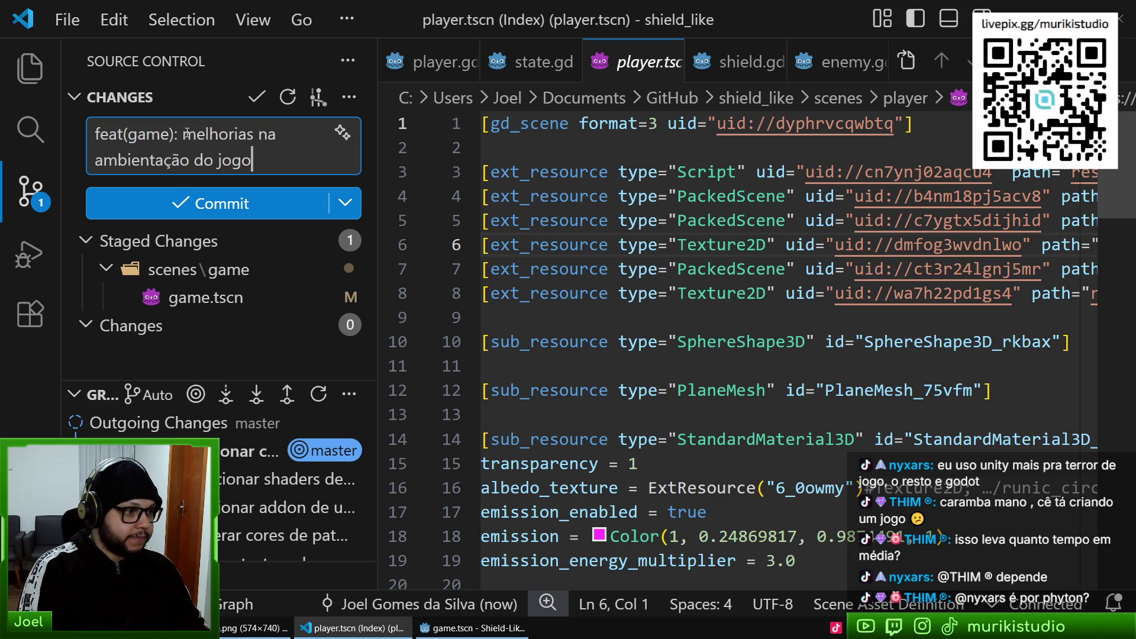
{"action": "left_click", "coordinate": [212, 195]}
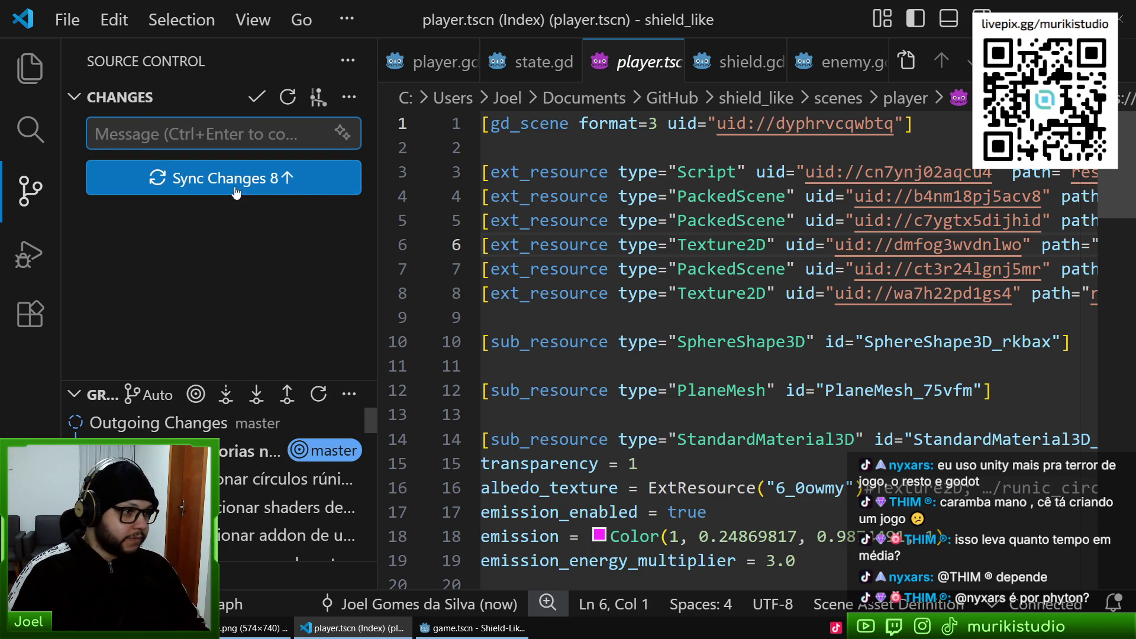
{"action": "left_click", "coordinate": [349, 97]}
{"action": "left_click", "coordinate": [427, 202]}
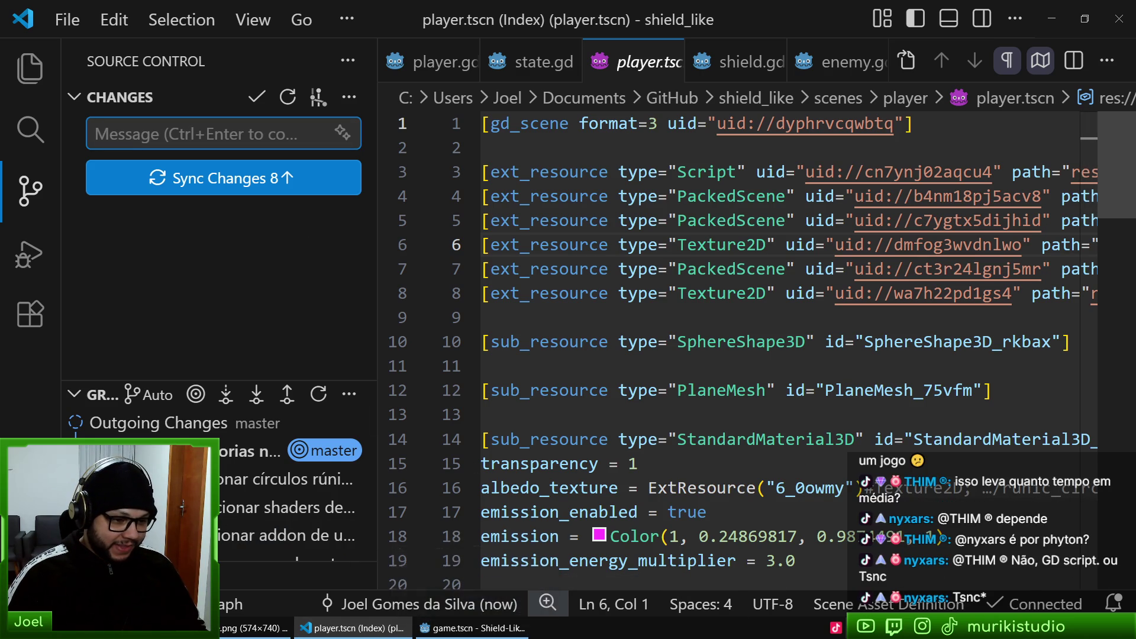
- Run the Shield-Like game from Godot with F5 to play-test it
{"action": "left_click", "coordinate": [494, 627]}
{"action": "key", "text": "F5"}
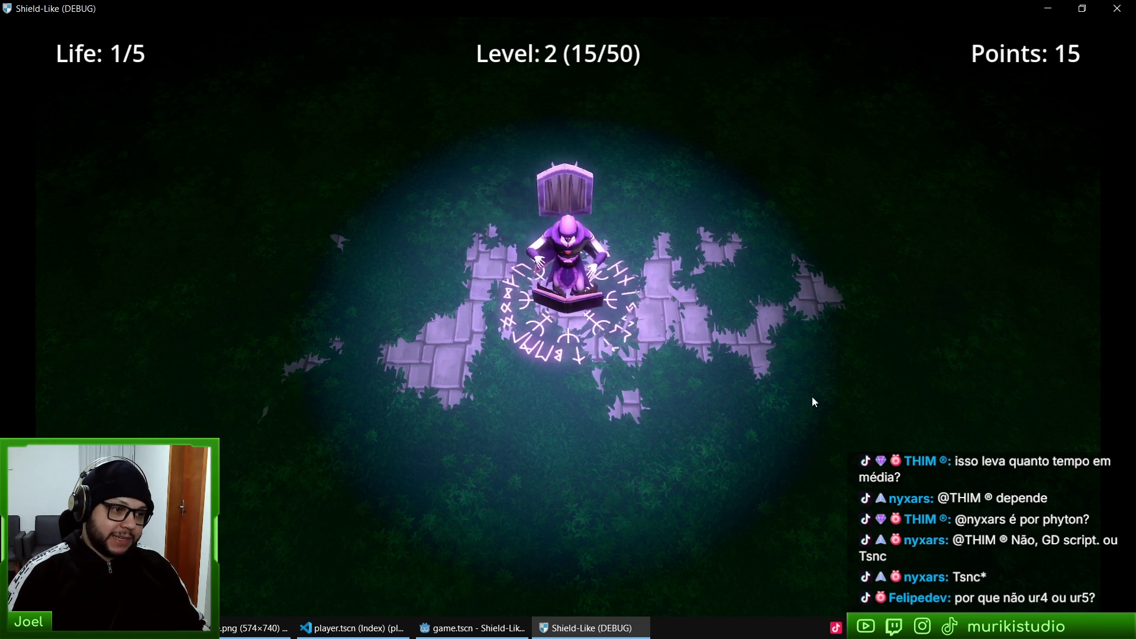
- Close the running game and play the Zombies & Bullets Demo trailer full screen from its Steam store page
{"action": "key", "text": "alt+F4"}
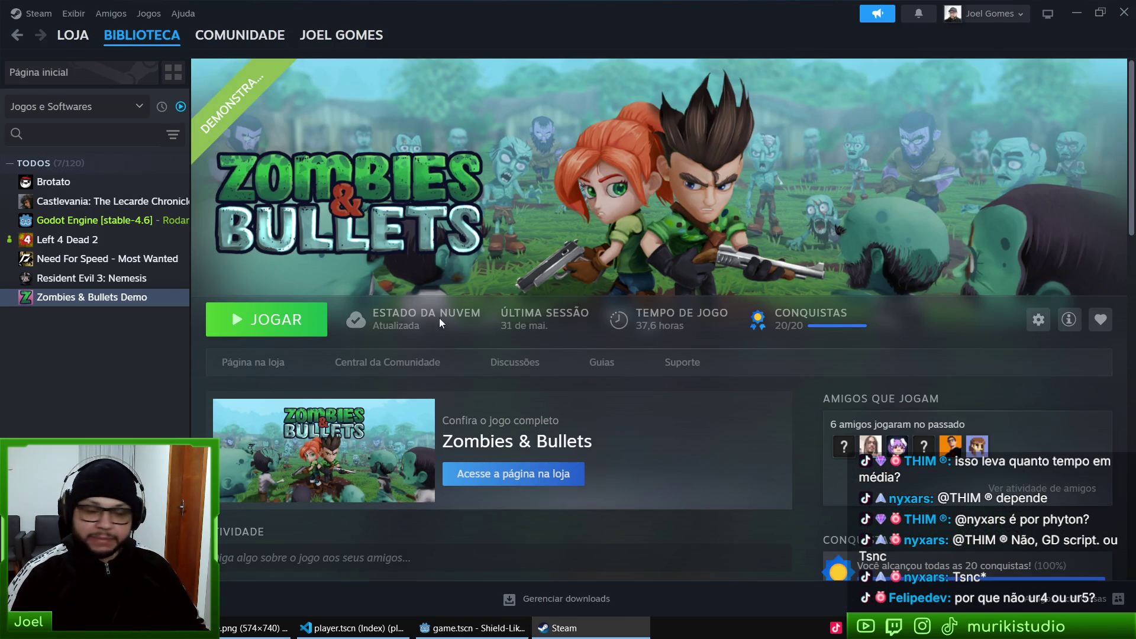
{"action": "left_click", "coordinate": [247, 364]}
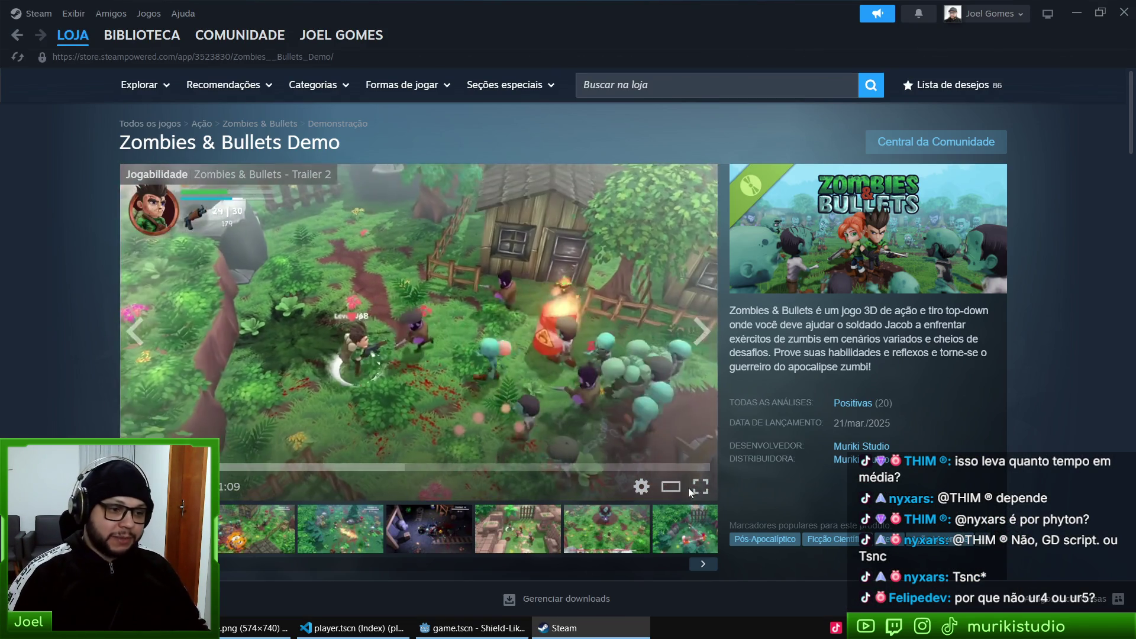
{"action": "left_click", "coordinate": [699, 482]}
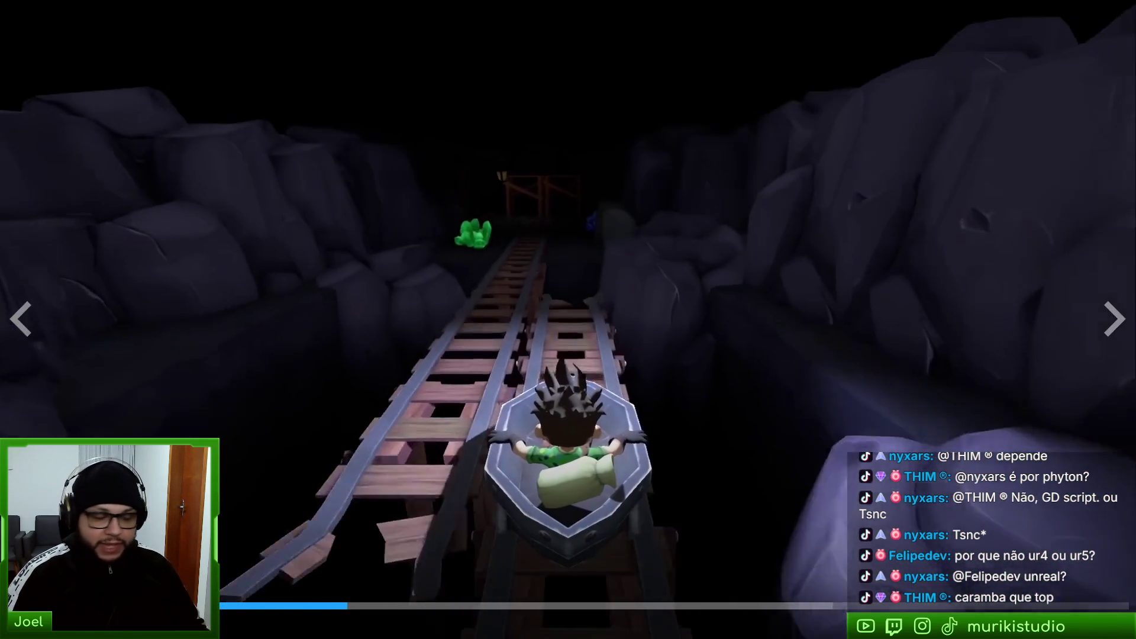
- Exit the full-screen trailer and return to the Godot editor's Help menu
{"action": "key", "text": "Escape"}
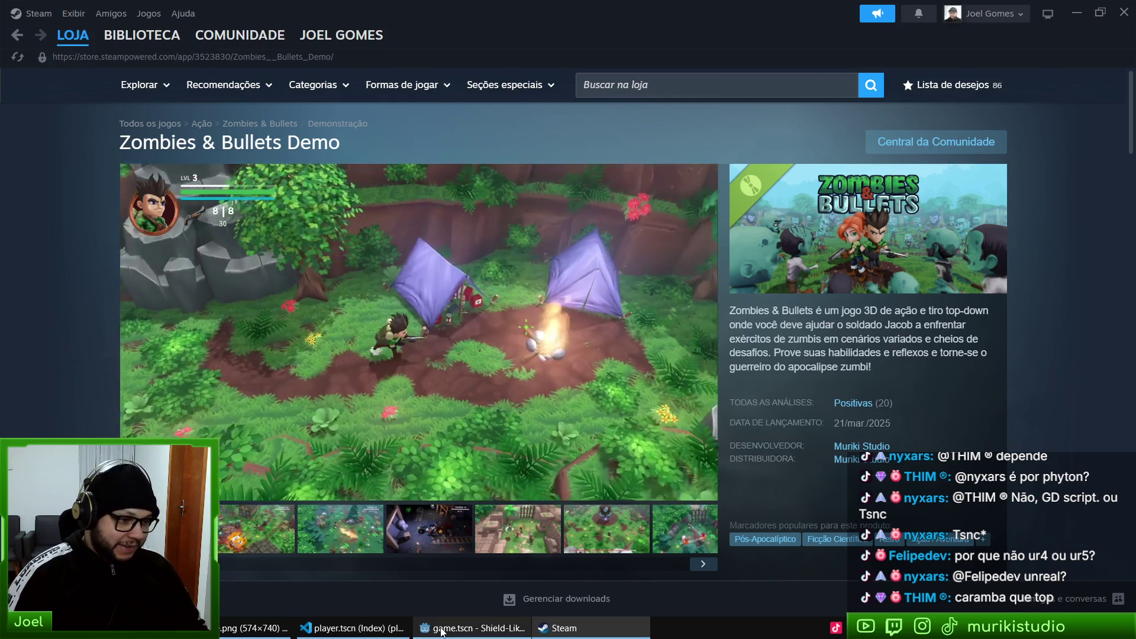
{"action": "left_click", "coordinate": [472, 628]}
{"action": "left_click", "coordinate": [166, 28]}
- Check Godot's About dialog for version v4.6.3.stable.steam, close it, and switch to Brave
{"action": "left_click", "coordinate": [183, 170]}
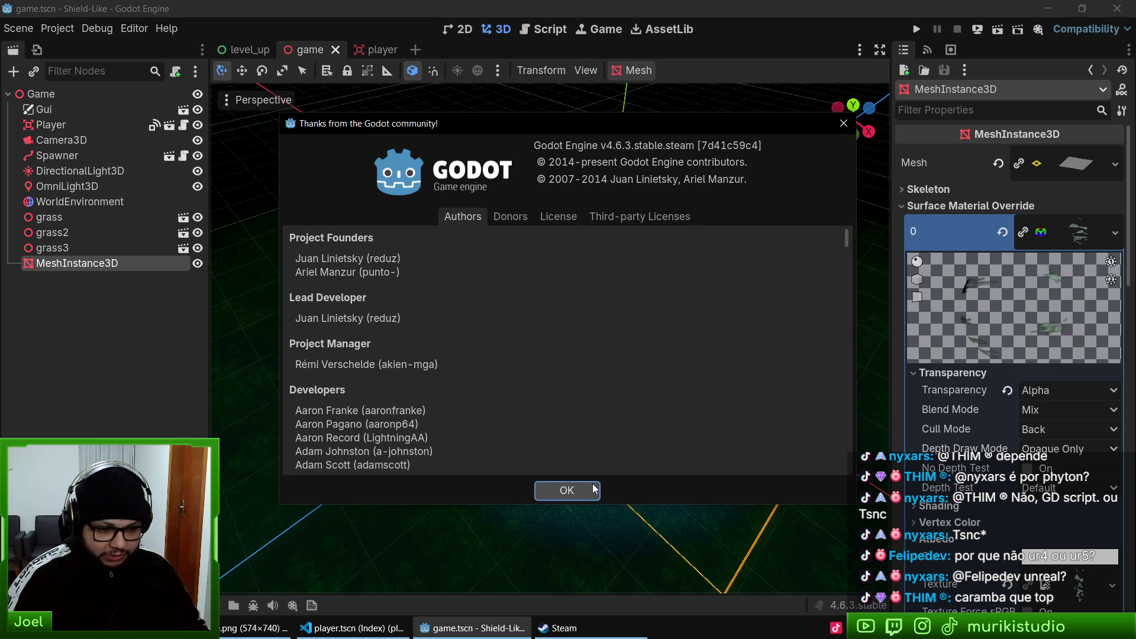
{"action": "left_click", "coordinate": [566, 490]}
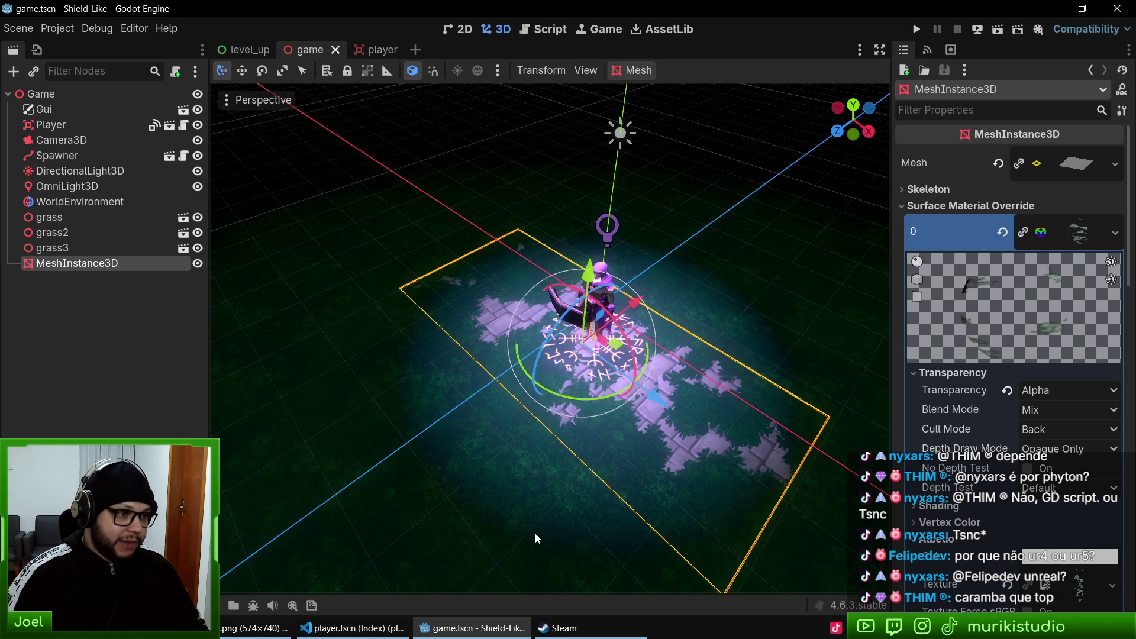
{"action": "left_click", "coordinate": [261, 632]}
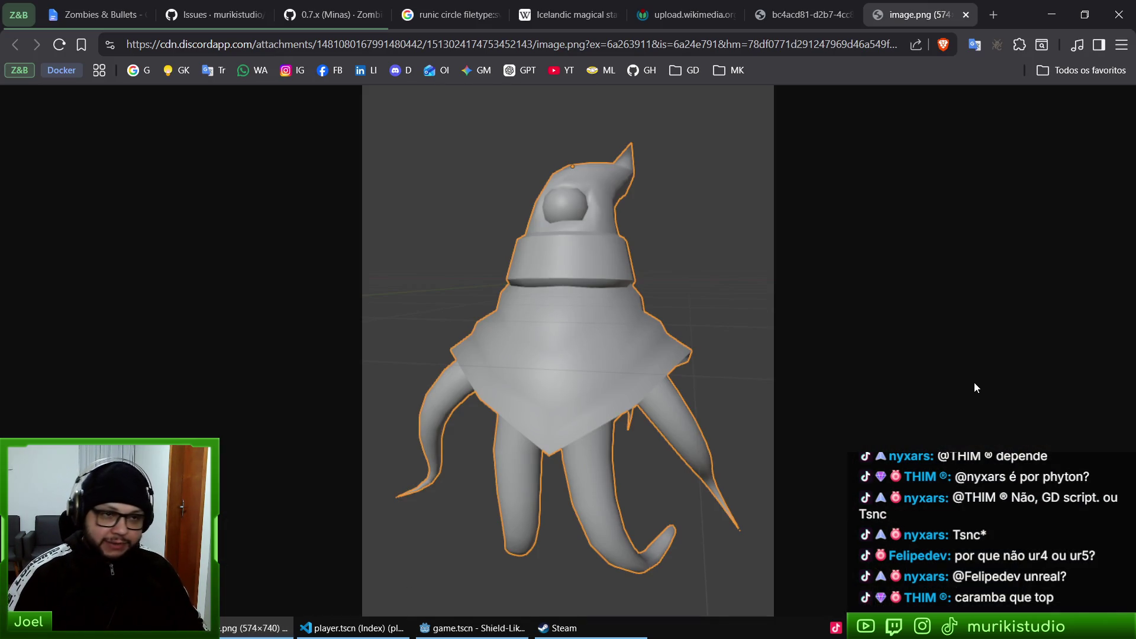
- Search 'mole' in a new Brave tab and load the Mole Maniacs Google Play page
{"action": "key", "text": "ctrl+t"}
{"action": "type", "text": "mole"}
{"action": "key", "text": "Down"}
{"action": "key", "text": "Return"}
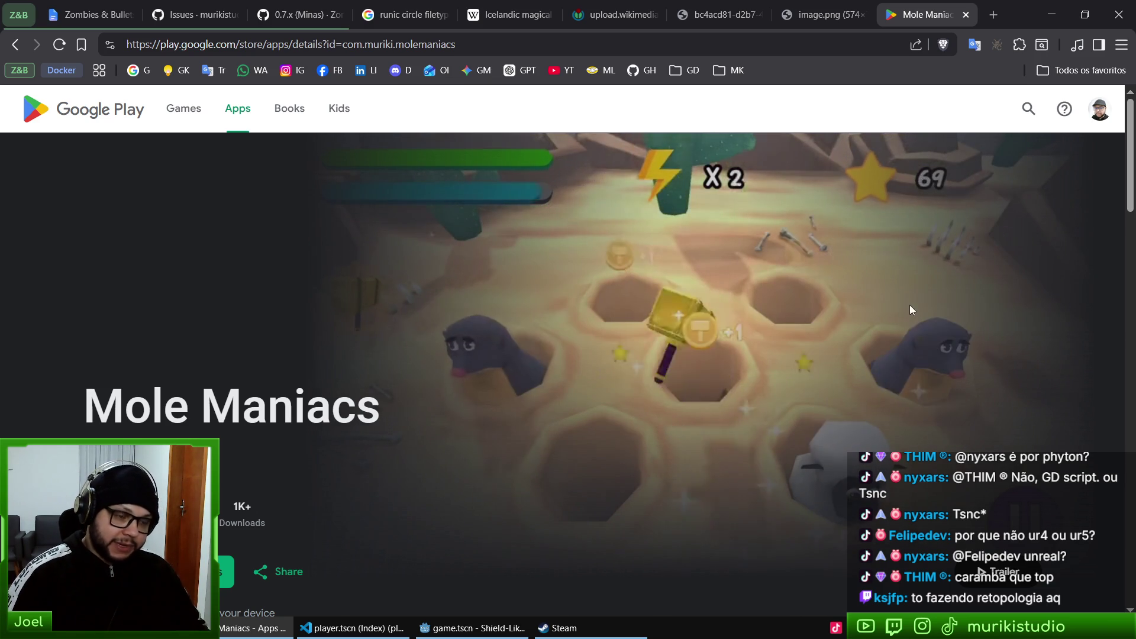
- Browse the Mole Maniacs page, then close it and the image.png tab
{"action": "scroll", "coordinate": [941, 263], "scroll_direction": "down", "scroll_amount": 8}
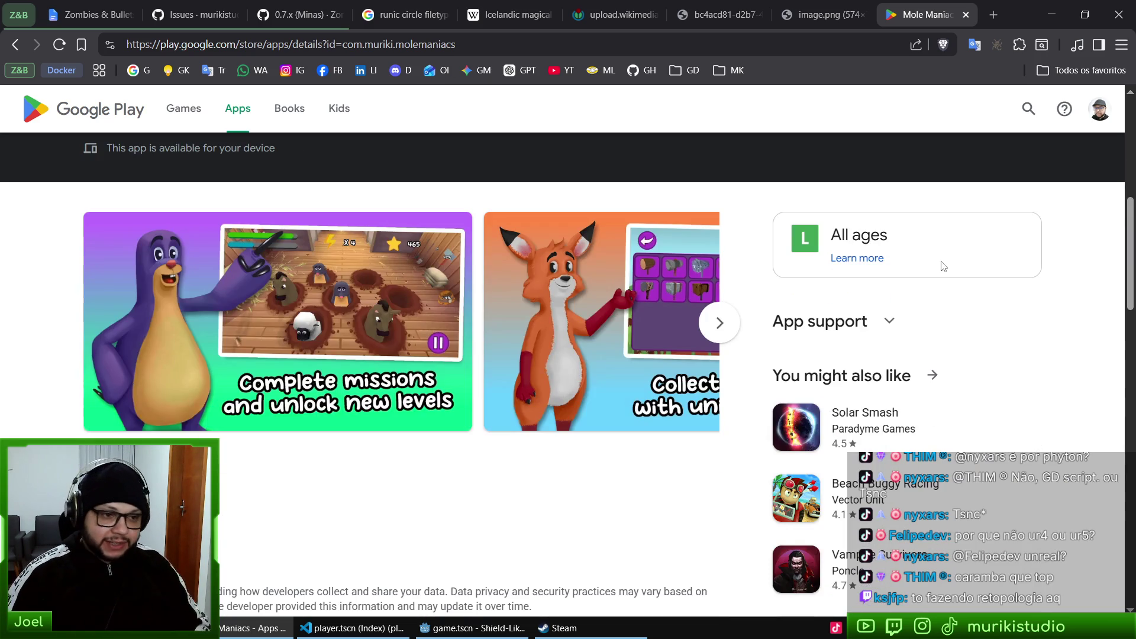
{"action": "scroll", "coordinate": [823, 360], "scroll_direction": "up", "scroll_amount": 10}
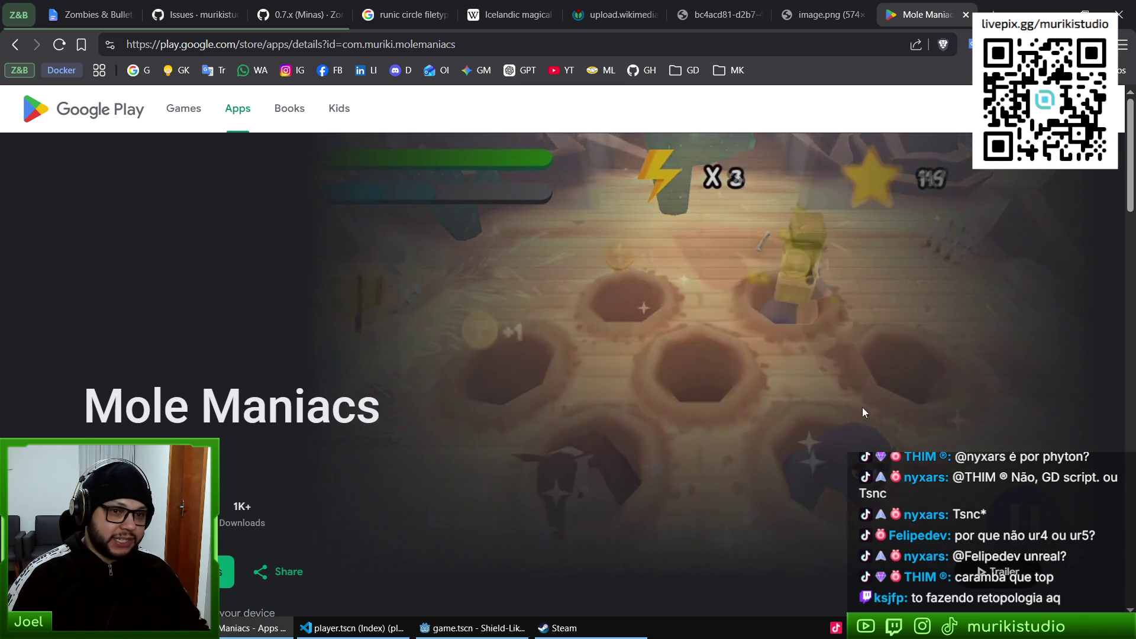
{"action": "scroll", "coordinate": [852, 405], "scroll_direction": "down", "scroll_amount": 5}
{"action": "scroll", "coordinate": [822, 406], "scroll_direction": "down", "scroll_amount": 6}
{"action": "scroll", "coordinate": [744, 414], "scroll_direction": "up", "scroll_amount": 7}
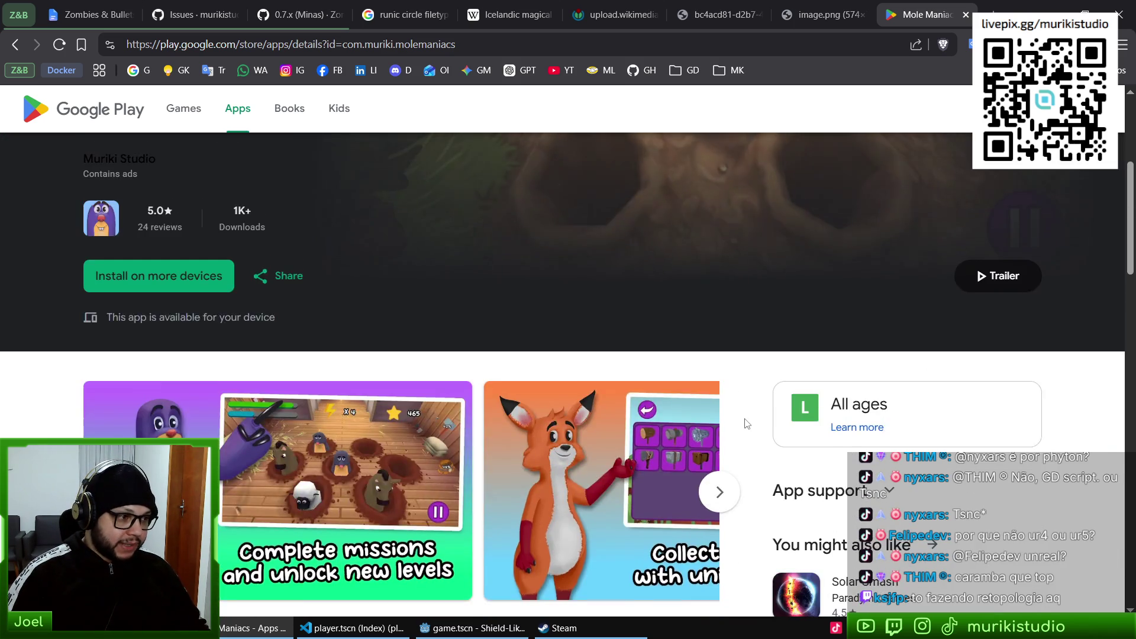
{"action": "scroll", "coordinate": [723, 407], "scroll_direction": "down", "scroll_amount": 5}
{"action": "scroll", "coordinate": [621, 391], "scroll_direction": "up", "scroll_amount": 3}
{"action": "scroll", "coordinate": [627, 402], "scroll_direction": "down", "scroll_amount": 1}
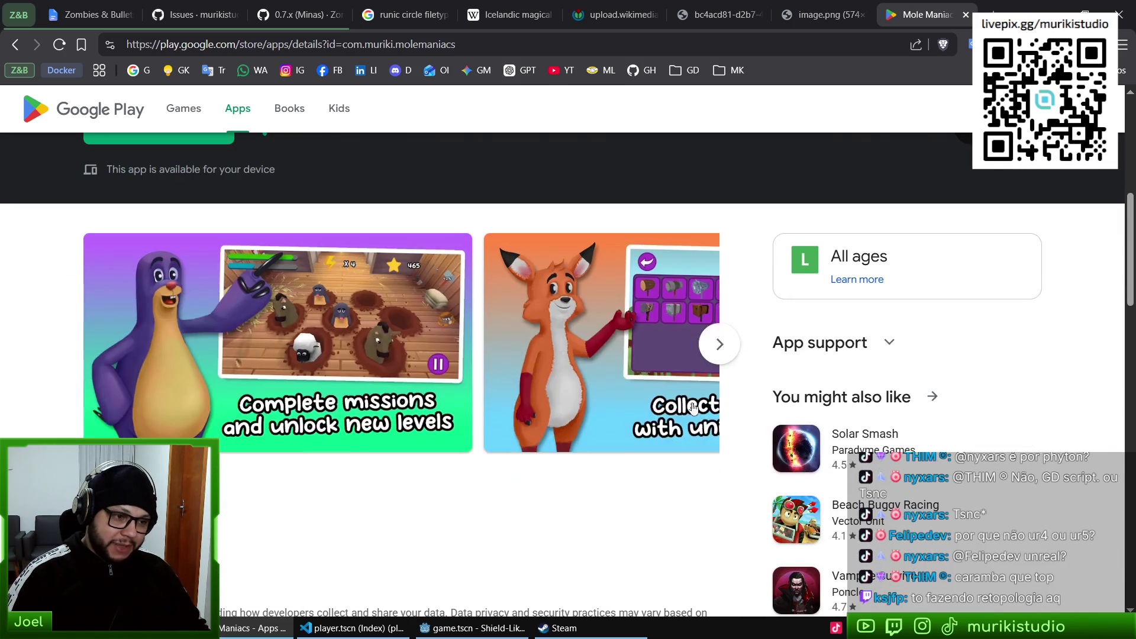
{"action": "scroll", "coordinate": [643, 388], "scroll_direction": "down", "scroll_amount": 5}
{"action": "scroll", "coordinate": [606, 386], "scroll_direction": "down", "scroll_amount": 5}
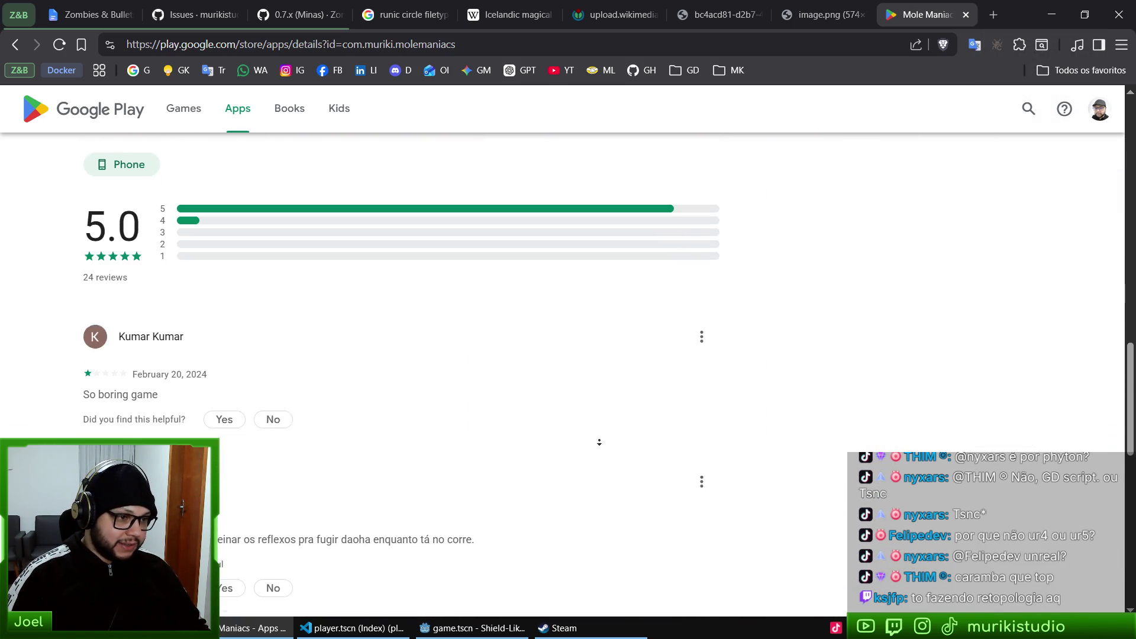
{"action": "scroll", "coordinate": [606, 385], "scroll_direction": "up", "scroll_amount": 15}
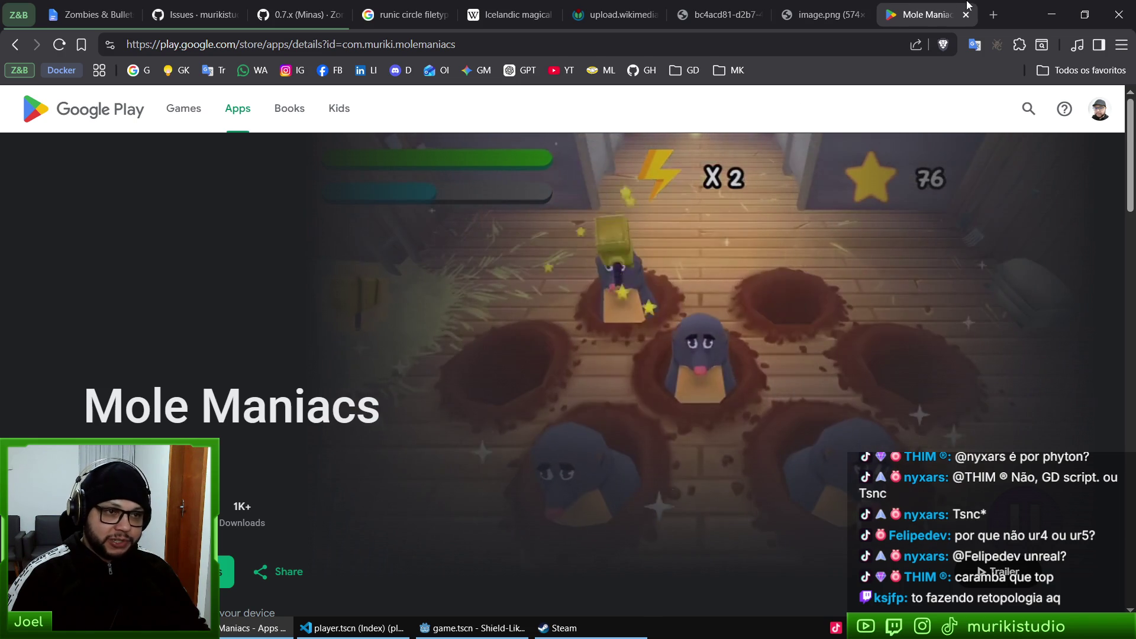
{"action": "key", "text": "ctrl+w"}
{"action": "key", "text": "ctrl+w"}
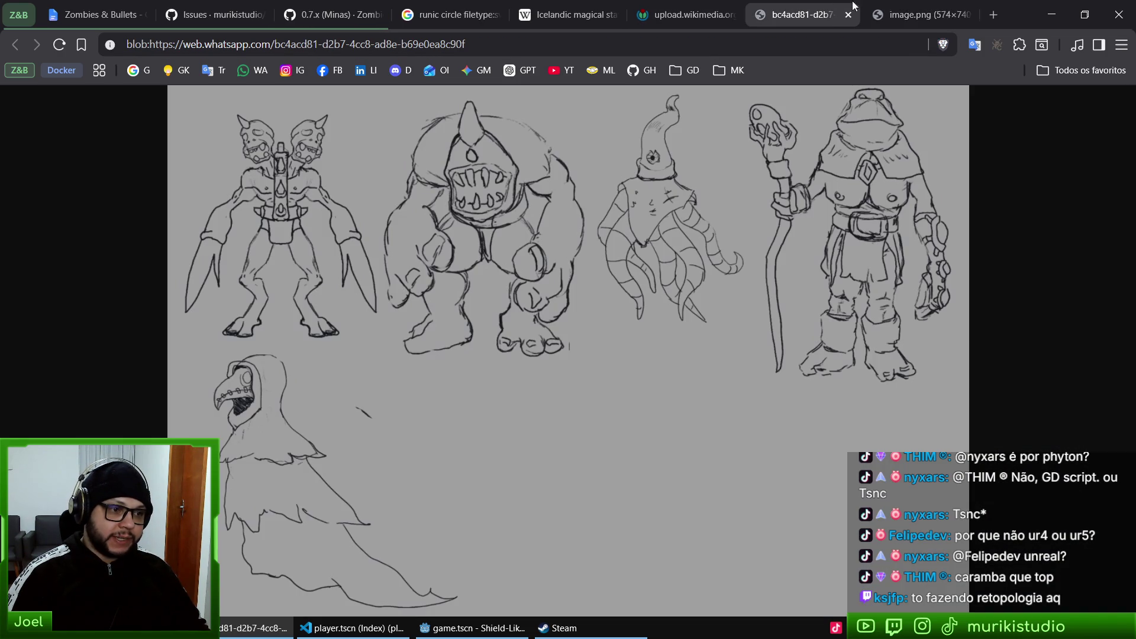
{"action": "left_click", "coordinate": [472, 627]}
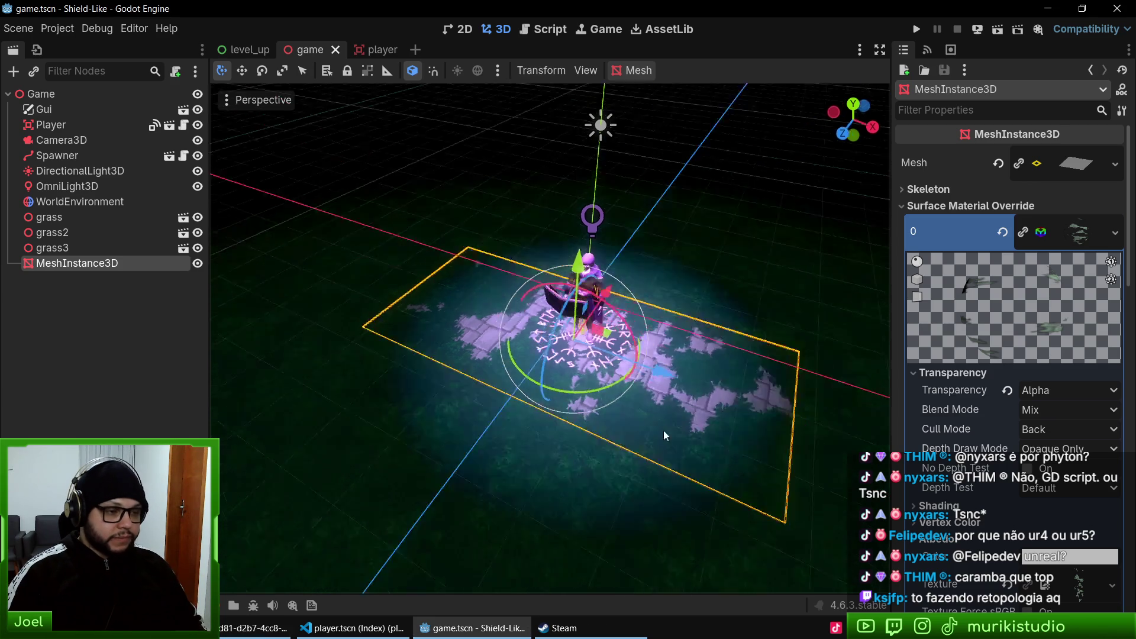
{"action": "key", "text": "F5"}
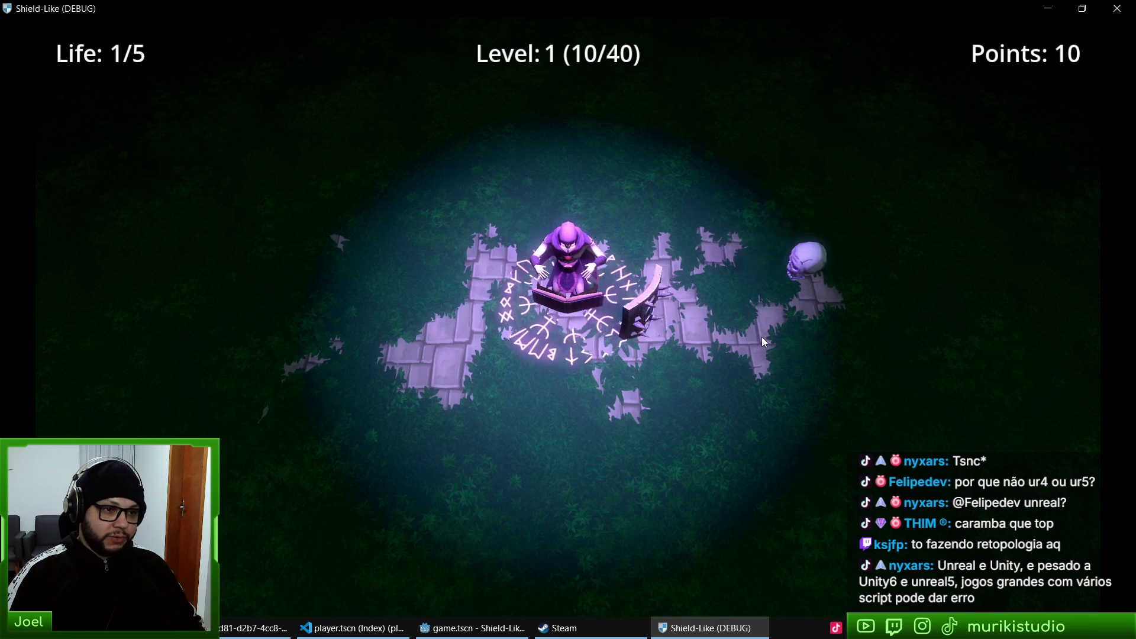
{"action": "key", "text": "F8"}
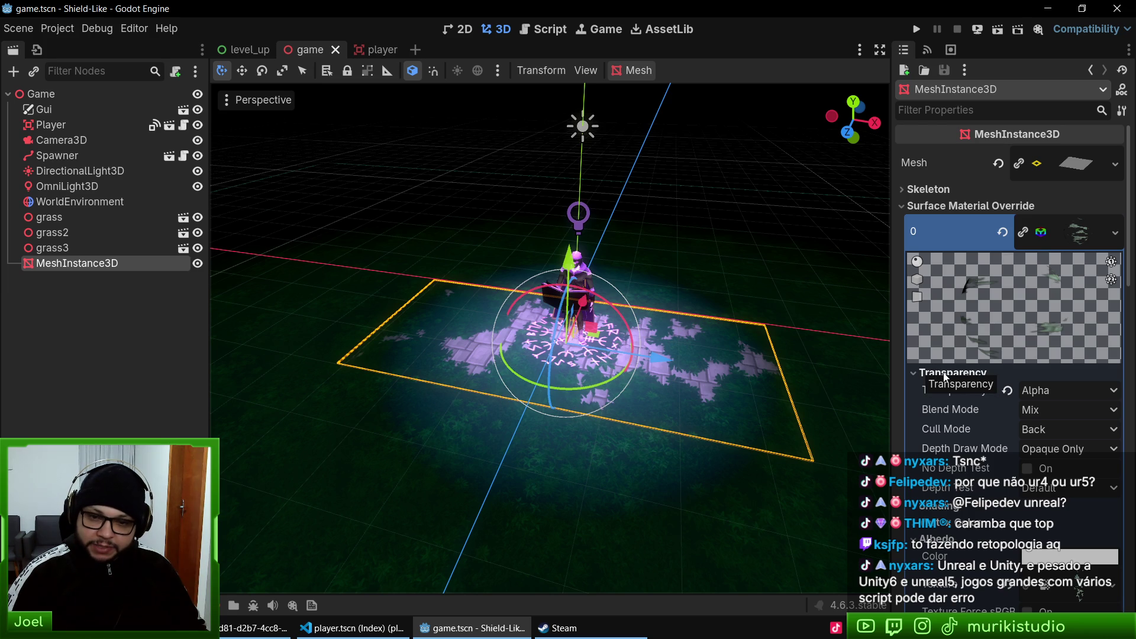
{"action": "left_click", "coordinate": [563, 627]}
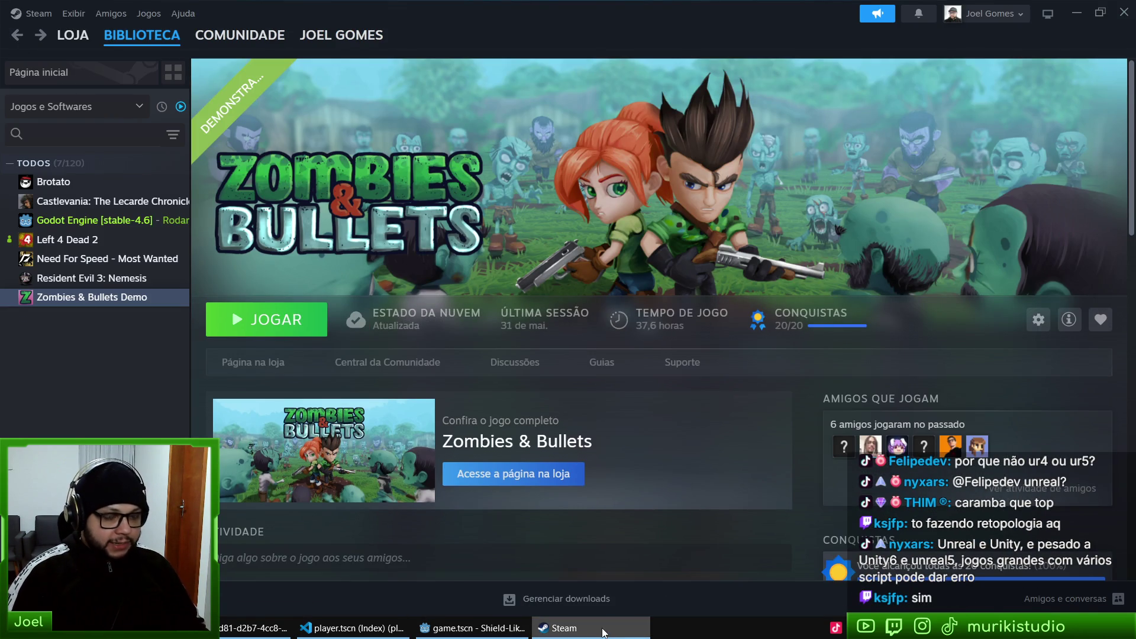
- Close player.tscn in VS Code, sync its 8 outgoing commits, then start an empty Brave tab
{"action": "left_click", "coordinate": [604, 629]}
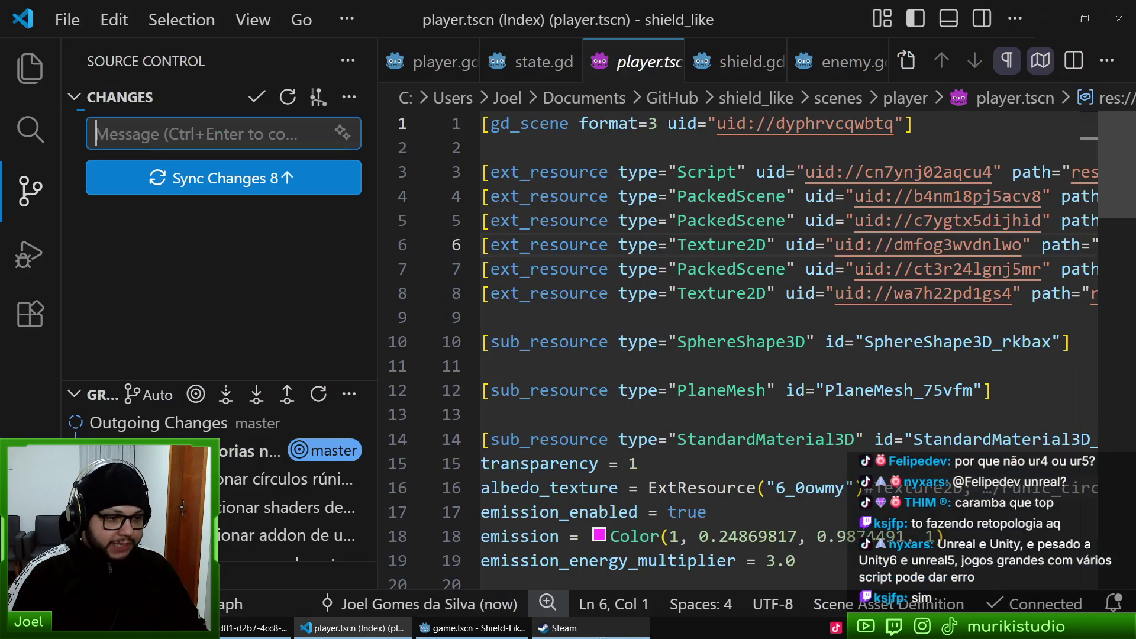
{"action": "key", "text": "ctrl+w"}
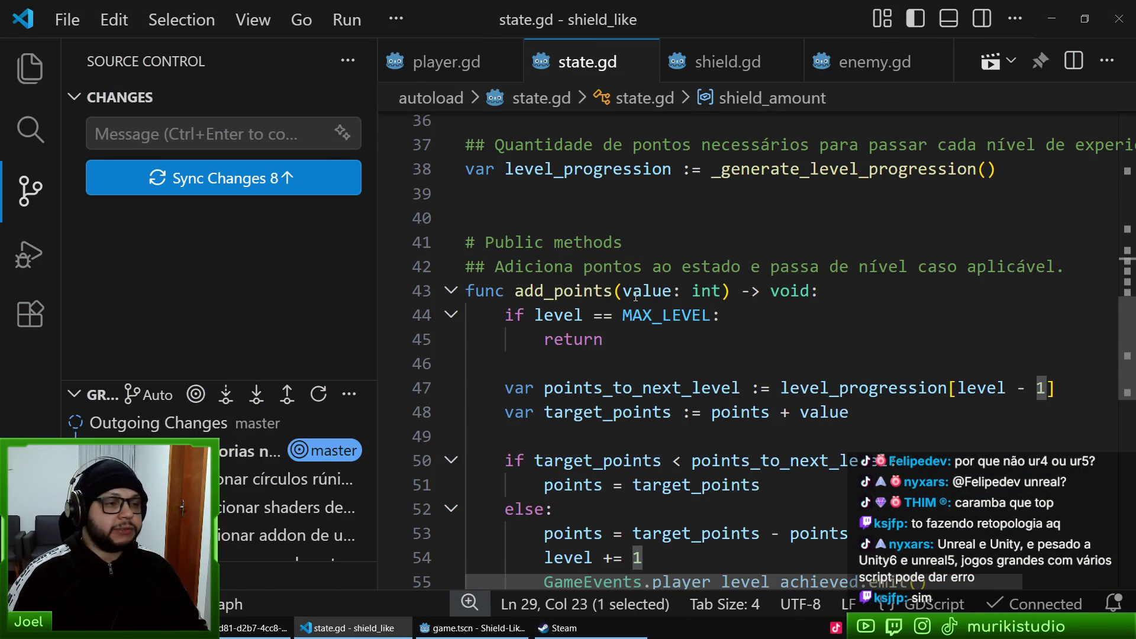
{"action": "mouse_move", "coordinate": [636, 296]}
{"action": "left_click", "coordinate": [313, 183]}
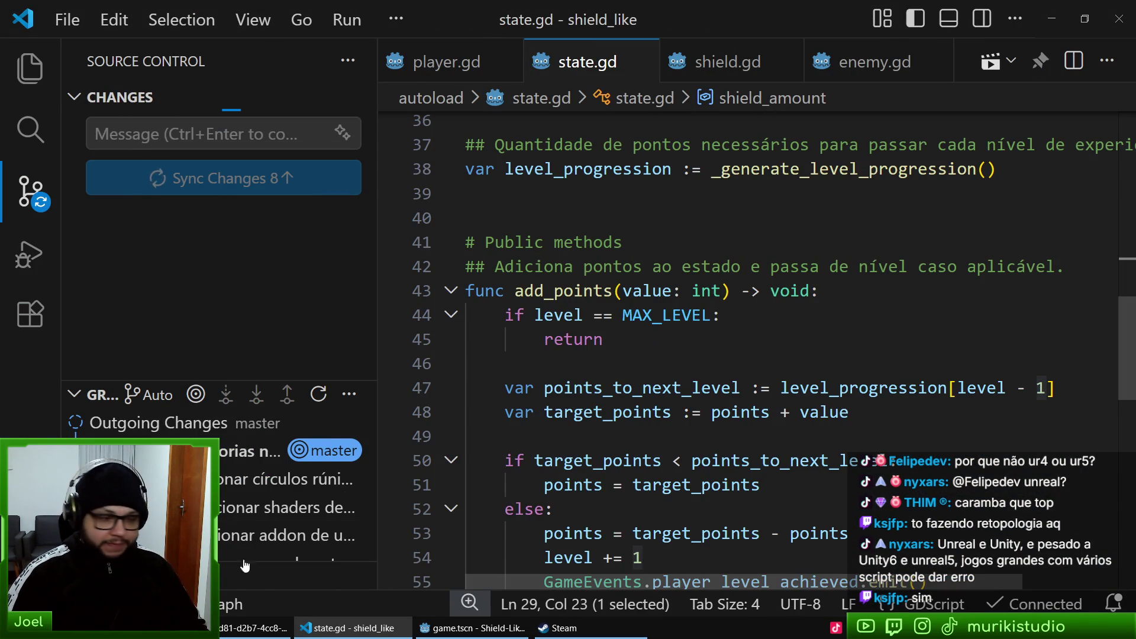
{"action": "left_click", "coordinate": [254, 627]}
{"action": "key", "text": "ctrl+t"}
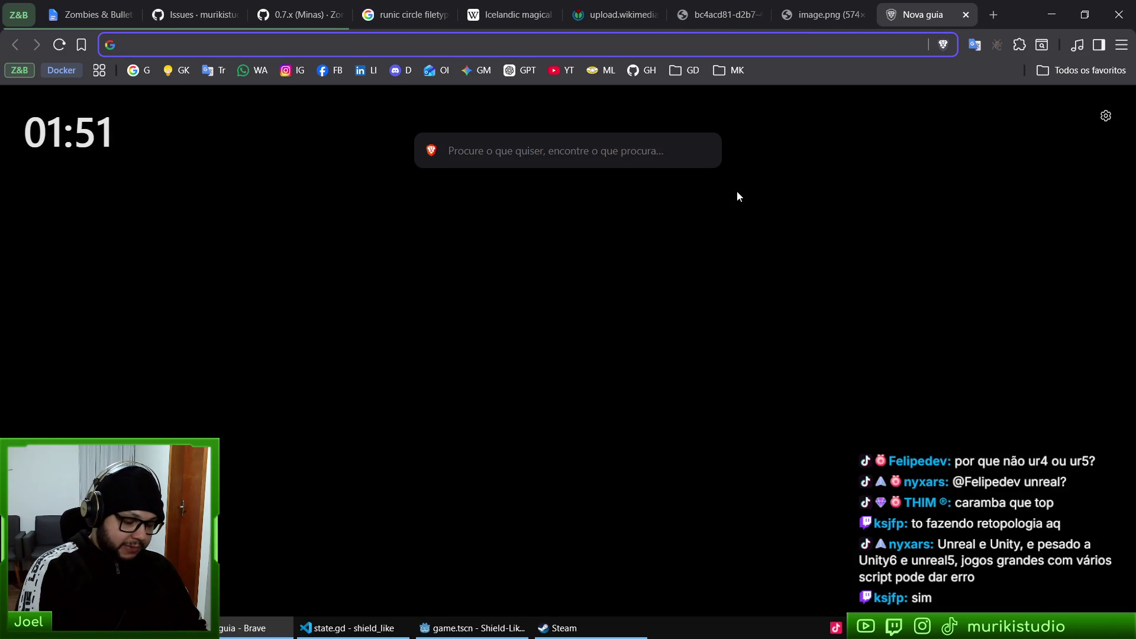
- Close the empty Brave tab and go back to state.gd in VS Code
{"action": "key", "text": "ctrl+w"}
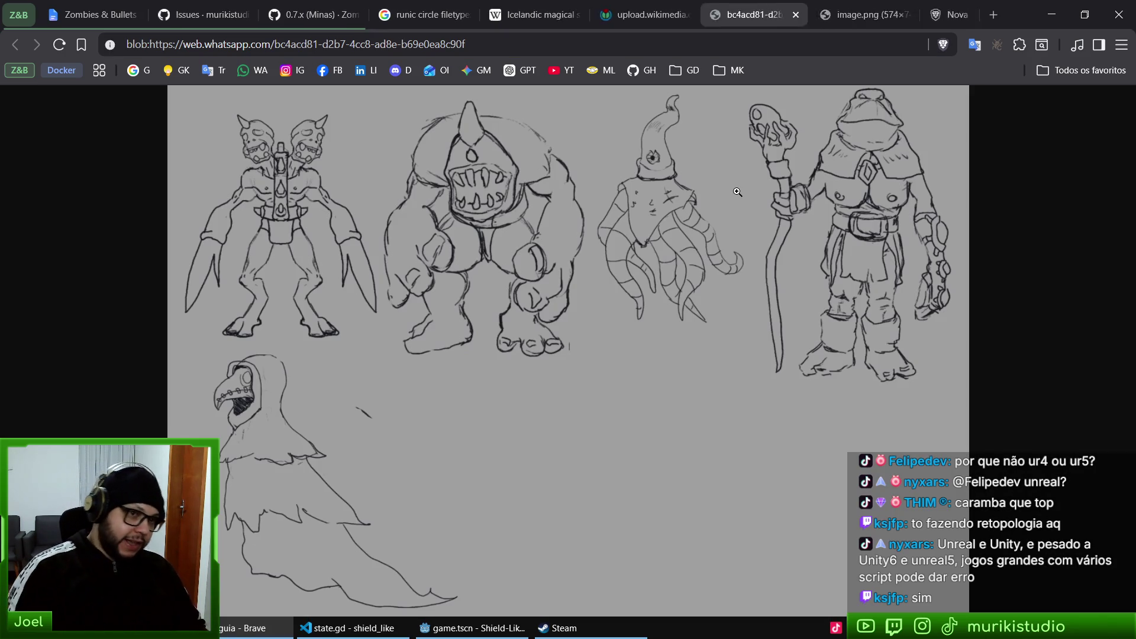
{"action": "key", "text": "alt+Tab"}
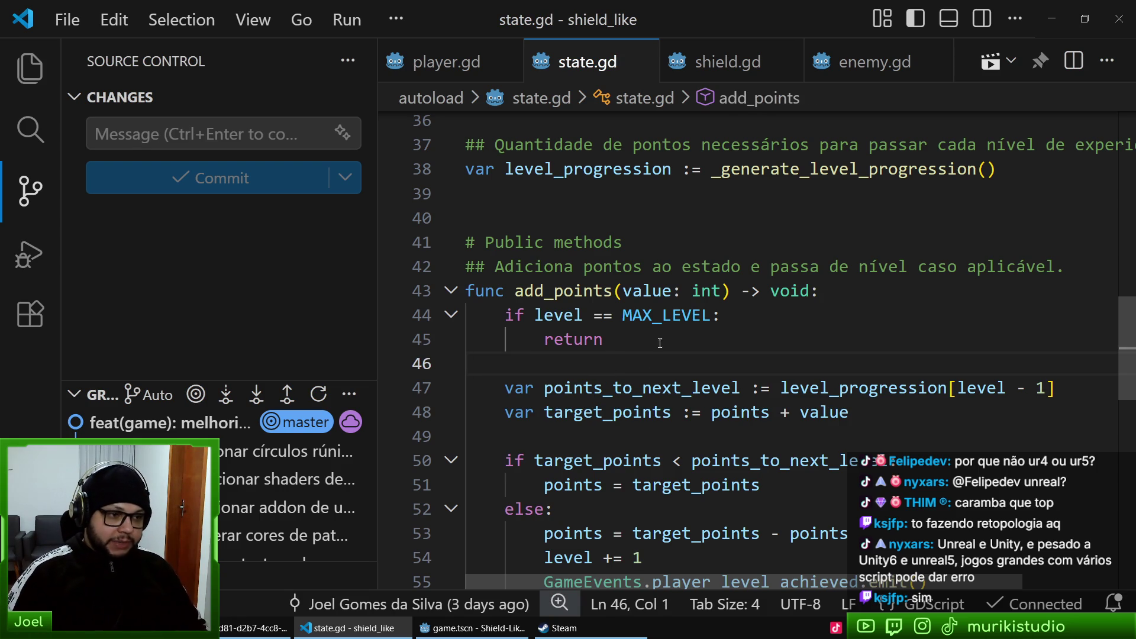
- Inspect the MAX_LEVEL check and its return on lines 44–45 of state.gd, then switch to Godot
{"action": "double_click", "coordinate": [667, 315]}
{"action": "scroll", "coordinate": [709, 359], "scroll_direction": "down", "scroll_amount": 1}
{"action": "left_click", "coordinate": [678, 294]}
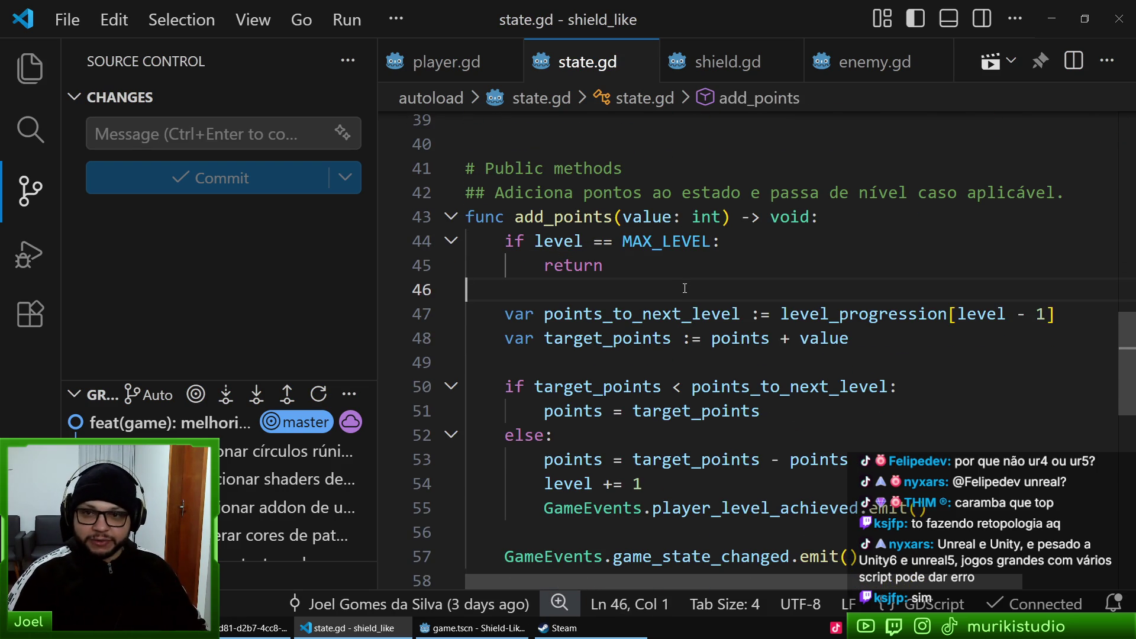
{"action": "left_click", "coordinate": [684, 262]}
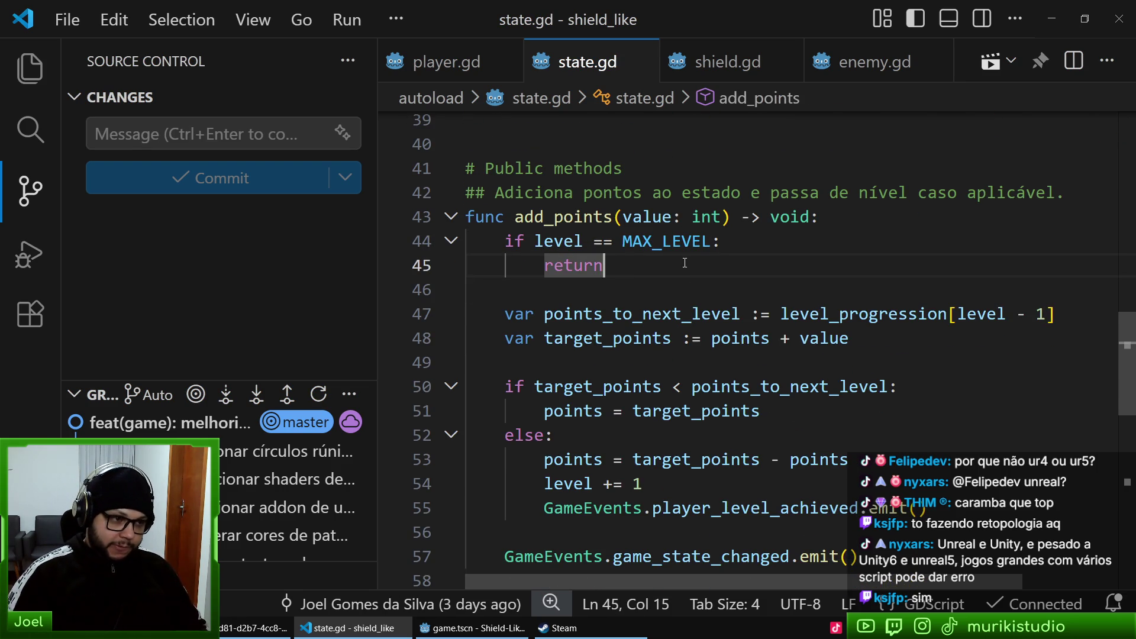
{"action": "key", "text": "Down"}
{"action": "key", "text": "Up"}
{"action": "double_click", "coordinate": [559, 267]}
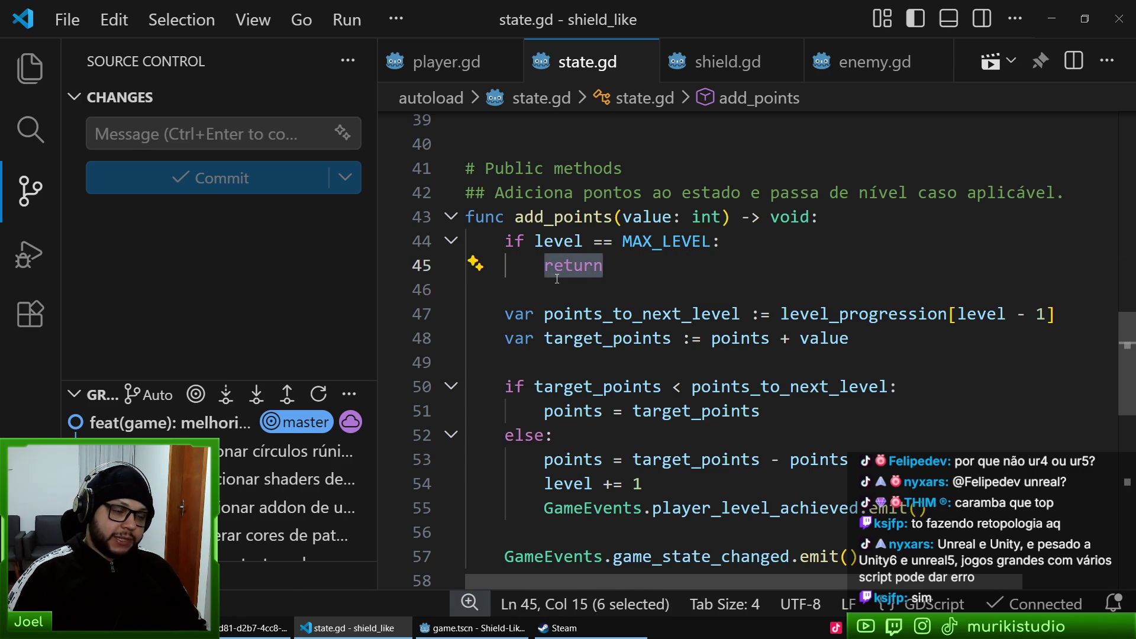
{"action": "left_click", "coordinate": [588, 283]}
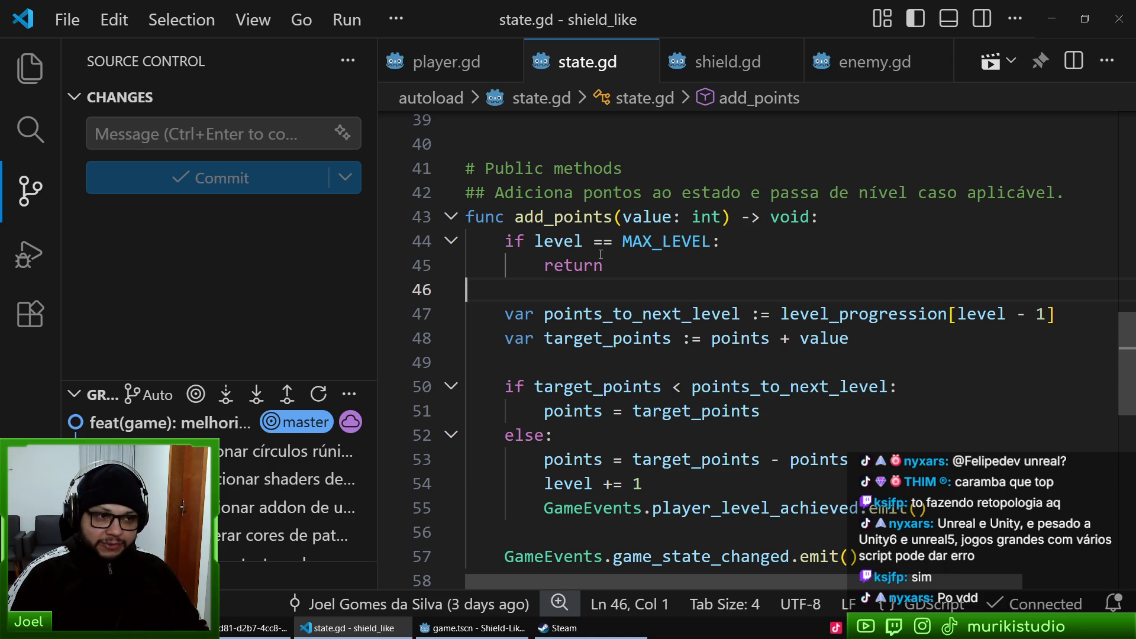
{"action": "left_click", "coordinate": [478, 620]}
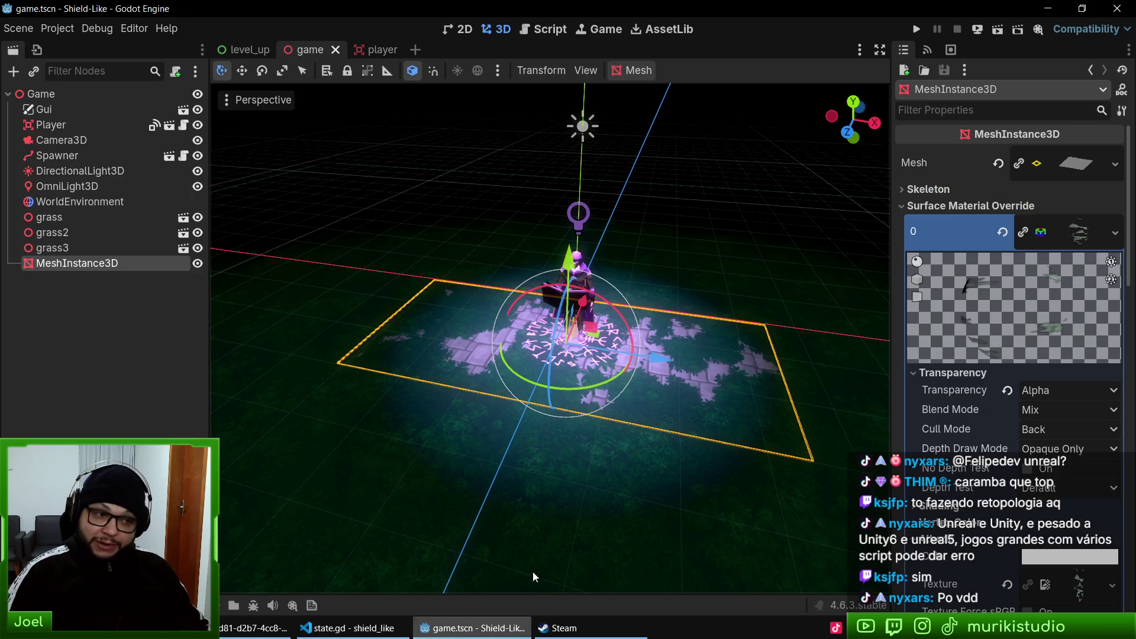
- Run the Shield-Like game with F5, play up to Level 4, then stop it with F8
{"action": "key", "text": "F5"}
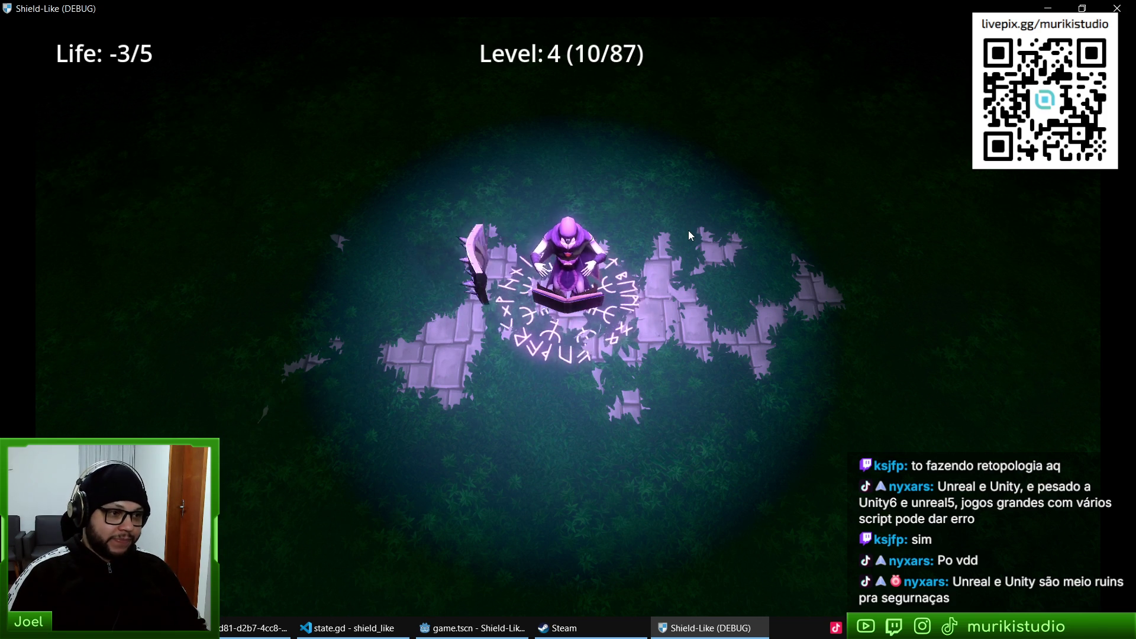
{"action": "key", "text": "F8"}
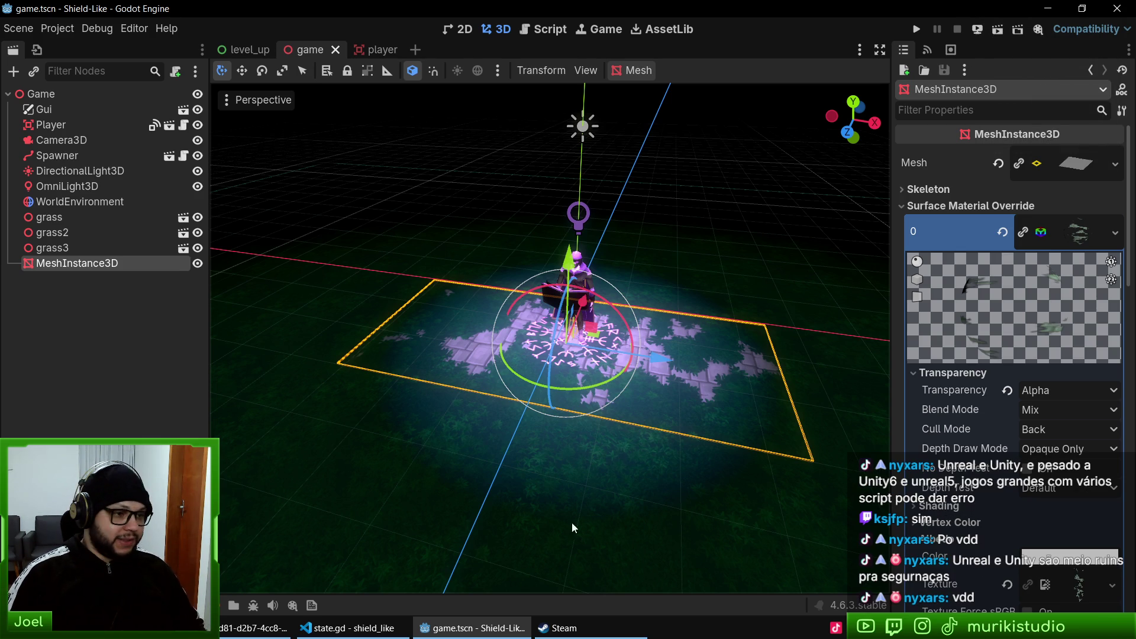
- Select the grass node and expand its Transform properties in the Inspector
{"action": "scroll", "coordinate": [680, 420], "scroll_direction": "up", "scroll_amount": 3}
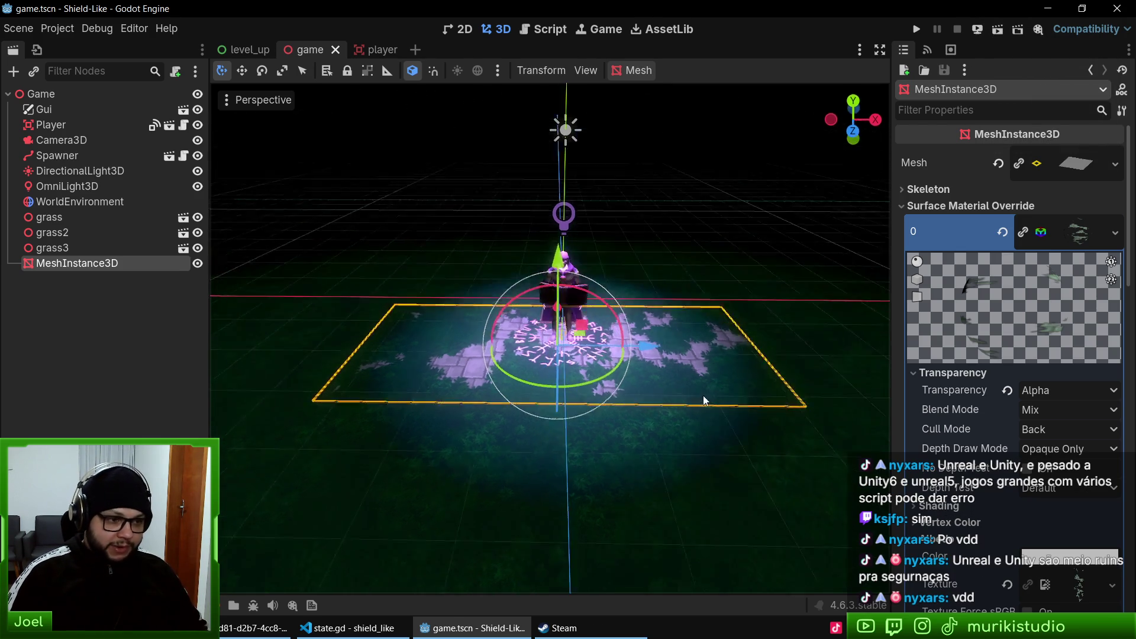
{"action": "scroll", "coordinate": [591, 353], "scroll_direction": "up", "scroll_amount": 3}
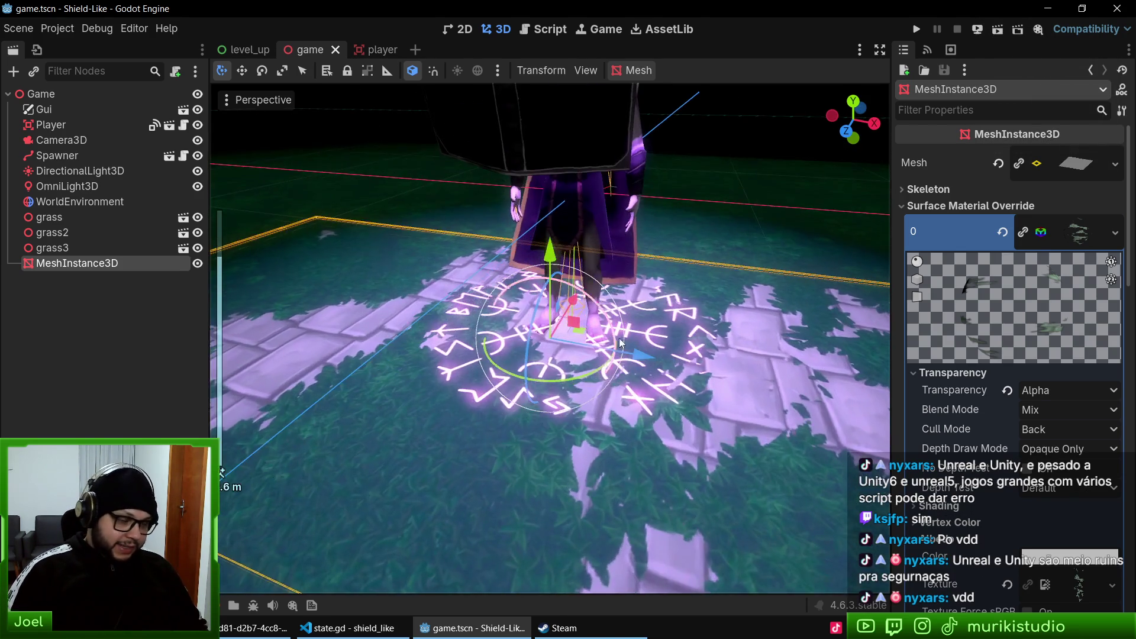
{"action": "scroll", "coordinate": [644, 369], "scroll_direction": "up", "scroll_amount": 5}
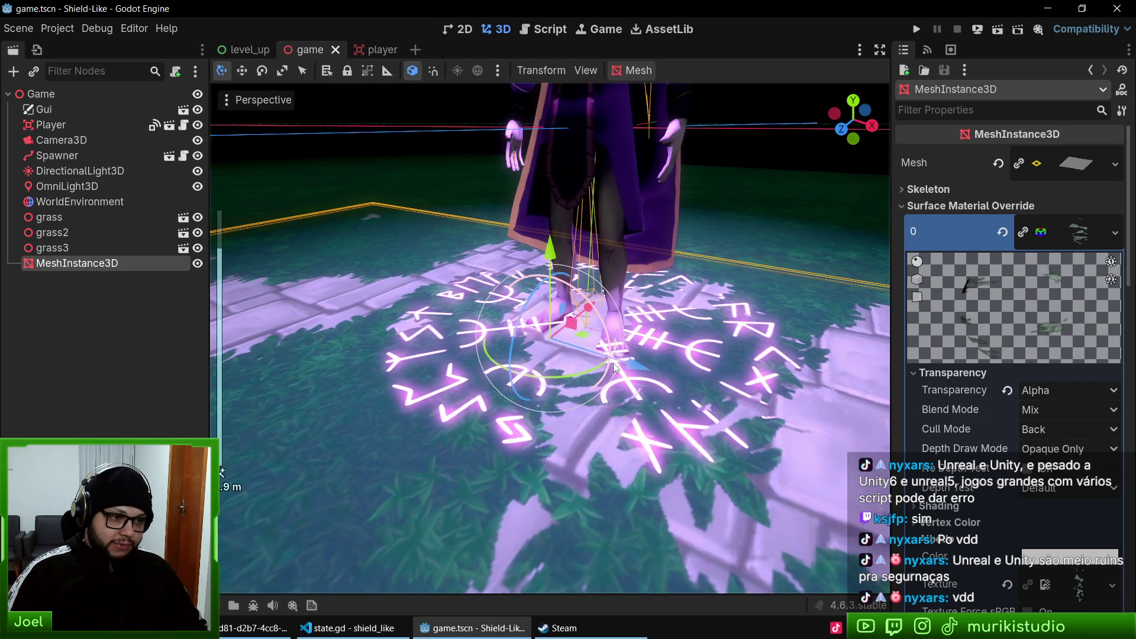
{"action": "scroll", "coordinate": [613, 367], "scroll_direction": "down", "scroll_amount": 5}
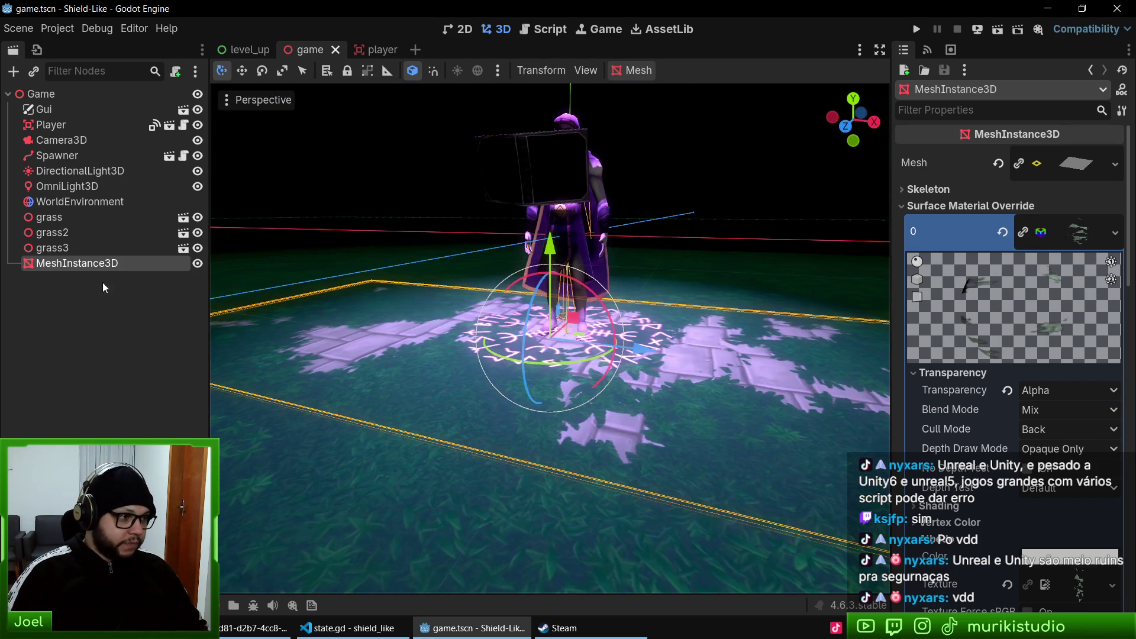
{"action": "left_click", "coordinate": [73, 219]}
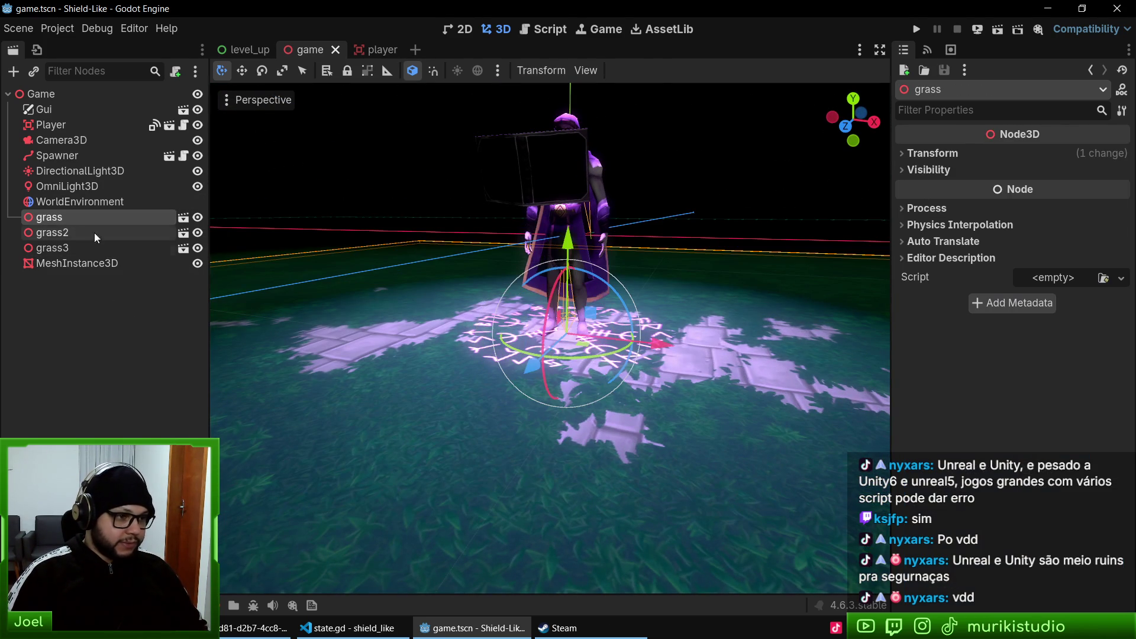
{"action": "left_click", "coordinate": [943, 156]}
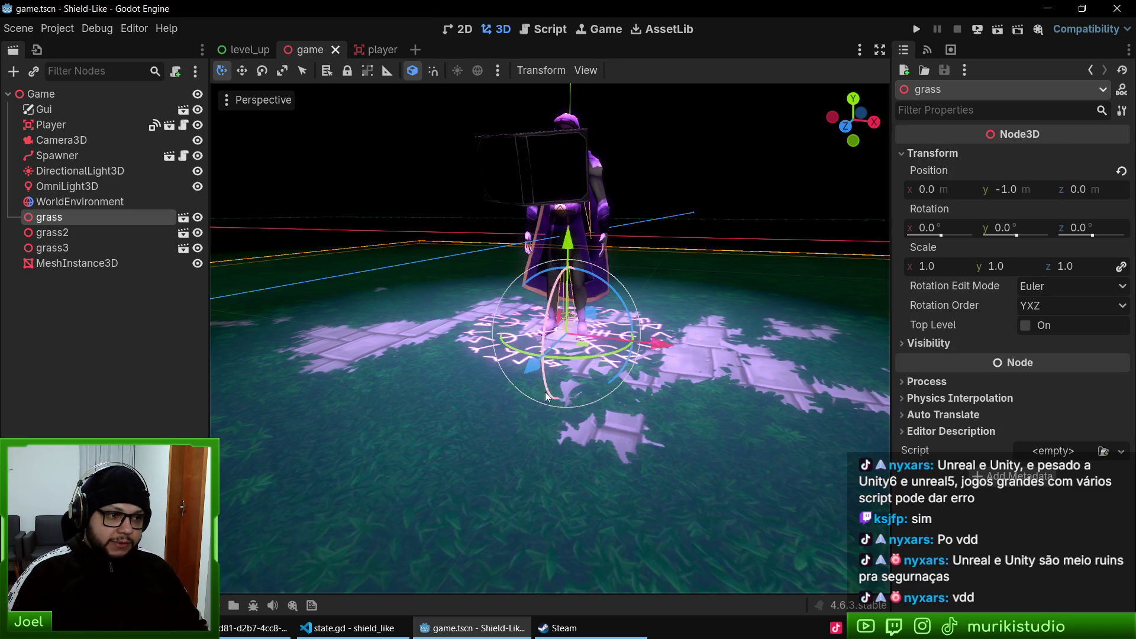
- Select the ground MeshInstance3D and expand its Geometry settings
{"action": "left_click", "coordinate": [65, 266]}
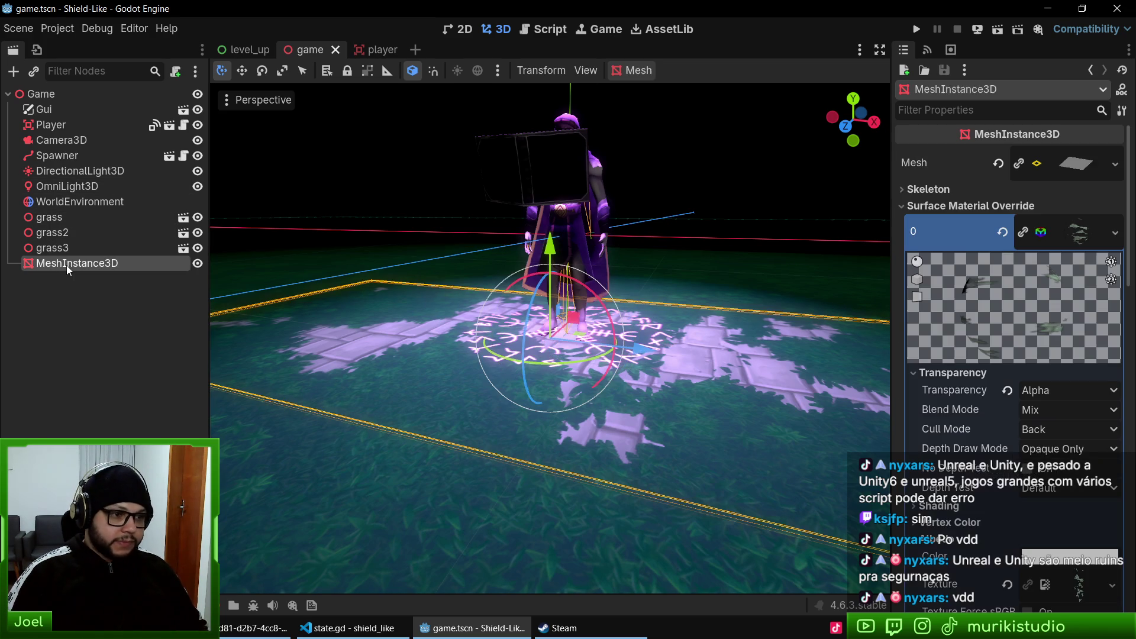
{"action": "scroll", "coordinate": [976, 473], "scroll_direction": "down", "scroll_amount": 10}
{"action": "scroll", "coordinate": [976, 474], "scroll_direction": "down", "scroll_amount": 2}
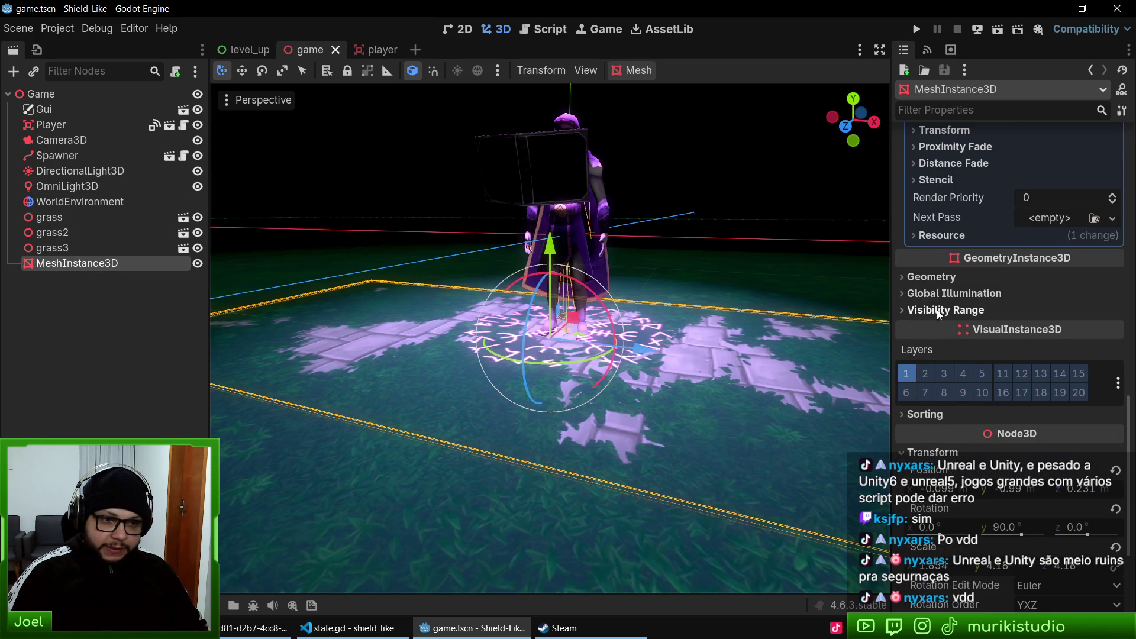
{"action": "left_click", "coordinate": [945, 278]}
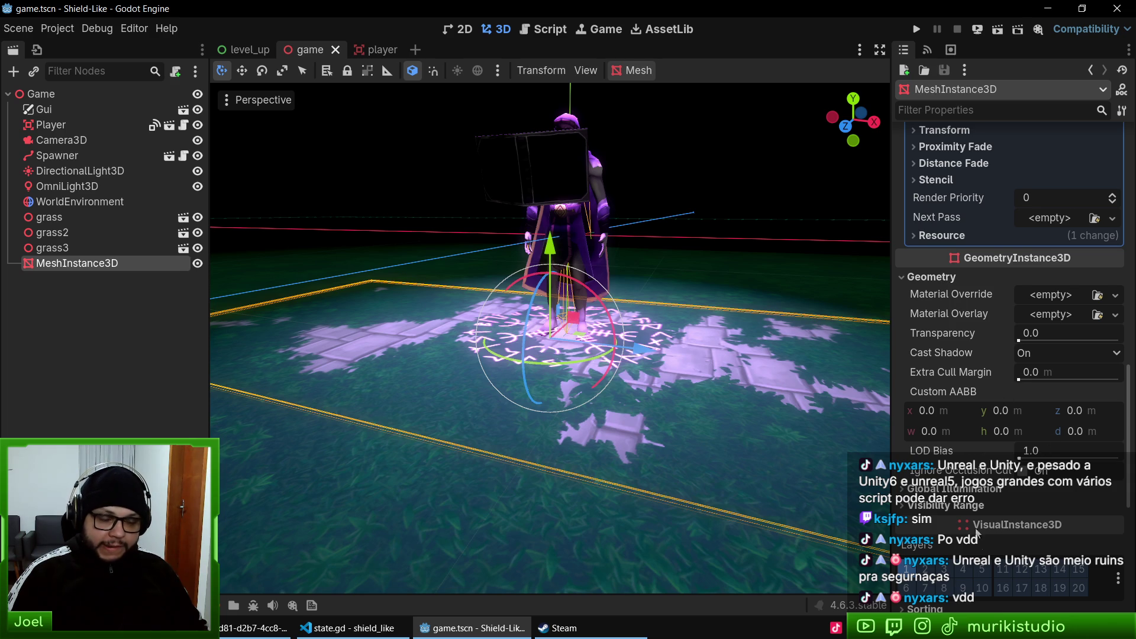
{"action": "scroll", "coordinate": [973, 504], "scroll_direction": "down", "scroll_amount": 3}
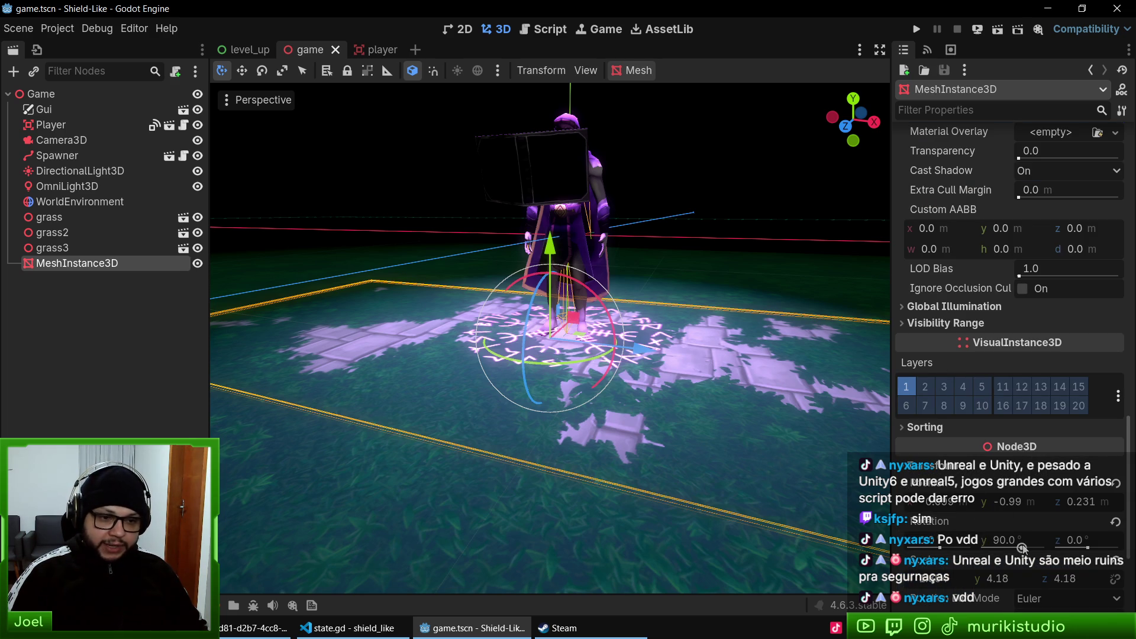
- Glance at the concept sketches in Brave, orbit around the character, and switch to player.tscn
{"action": "left_click", "coordinate": [246, 632]}
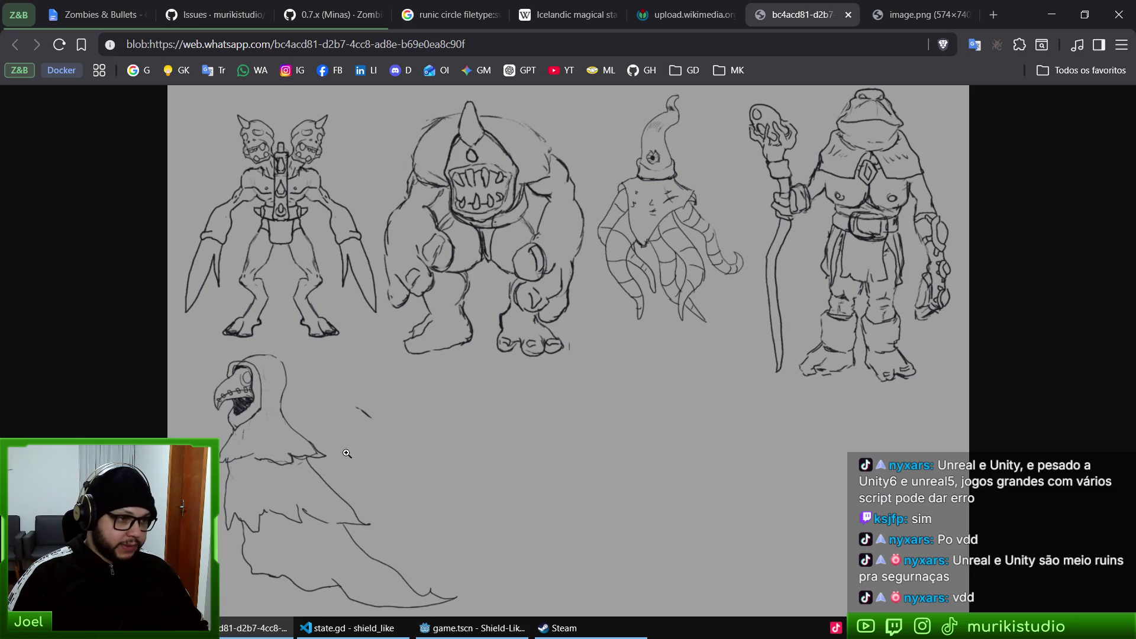
{"action": "left_click", "coordinate": [254, 627]}
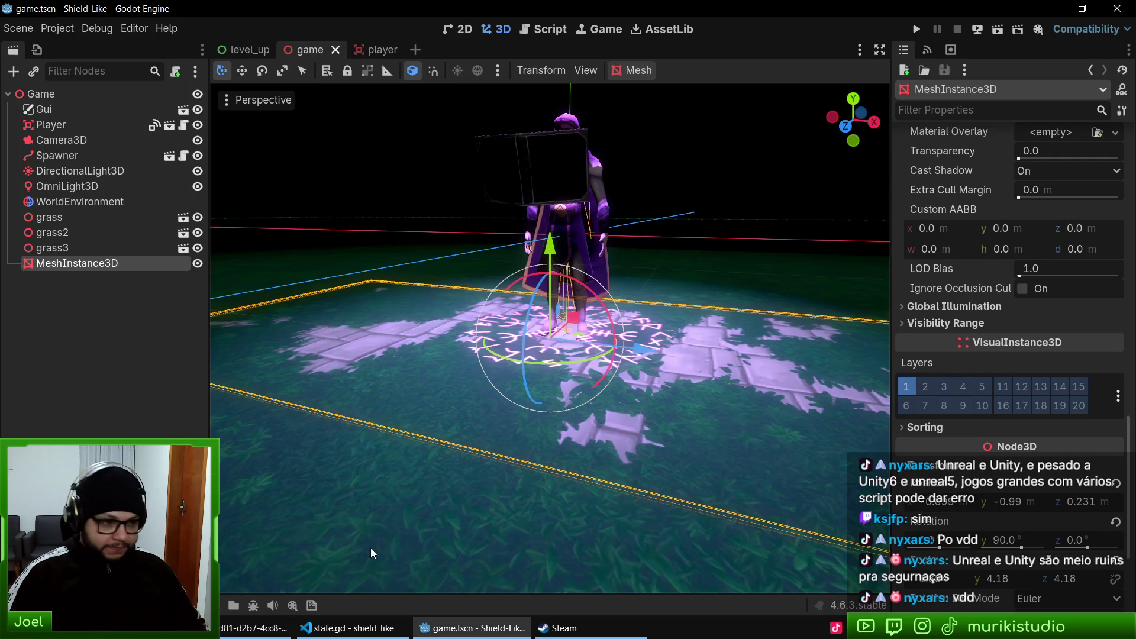
{"action": "scroll", "coordinate": [571, 375], "scroll_direction": "up", "scroll_amount": 5}
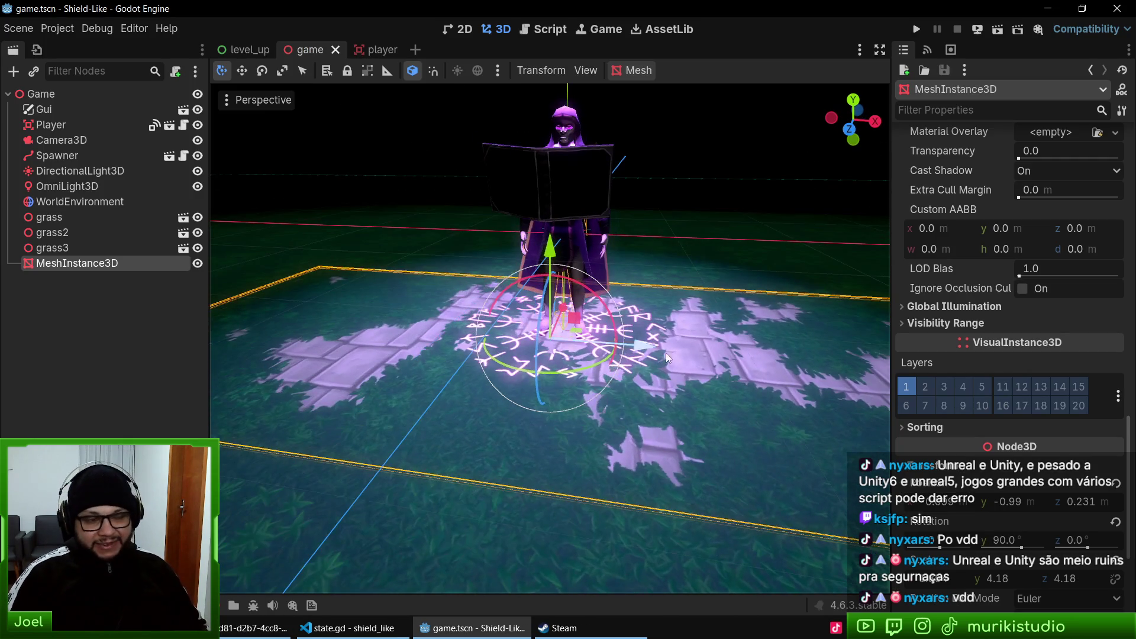
{"action": "scroll", "coordinate": [690, 372], "scroll_direction": "down", "scroll_amount": 2}
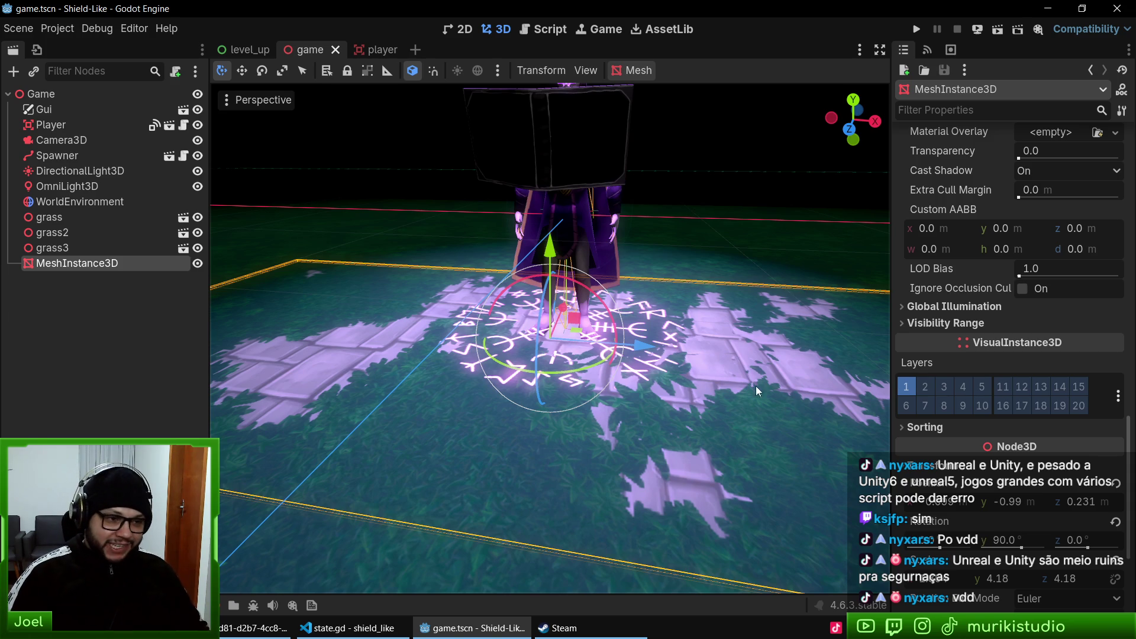
{"action": "mouse_move", "coordinate": [612, 355]}
{"action": "left_mouse_down"}
{"action": "mouse_move", "coordinate": [630, 437]}
{"action": "mouse_move", "coordinate": [694, 456]}
{"action": "mouse_move", "coordinate": [675, 386]}
{"action": "mouse_move", "coordinate": [764, 481]}
{"action": "mouse_move", "coordinate": [736, 423]}
{"action": "mouse_move", "coordinate": [696, 434]}
{"action": "mouse_move", "coordinate": [678, 371]}
{"action": "mouse_move", "coordinate": [668, 390]}
{"action": "mouse_move", "coordinate": [630, 392]}
{"action": "mouse_move", "coordinate": [695, 434]}
{"action": "mouse_move", "coordinate": [669, 400]}
{"action": "left_mouse_up"}
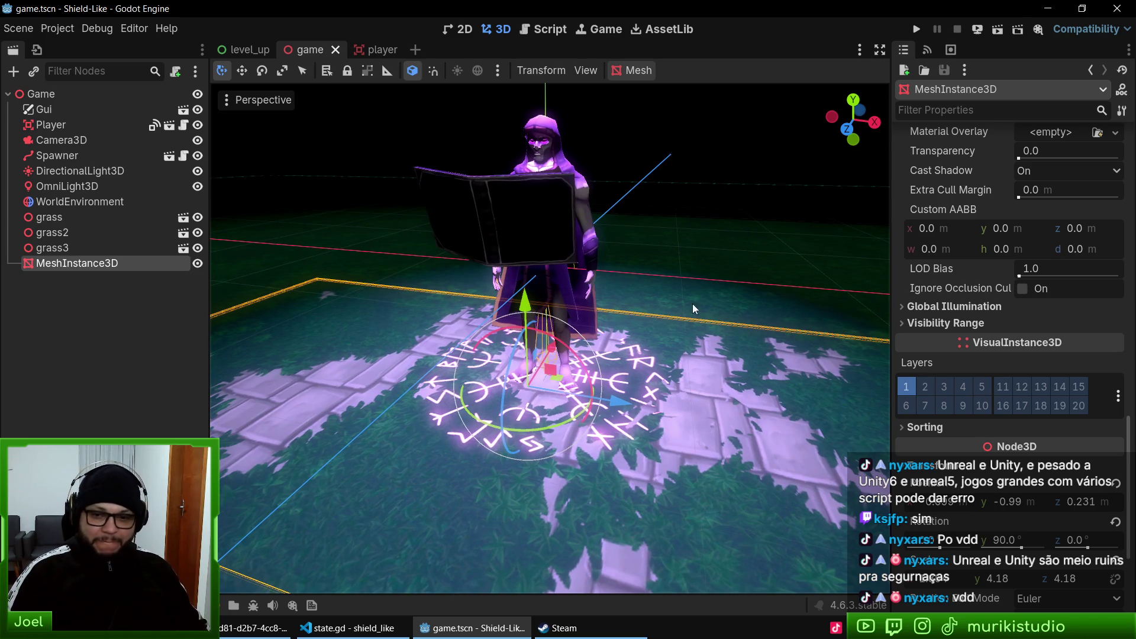
{"action": "left_click_drag", "start_coordinate": [608, 247], "coordinate": [584, 306]}
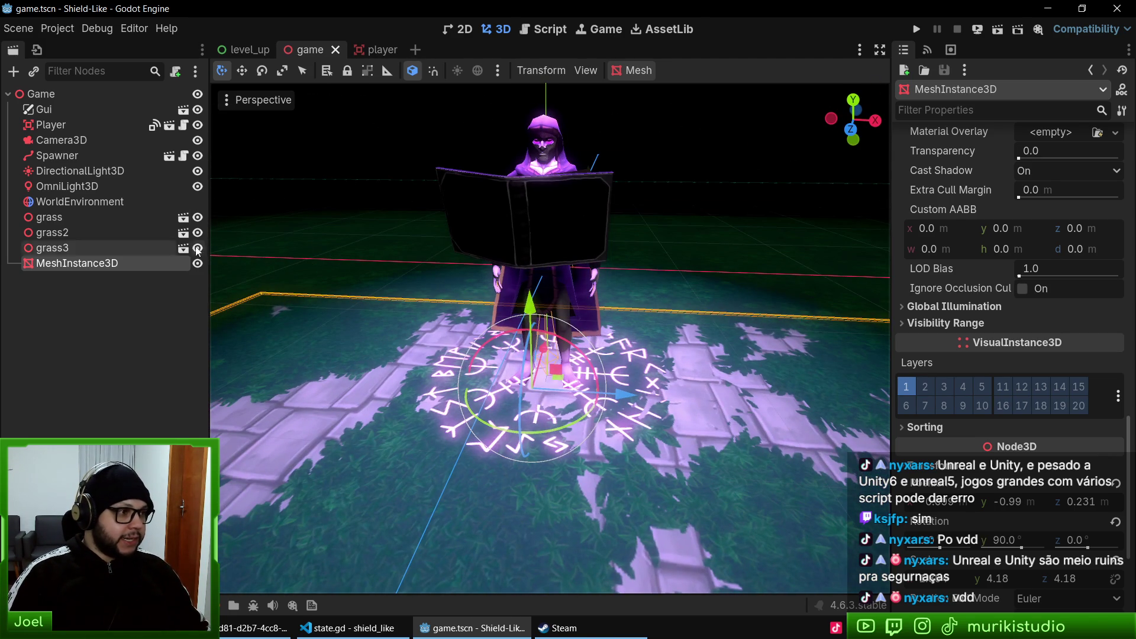
{"action": "left_click", "coordinate": [375, 49]}
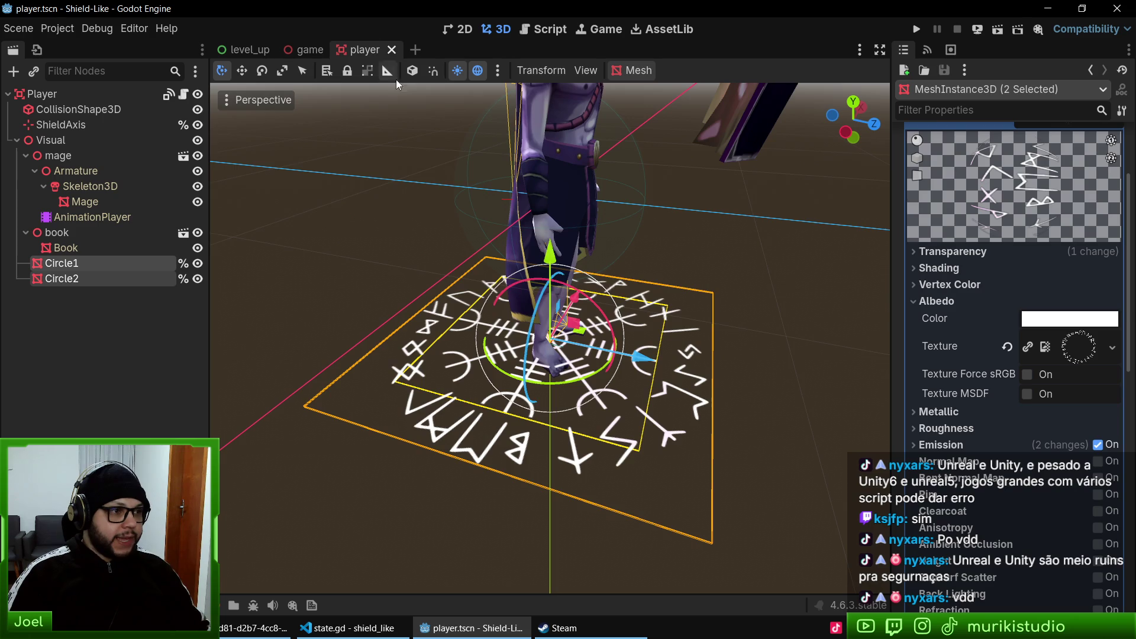
- Switch to a front orthographic view and reset the mage model's Y position to 0
{"action": "key", "text": "KP_3"}
{"action": "key", "text": "KP_1"}
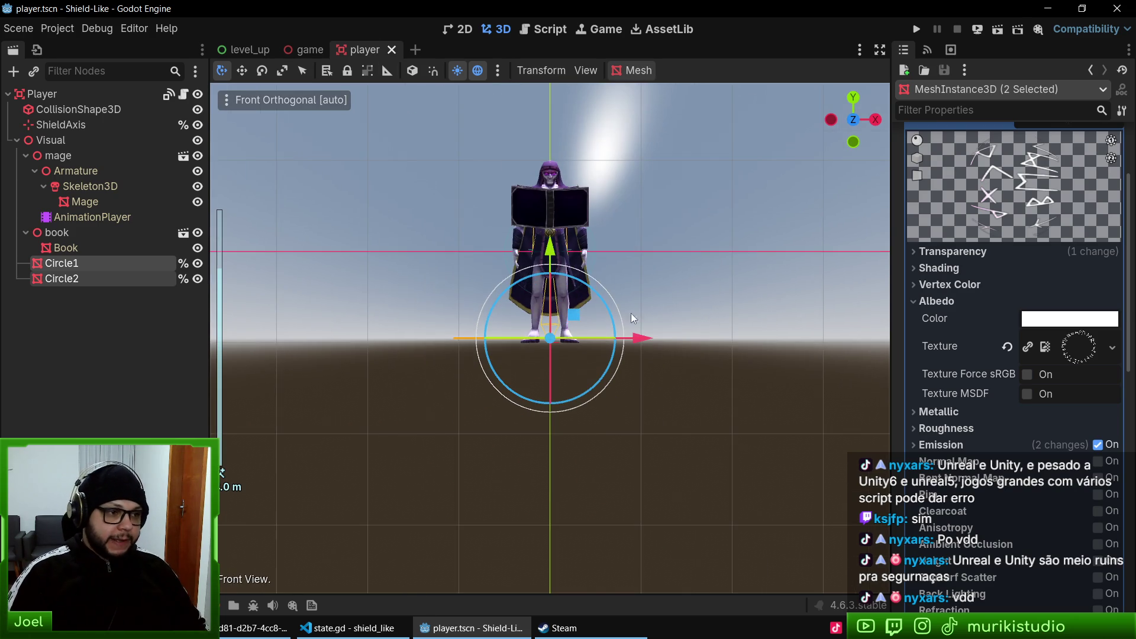
{"action": "left_click_drag", "start_coordinate": [531, 408], "coordinate": [580, 430]}
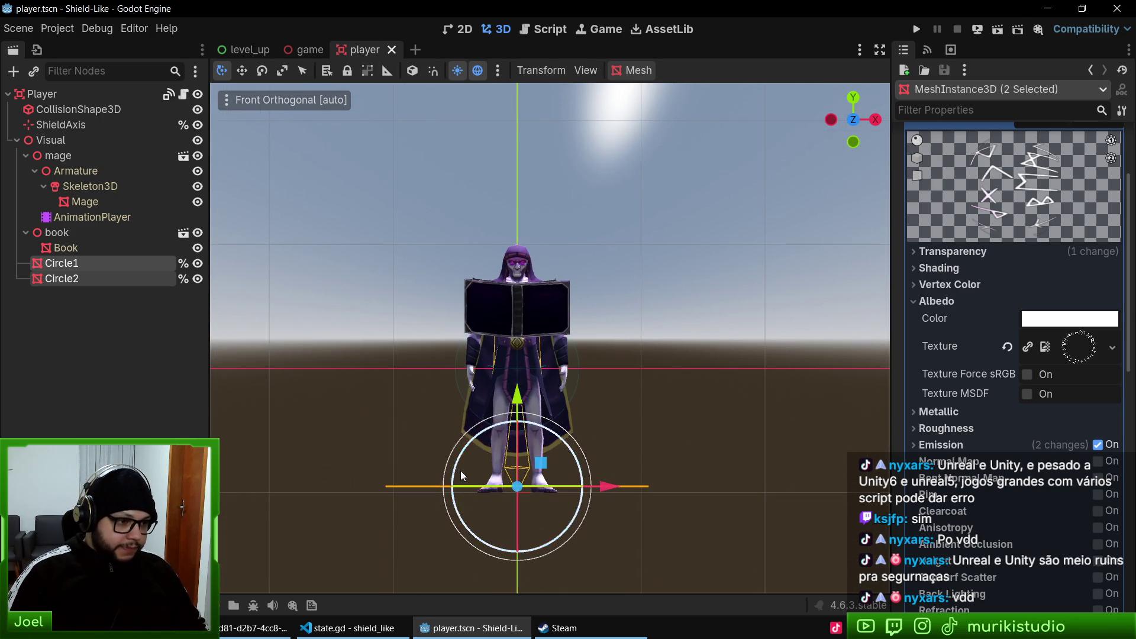
{"action": "left_click", "coordinate": [50, 97]}
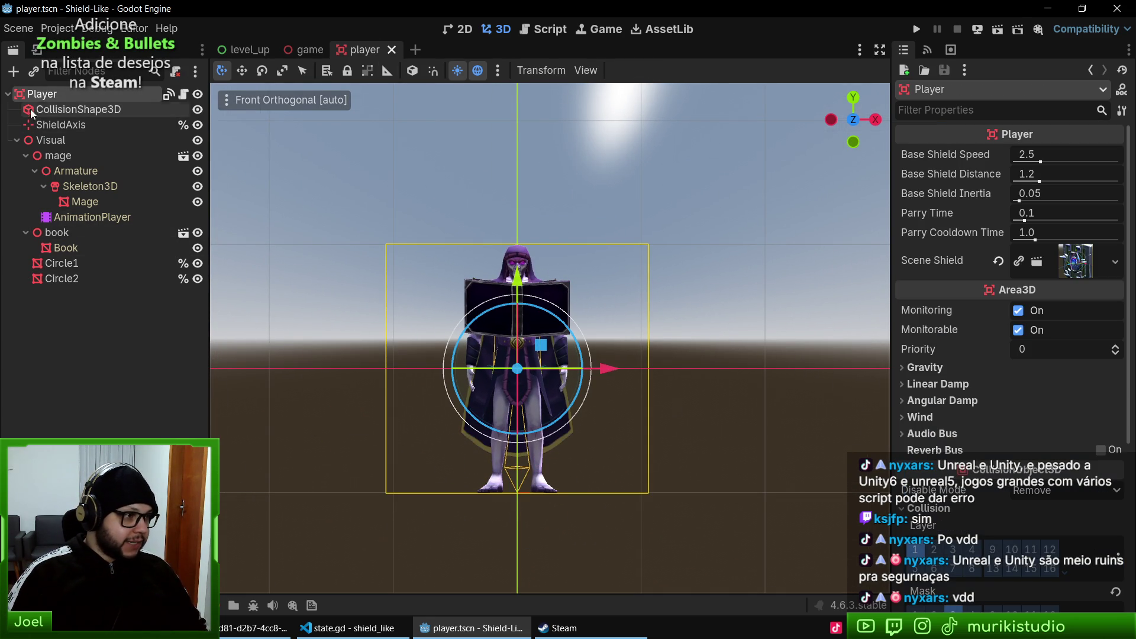
{"action": "left_click", "coordinate": [44, 109]}
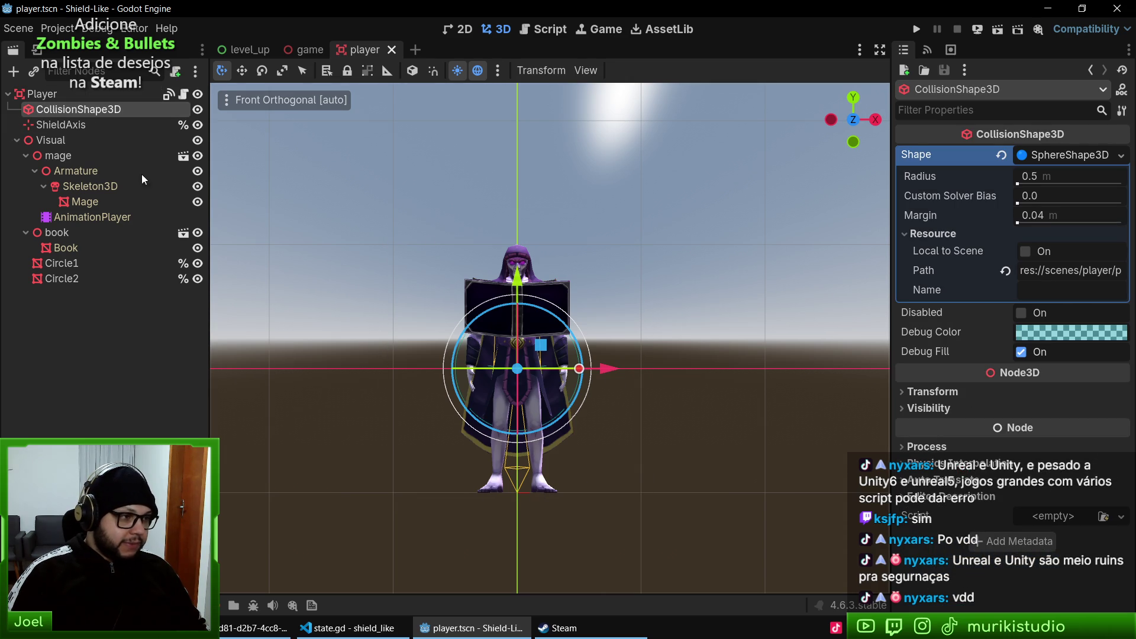
{"action": "left_click", "coordinate": [51, 140]}
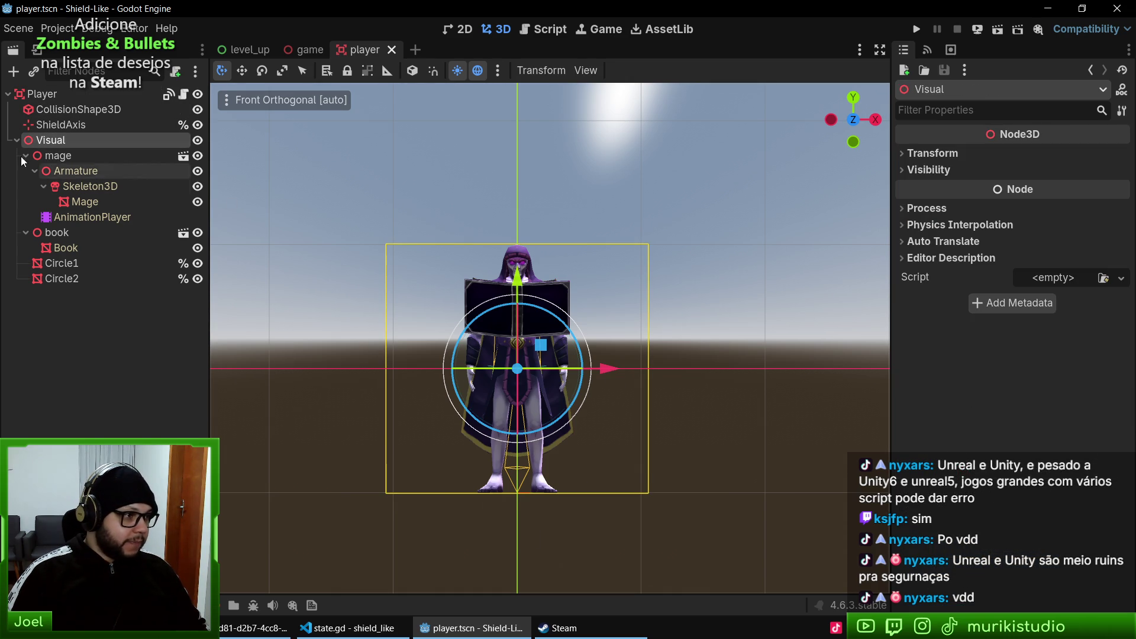
{"action": "left_click", "coordinate": [66, 157]}
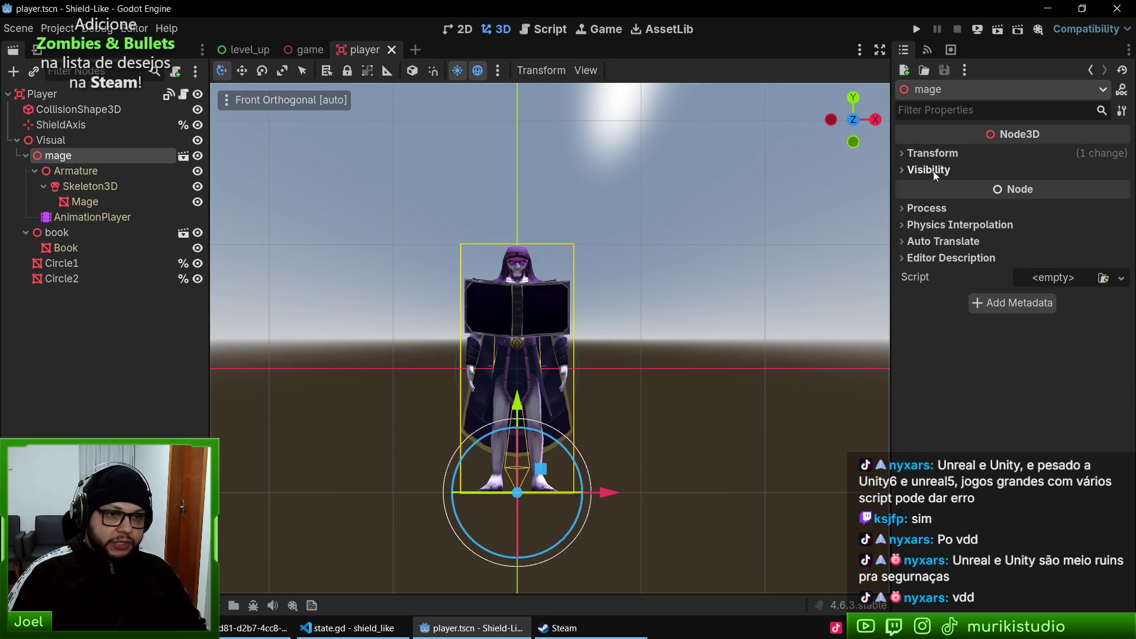
{"action": "left_click", "coordinate": [933, 153]}
{"action": "left_click", "coordinate": [1121, 171]}
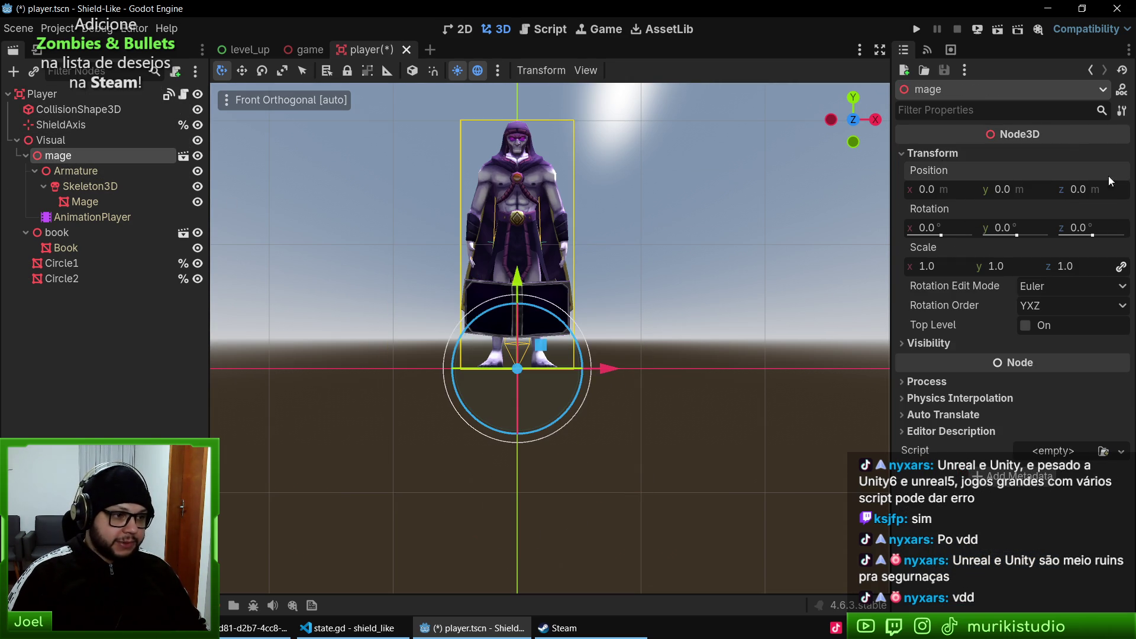
- Raise the book node's Y position to 1.476
{"action": "left_click", "coordinate": [66, 234]}
{"action": "left_click", "coordinate": [1029, 155]}
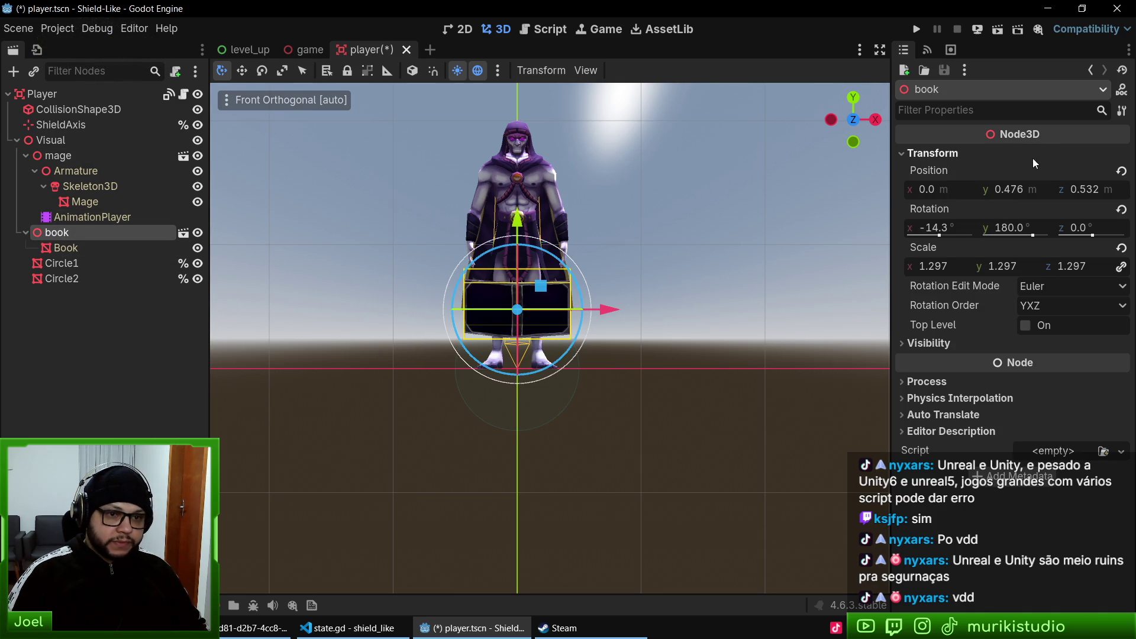
{"action": "left_click", "coordinate": [1020, 189]}
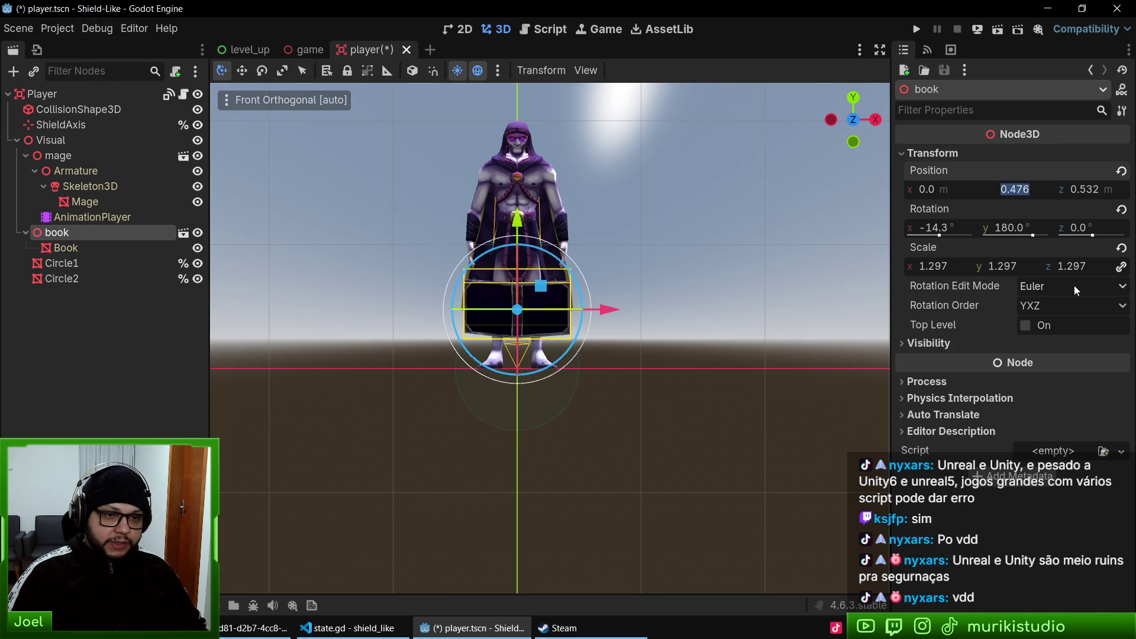
{"action": "type", "text": "1.476"}
{"action": "key", "text": "Return"}
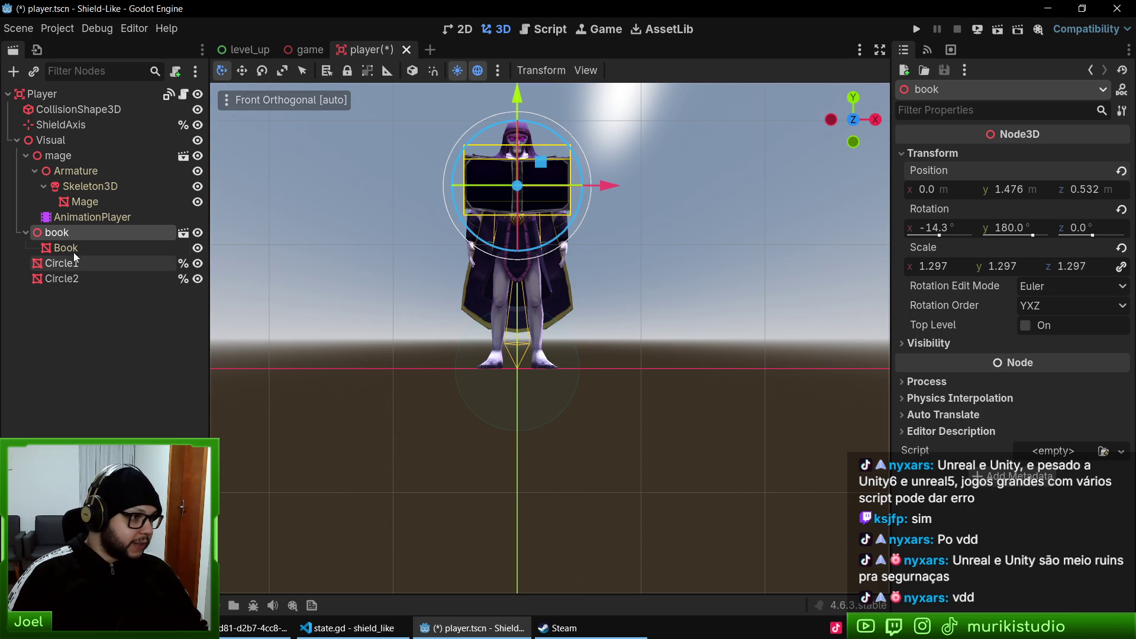
- Drag the player's collision shape up about 1 m to chest height
{"action": "left_click", "coordinate": [72, 108]}
{"action": "left_click_drag", "start_coordinate": [518, 278], "coordinate": [518, 143]}
{"action": "key", "text": "KP_5"}
{"action": "key", "text": "KP_4"}
{"action": "key", "text": "KP_4"}
{"action": "key", "text": "KP_8"}
- Set Circle1 and Circle2 Position Y to 0.05 and save player.tscn
{"action": "left_click", "coordinate": [65, 264]}
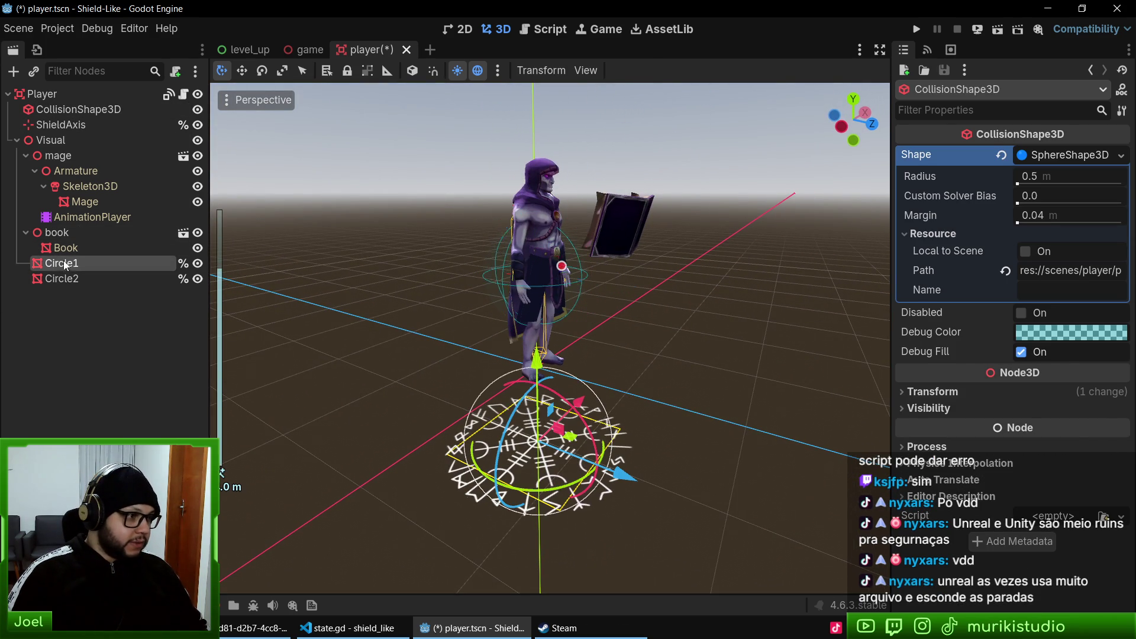
{"action": "left_click", "coordinate": [62, 278], "text": "shift"}
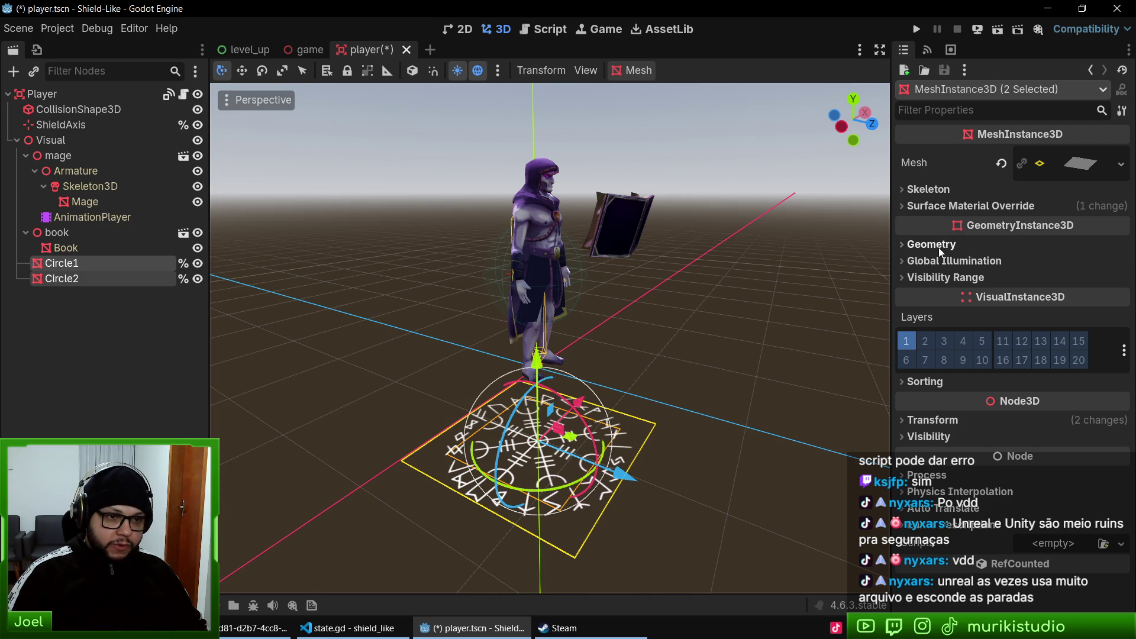
{"action": "left_click", "coordinate": [932, 420]}
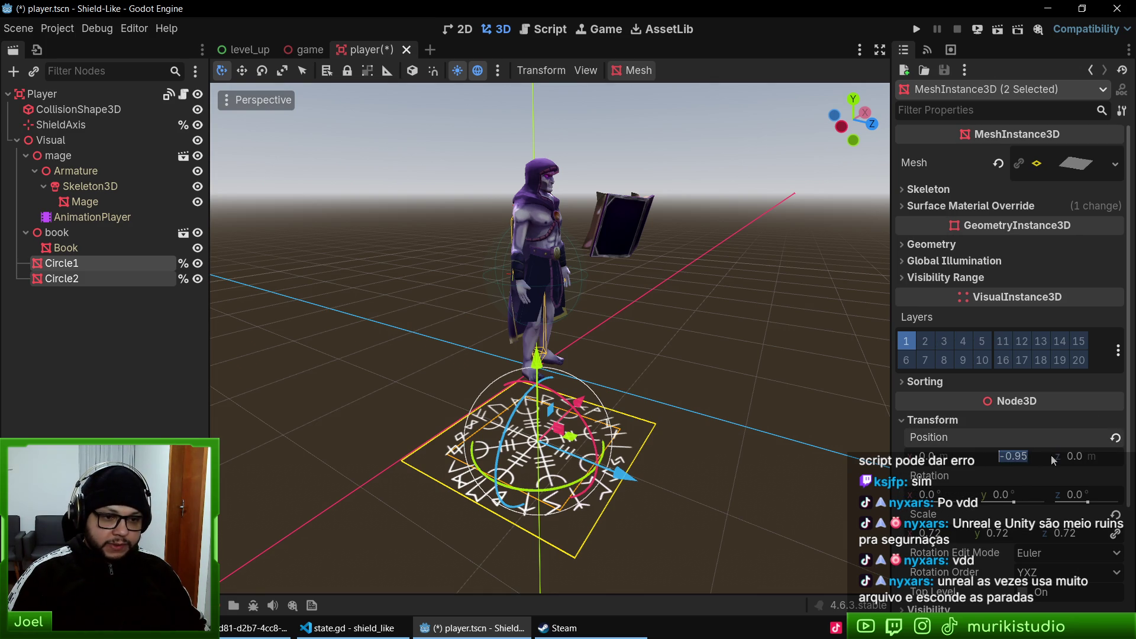
{"action": "type", "text": "0.05"}
{"action": "key", "text": "Return"}
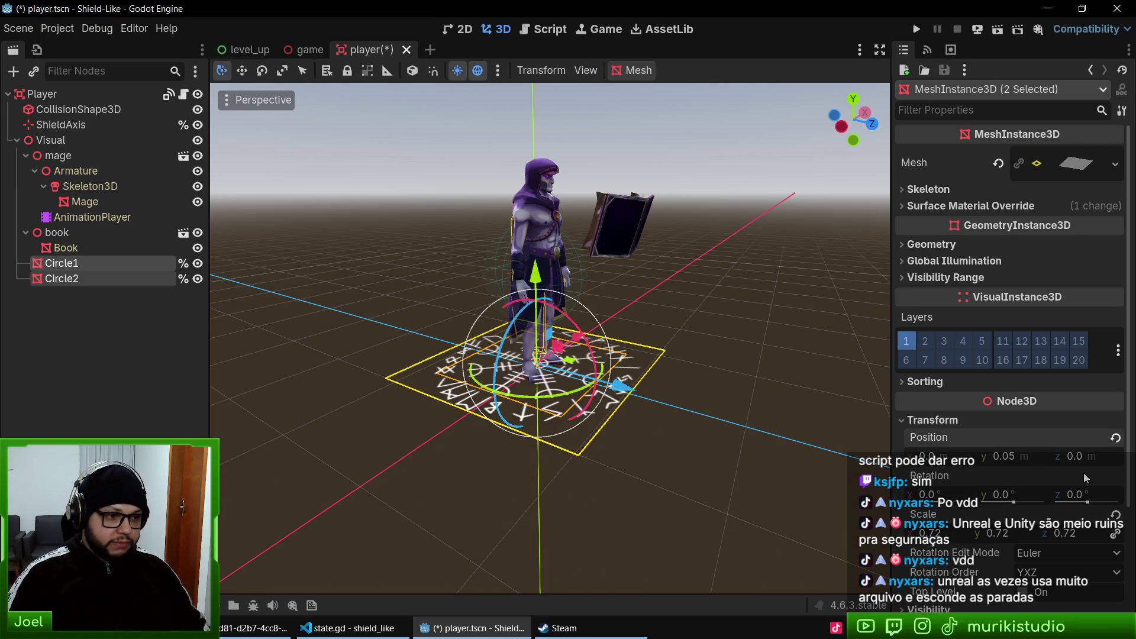
{"action": "scroll", "coordinate": [579, 424], "scroll_direction": "up", "scroll_amount": 5}
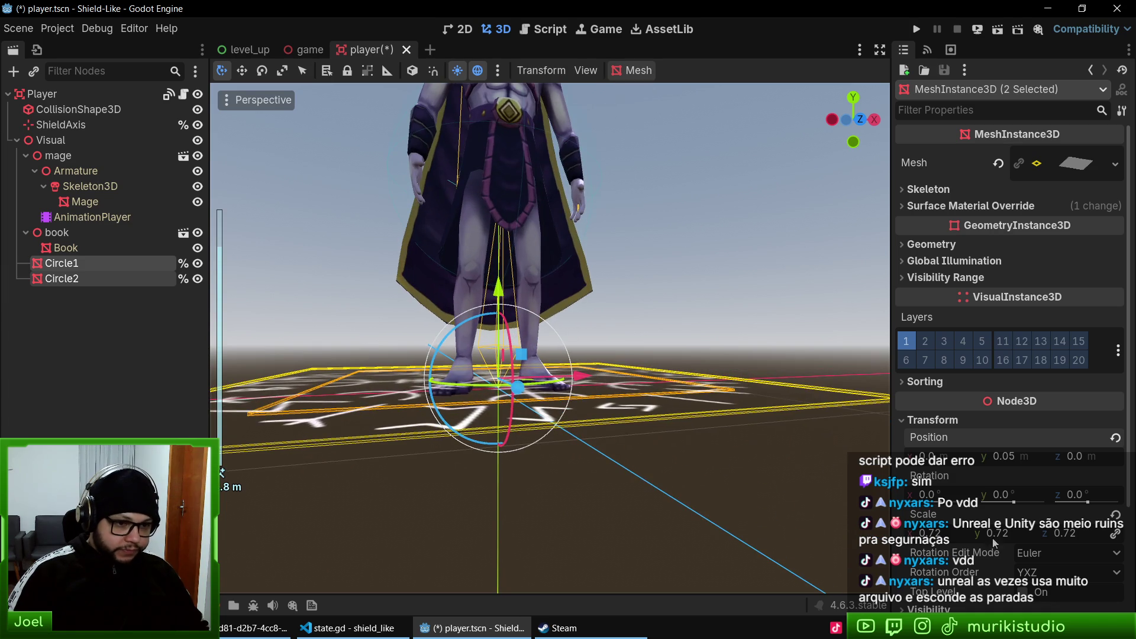
{"action": "scroll", "coordinate": [550, 404], "scroll_direction": "down", "scroll_amount": 5}
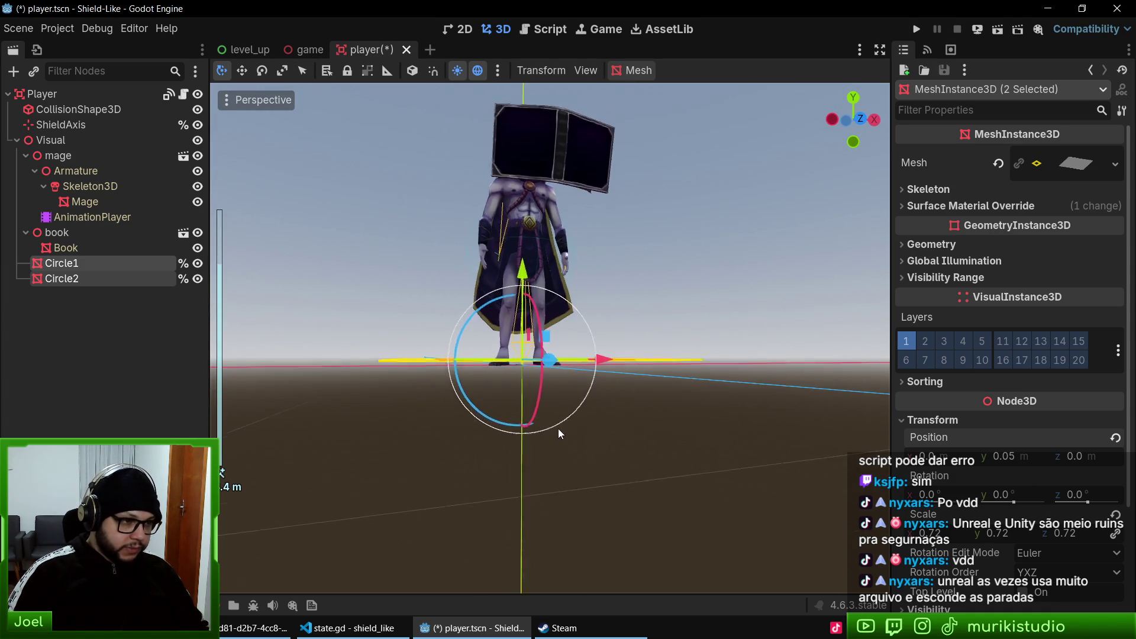
{"action": "left_click_drag", "start_coordinate": [472, 406], "coordinate": [444, 409]}
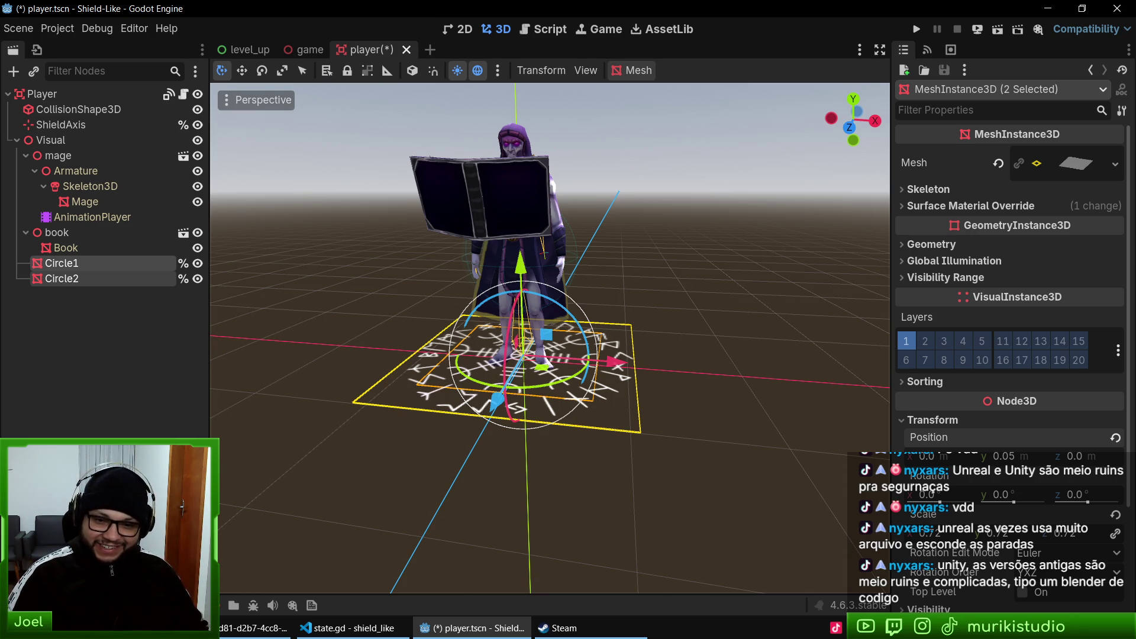
{"action": "key", "text": "ctrl+s"}
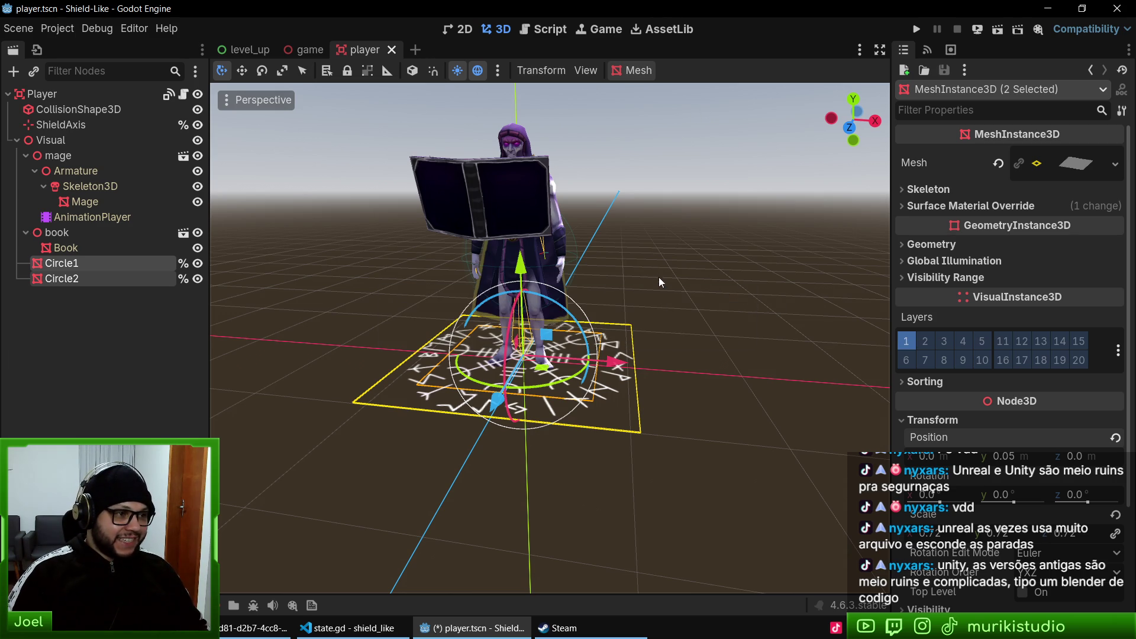
- Rename the book node to Book
{"action": "left_click", "coordinate": [66, 249]}
{"action": "left_click", "coordinate": [59, 235]}
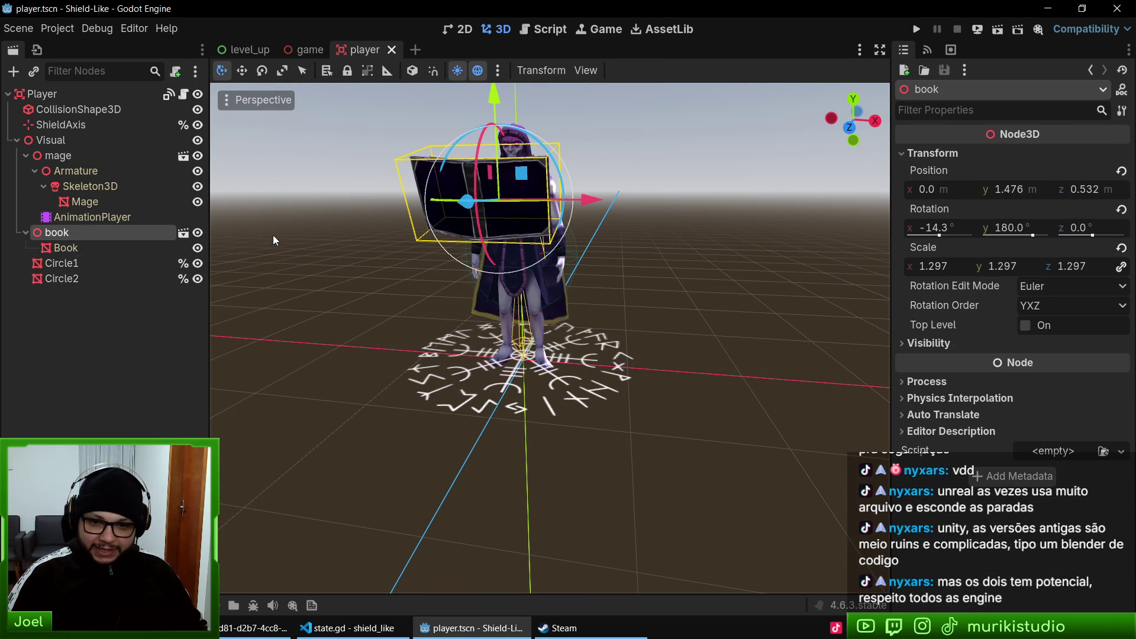
{"action": "left_click", "coordinate": [61, 155]}
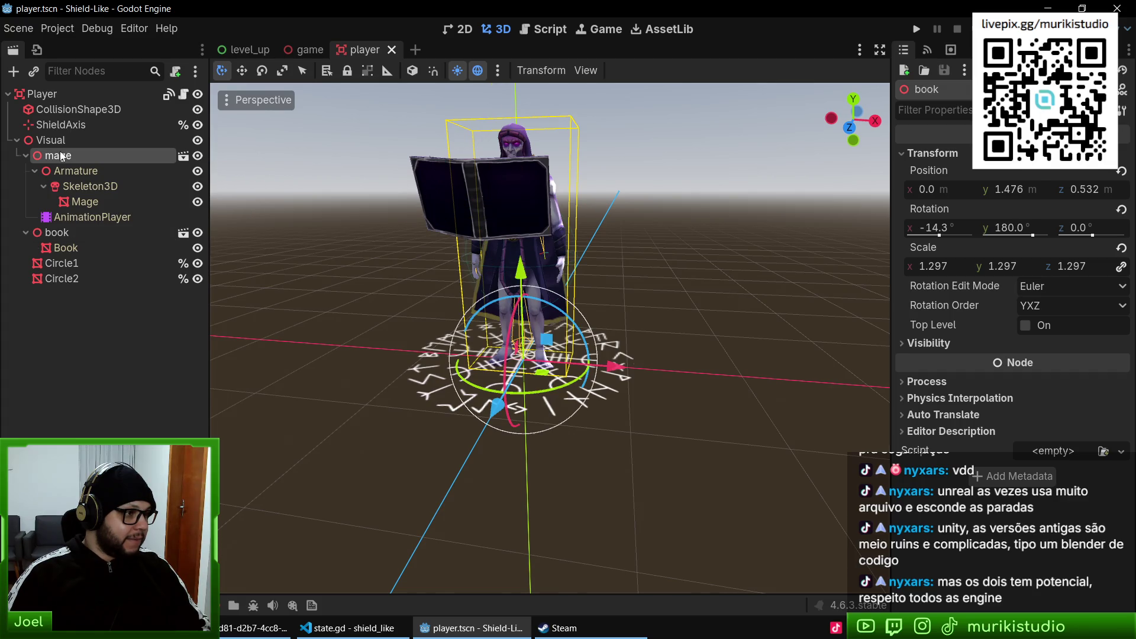
{"action": "left_click", "coordinate": [48, 235]}
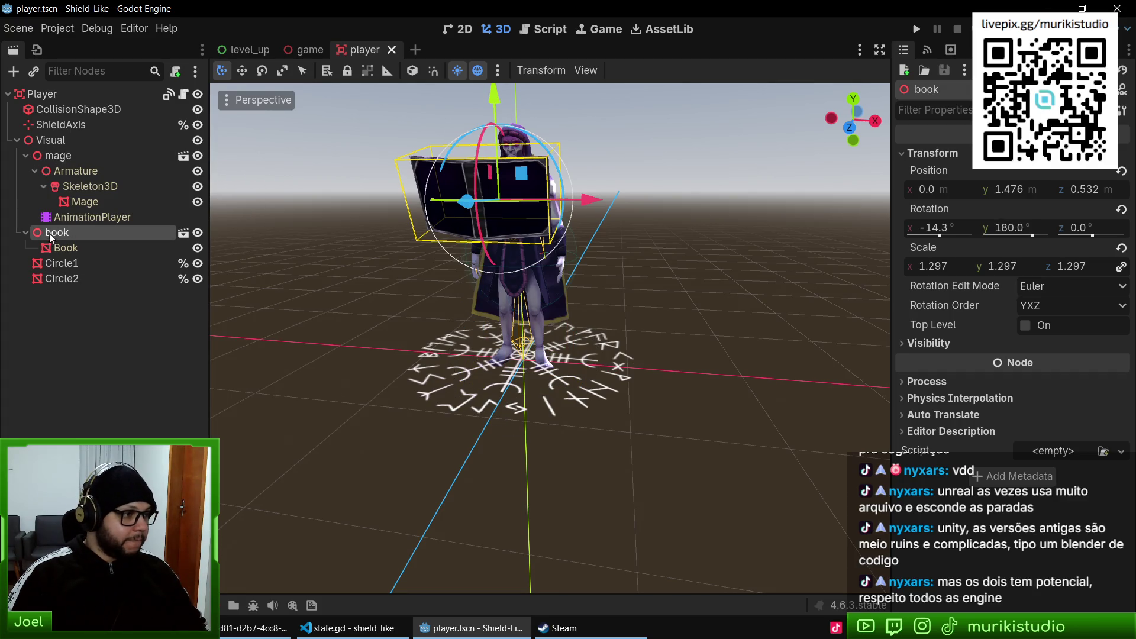
{"action": "left_click", "coordinate": [49, 233]}
{"action": "type", "text": "Book"}
{"action": "key", "text": "Return"}
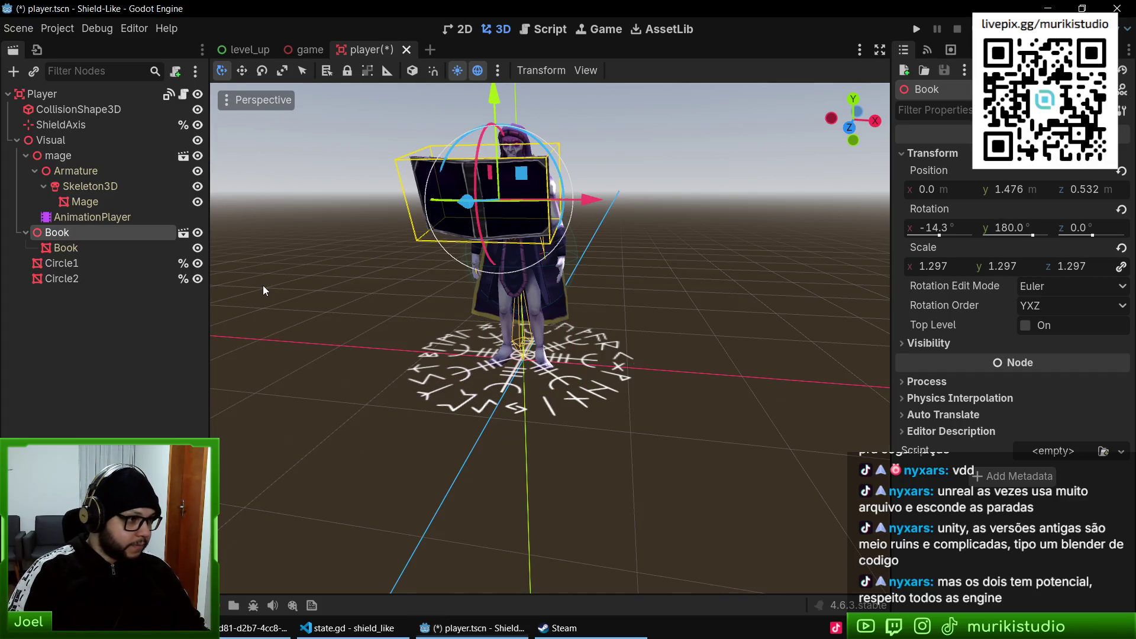
- Rename the mage node to Mage, save player.tscn, and orbit to a low front view
{"action": "double_click", "coordinate": [74, 155]}
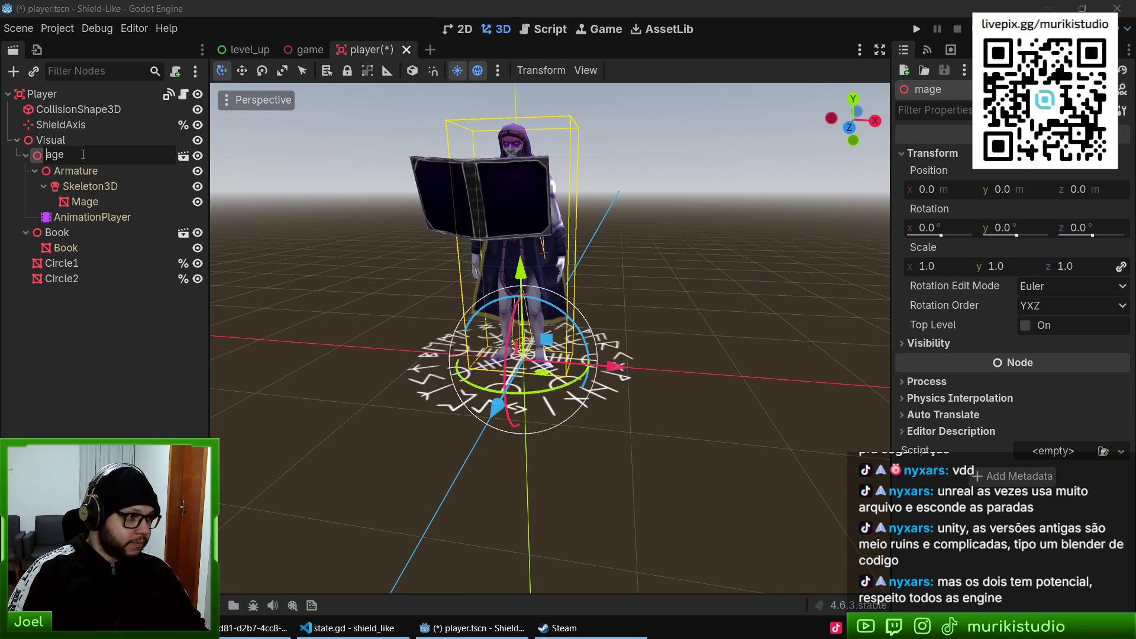
{"action": "type", "text": "M"}
{"action": "key", "text": "Return"}
{"action": "key", "text": "ctrl+s"}
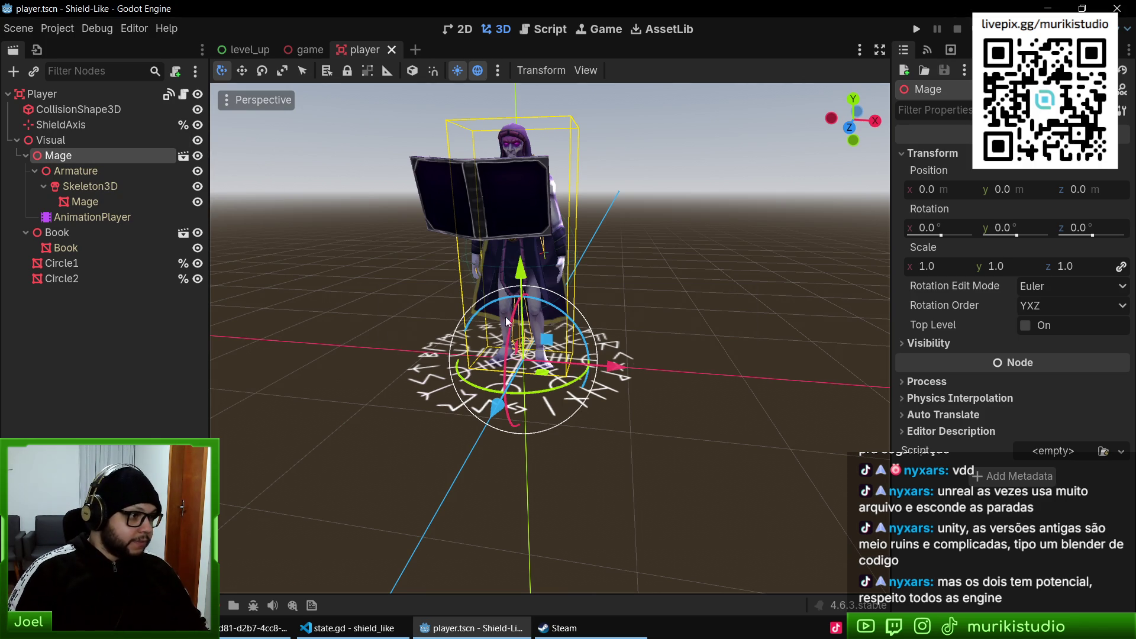
{"action": "left_click_drag", "start_coordinate": [721, 343], "coordinate": [770, 360]}
{"action": "mouse_move", "coordinate": [286, 350]}
{"action": "left_mouse_down"}
{"action": "mouse_move", "coordinate": [326, 328]}
{"action": "mouse_move", "coordinate": [441, 348]}
{"action": "left_mouse_up"}
{"action": "scroll", "coordinate": [473, 360], "scroll_direction": "down", "scroll_amount": 3}
{"action": "scroll", "coordinate": [502, 371], "scroll_direction": "up", "scroll_amount": 5}
{"action": "scroll", "coordinate": [447, 201], "scroll_direction": "down", "scroll_amount": 2}
{"action": "key", "text": "ctrl+shift+o"}
- Quick-open the enemy.tscn scene, then the skull_1.tscn scene
{"action": "type", "text": "enemy"}
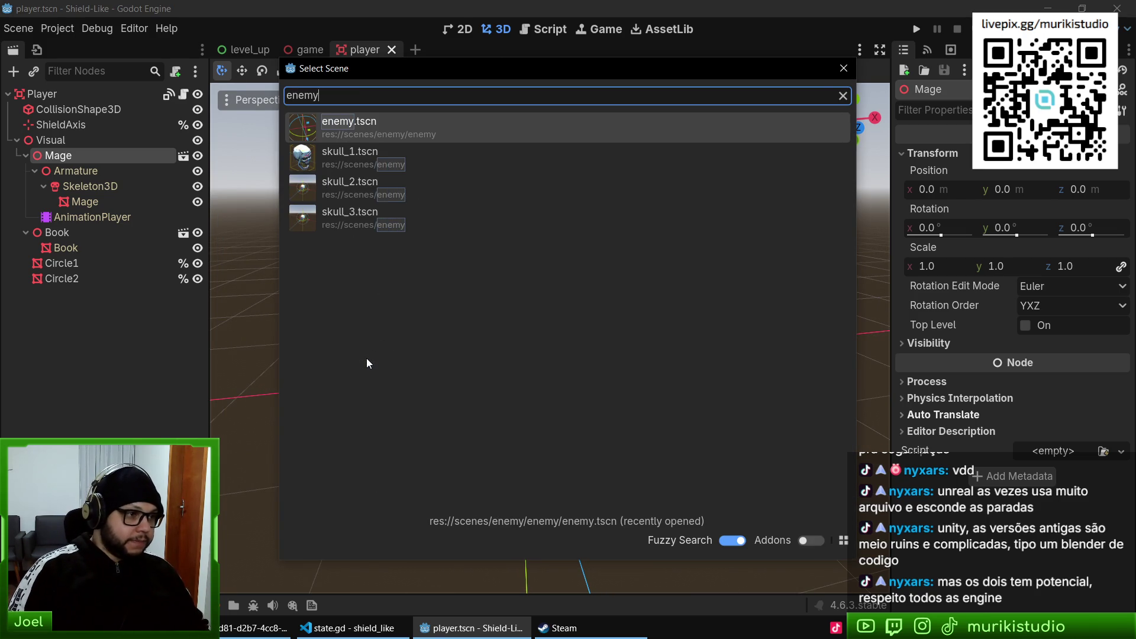
{"action": "key", "text": "Return"}
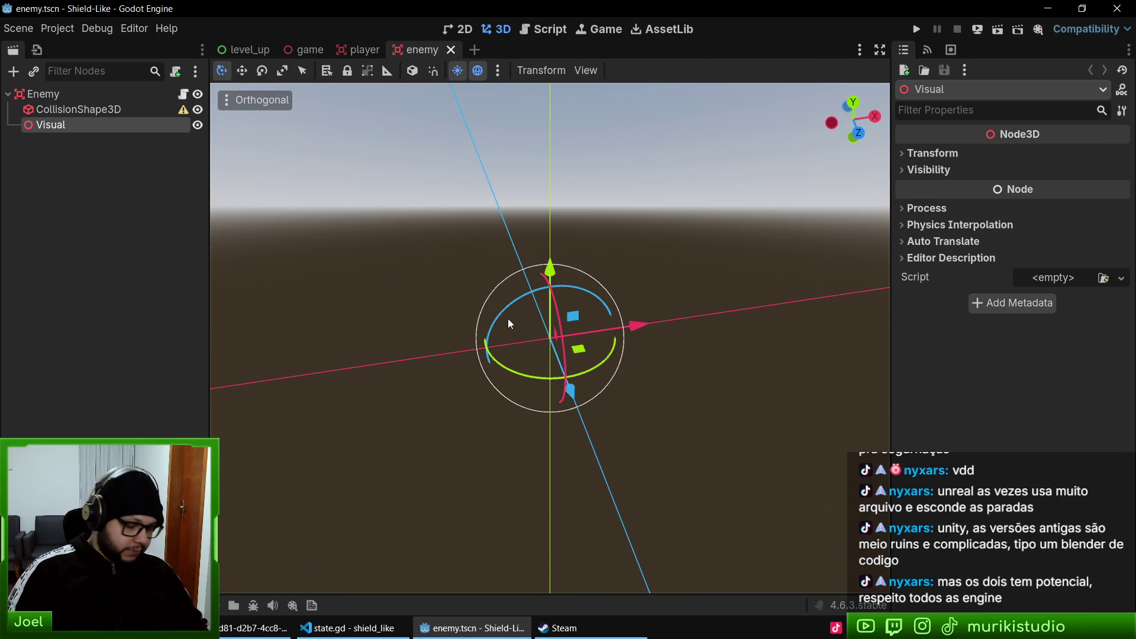
{"action": "key", "text": "ctrl+shift+o"}
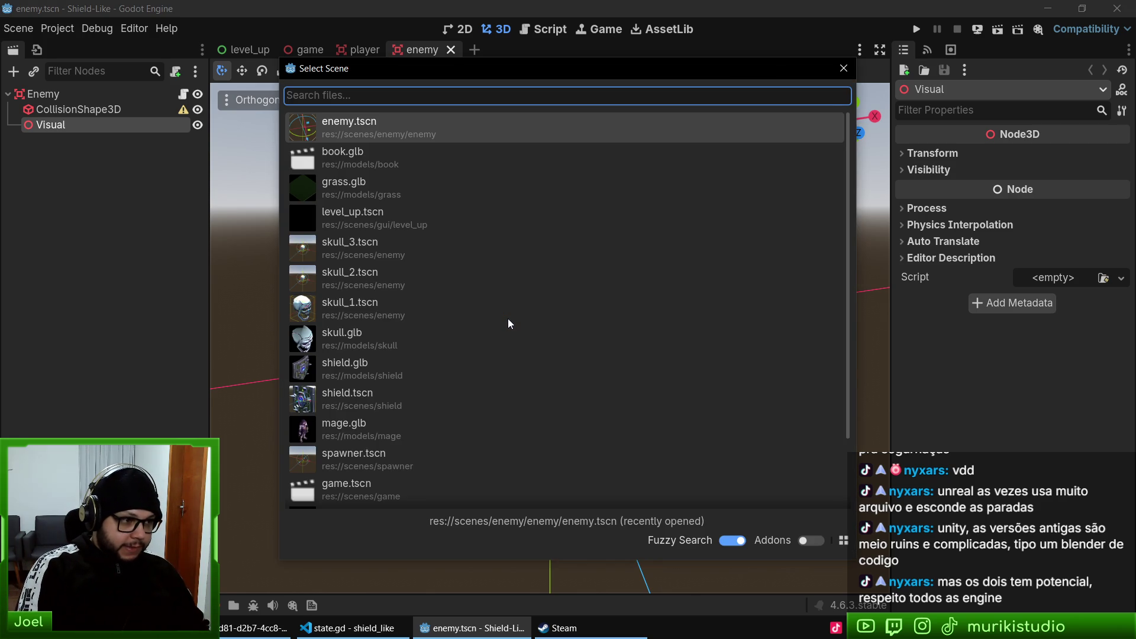
{"action": "type", "text": "sku"}
{"action": "key", "text": "Down"}
{"action": "key", "text": "Up"}
{"action": "key", "text": "Down"}
{"action": "key", "text": "Return"}
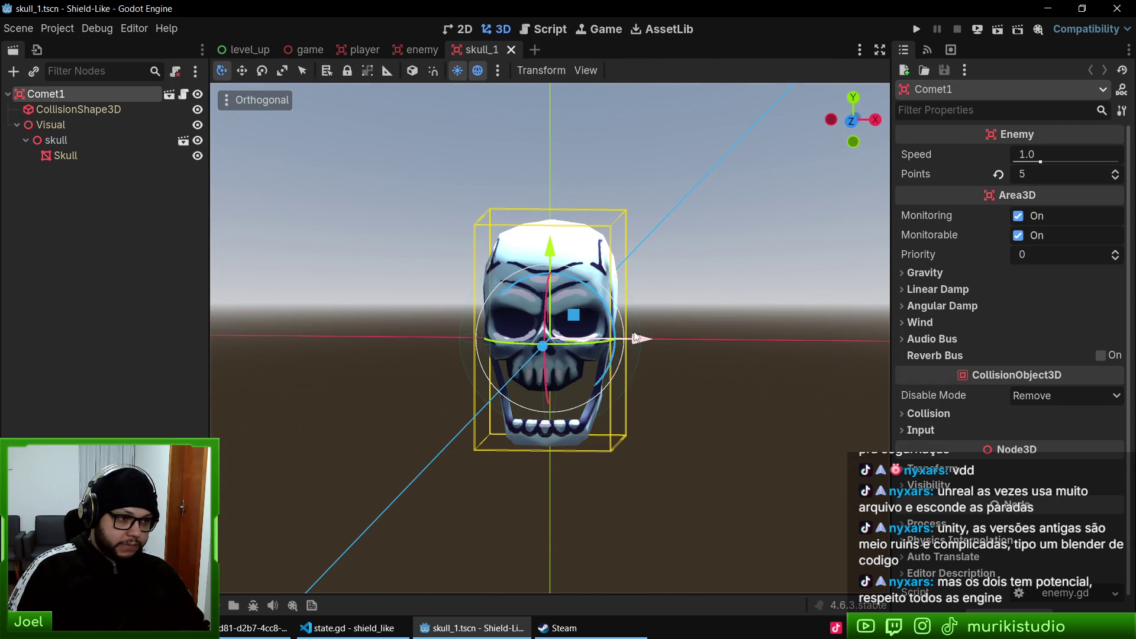
- Orbit to view the skull from above, then return to the game.tscn tab
{"action": "scroll", "coordinate": [605, 335], "scroll_direction": "up", "scroll_amount": 3}
{"action": "scroll", "coordinate": [605, 334], "scroll_direction": "down", "scroll_amount": 3}
{"action": "mouse_move", "coordinate": [604, 334]}
{"action": "left_mouse_down"}
{"action": "mouse_move", "coordinate": [523, 349]}
{"action": "mouse_move", "coordinate": [603, 355]}
{"action": "mouse_move", "coordinate": [692, 431]}
{"action": "mouse_move", "coordinate": [463, 395]}
{"action": "mouse_move", "coordinate": [631, 439]}
{"action": "mouse_move", "coordinate": [669, 369]}
{"action": "mouse_move", "coordinate": [562, 413]}
{"action": "mouse_move", "coordinate": [686, 401]}
{"action": "left_mouse_up"}
{"action": "scroll", "coordinate": [678, 438], "scroll_direction": "down", "scroll_amount": 2}
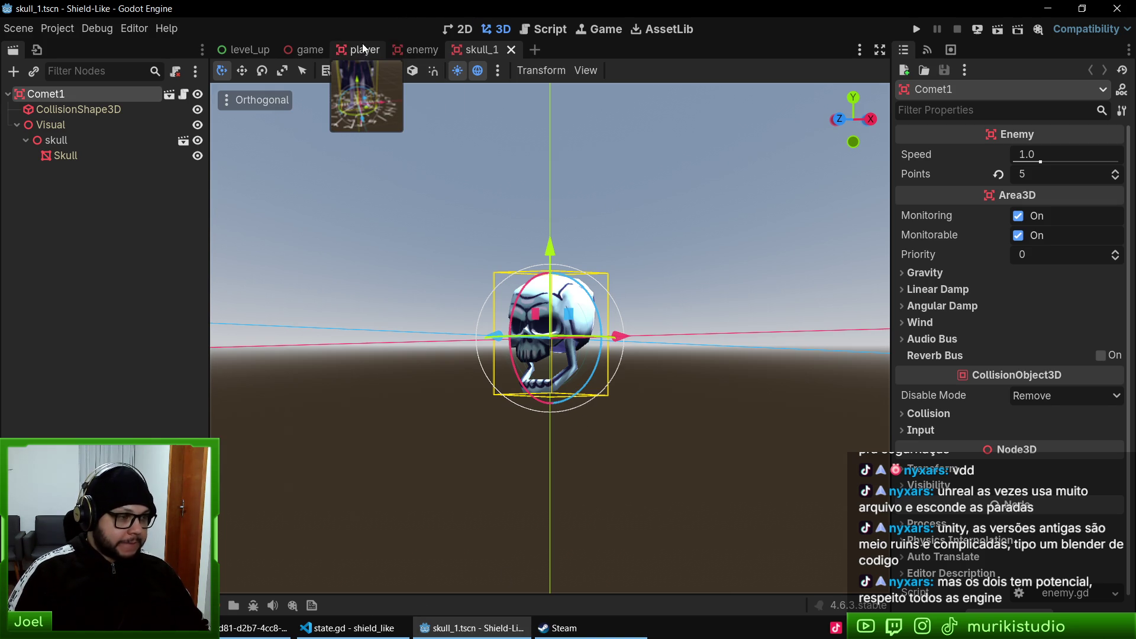
{"action": "left_click", "coordinate": [305, 49]}
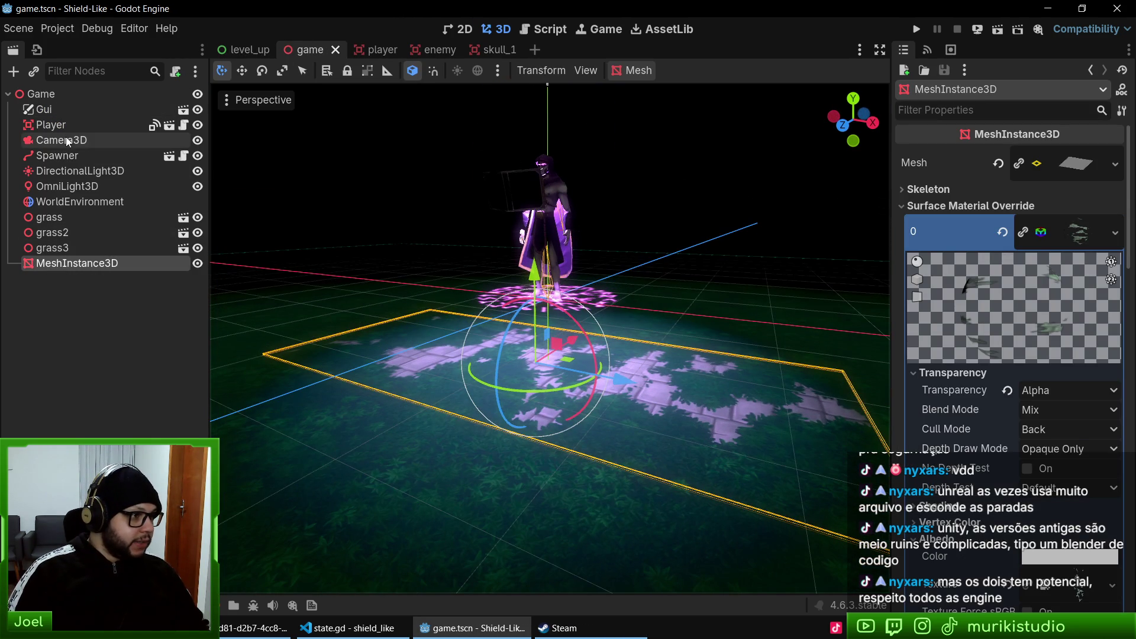
- Raise the Spawner and the OmniLight3D one unit each along Y
{"action": "left_click", "coordinate": [57, 155]}
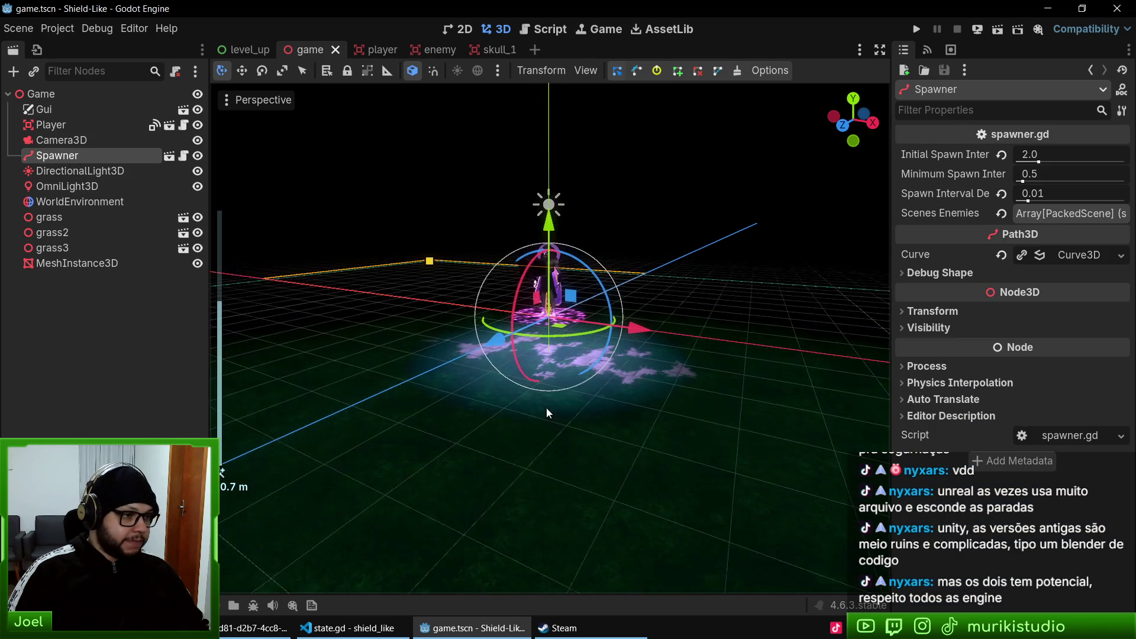
{"action": "scroll", "coordinate": [644, 406], "scroll_direction": "down", "scroll_amount": 2}
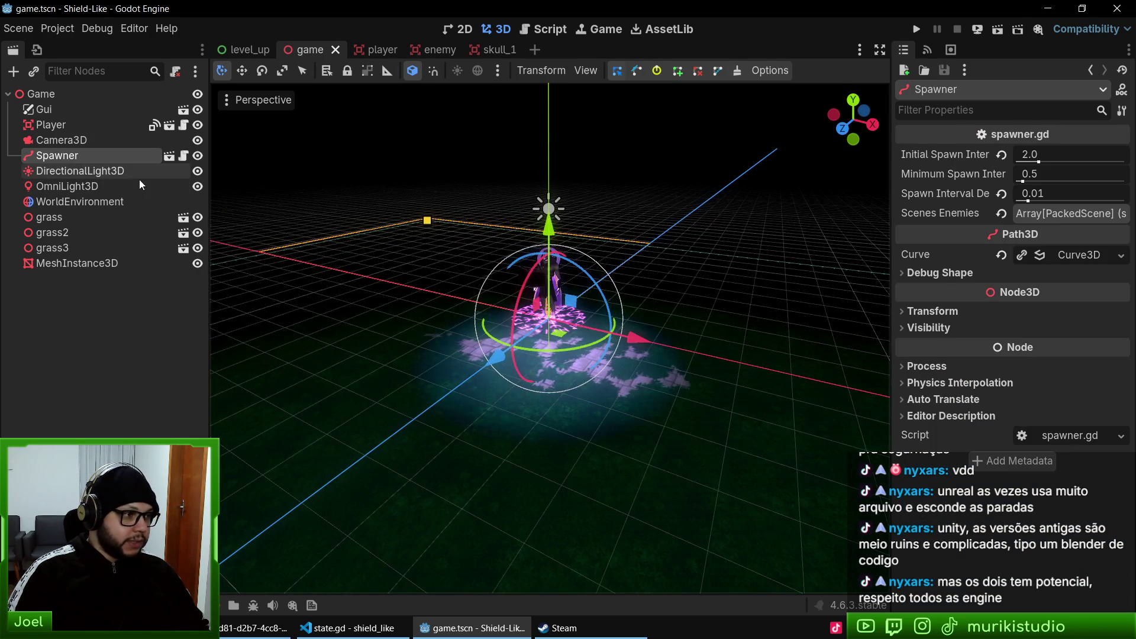
{"action": "left_click_drag", "start_coordinate": [549, 215], "coordinate": [550, 165]}
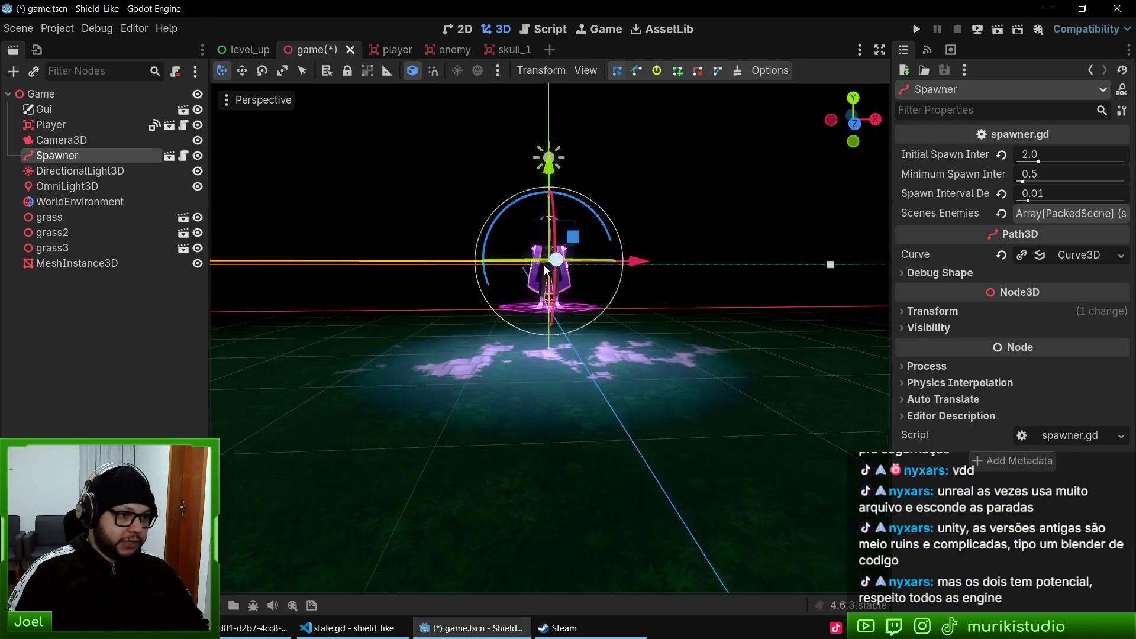
{"action": "left_click", "coordinate": [58, 172]}
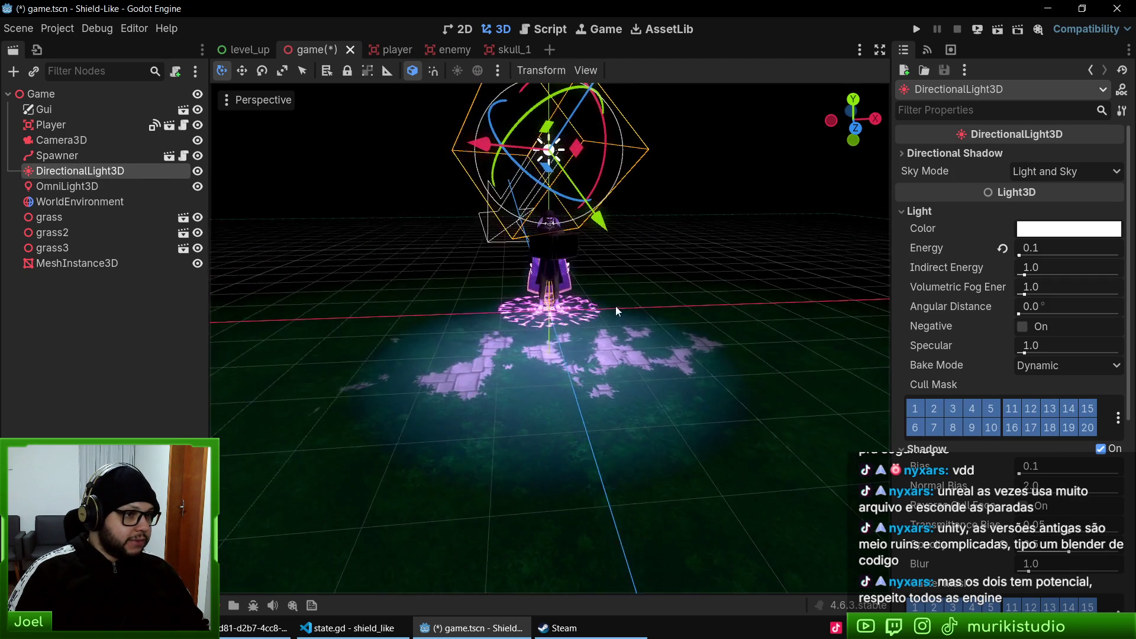
{"action": "left_click", "coordinate": [61, 186]}
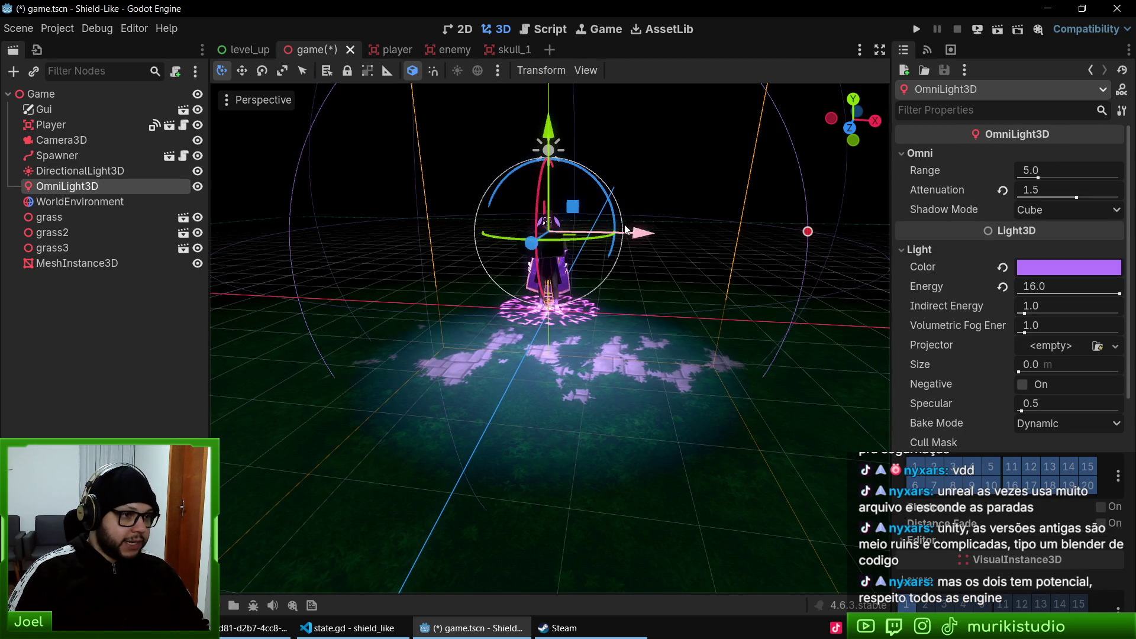
{"action": "left_click_drag", "start_coordinate": [548, 148], "coordinate": [547, 77]}
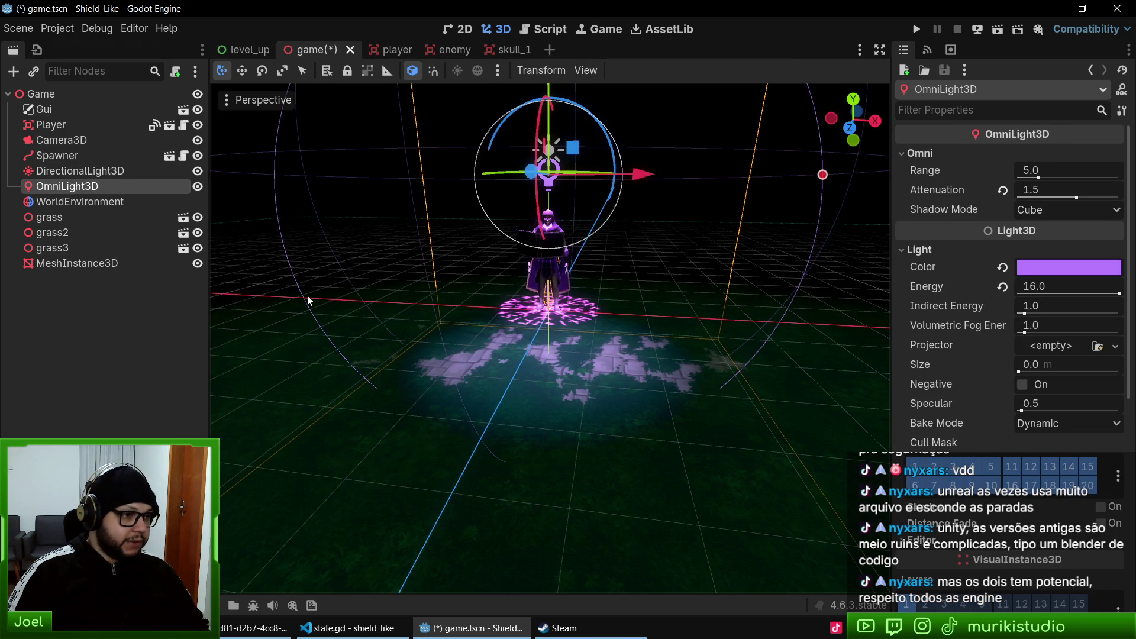
- Lift all grass layers and the ground mesh together about three units
{"action": "left_click", "coordinate": [60, 218]}
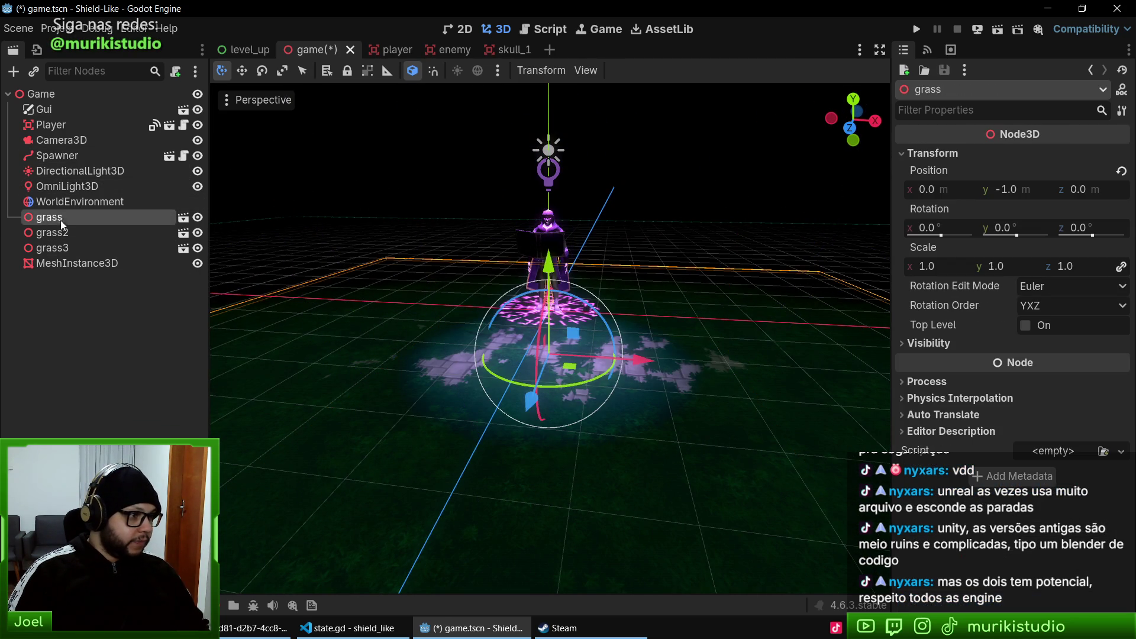
{"action": "left_click", "coordinate": [69, 265], "text": "shift"}
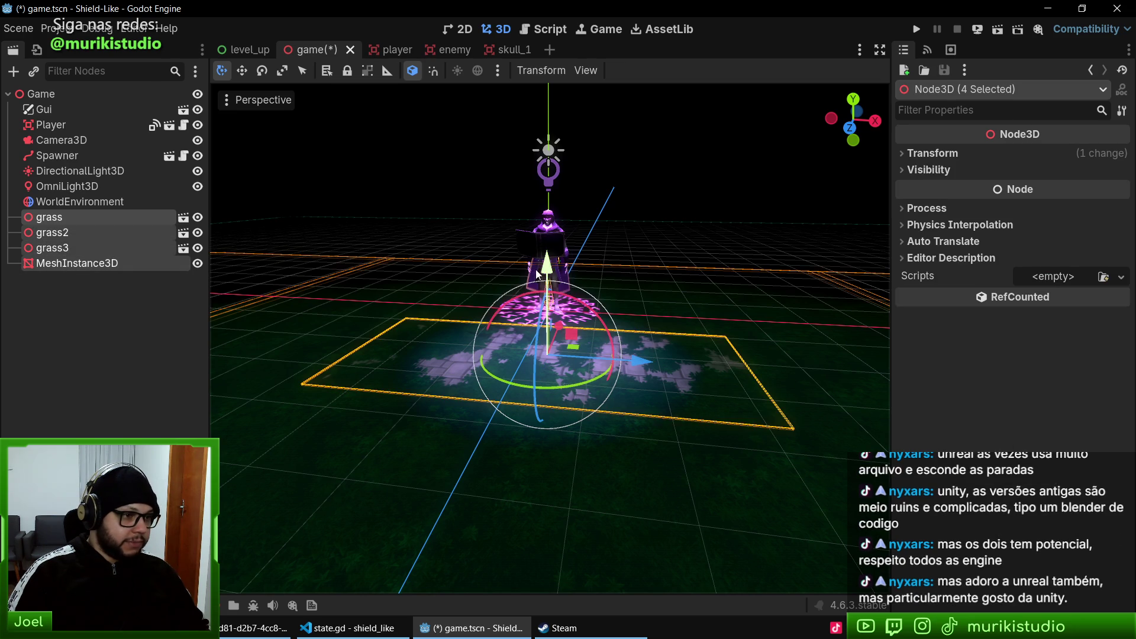
{"action": "left_click_drag", "start_coordinate": [548, 265], "coordinate": [551, 231]}
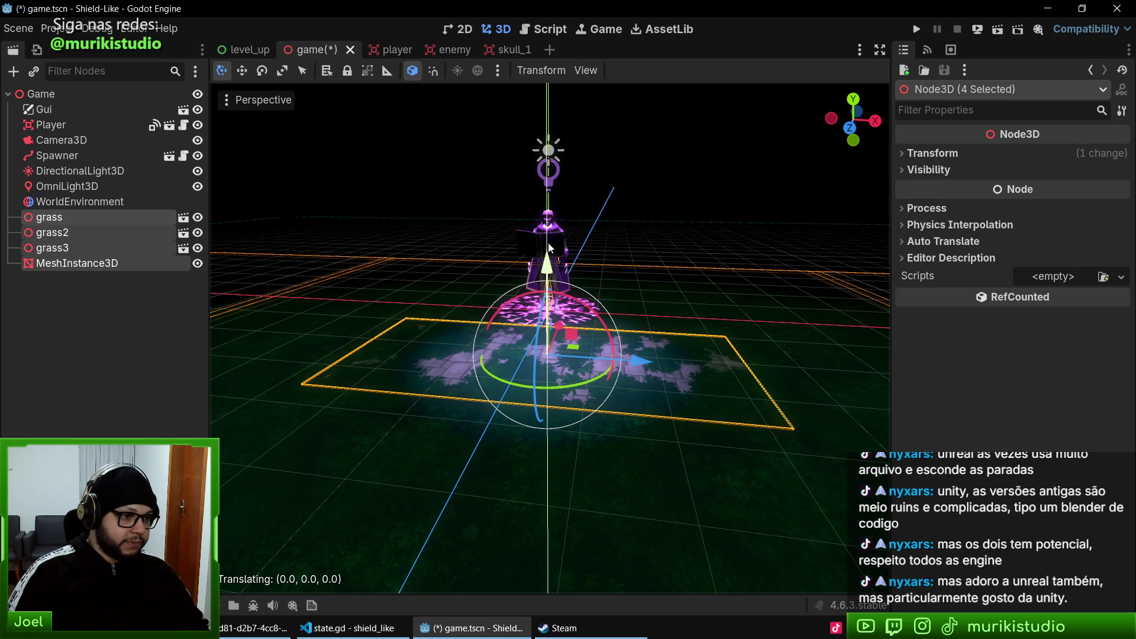
{"action": "mouse_move", "coordinate": [553, 286]}
{"action": "left_mouse_down"}
{"action": "mouse_move", "coordinate": [541, 111]}
{"action": "mouse_move", "coordinate": [538, 210]}
{"action": "left_mouse_up"}
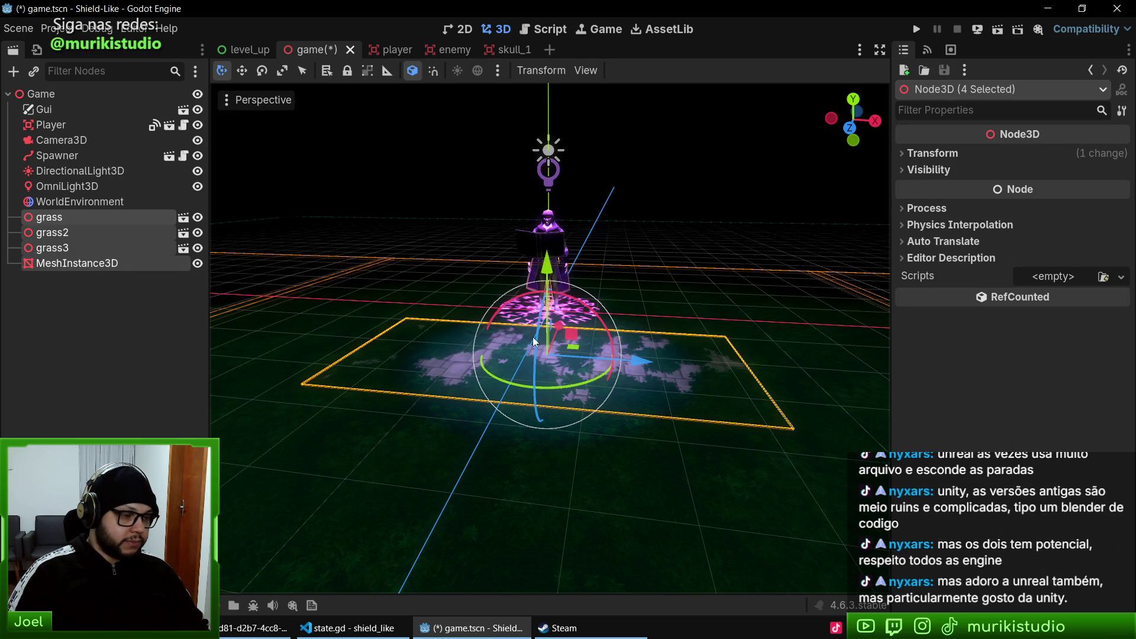
{"action": "mouse_move", "coordinate": [553, 408]}
{"action": "left_mouse_down"}
{"action": "mouse_move", "coordinate": [550, 355]}
{"action": "mouse_move", "coordinate": [551, 390]}
{"action": "left_mouse_up"}
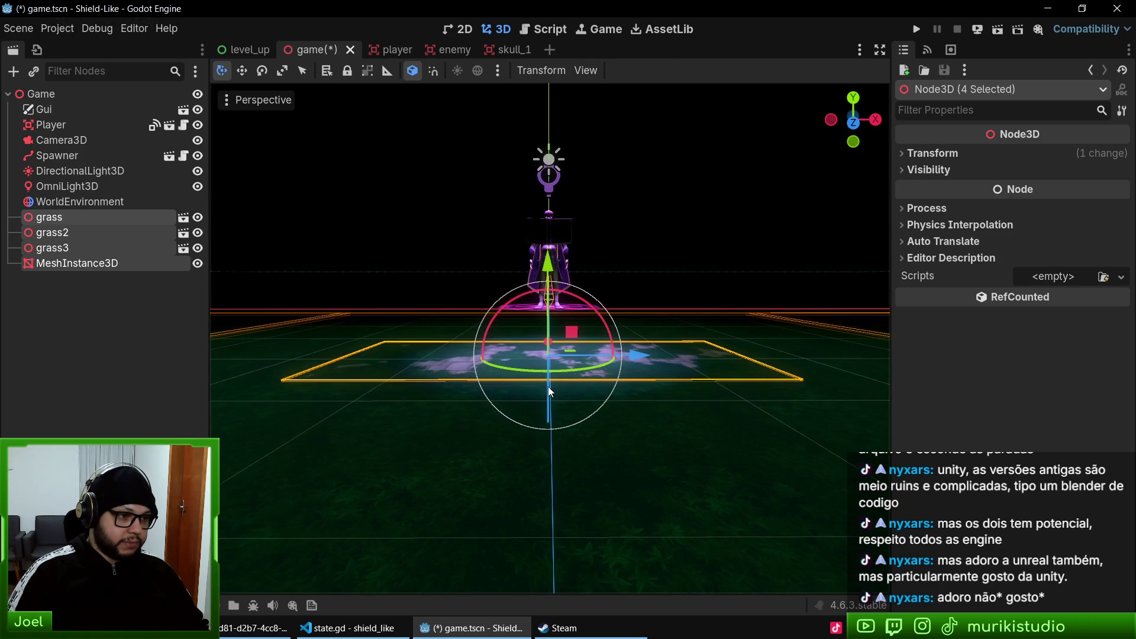
- Adjust the three grass layers' height and lift the ground MeshInstance3D two more units
{"action": "left_click", "coordinate": [68, 216]}
{"action": "left_click", "coordinate": [69, 250], "text": "shift"}
{"action": "left_click_drag", "start_coordinate": [545, 264], "coordinate": [545, 237]}
{"action": "mouse_move", "coordinate": [533, 295]}
{"action": "left_mouse_down"}
{"action": "mouse_move", "coordinate": [494, 381]}
{"action": "mouse_move", "coordinate": [491, 367]}
{"action": "left_mouse_up"}
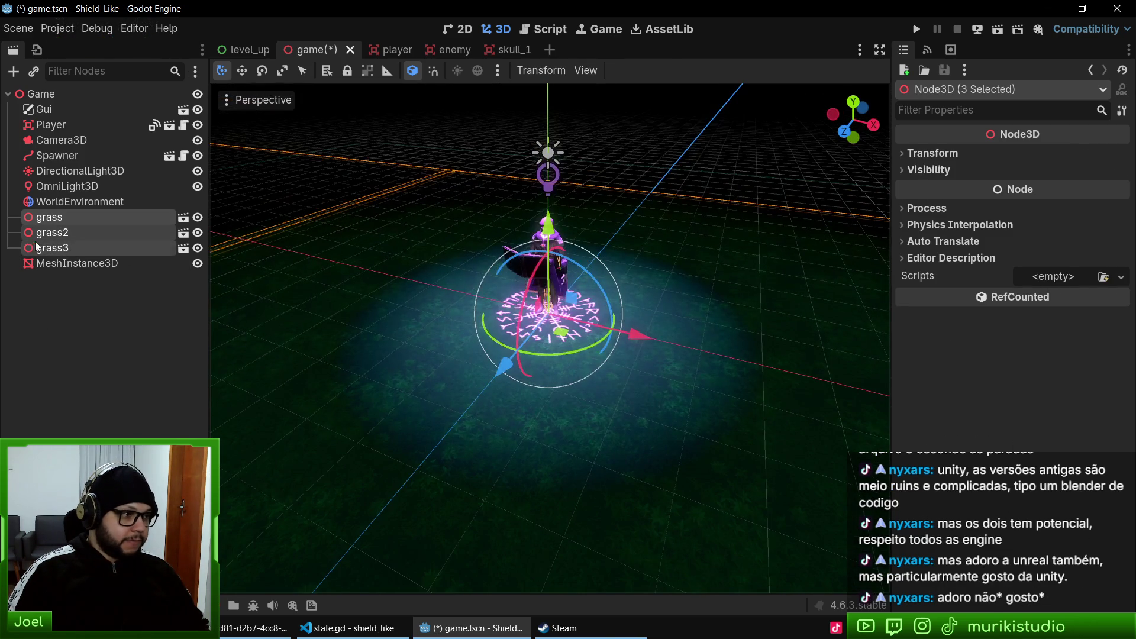
{"action": "left_click", "coordinate": [52, 262]}
{"action": "mouse_move", "coordinate": [542, 277]}
{"action": "left_mouse_down"}
{"action": "mouse_move", "coordinate": [529, 145]}
{"action": "mouse_move", "coordinate": [532, 193]}
{"action": "left_mouse_up"}
{"action": "scroll", "coordinate": [1073, 240], "scroll_direction": "down", "scroll_amount": 10}
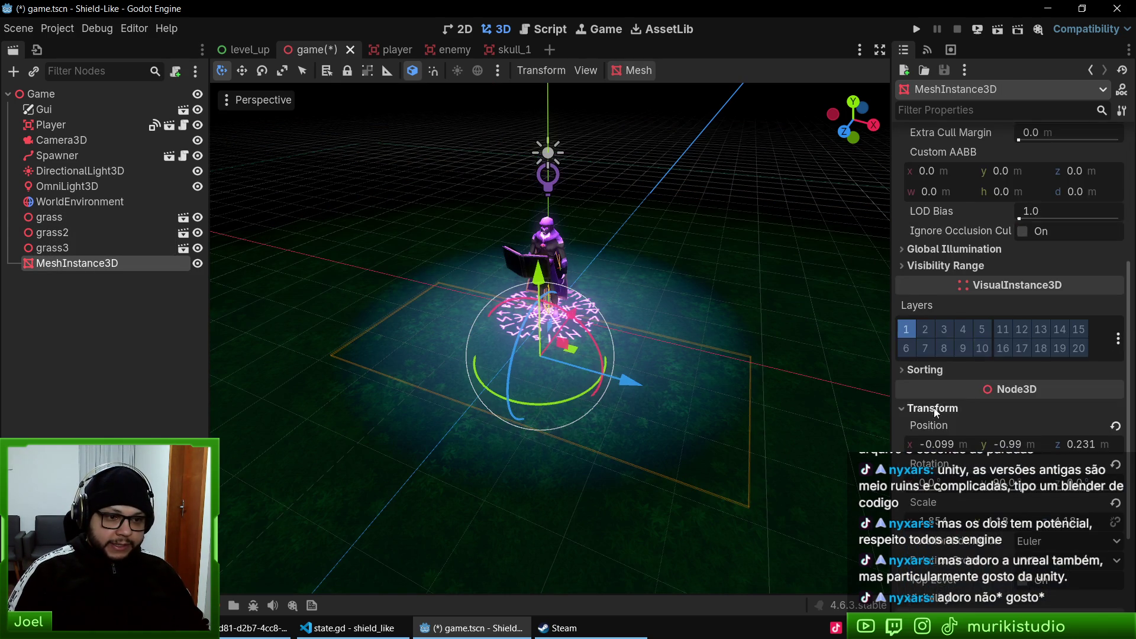
- Set the ground mesh's Y position to 0.01 by entering -0.99+1
{"action": "left_click", "coordinate": [1041, 315]}
{"action": "type", "text": "-0.99+1"}
{"action": "key", "text": "Return"}
{"action": "mouse_move", "coordinate": [605, 360]}
{"action": "left_mouse_down"}
{"action": "mouse_move", "coordinate": [699, 353]}
{"action": "mouse_move", "coordinate": [591, 381]}
{"action": "mouse_move", "coordinate": [633, 368]}
{"action": "left_mouse_up"}
{"action": "scroll", "coordinate": [633, 368], "scroll_direction": "down", "scroll_amount": 4}
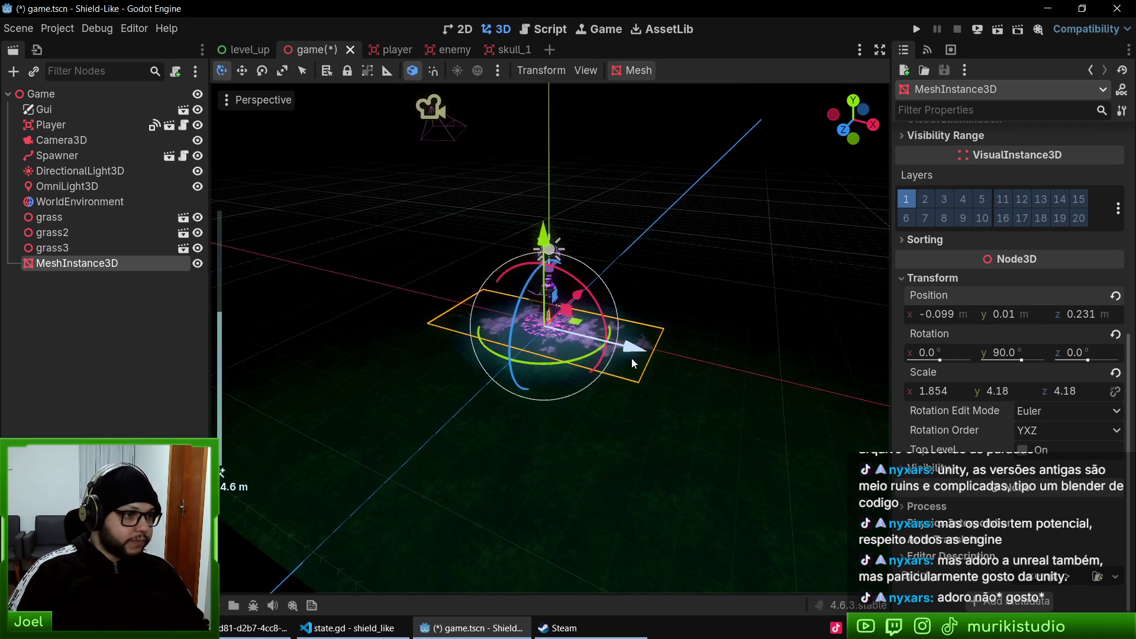
- Save game.tscn and play-test the project with F5, stopping it with F8
{"action": "key", "text": "F5"}
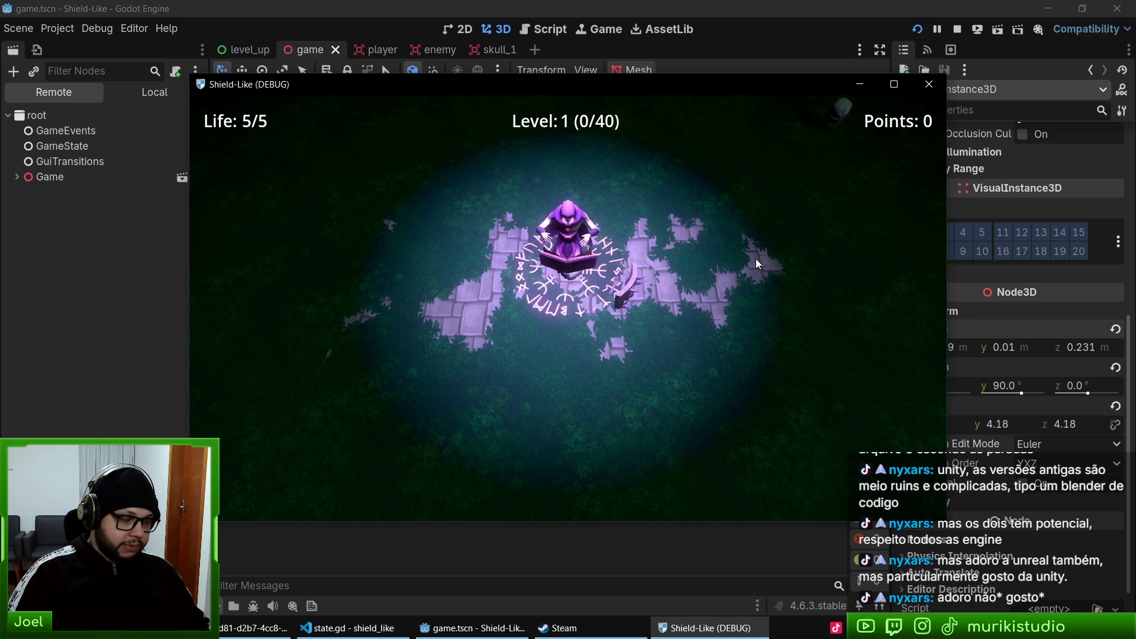
{"action": "key", "text": "F8"}
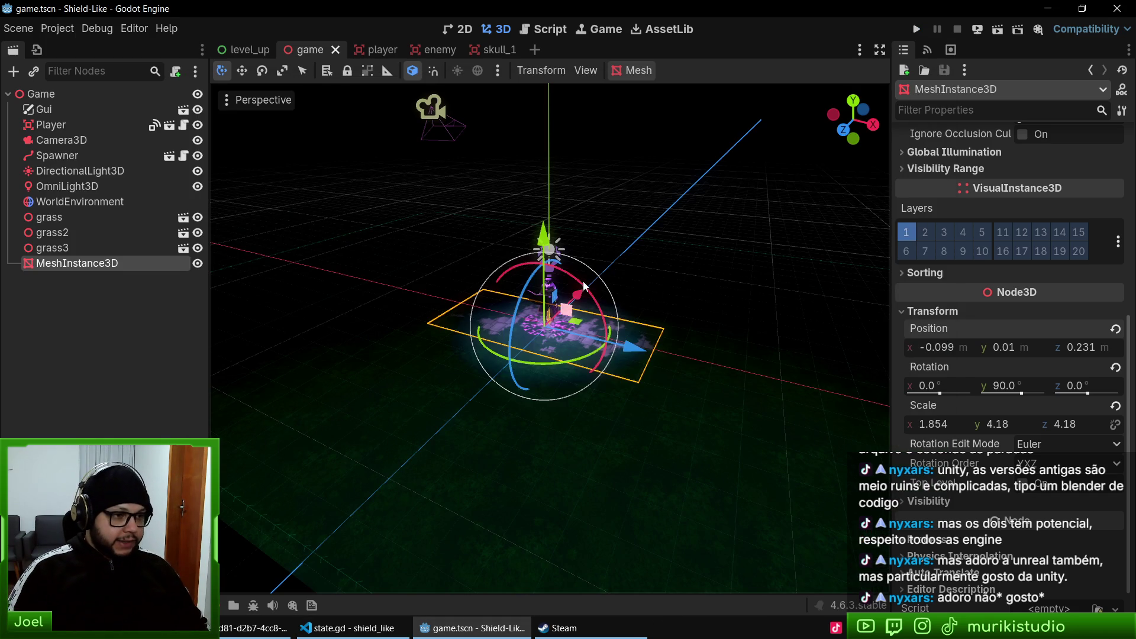
{"action": "left_click", "coordinate": [355, 629]}
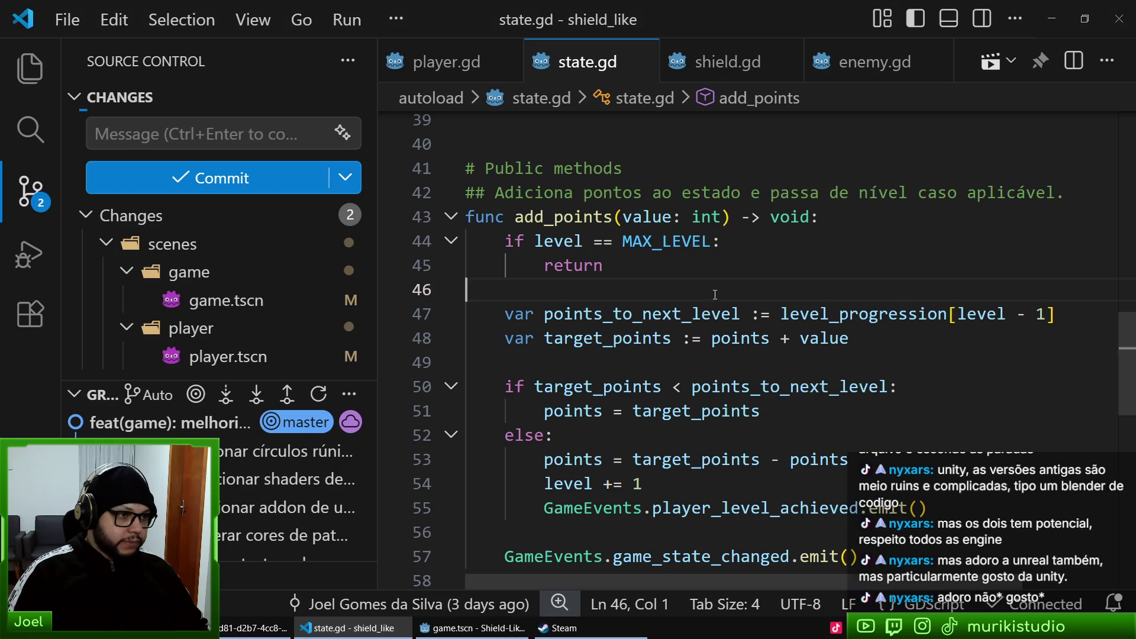
- Review the enable_parry and in_parry code in shield.gd
{"action": "left_click", "coordinate": [680, 241]}
{"action": "left_click", "coordinate": [731, 61]}
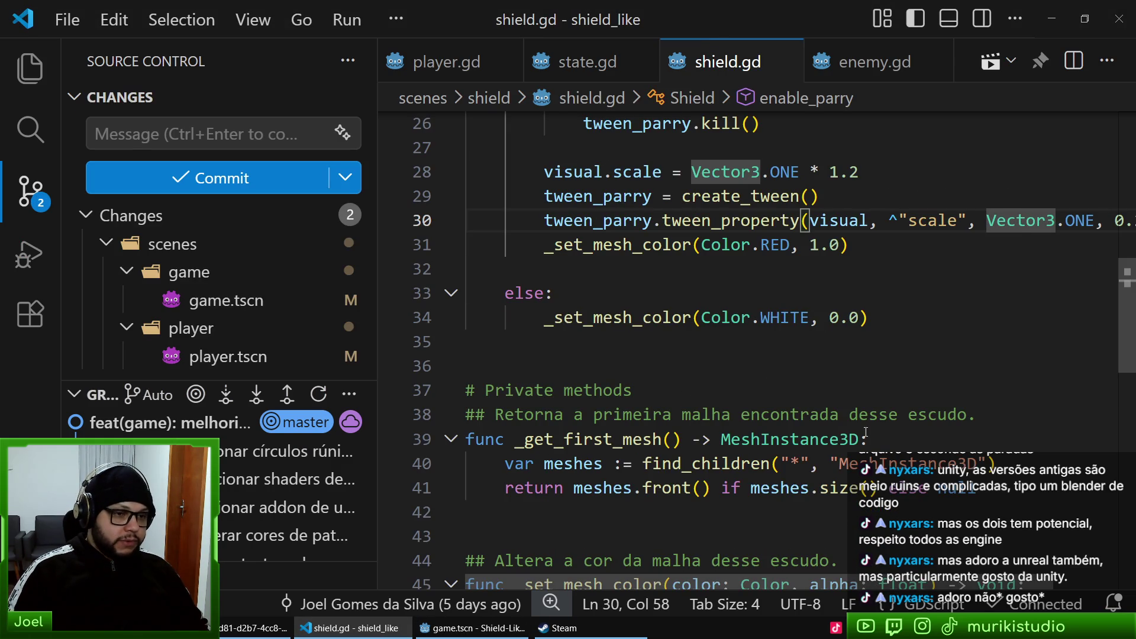
{"action": "left_click", "coordinate": [844, 357]}
{"action": "mouse_move", "coordinate": [1115, 315]}
{"action": "left_mouse_down"}
{"action": "mouse_move", "coordinate": [1102, 145]}
{"action": "mouse_move", "coordinate": [1112, 283]}
{"action": "left_mouse_up"}
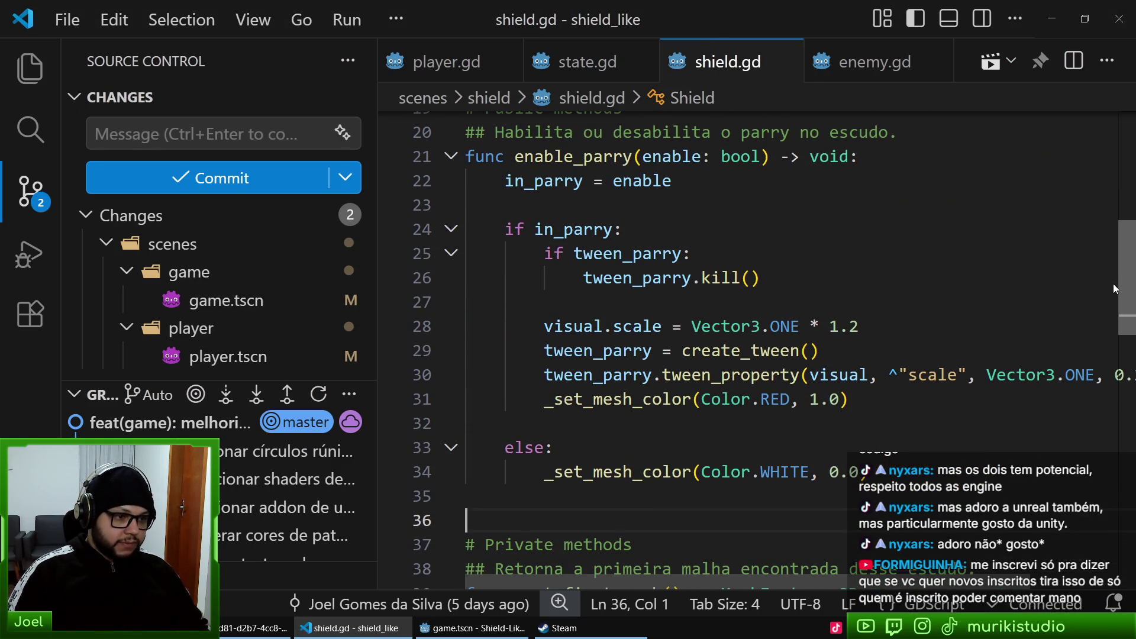
{"action": "left_click", "coordinate": [825, 228]}
{"action": "left_click", "coordinate": [824, 196]}
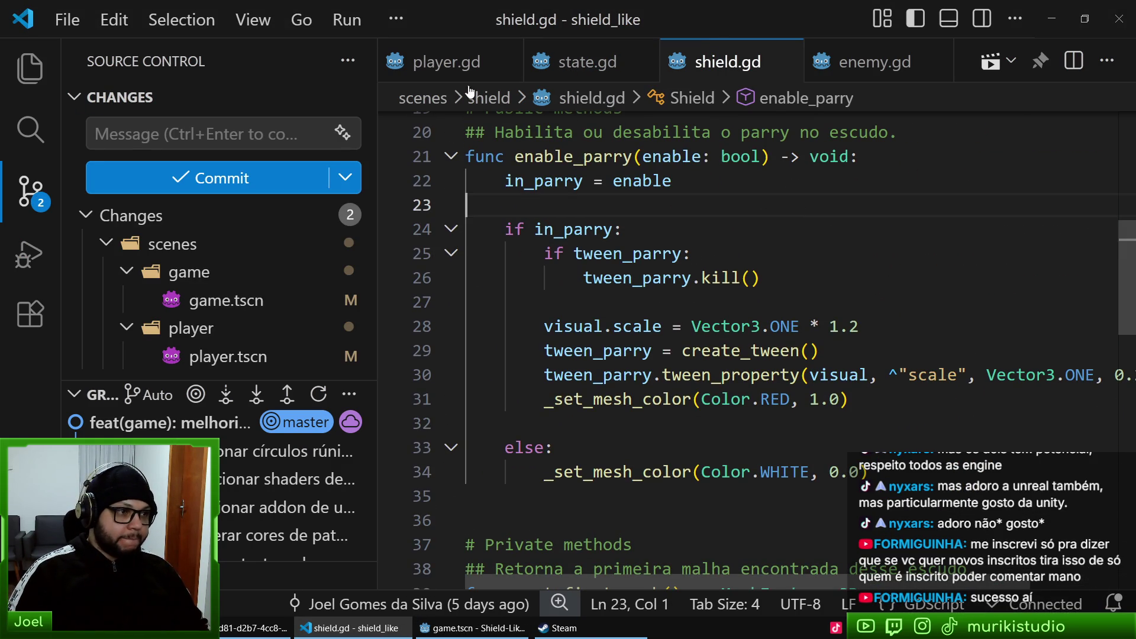
- View the end of player.gd, where enemies hitting the player are handled
{"action": "left_click", "coordinate": [449, 61]}
{"action": "key", "text": "ctrl+End"}
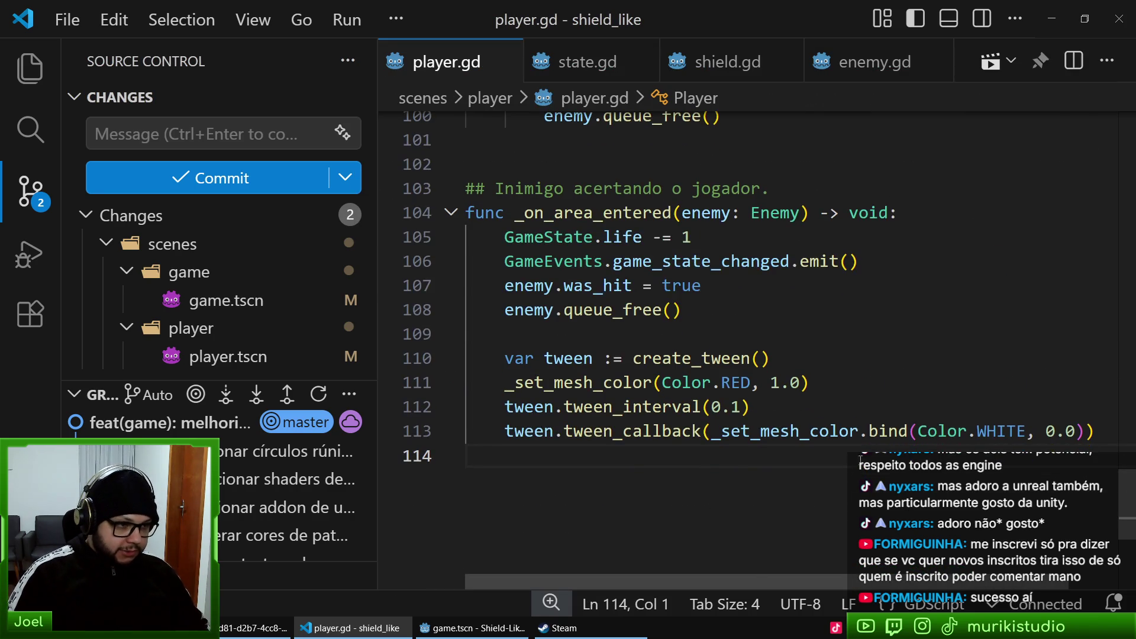
{"action": "scroll", "coordinate": [848, 428], "scroll_direction": "up", "scroll_amount": 4}
{"action": "left_click", "coordinate": [472, 628]}
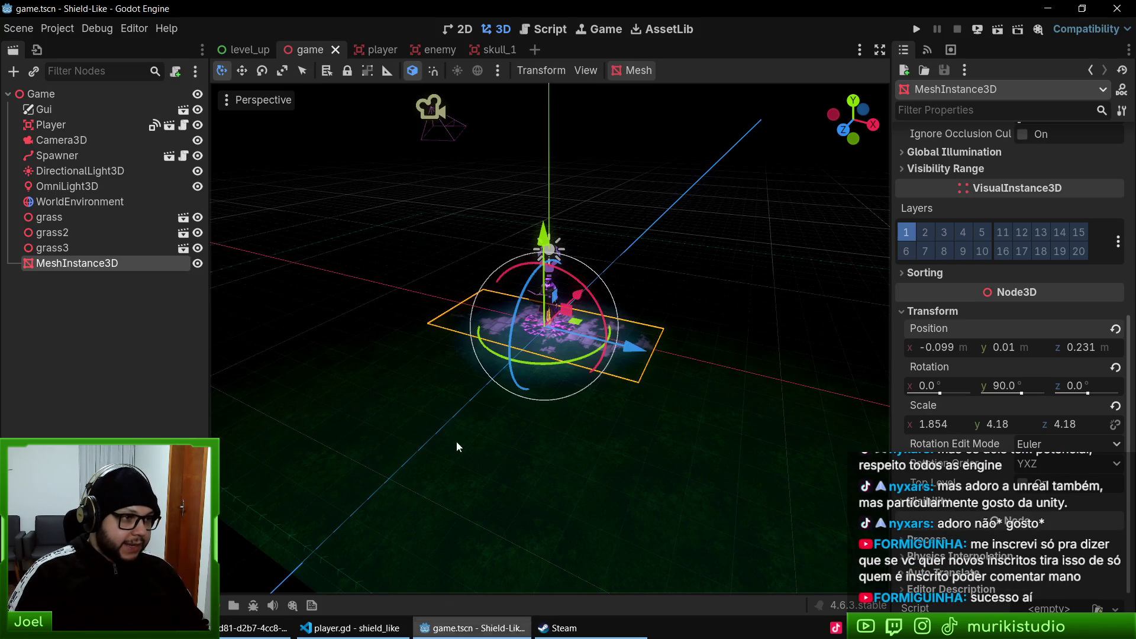
- Raise ShieldAxis in player.tscn to Y 1.0, save, and test-run the game
{"action": "left_click", "coordinate": [366, 49]}
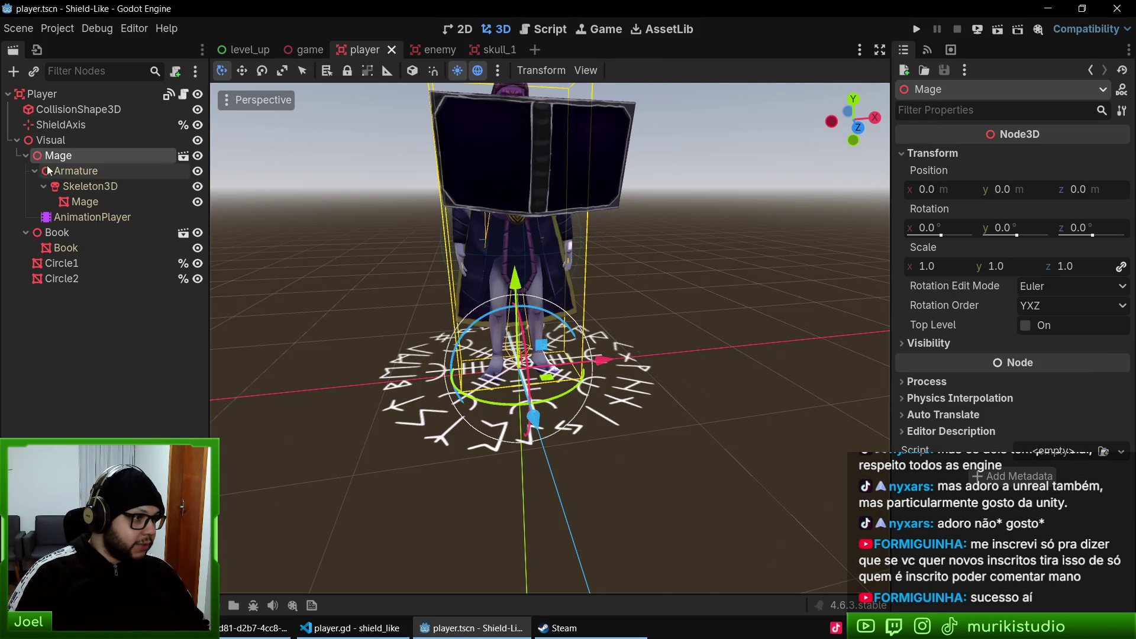
{"action": "left_click", "coordinate": [60, 125]}
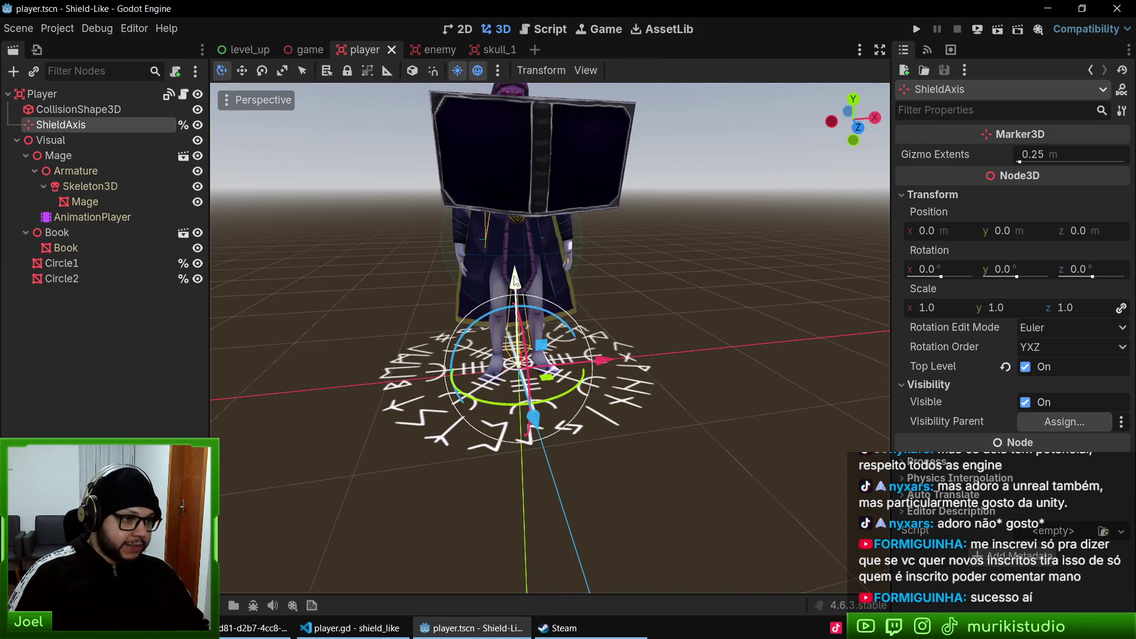
{"action": "left_click_drag", "start_coordinate": [517, 278], "coordinate": [519, 149]}
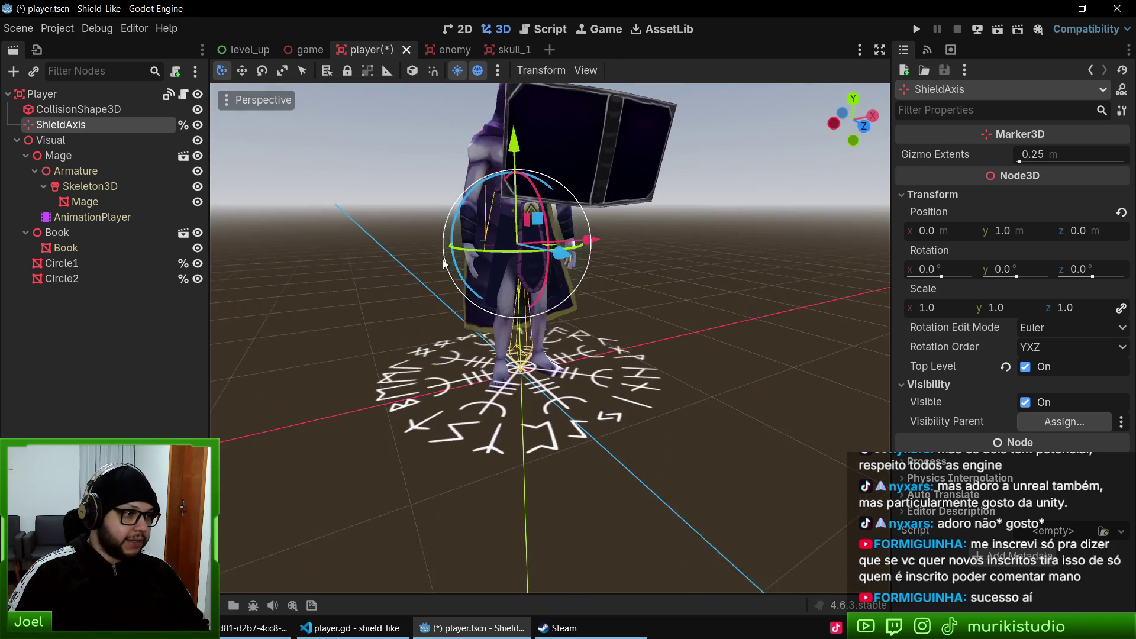
{"action": "key", "text": "ctrl+s"}
{"action": "key", "text": "F5"}
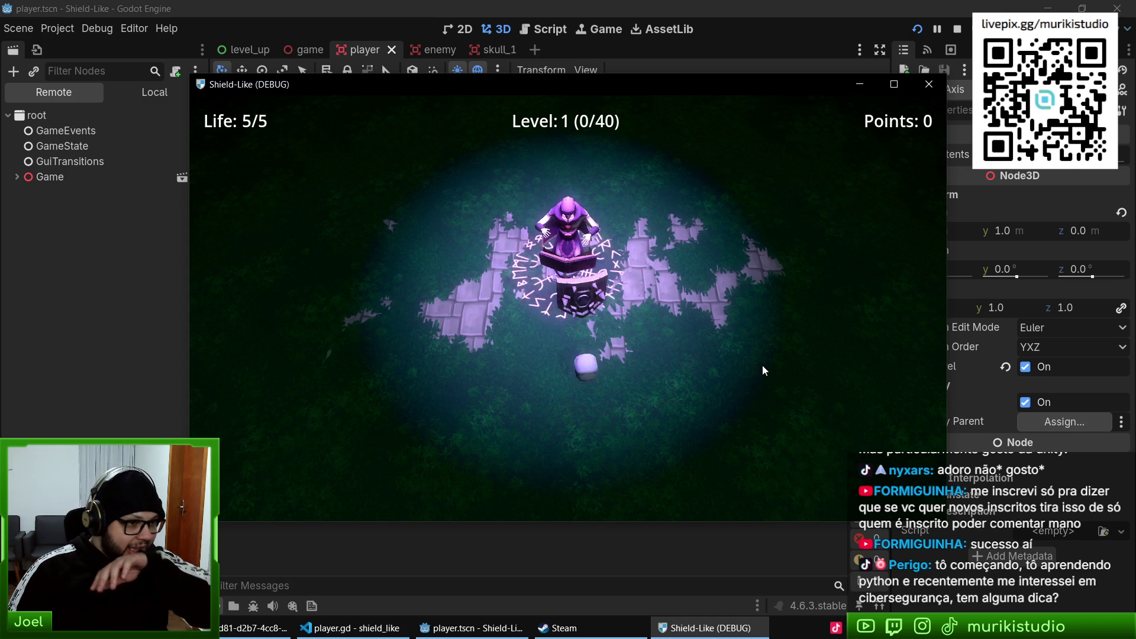
{"action": "key", "text": "F8"}
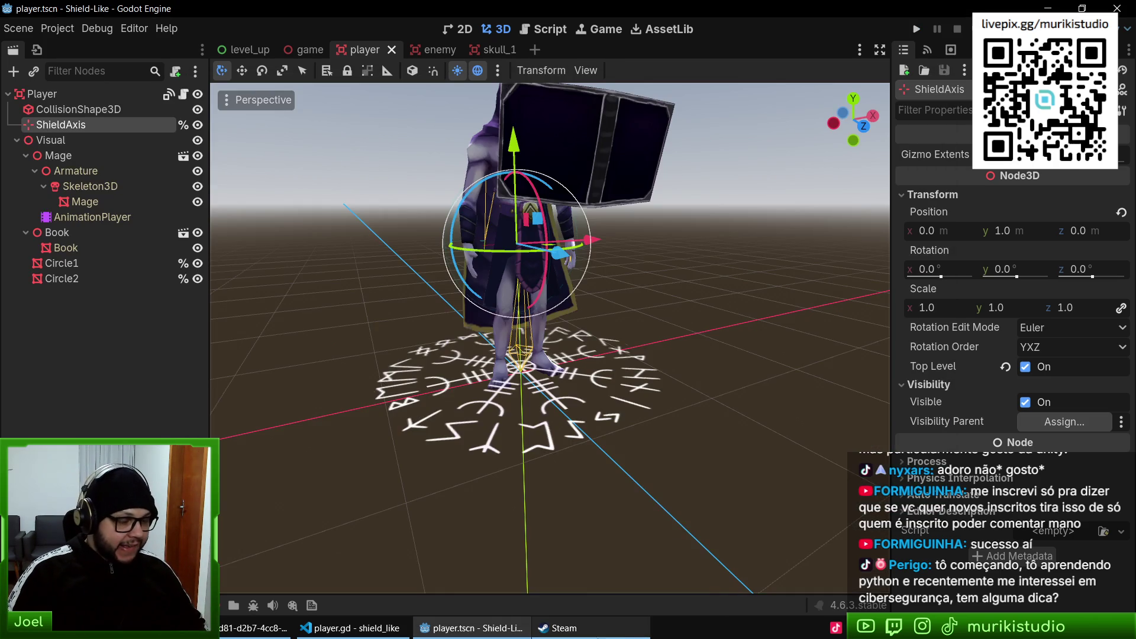
- Open spawner.gd via quick file search 'spawn' and jump to its end
{"action": "left_click", "coordinate": [340, 629]}
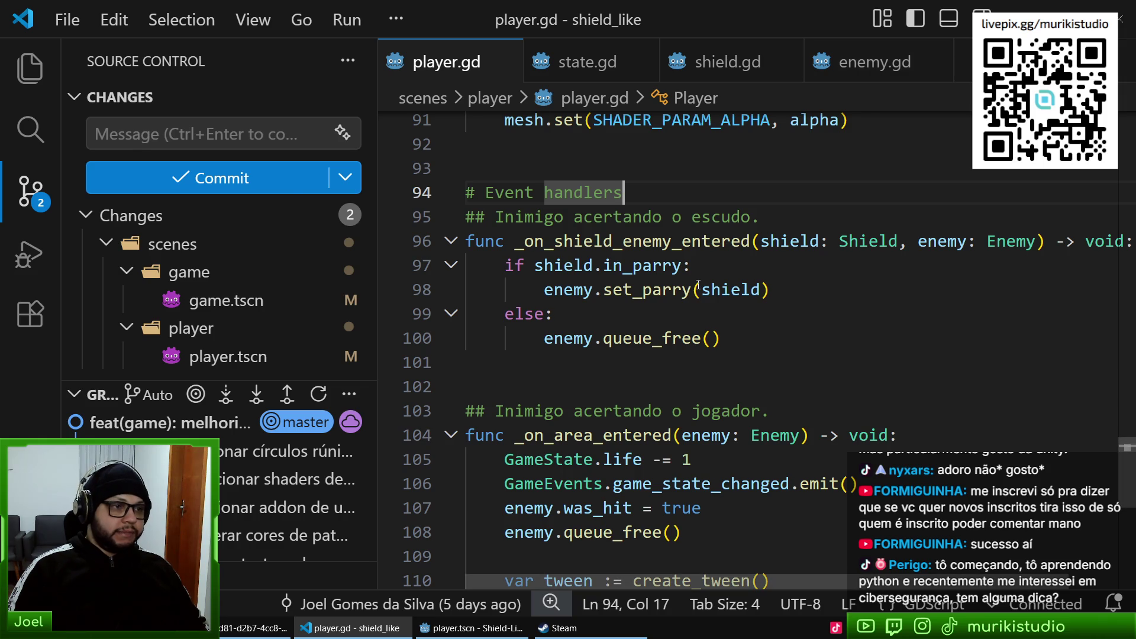
{"action": "mouse_move", "coordinate": [698, 285]}
{"action": "key", "text": "ctrl+p"}
{"action": "type", "text": "spawn"}
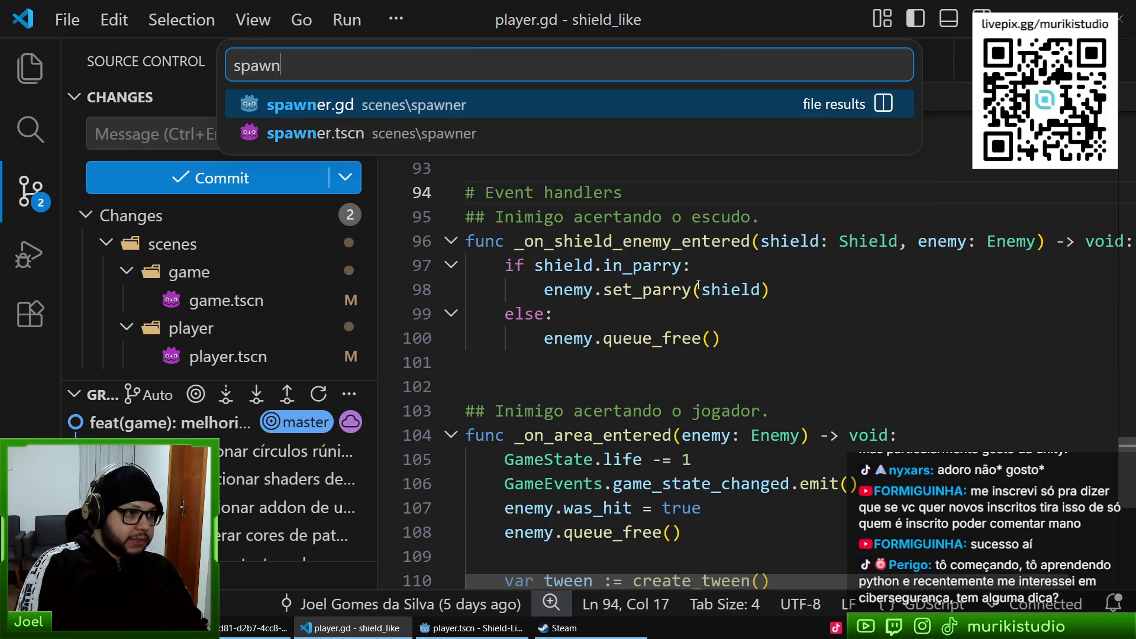
{"action": "key", "text": "Return"}
{"action": "key", "text": "ctrl+End"}
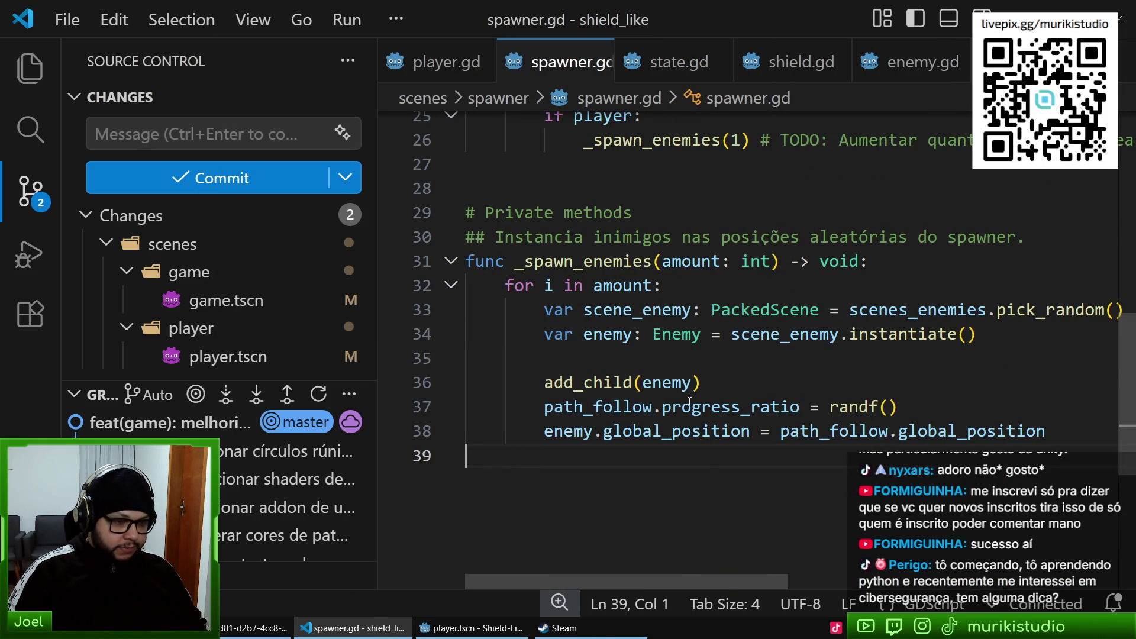
- Inspect line 38, where _spawn_enemies sets the new enemy's global_position
{"action": "left_click", "coordinate": [566, 431]}
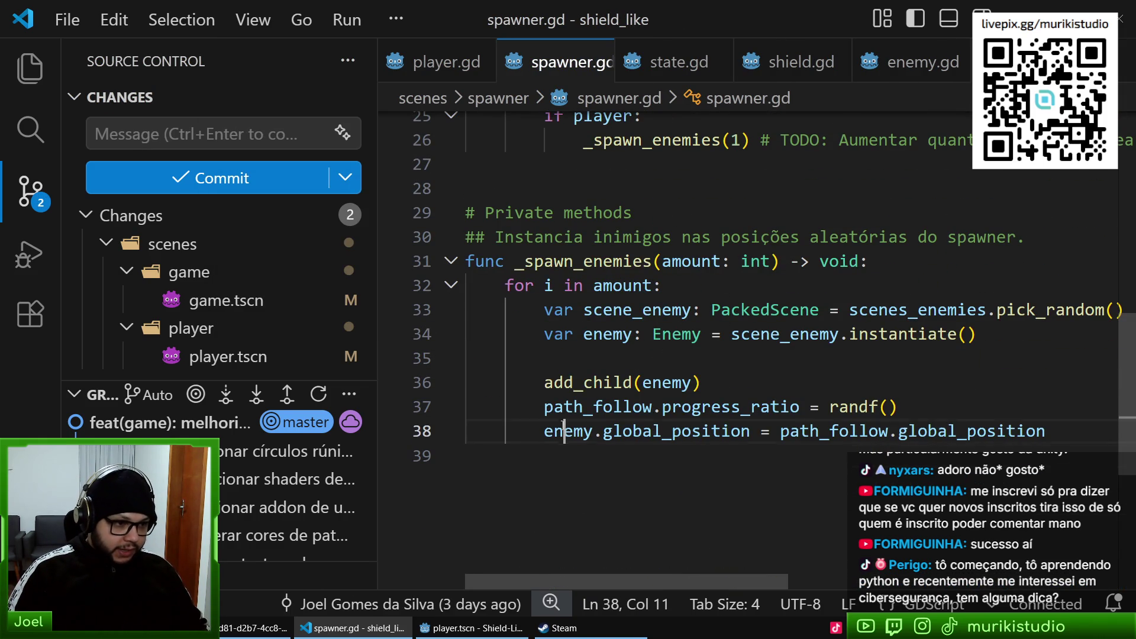
{"action": "double_click", "coordinate": [677, 432]}
{"action": "left_click", "coordinate": [888, 432]}
{"action": "left_click", "coordinate": [948, 431]}
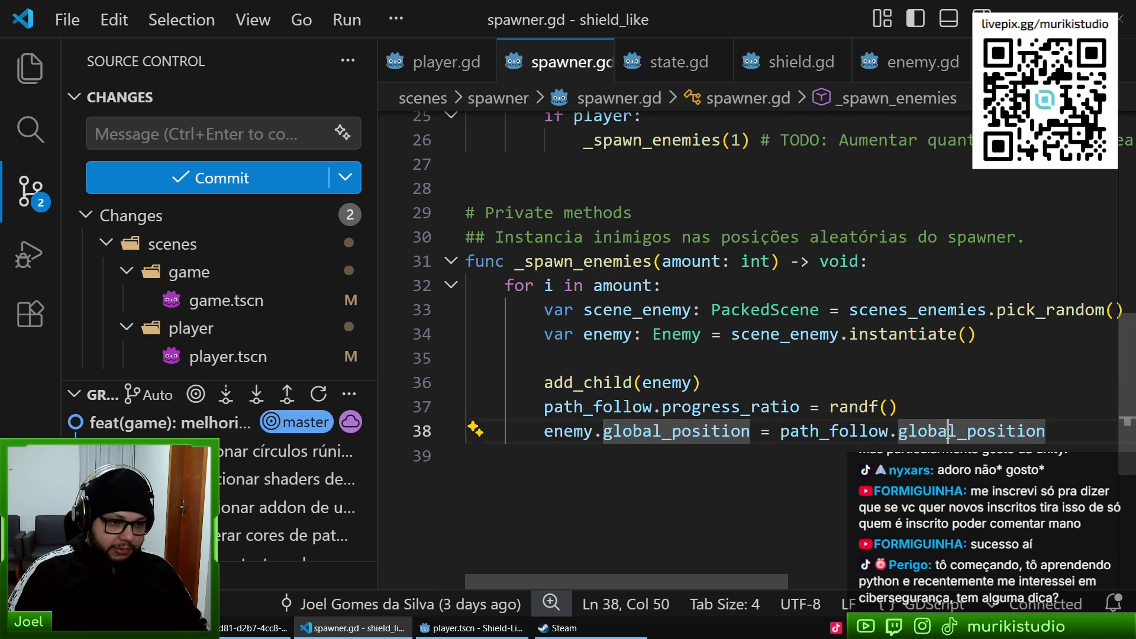
{"action": "left_click", "coordinate": [468, 632]}
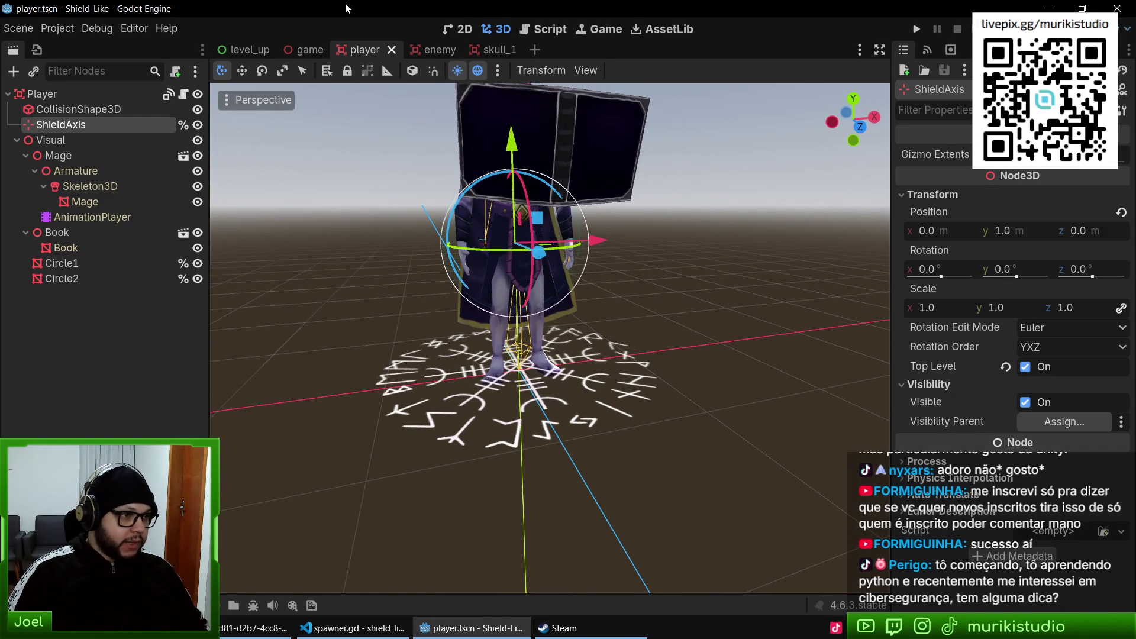
- Select the Spawner node in game.tscn and frame it in the 3D view
{"action": "left_click", "coordinate": [310, 45]}
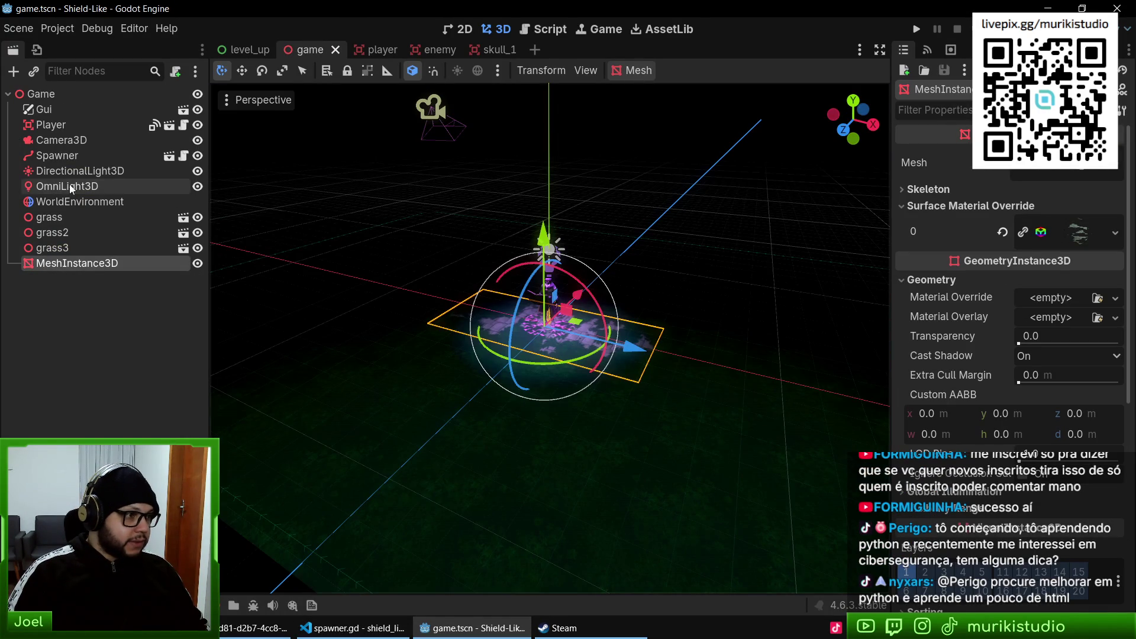
{"action": "left_click", "coordinate": [59, 156]}
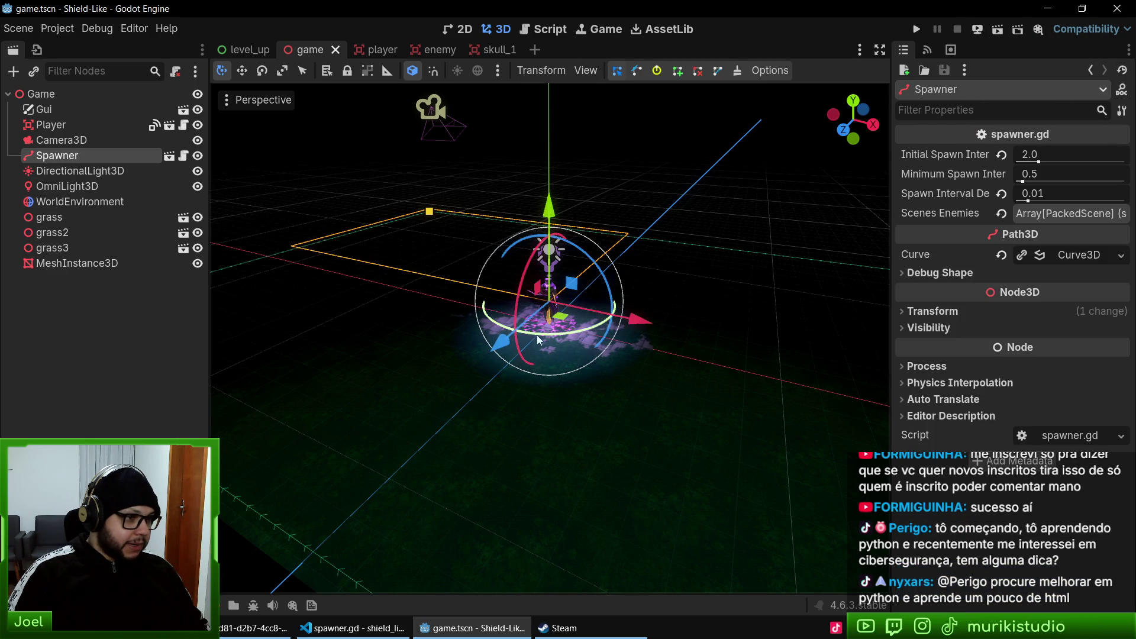
{"action": "key", "text": "f"}
{"action": "mouse_move", "coordinate": [606, 335]}
{"action": "left_mouse_down"}
{"action": "mouse_move", "coordinate": [591, 300]}
{"action": "mouse_move", "coordinate": [633, 311]}
{"action": "mouse_move", "coordinate": [559, 348]}
{"action": "mouse_move", "coordinate": [484, 352]}
{"action": "mouse_move", "coordinate": [516, 367]}
{"action": "left_mouse_up"}
- Open spawner.tscn and focus the view on its Sprite3D under PathFollow3D
{"action": "left_click", "coordinate": [168, 156]}
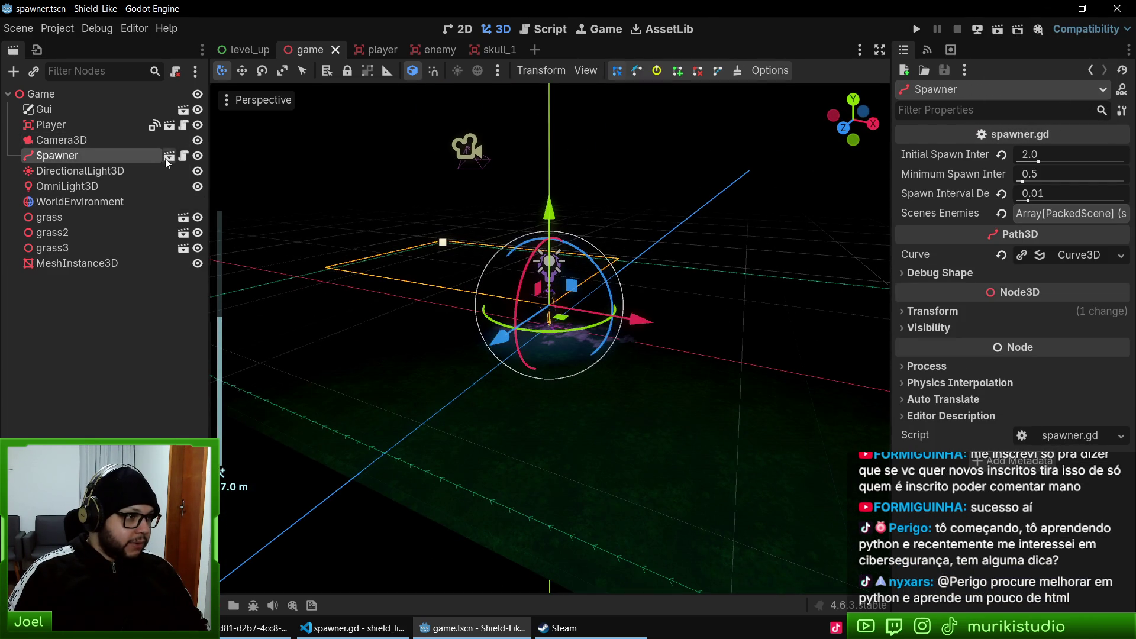
{"action": "left_click", "coordinate": [59, 108]}
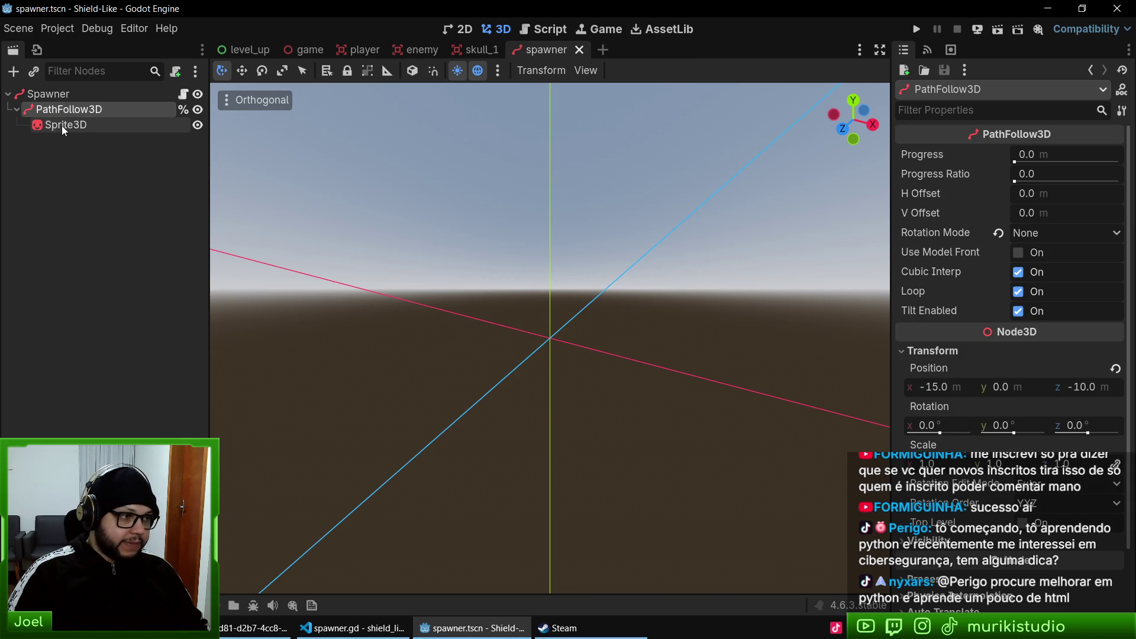
{"action": "left_click", "coordinate": [65, 124]}
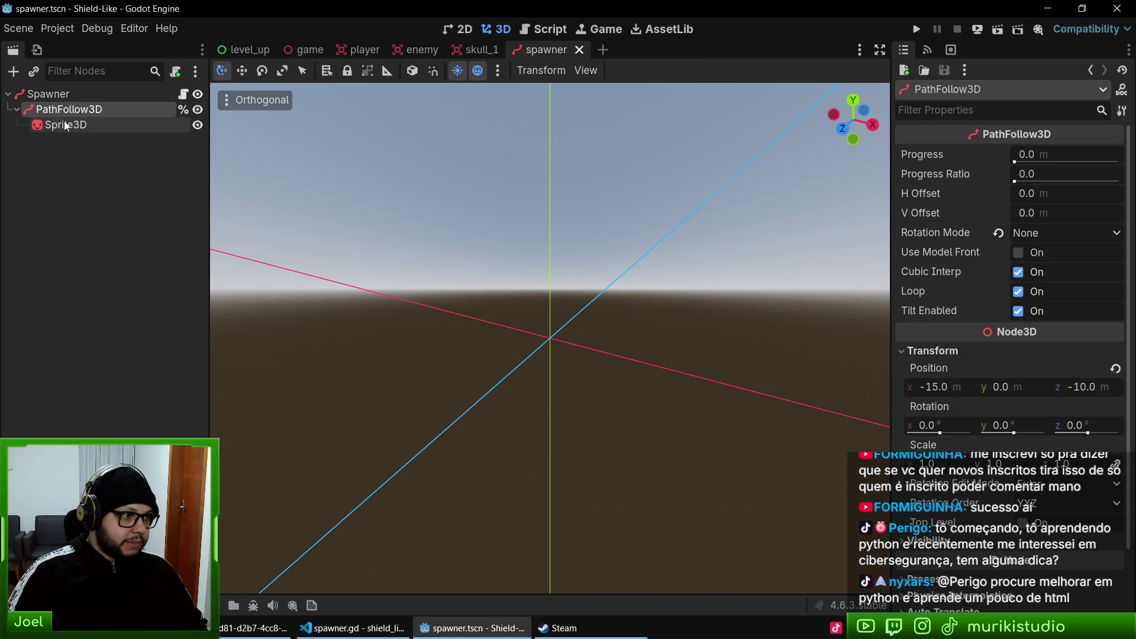
{"action": "key", "text": "f"}
{"action": "scroll", "coordinate": [591, 417], "scroll_direction": "up", "scroll_amount": 5}
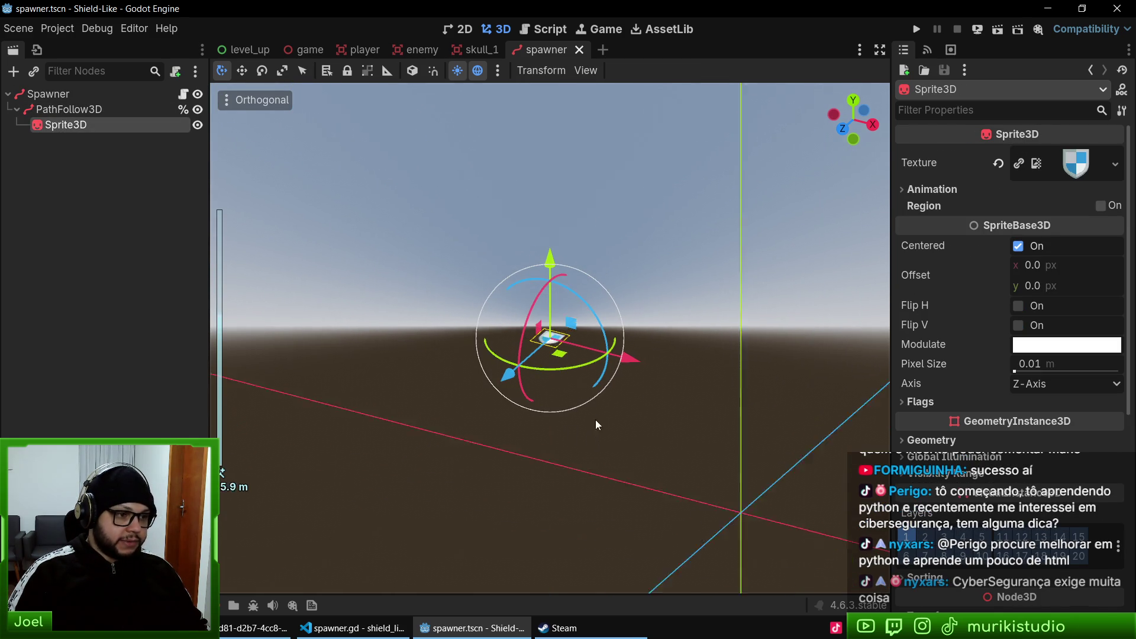
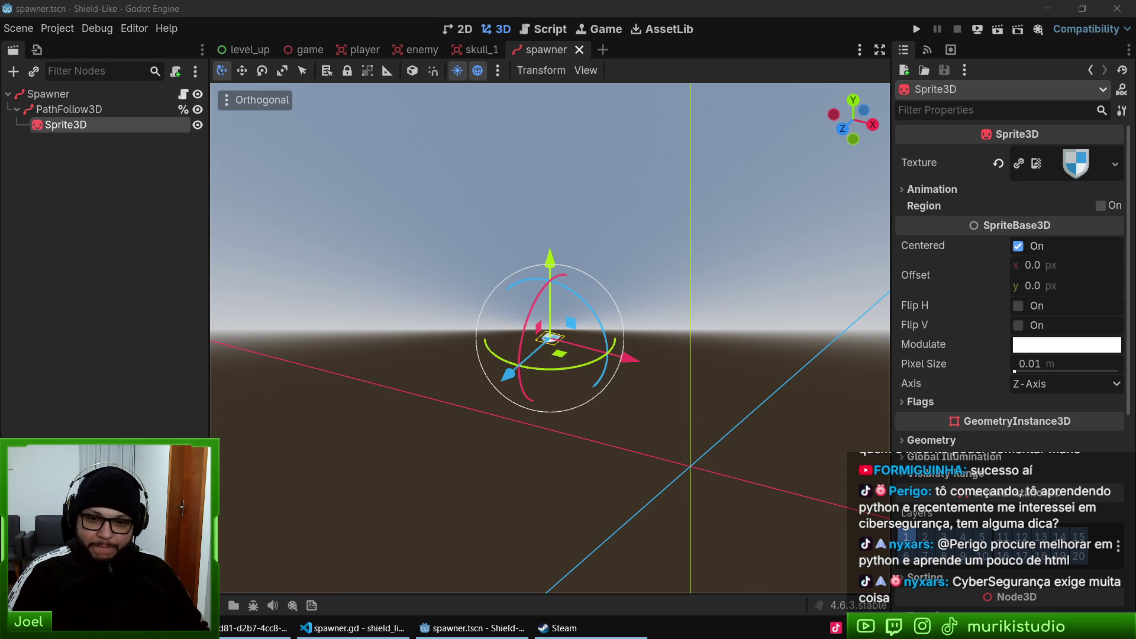
- In Godot, orbit around the spawner sprite and focus the view on the Spawner node
{"action": "key", "text": "alt+Tab"}
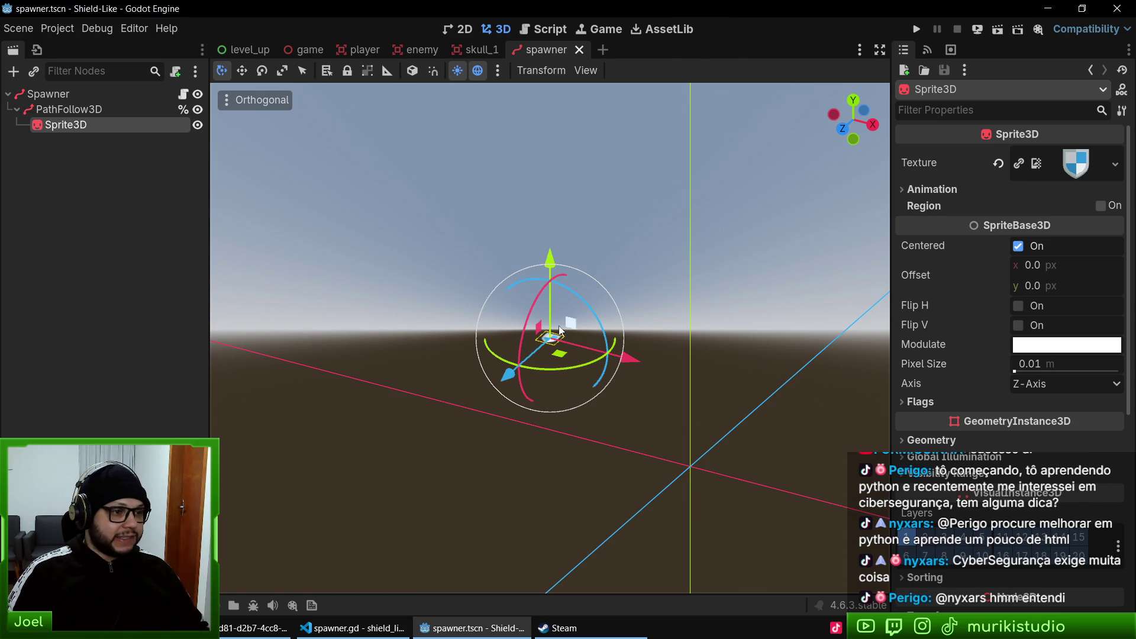
{"action": "mouse_move", "coordinate": [723, 457]}
{"action": "left_mouse_down"}
{"action": "mouse_move", "coordinate": [704, 409]}
{"action": "mouse_move", "coordinate": [733, 418]}
{"action": "mouse_move", "coordinate": [694, 396]}
{"action": "left_mouse_up"}
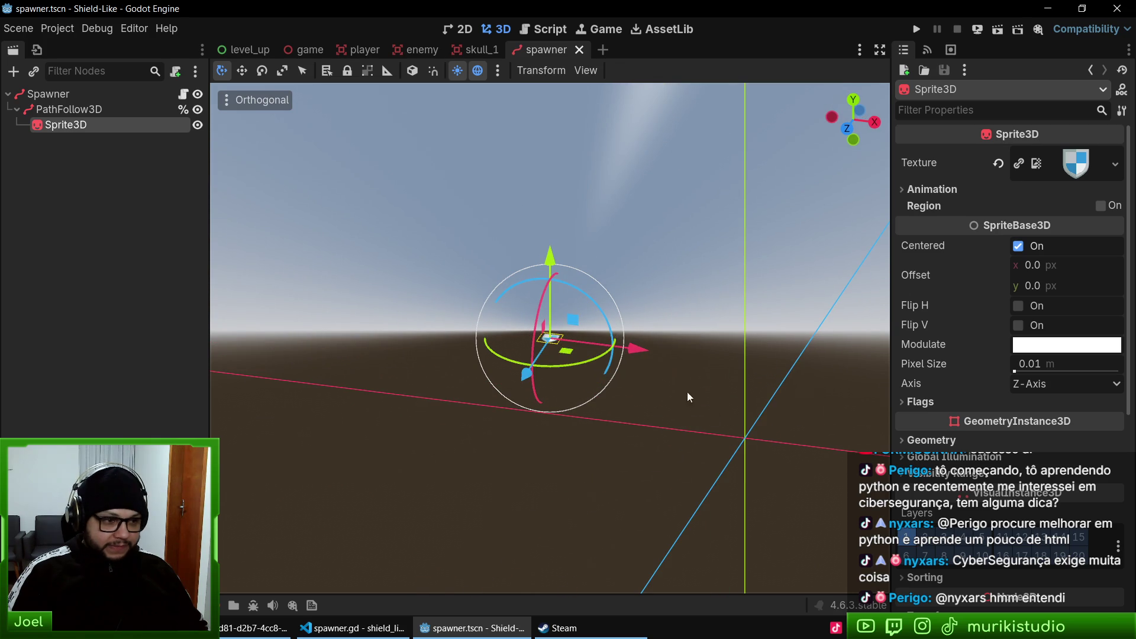
{"action": "scroll", "coordinate": [698, 480], "scroll_direction": "up", "scroll_amount": 5}
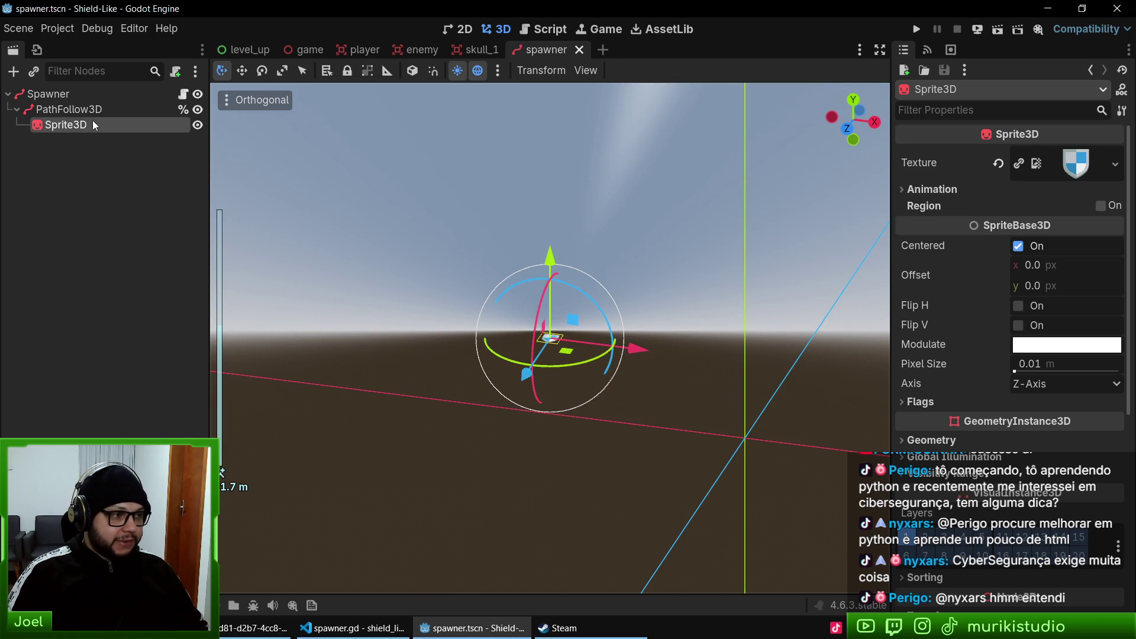
{"action": "left_click", "coordinate": [40, 88]}
{"action": "key", "text": "f"}
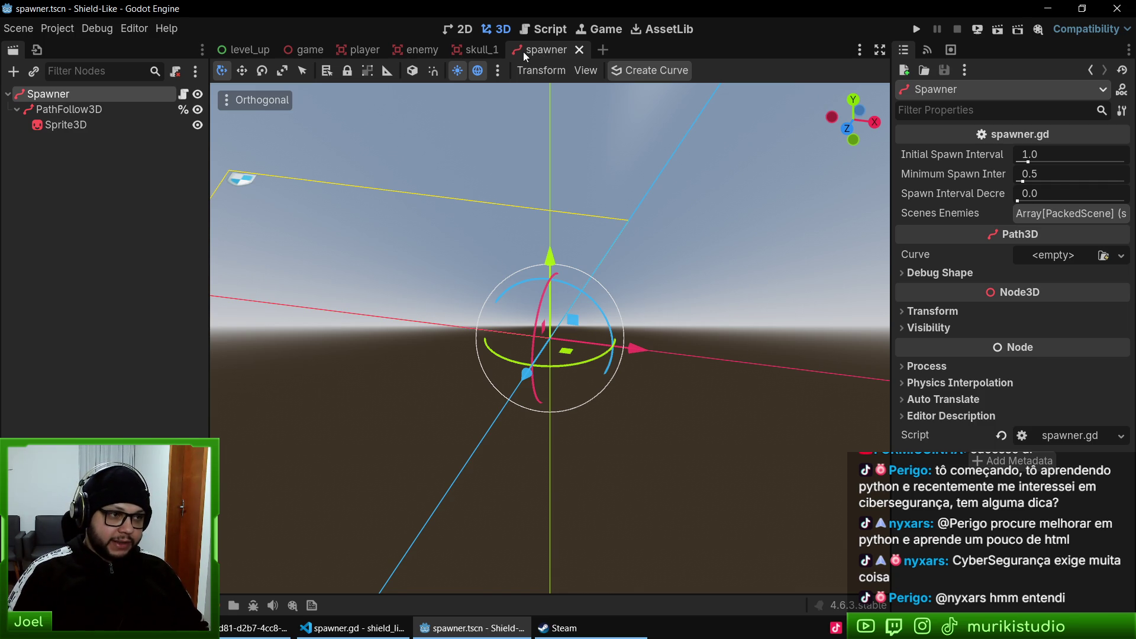
- Step through the skull_1 and enemy scene tabs to reach the player scene
{"action": "left_click", "coordinate": [477, 51]}
{"action": "left_click", "coordinate": [400, 54]}
{"action": "left_click", "coordinate": [354, 50]}
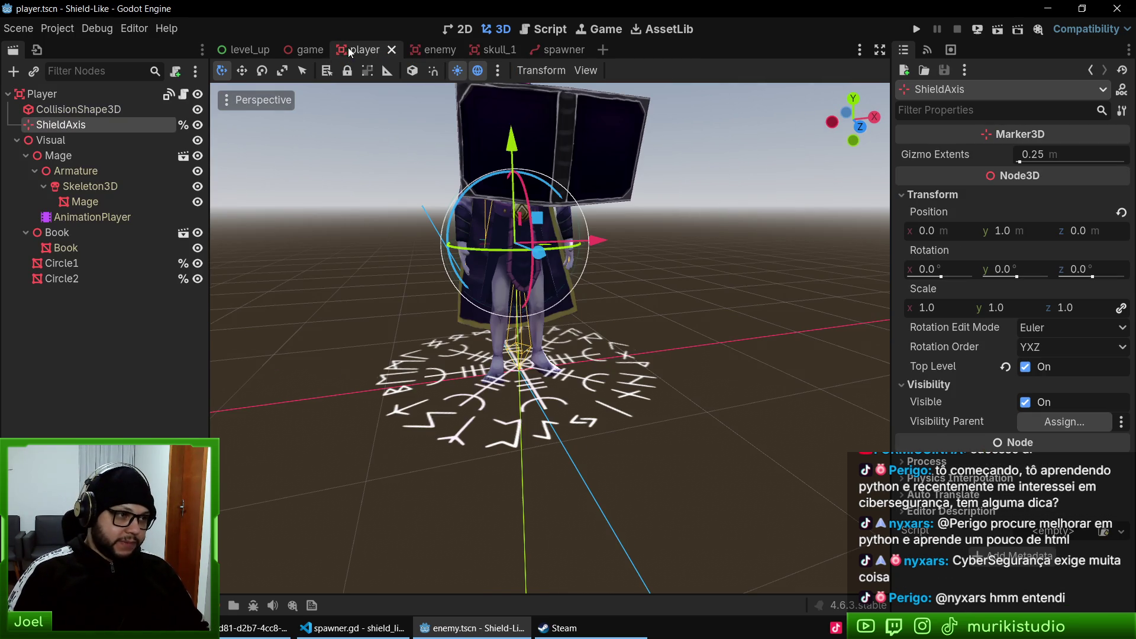
- Change the player's CollisionShape3D to a CapsuleShape3D and save the player scene
{"action": "mouse_move", "coordinate": [587, 443]}
{"action": "left_mouse_down"}
{"action": "mouse_move", "coordinate": [739, 463]}
{"action": "mouse_move", "coordinate": [528, 491]}
{"action": "mouse_move", "coordinate": [576, 482]}
{"action": "mouse_move", "coordinate": [616, 423]}
{"action": "left_mouse_up"}
{"action": "left_click", "coordinate": [690, 271]}
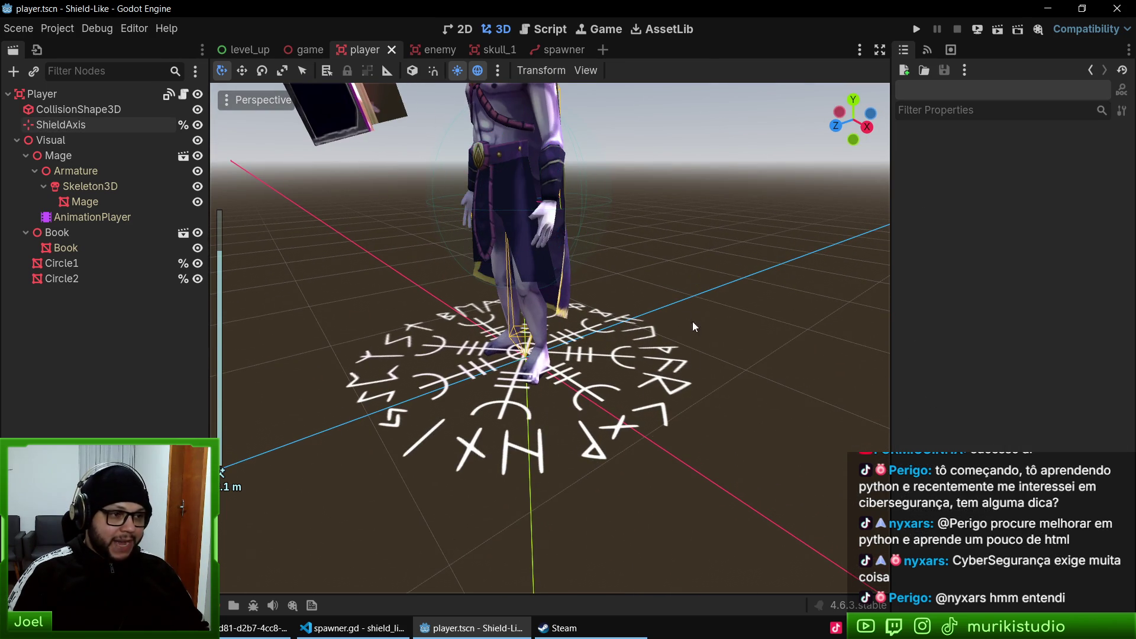
{"action": "scroll", "coordinate": [692, 314], "scroll_direction": "down", "scroll_amount": 2}
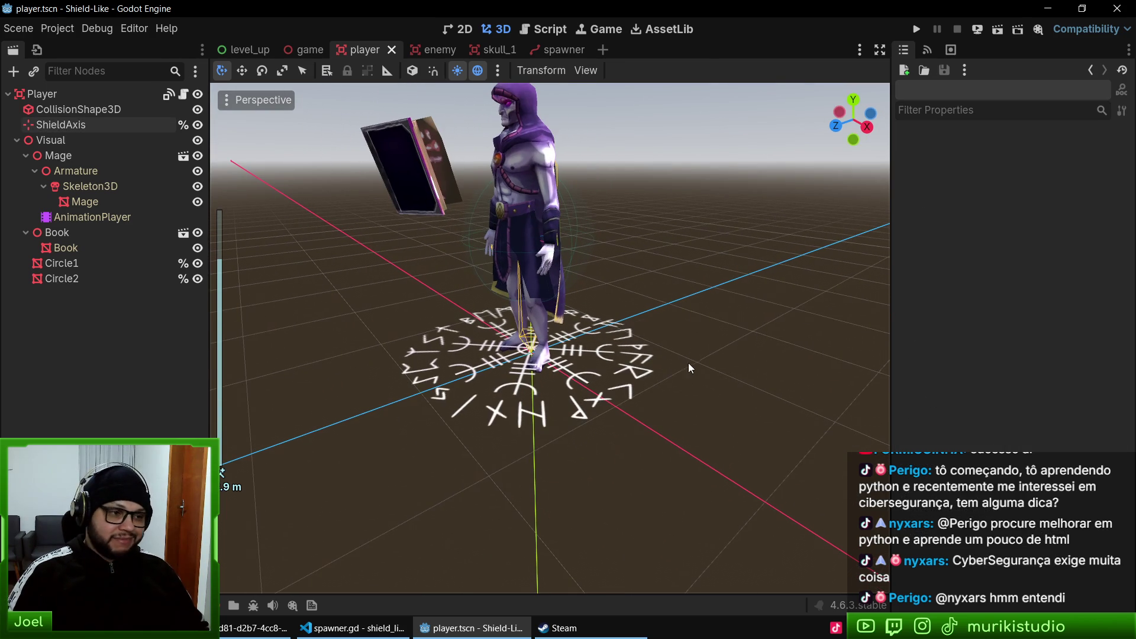
{"action": "left_click", "coordinate": [577, 233]}
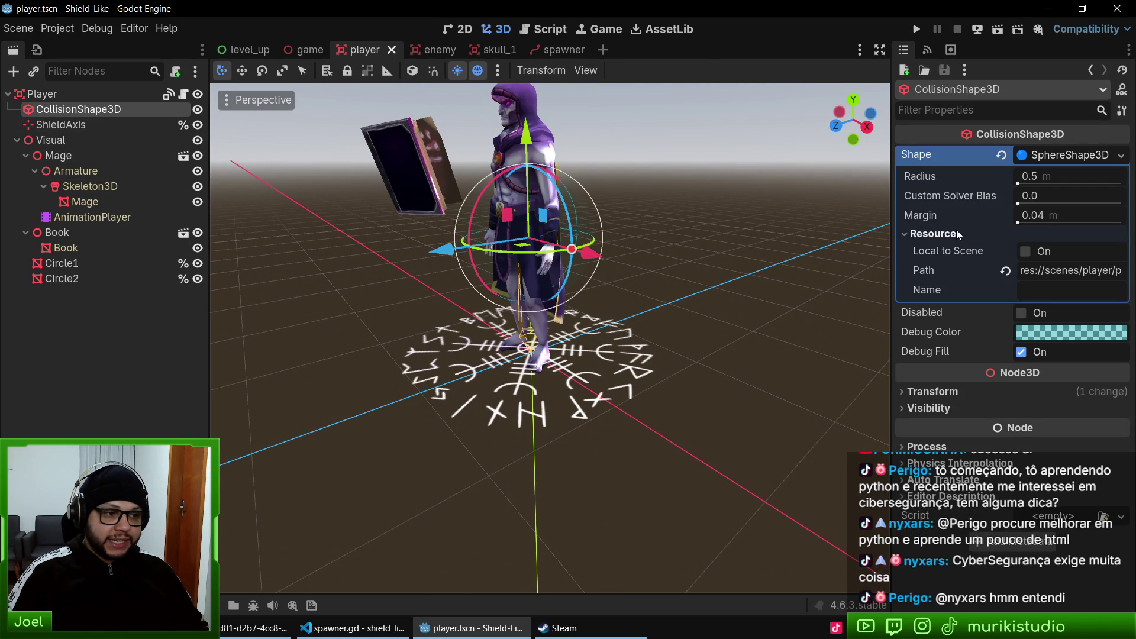
{"action": "left_click", "coordinate": [1119, 155]}
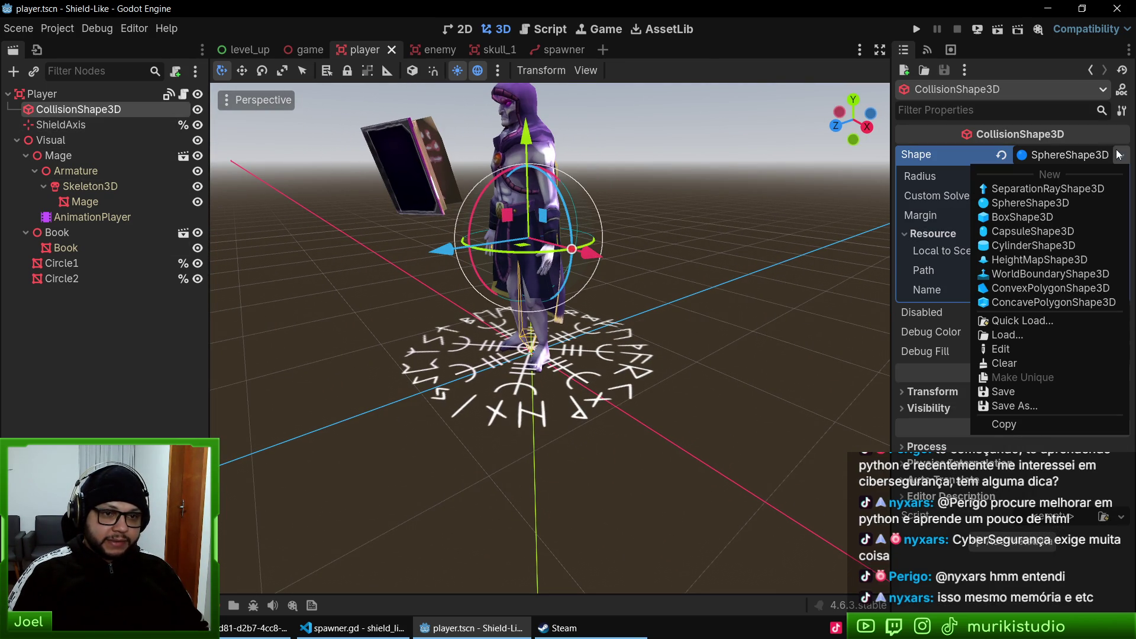
{"action": "left_click", "coordinate": [1030, 231]}
{"action": "scroll", "coordinate": [659, 216], "scroll_direction": "down", "scroll_amount": 2}
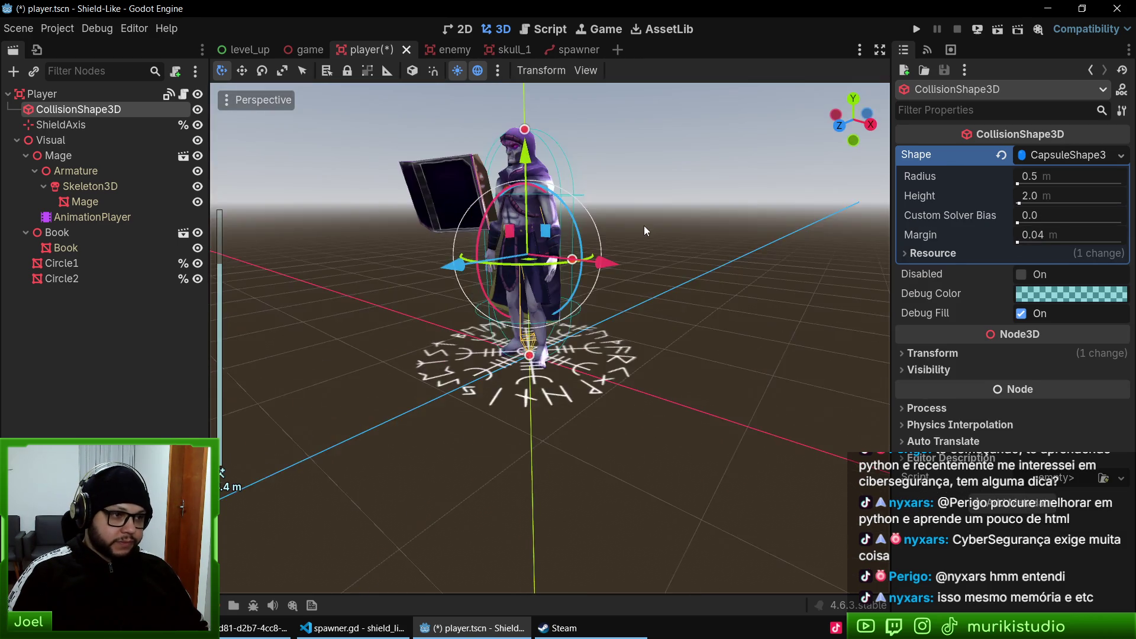
{"action": "key", "text": "ctrl+s"}
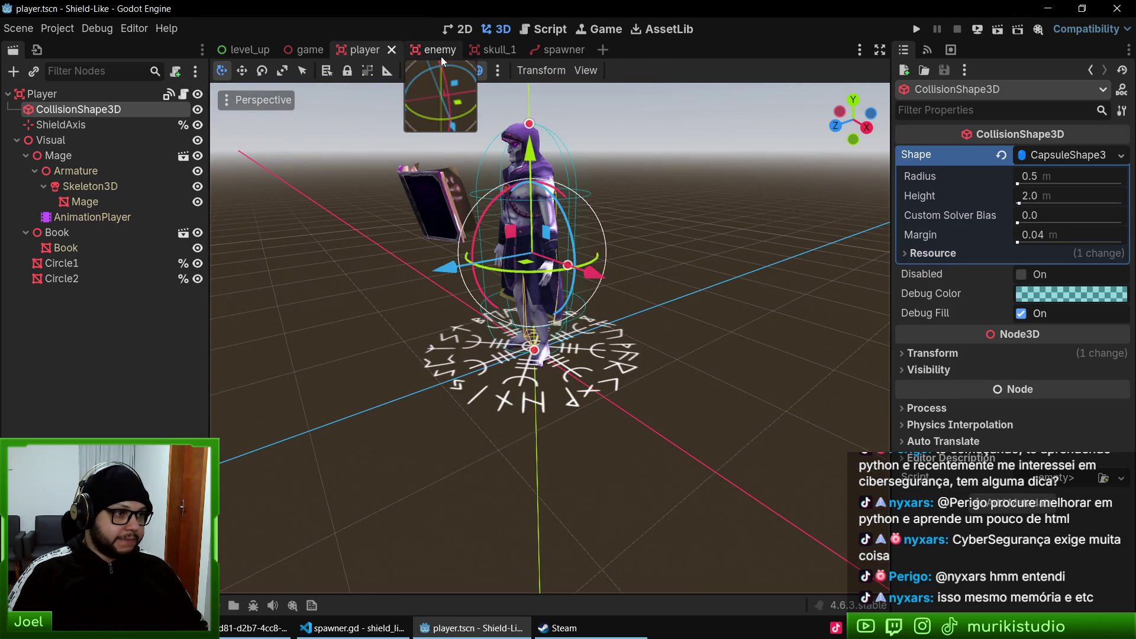
- Review the spawner and game scenes, and bring up spawner.gd in the code editor
{"action": "mouse_move", "coordinate": [485, 206]}
{"action": "left_mouse_down"}
{"action": "mouse_move", "coordinate": [694, 216]}
{"action": "mouse_move", "coordinate": [619, 179]}
{"action": "mouse_move", "coordinate": [609, 190]}
{"action": "mouse_move", "coordinate": [417, 50]}
{"action": "left_mouse_up"}
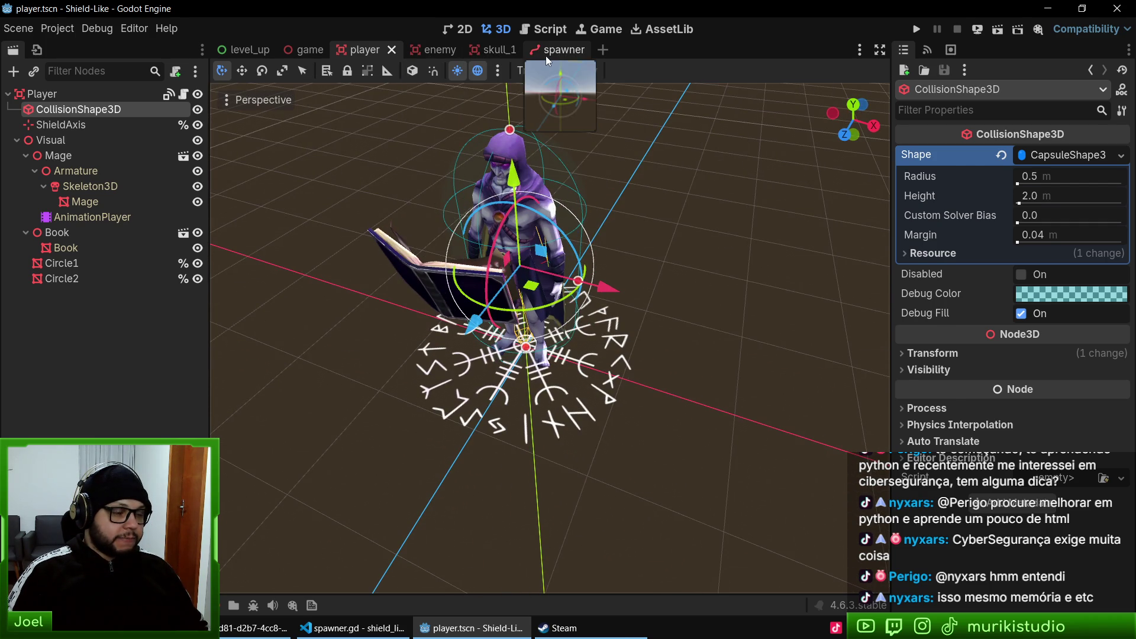
{"action": "left_click", "coordinate": [545, 54]}
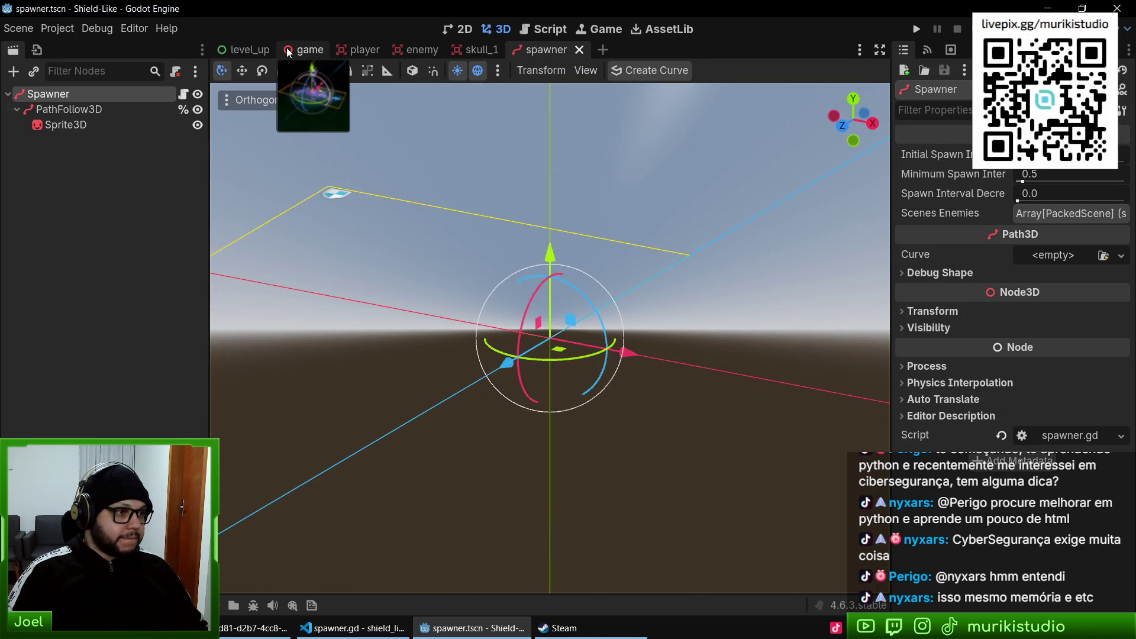
{"action": "left_click", "coordinate": [305, 50]}
{"action": "left_click_drag", "start_coordinate": [651, 317], "coordinate": [504, 292]}
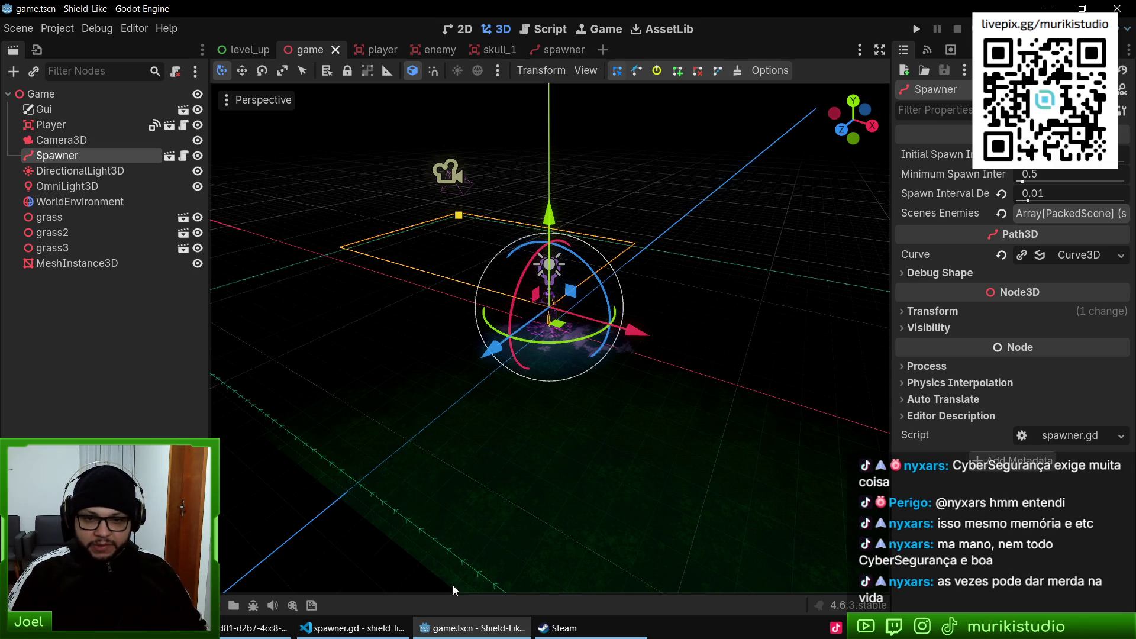
{"action": "left_click", "coordinate": [354, 627]}
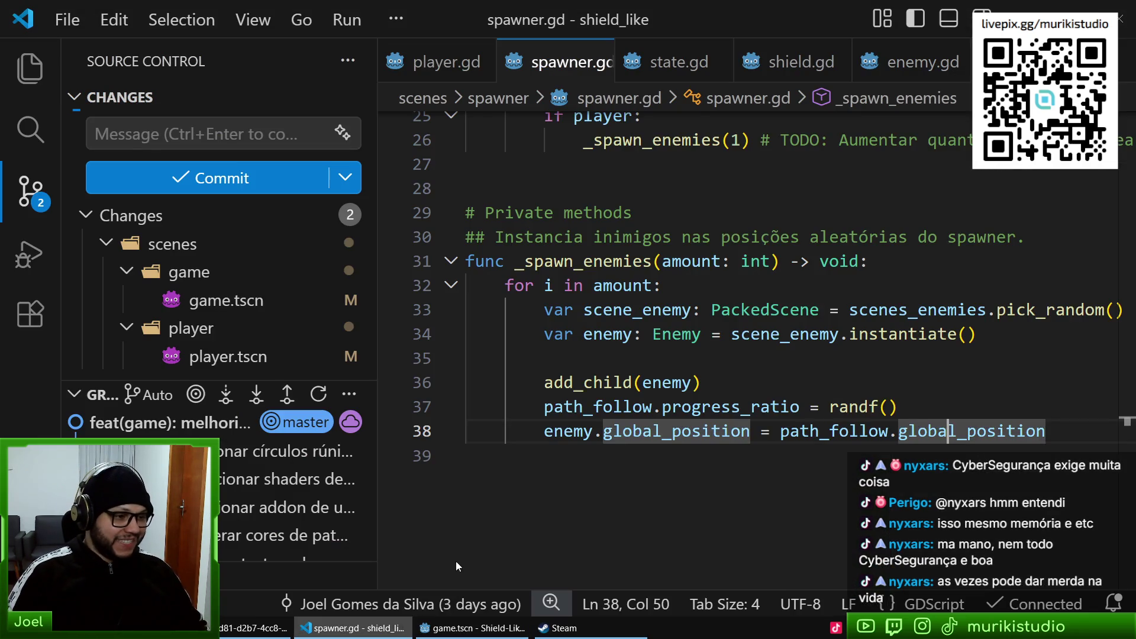
- Open game.tscn's diff: new Spawner transform and OmniLight3D y-offset changed from 1.602 to 2.602
{"action": "left_click", "coordinate": [821, 406]}
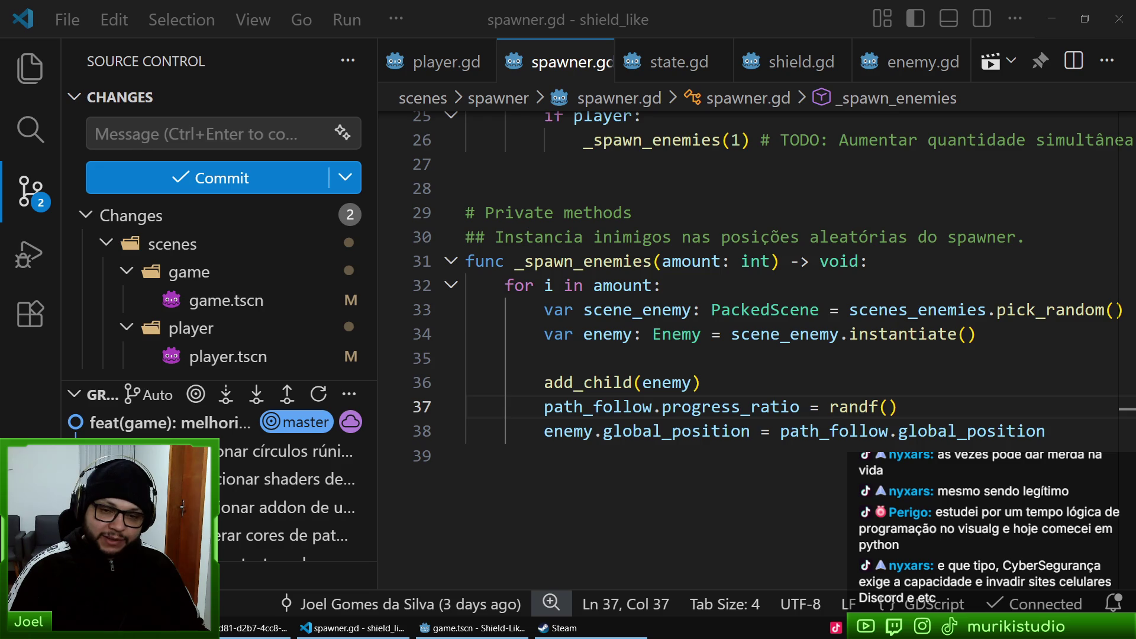
{"action": "left_click", "coordinate": [591, 358]}
{"action": "left_click", "coordinate": [616, 458]}
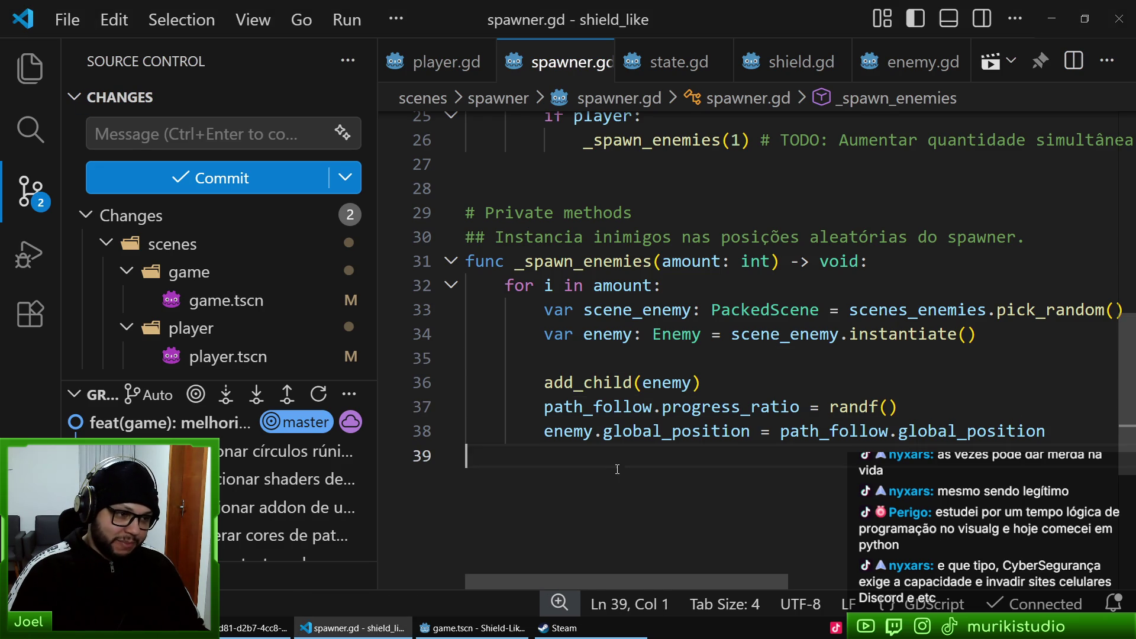
{"action": "left_click", "coordinate": [525, 402]}
{"action": "left_click", "coordinate": [639, 483]}
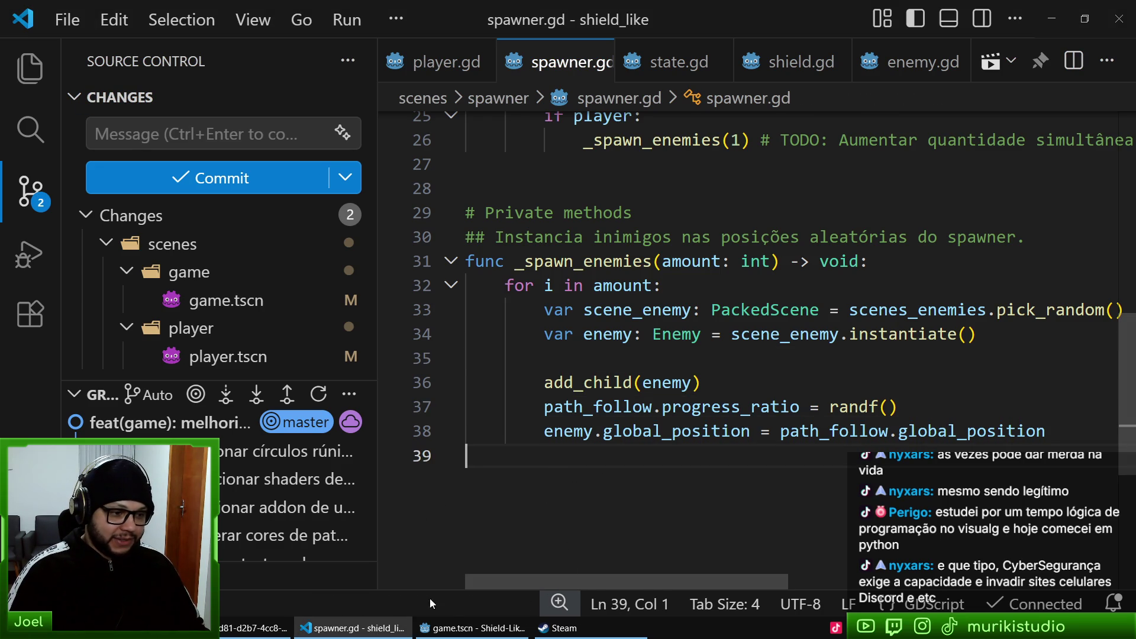
{"action": "mouse_move", "coordinate": [388, 630]}
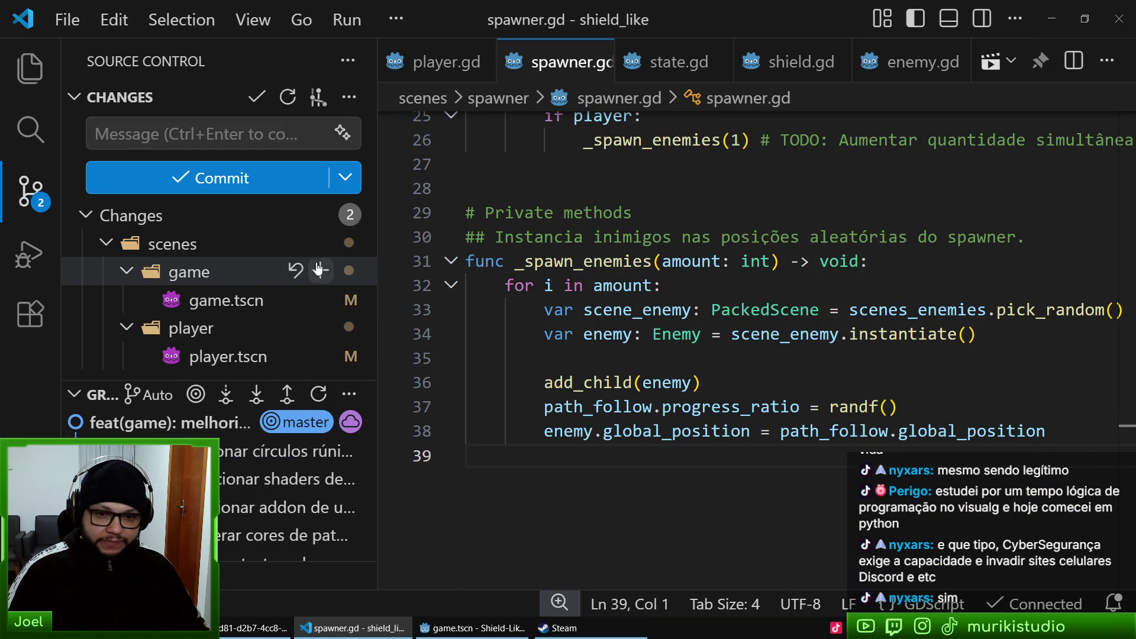
{"action": "left_click", "coordinate": [231, 301]}
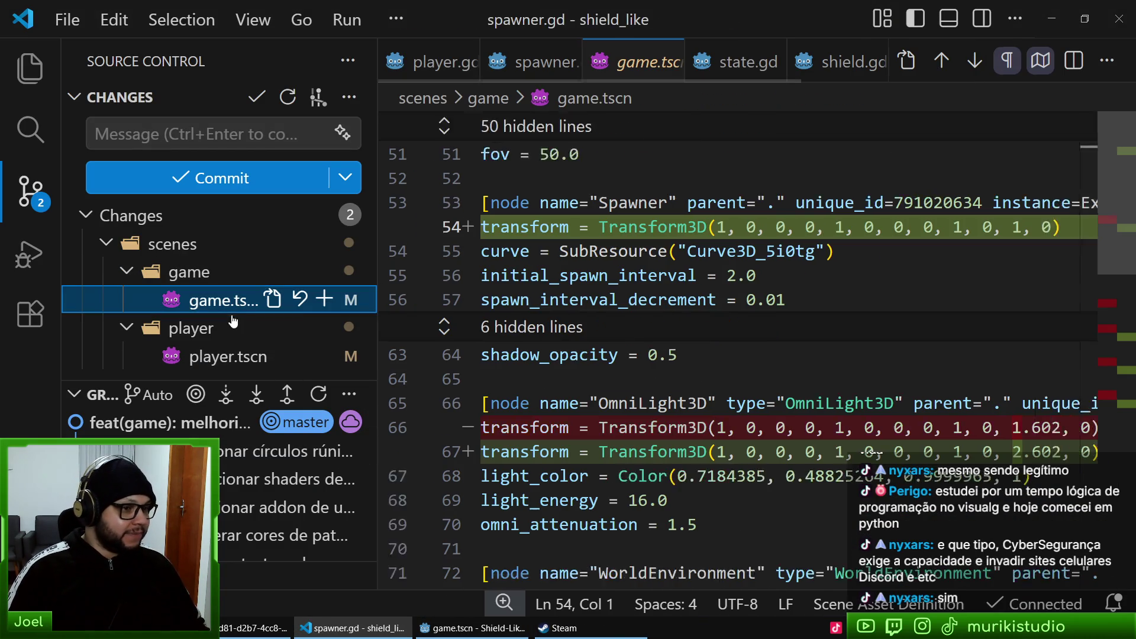
{"action": "left_click", "coordinate": [211, 358]}
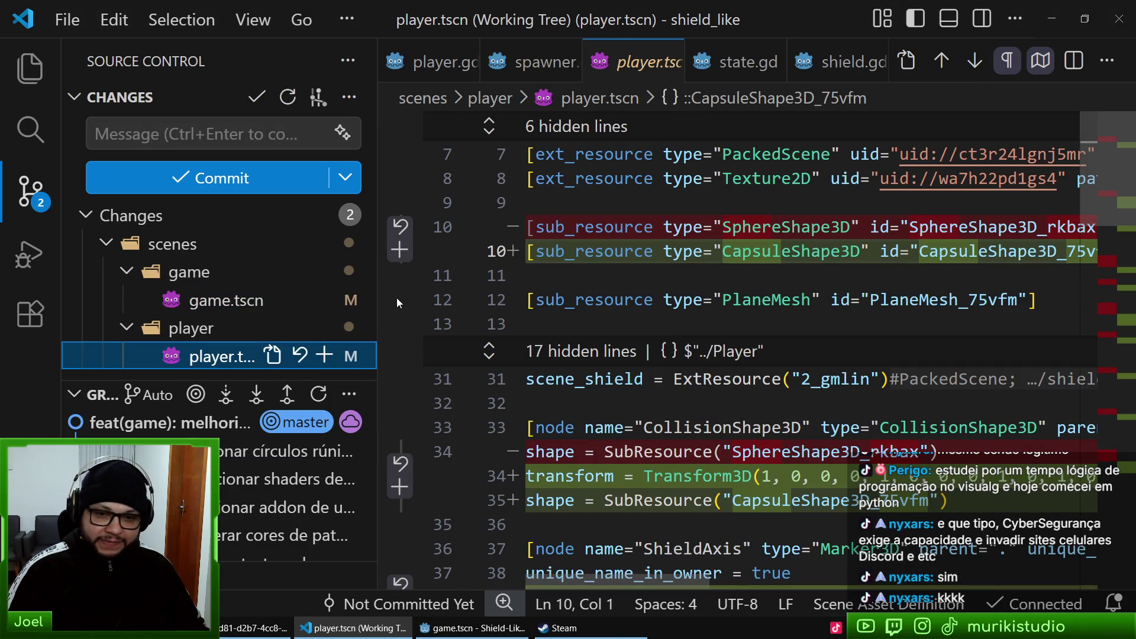
{"action": "scroll", "coordinate": [886, 323], "scroll_direction": "down", "scroll_amount": 3}
{"action": "scroll", "coordinate": [886, 322], "scroll_direction": "down", "scroll_amount": 15}
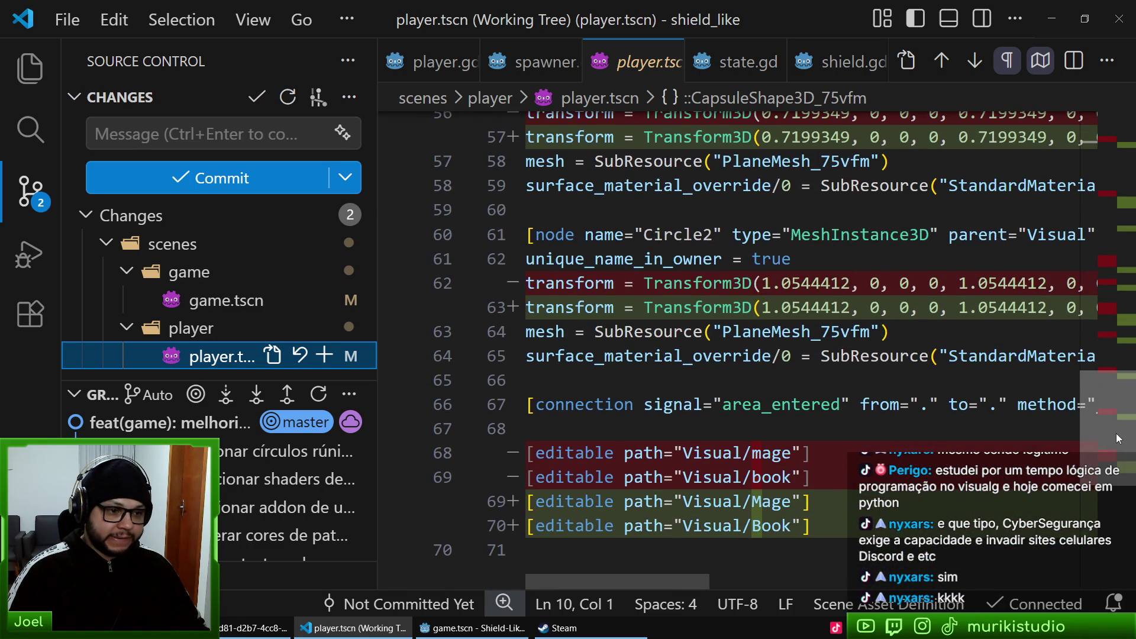
{"action": "middle_click", "coordinate": [629, 59]}
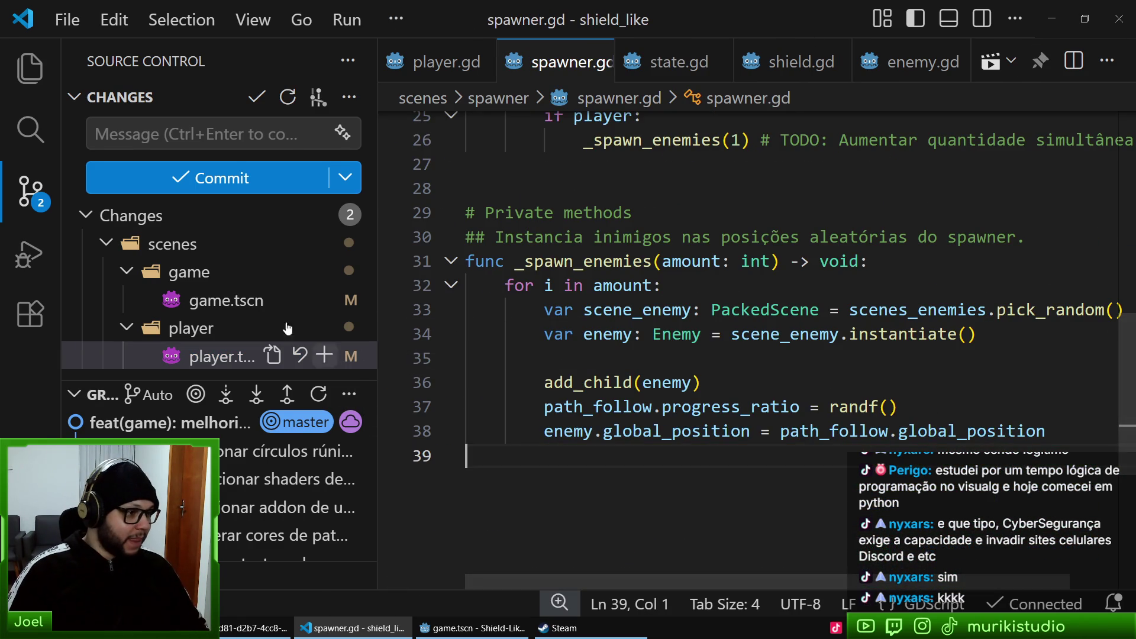
{"action": "left_click", "coordinate": [178, 300]}
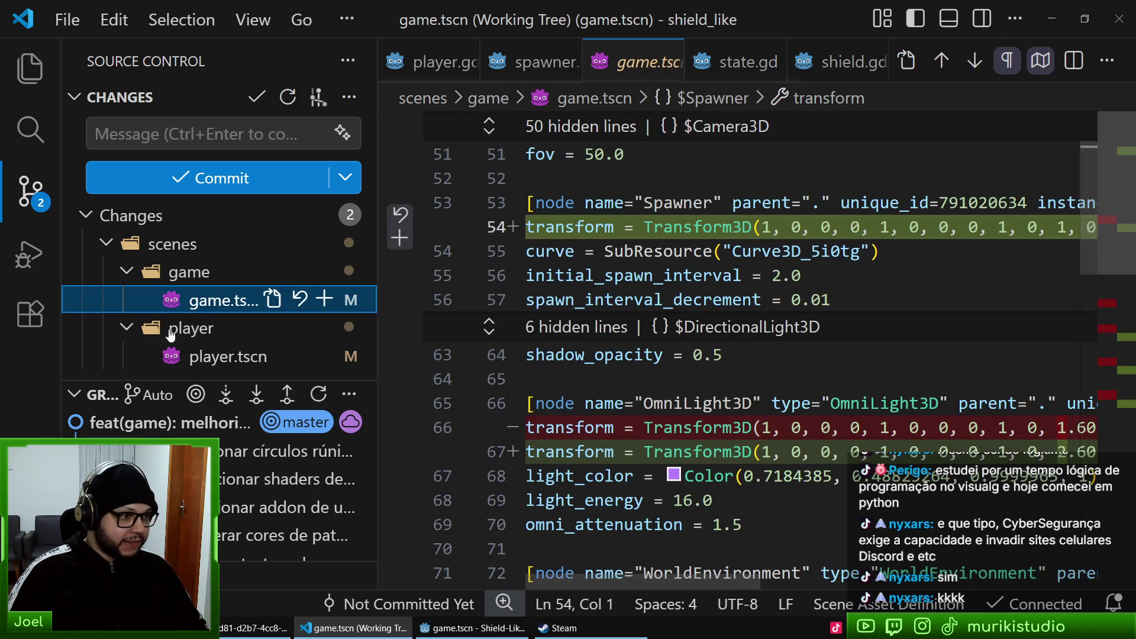
{"action": "left_click", "coordinate": [195, 357]}
{"action": "scroll", "coordinate": [960, 304], "scroll_direction": "down", "scroll_amount": 5}
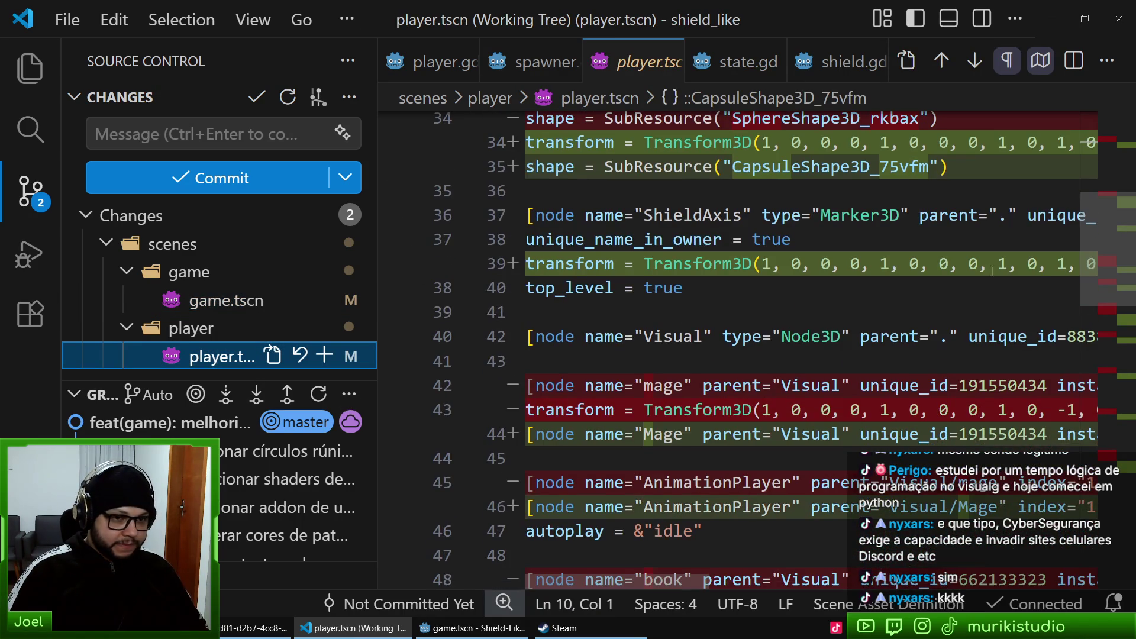
{"action": "scroll", "coordinate": [1111, 161], "scroll_direction": "up", "scroll_amount": 5}
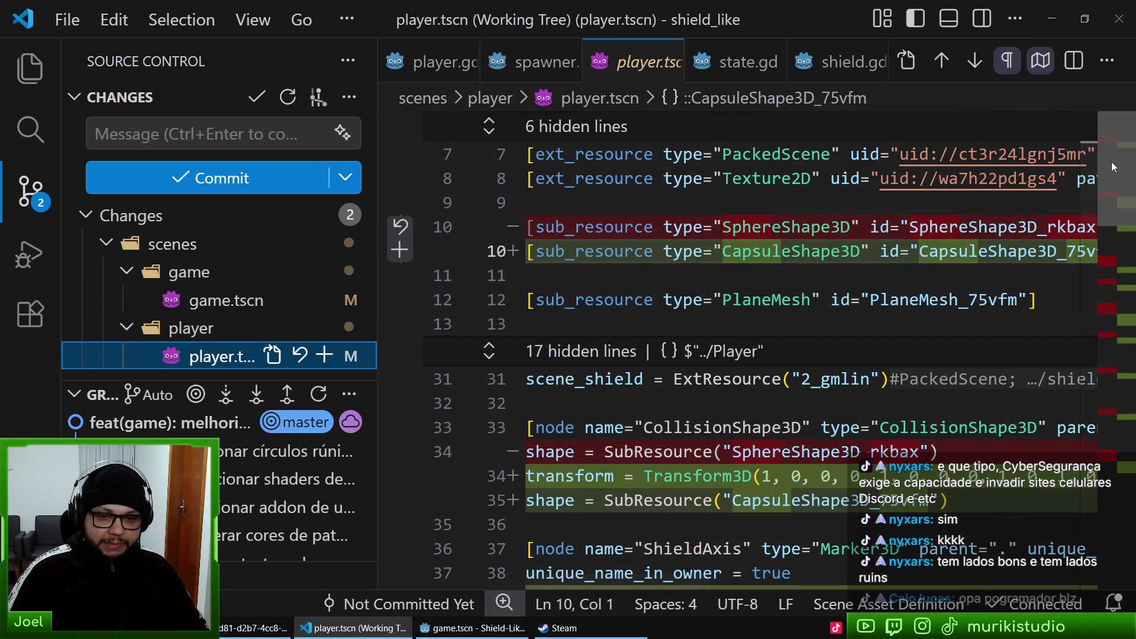
{"action": "left_click", "coordinate": [785, 320]}
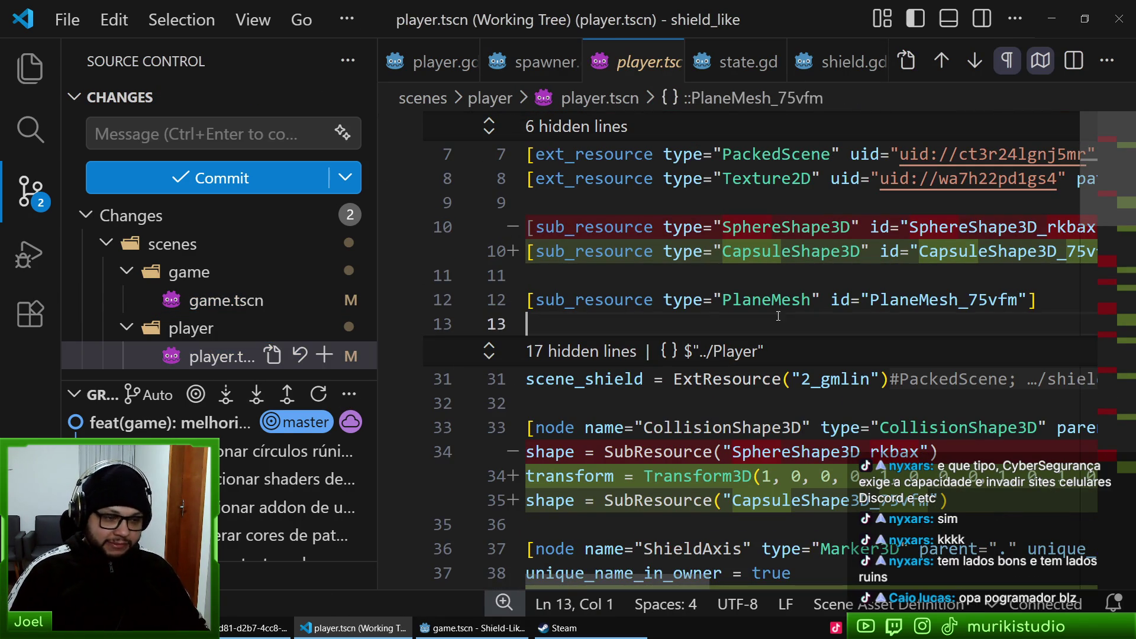
{"action": "left_click", "coordinate": [772, 300]}
{"action": "left_click", "coordinate": [703, 300]}
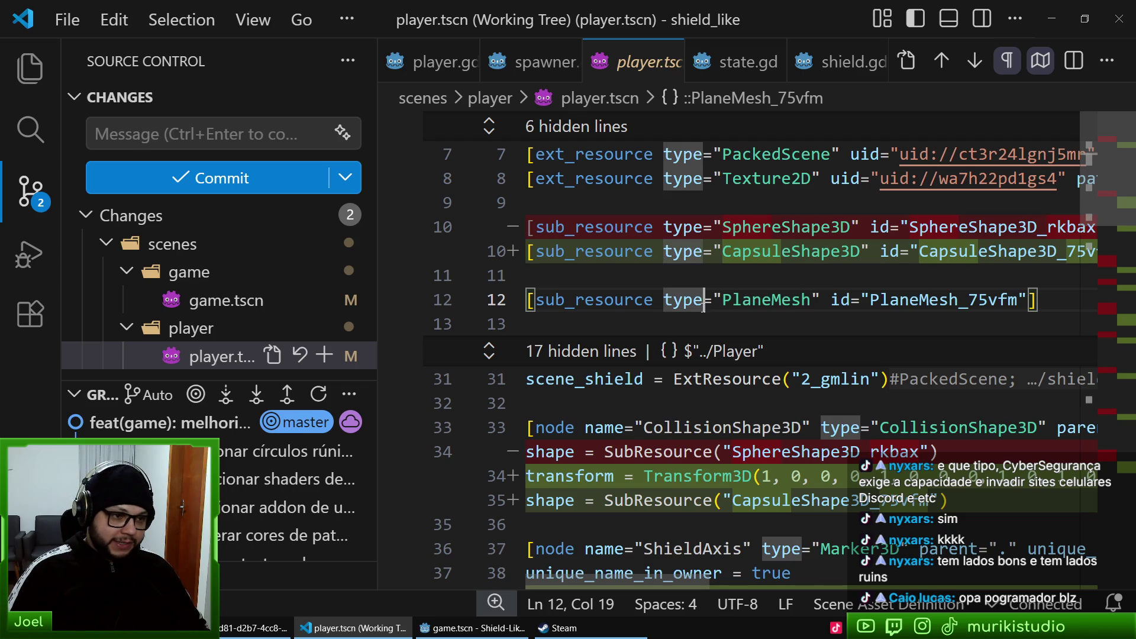
{"action": "left_click", "coordinate": [689, 316]}
{"action": "left_click", "coordinate": [673, 289]}
{"action": "left_click", "coordinate": [656, 296]}
{"action": "left_click", "coordinate": [663, 316]}
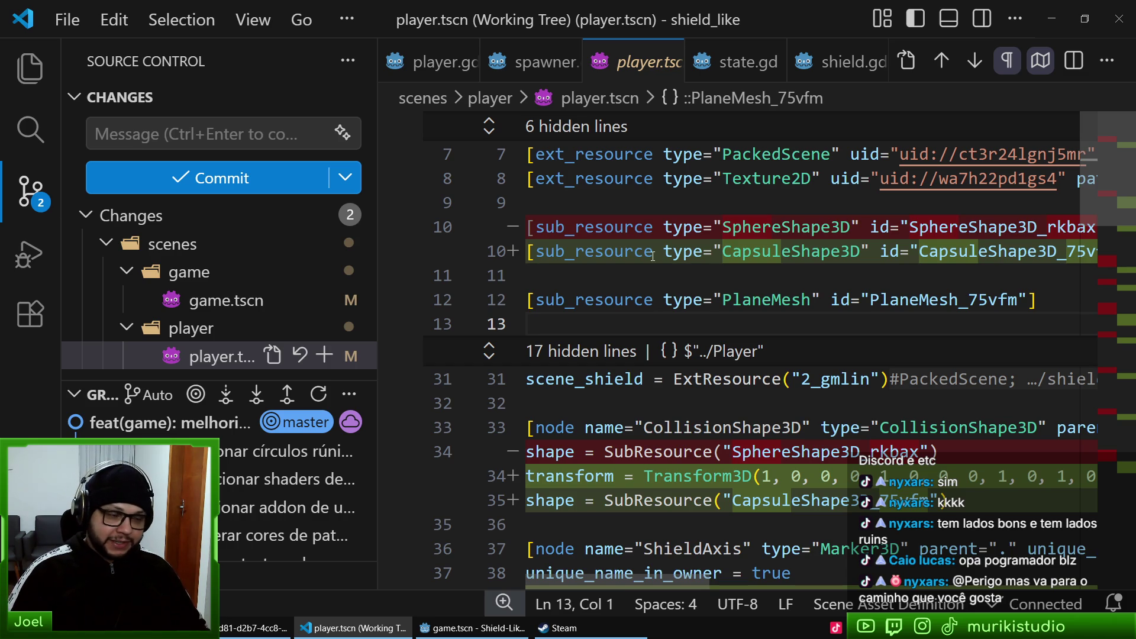
{"action": "left_click", "coordinate": [599, 286]}
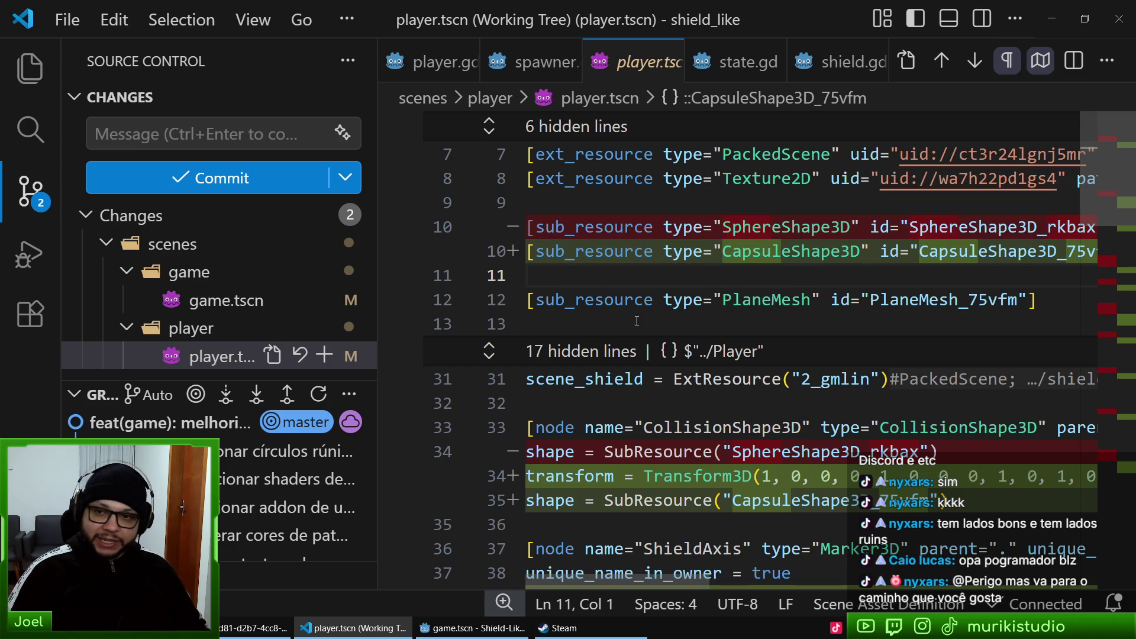
{"action": "left_click", "coordinate": [610, 328]}
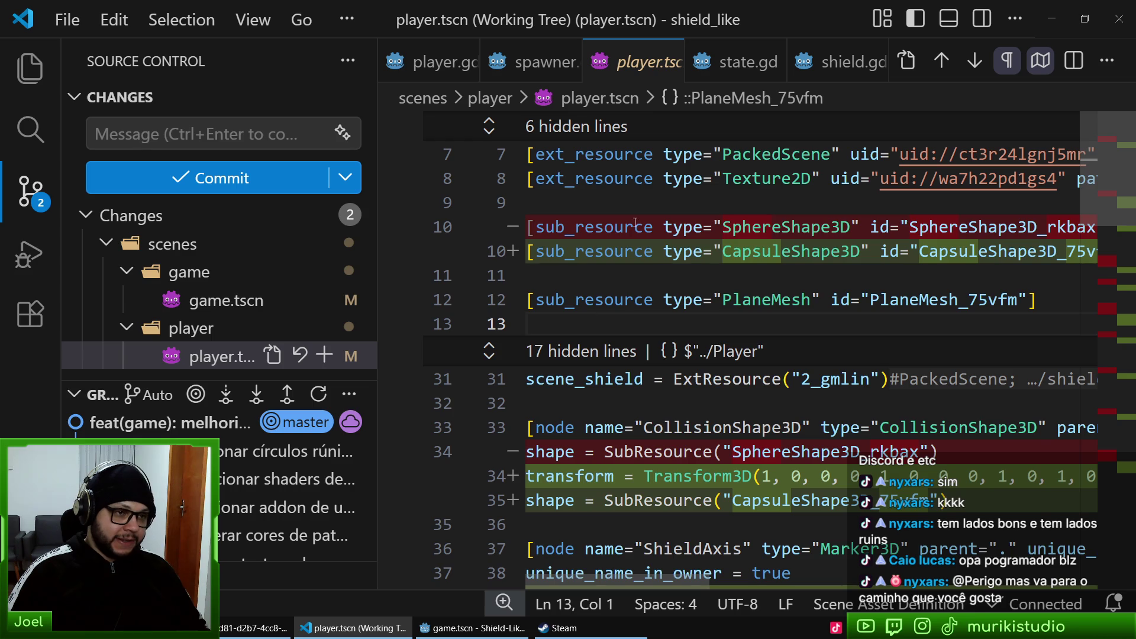
{"action": "key", "text": "ctrl+w"}
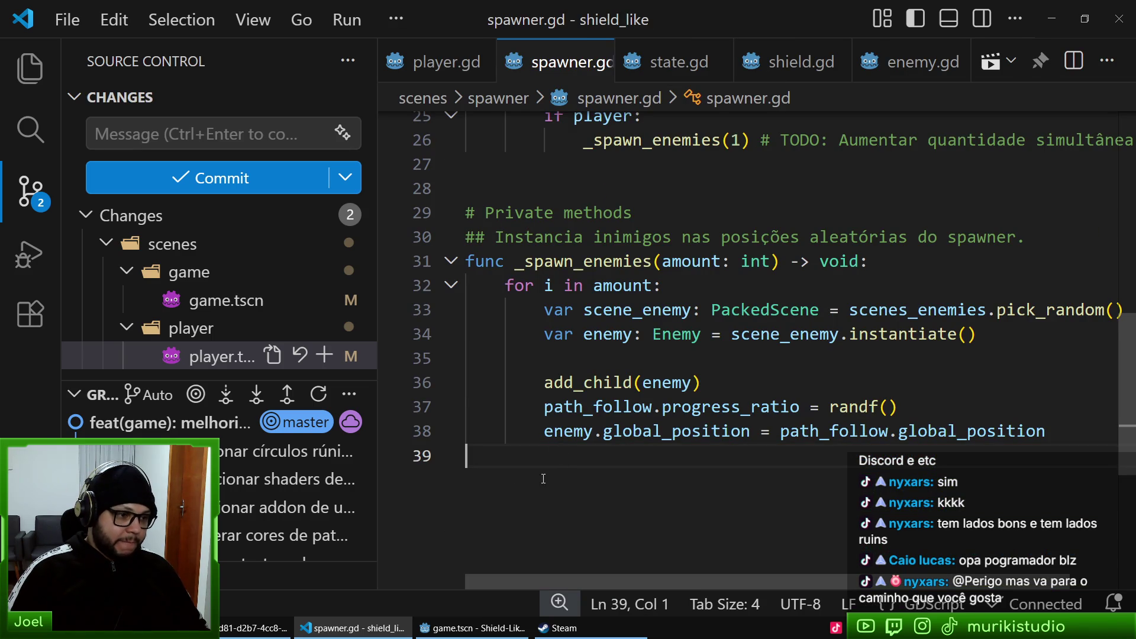
{"action": "left_click", "coordinate": [228, 300]}
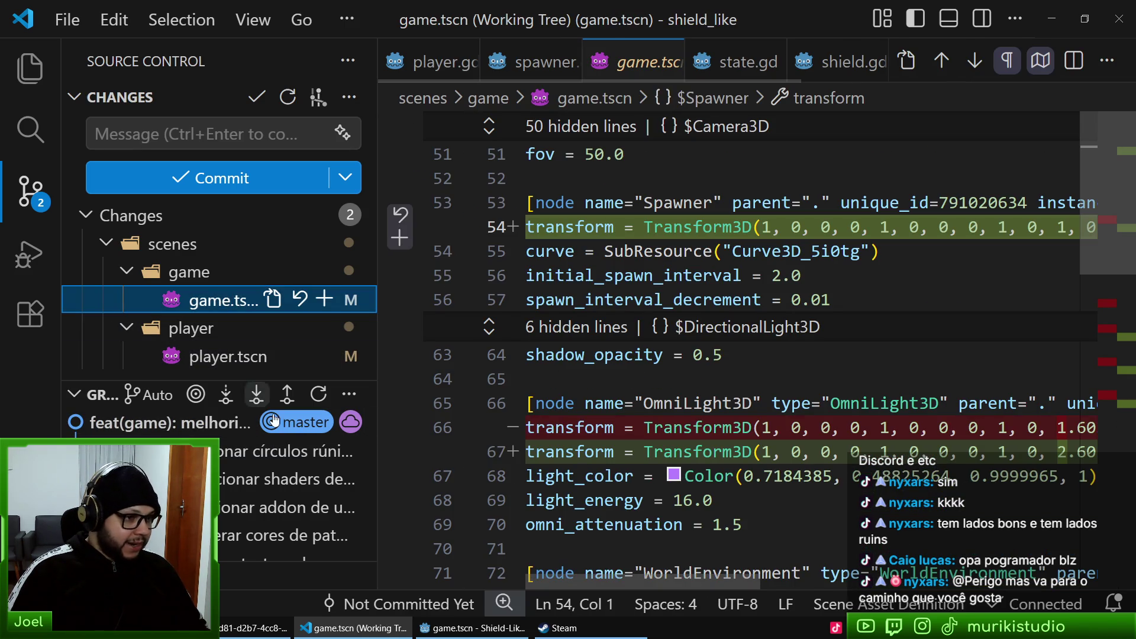
{"action": "left_click", "coordinate": [1102, 385]}
{"action": "mouse_move", "coordinate": [1102, 384]}
{"action": "left_mouse_down"}
{"action": "mouse_move", "coordinate": [1102, 419]}
{"action": "mouse_move", "coordinate": [1099, 169]}
{"action": "mouse_move", "coordinate": [1116, 179]}
{"action": "mouse_move", "coordinate": [1109, 350]}
{"action": "mouse_move", "coordinate": [1106, 180]}
{"action": "left_mouse_up"}
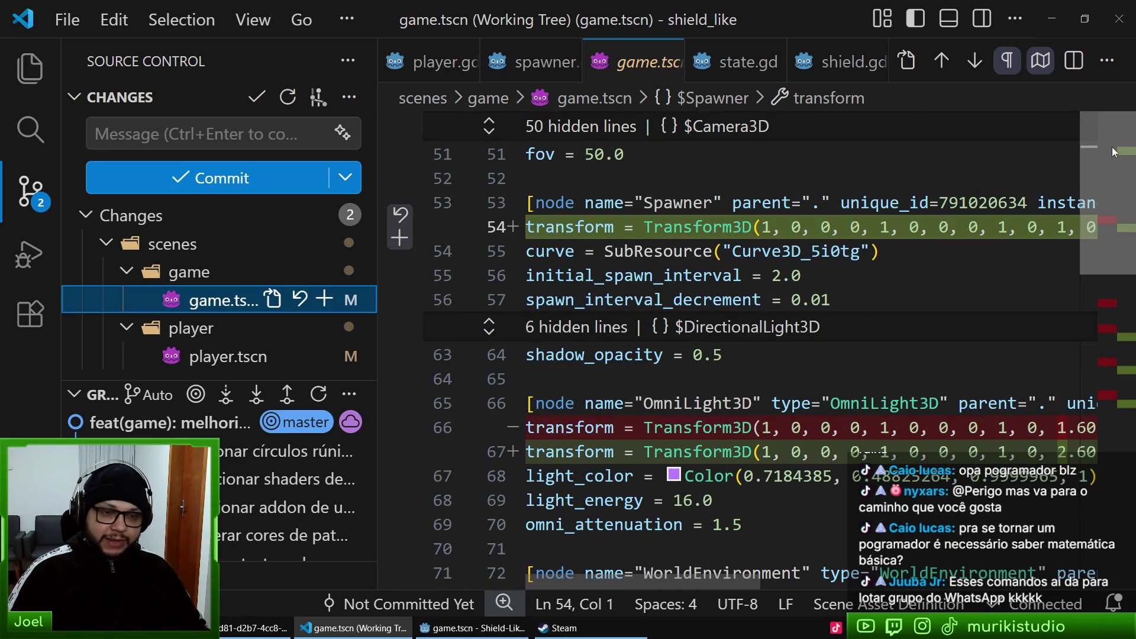
{"action": "mouse_move", "coordinate": [1117, 196]}
{"action": "left_mouse_down"}
{"action": "mouse_move", "coordinate": [1090, 449]}
{"action": "mouse_move", "coordinate": [1131, 157]}
{"action": "left_mouse_up"}
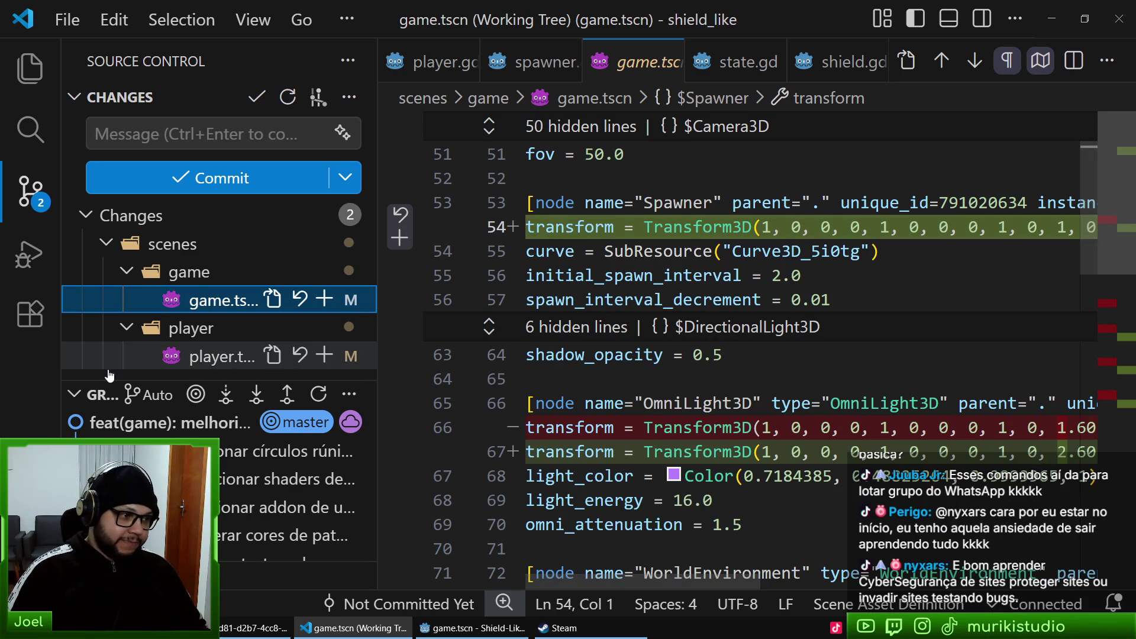
{"action": "left_click", "coordinate": [213, 356]}
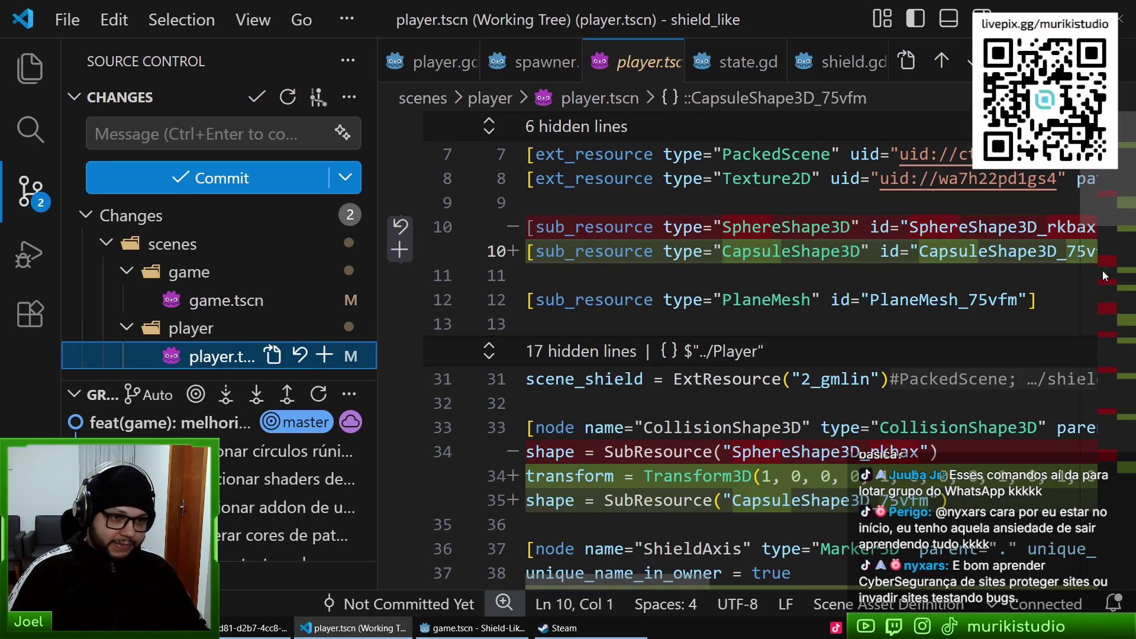
{"action": "scroll", "coordinate": [1072, 304], "scroll_direction": "down", "scroll_amount": 10}
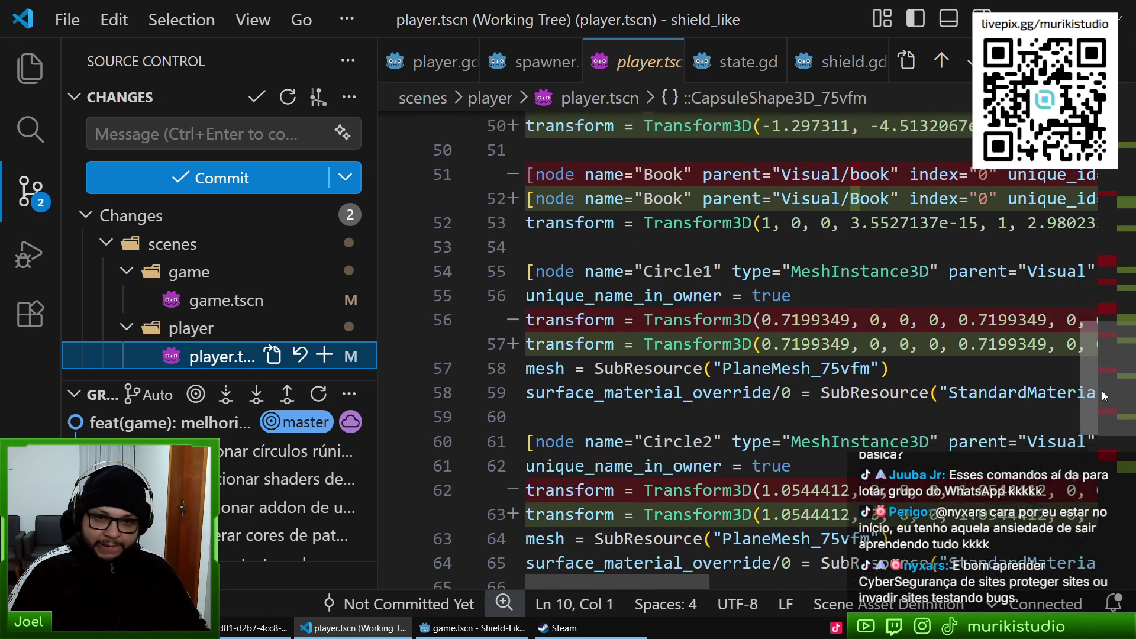
{"action": "scroll", "coordinate": [1099, 393], "scroll_direction": "down", "scroll_amount": 1}
{"action": "scroll", "coordinate": [1091, 390], "scroll_direction": "up", "scroll_amount": 2}
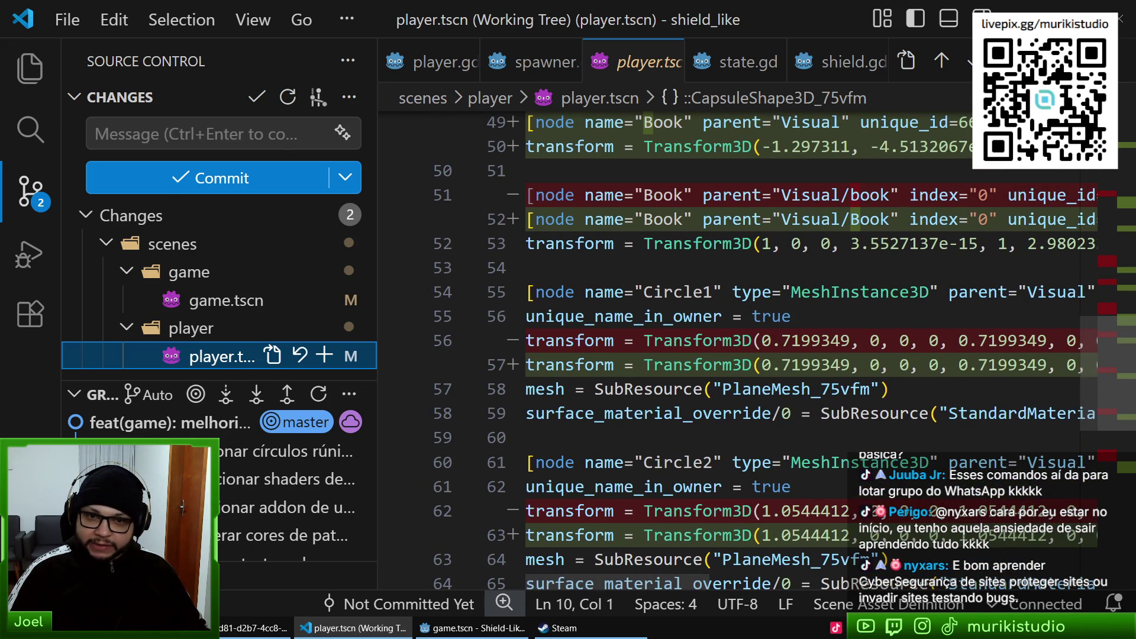
{"action": "key", "text": "alt+Tab"}
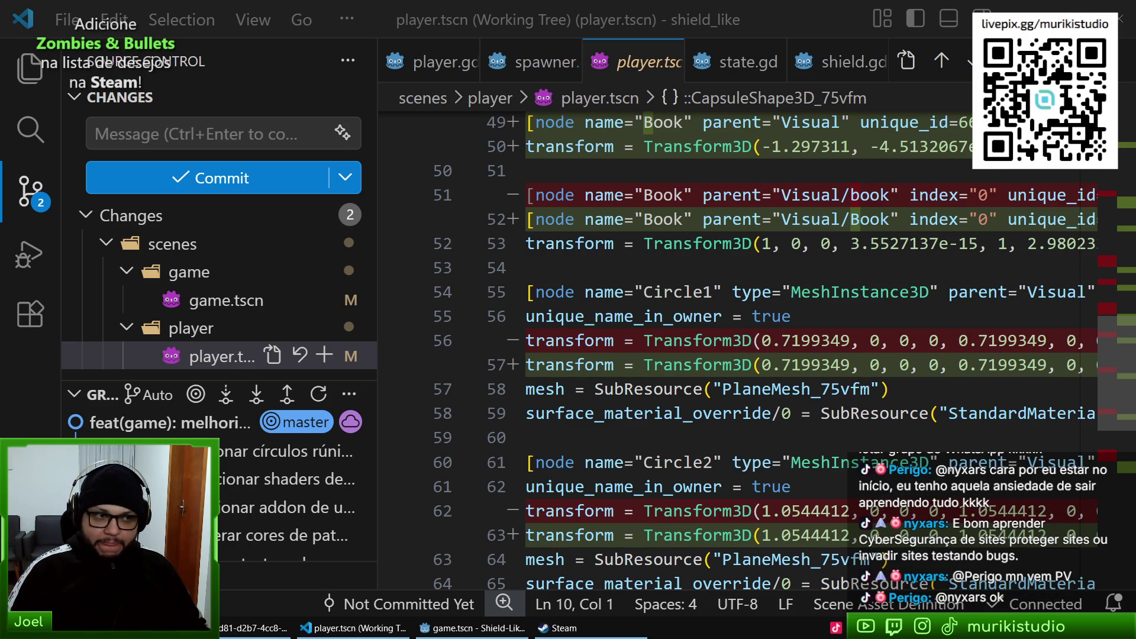
{"action": "key", "text": "ctrl+w"}
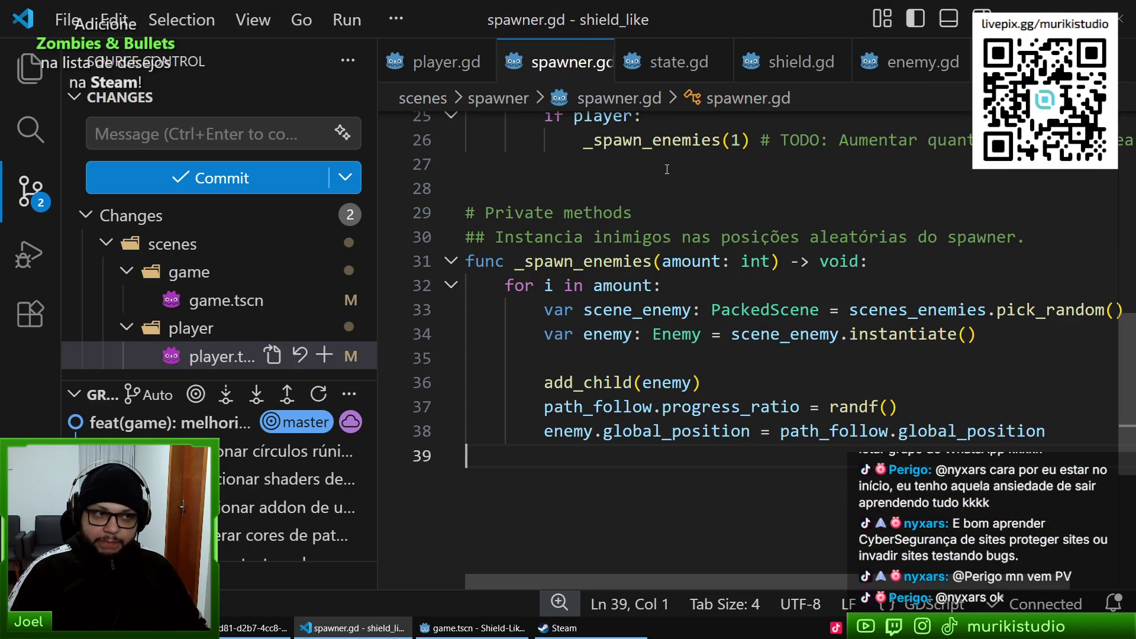
- Study the _spawn_enemies for-loop on line 32 and its amount parameter in spawner.gd
{"action": "left_click", "coordinate": [834, 310]}
{"action": "left_click", "coordinate": [716, 285]}
{"action": "left_click", "coordinate": [599, 270]}
{"action": "double_click", "coordinate": [599, 269]}
{"action": "double_click", "coordinate": [615, 285]}
{"action": "triple_click", "coordinate": [615, 286]}
{"action": "left_click", "coordinate": [615, 286]}
{"action": "triple_click", "coordinate": [617, 290]}
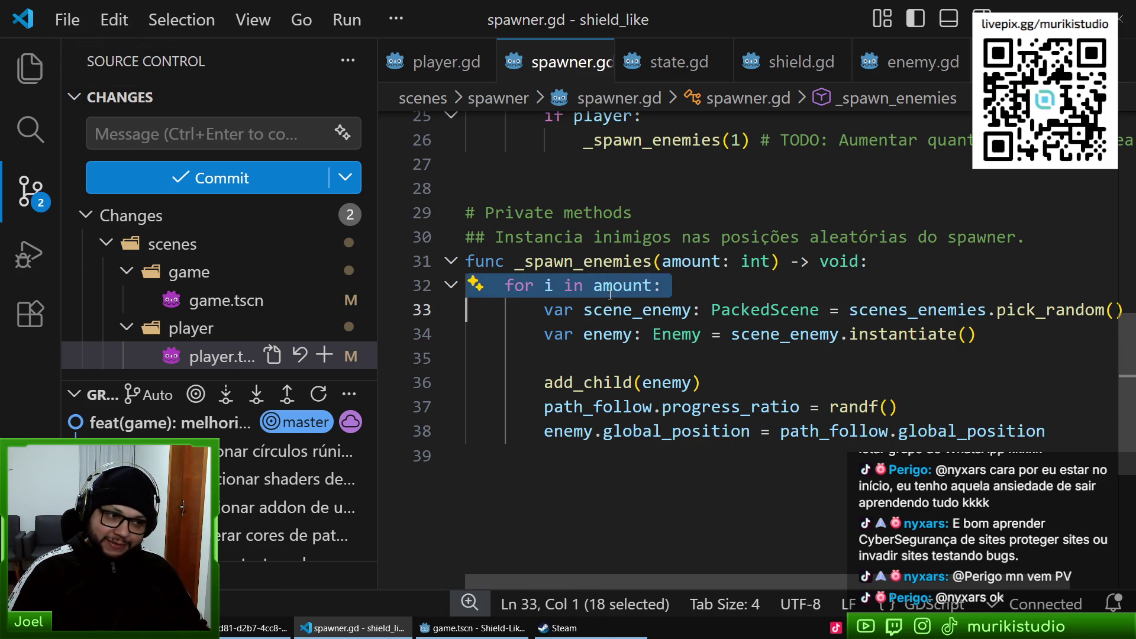
{"action": "left_click", "coordinate": [613, 309]}
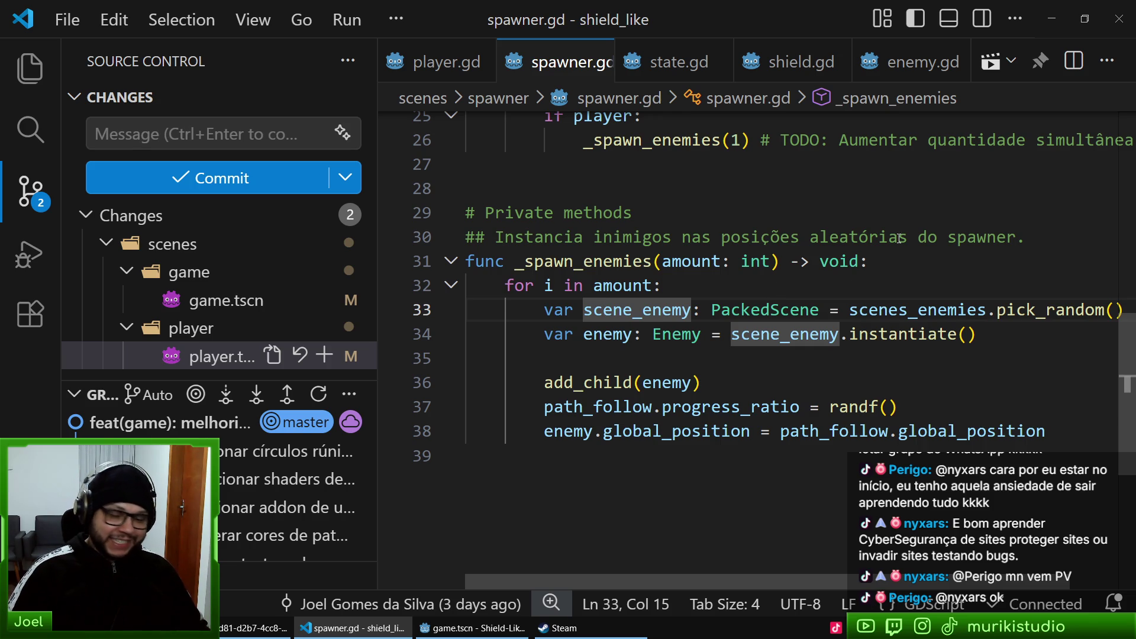
{"action": "left_click", "coordinate": [691, 290]}
{"action": "triple_click", "coordinate": [623, 285]}
{"action": "left_click", "coordinate": [623, 334]}
{"action": "left_click", "coordinate": [601, 285]}
{"action": "triple_click", "coordinate": [617, 284]}
{"action": "left_click", "coordinate": [653, 285]}
{"action": "triple_click", "coordinate": [651, 285]}
{"action": "left_click", "coordinate": [673, 310]}
{"action": "left_click", "coordinate": [631, 285]}
{"action": "triple_click", "coordinate": [630, 283]}
{"action": "left_click", "coordinate": [714, 275]}
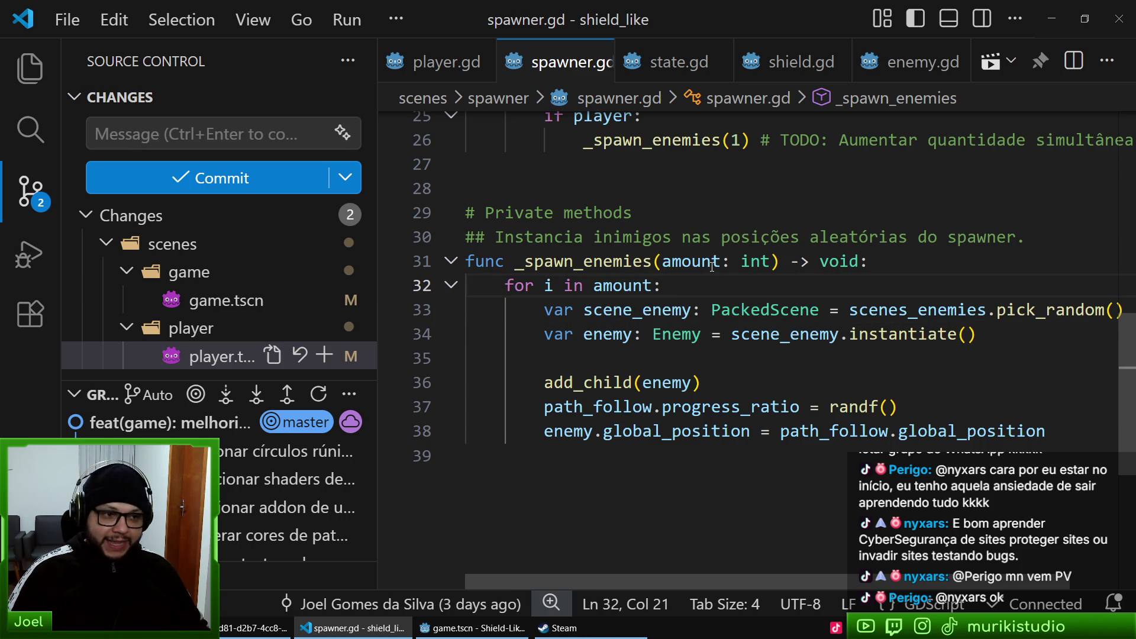
{"action": "left_click", "coordinate": [623, 285]}
{"action": "triple_click", "coordinate": [624, 285]}
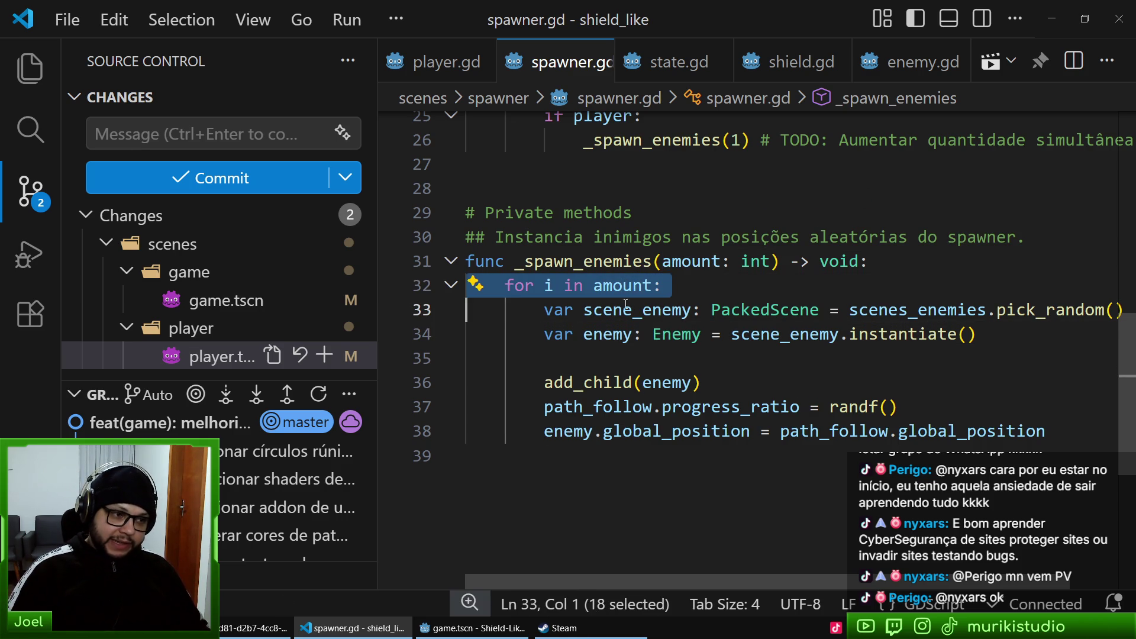
{"action": "left_click", "coordinate": [632, 285]}
{"action": "triple_click", "coordinate": [632, 285]}
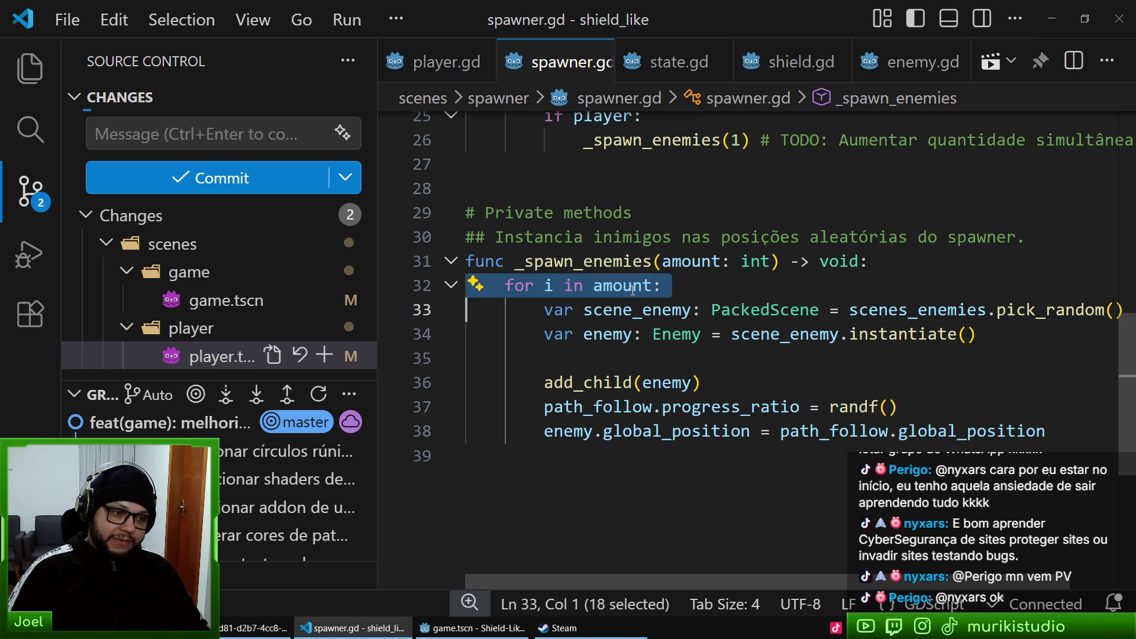
{"action": "left_click", "coordinate": [676, 287]}
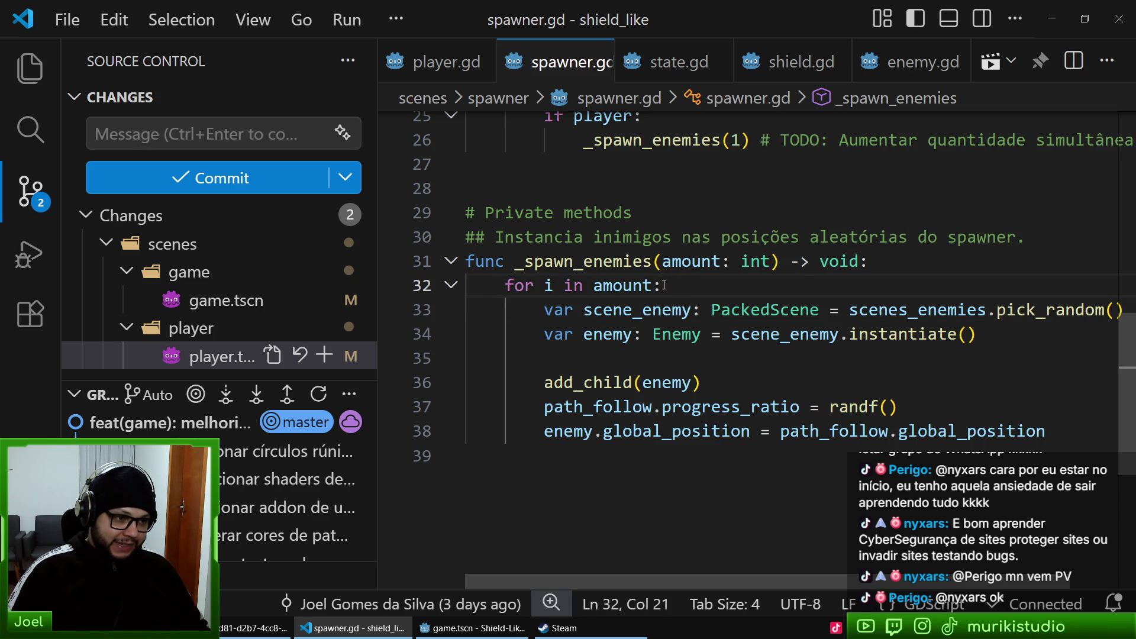
{"action": "left_click", "coordinate": [604, 285]}
{"action": "triple_click", "coordinate": [604, 286]}
{"action": "left_click", "coordinate": [690, 309]}
{"action": "left_click", "coordinate": [689, 262]}
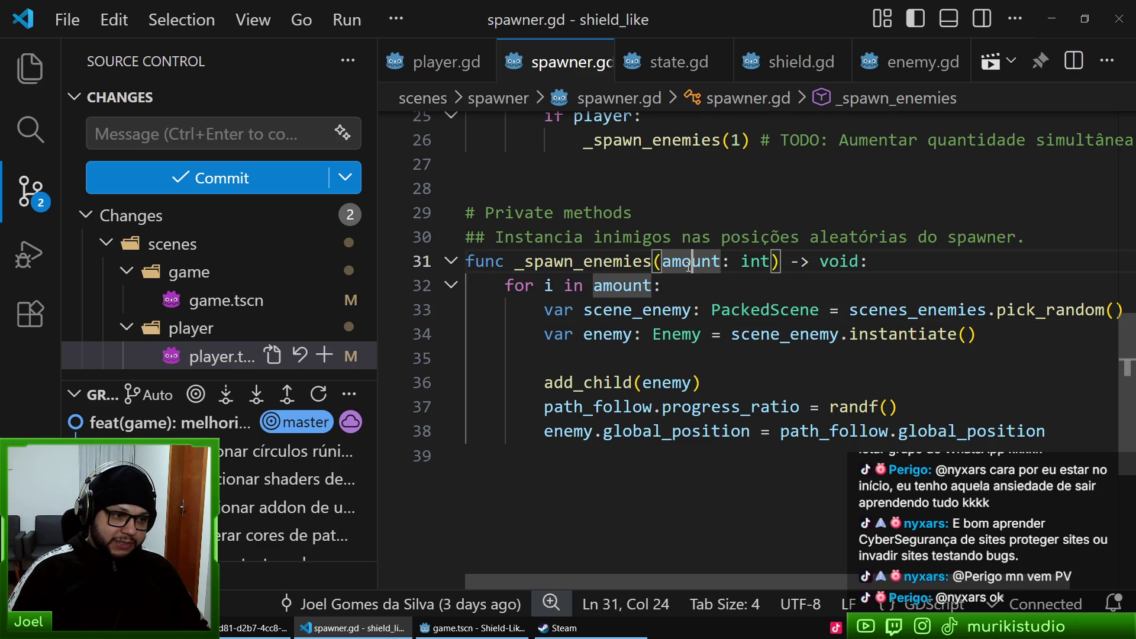
{"action": "left_click", "coordinate": [689, 283]}
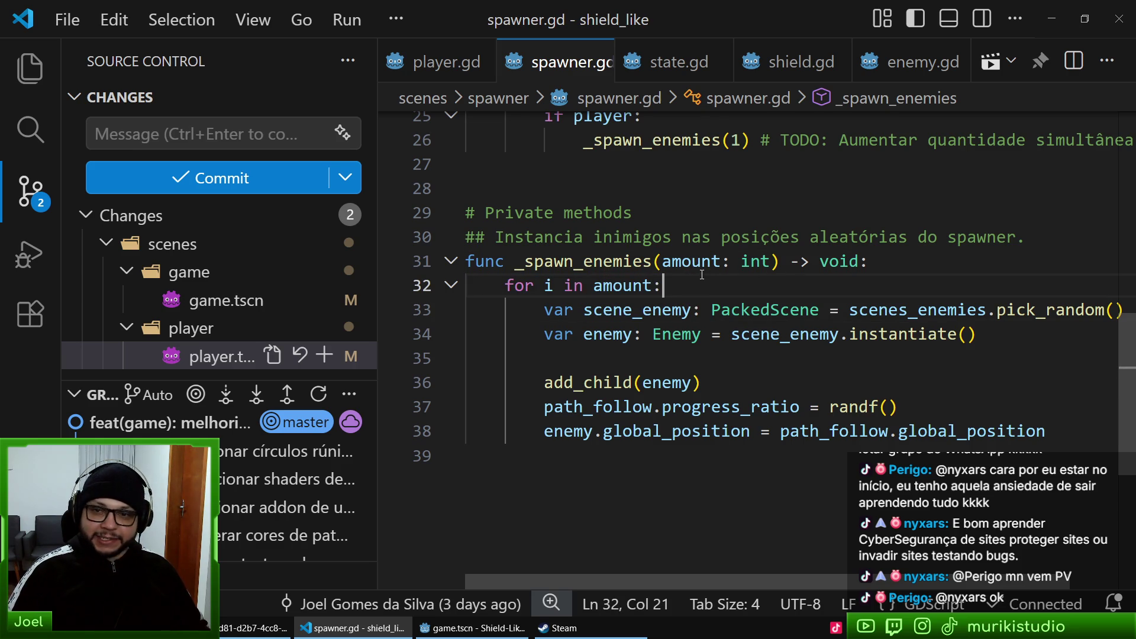
{"action": "mouse_move", "coordinate": [696, 262]}
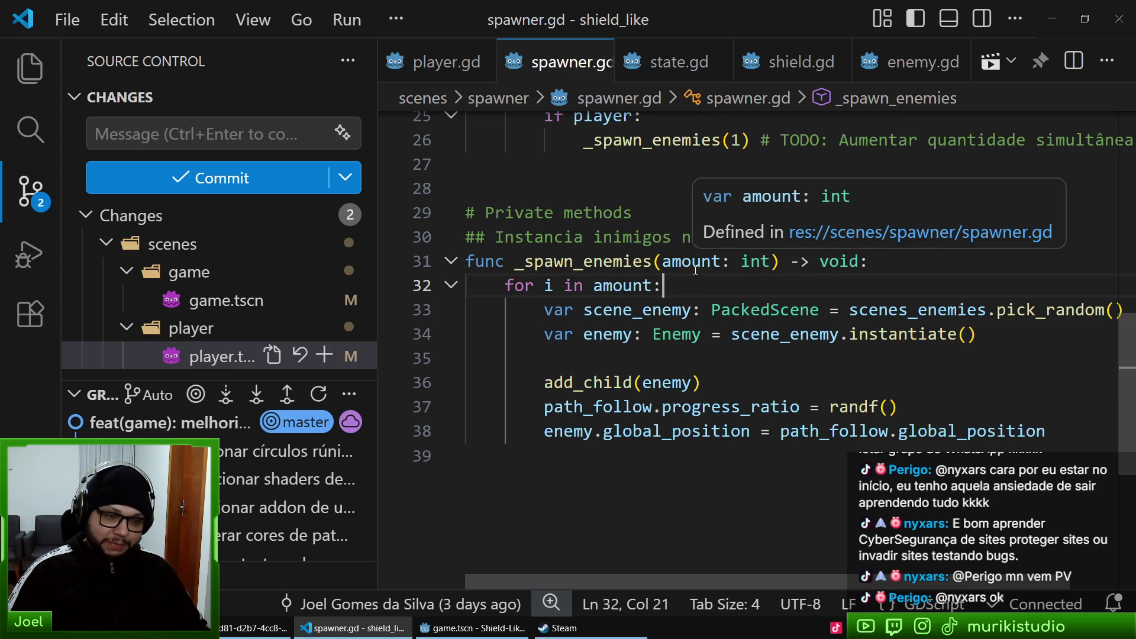
{"action": "left_click", "coordinate": [741, 334]}
{"action": "left_click", "coordinate": [692, 262]}
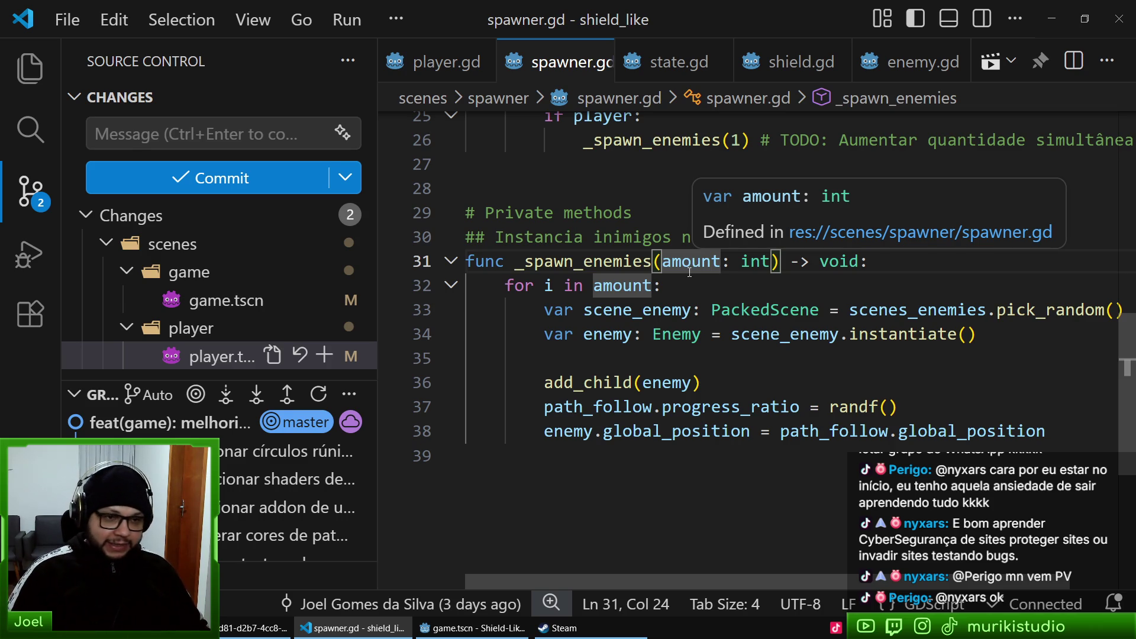
{"action": "left_click", "coordinate": [685, 281]}
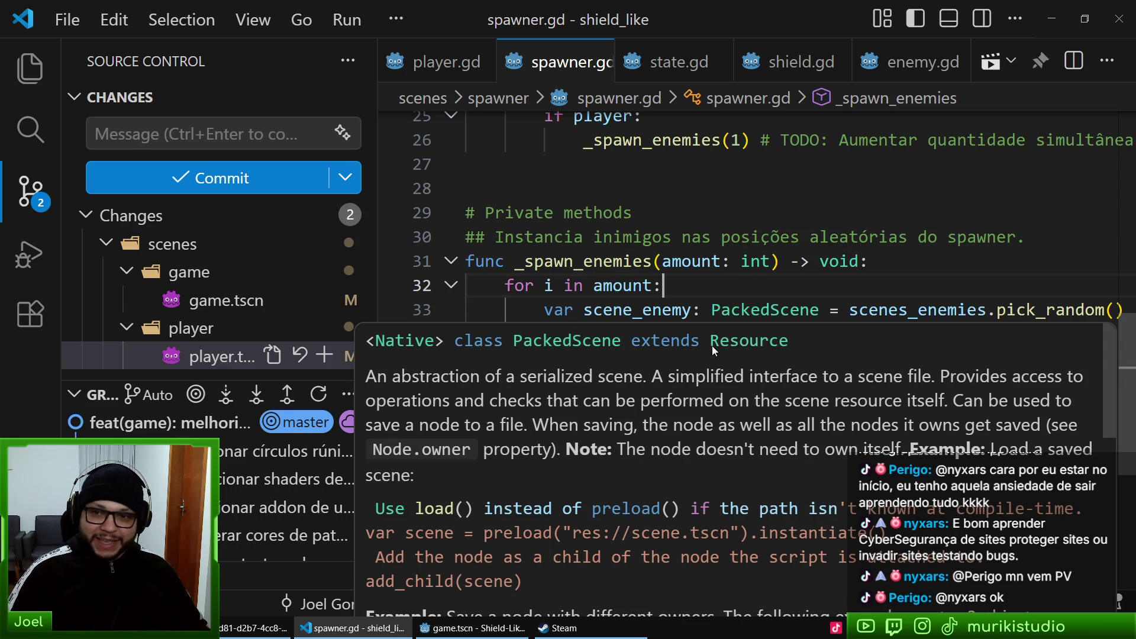
{"action": "left_click", "coordinate": [751, 236]}
{"action": "left_click", "coordinate": [758, 289]}
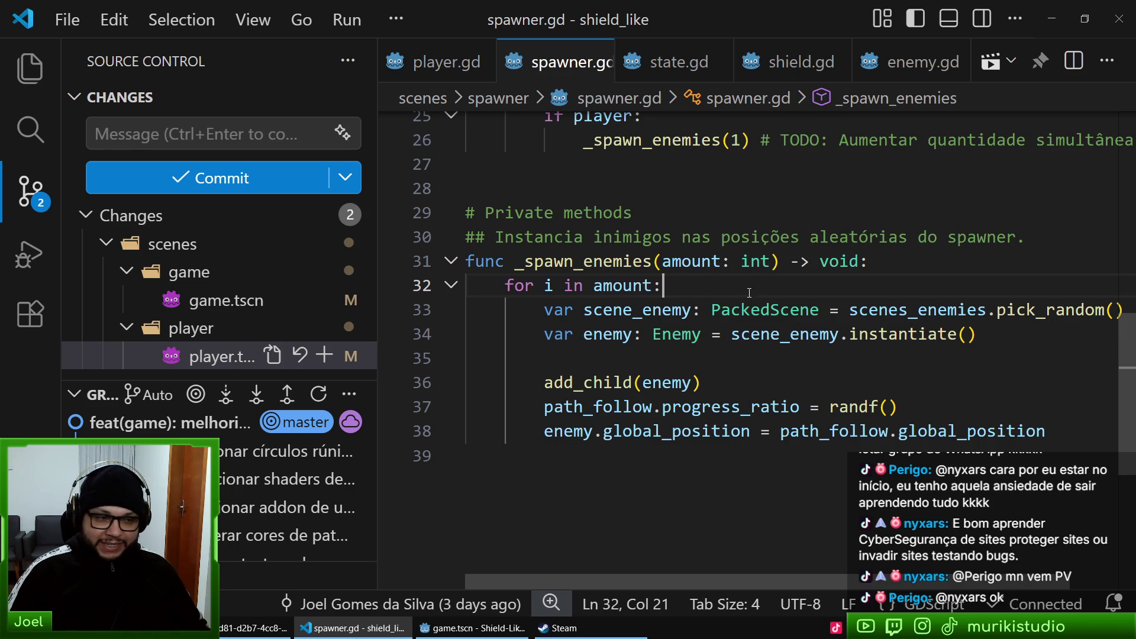
{"action": "triple_click", "coordinate": [693, 276]}
{"action": "triple_click", "coordinate": [585, 260]}
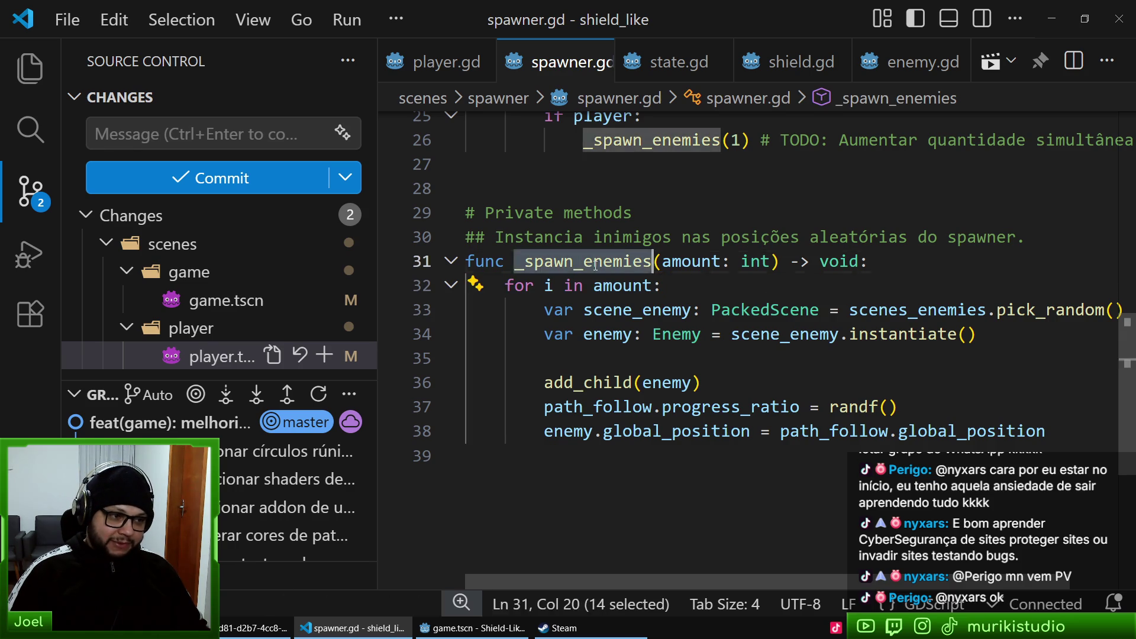
{"action": "left_click", "coordinate": [688, 283]}
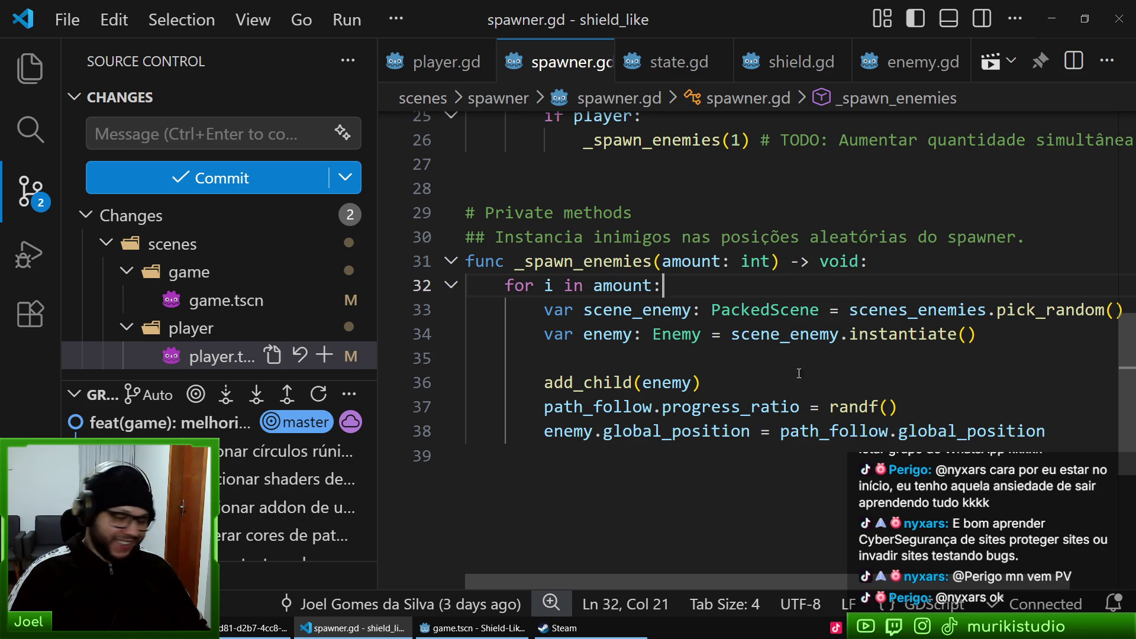
- Scroll through spawner.gd and glance at player.gd around line 102
{"action": "scroll", "coordinate": [796, 370], "scroll_direction": "up", "scroll_amount": 2}
{"action": "scroll", "coordinate": [801, 342], "scroll_direction": "down", "scroll_amount": 1}
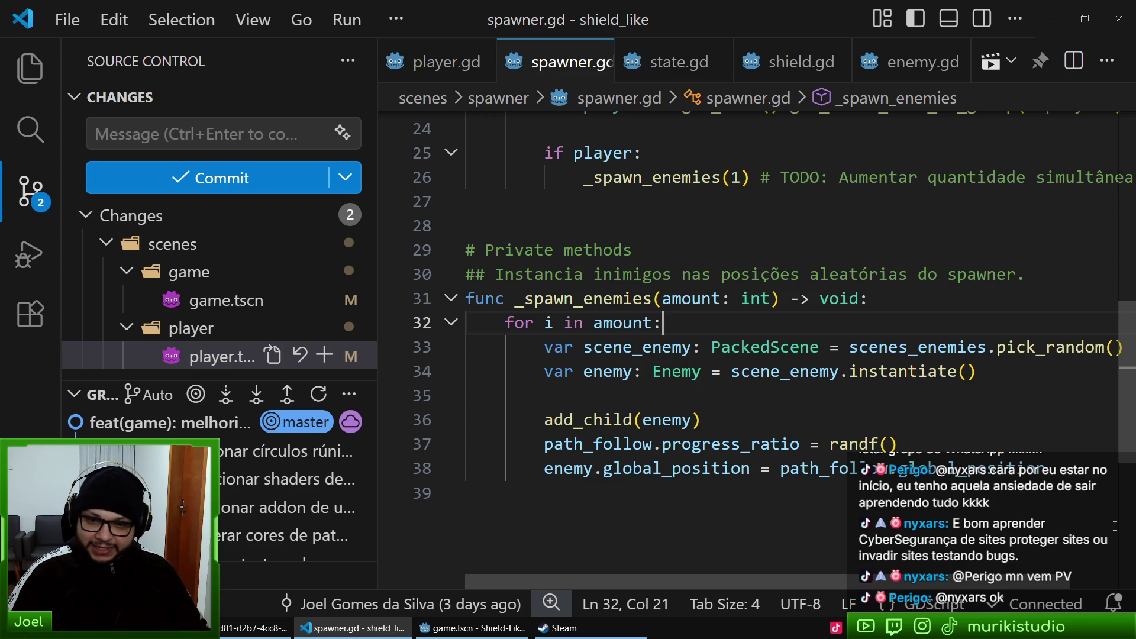
{"action": "scroll", "coordinate": [1073, 521], "scroll_direction": "down", "scroll_amount": 1}
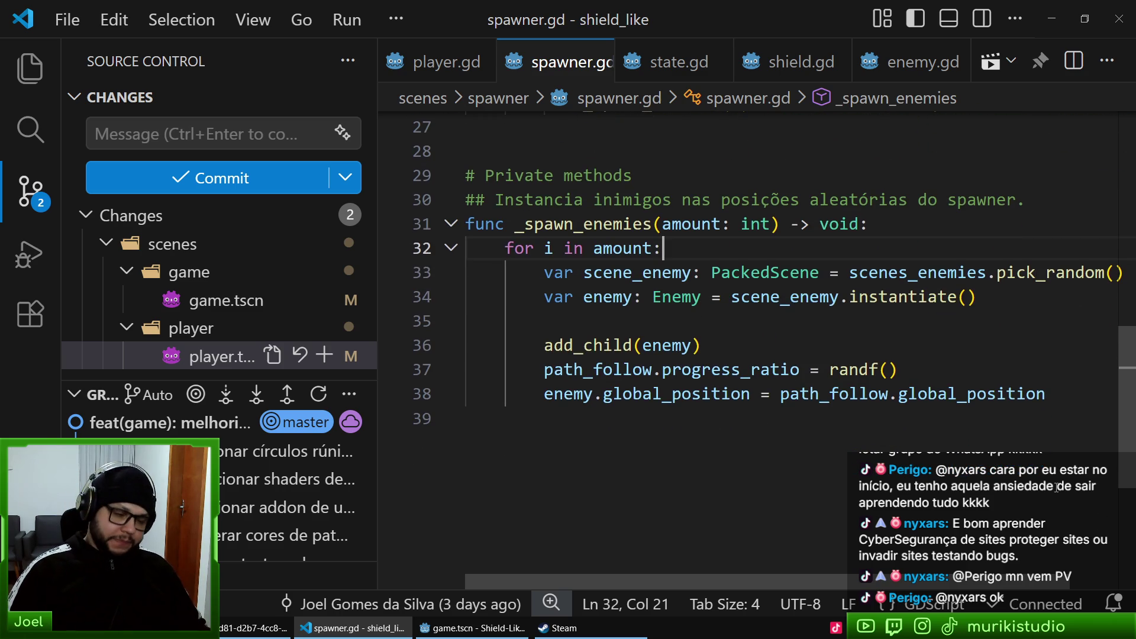
{"action": "scroll", "coordinate": [398, 468], "scroll_direction": "up", "scroll_amount": 2}
{"action": "scroll", "coordinate": [399, 467], "scroll_direction": "down", "scroll_amount": 1}
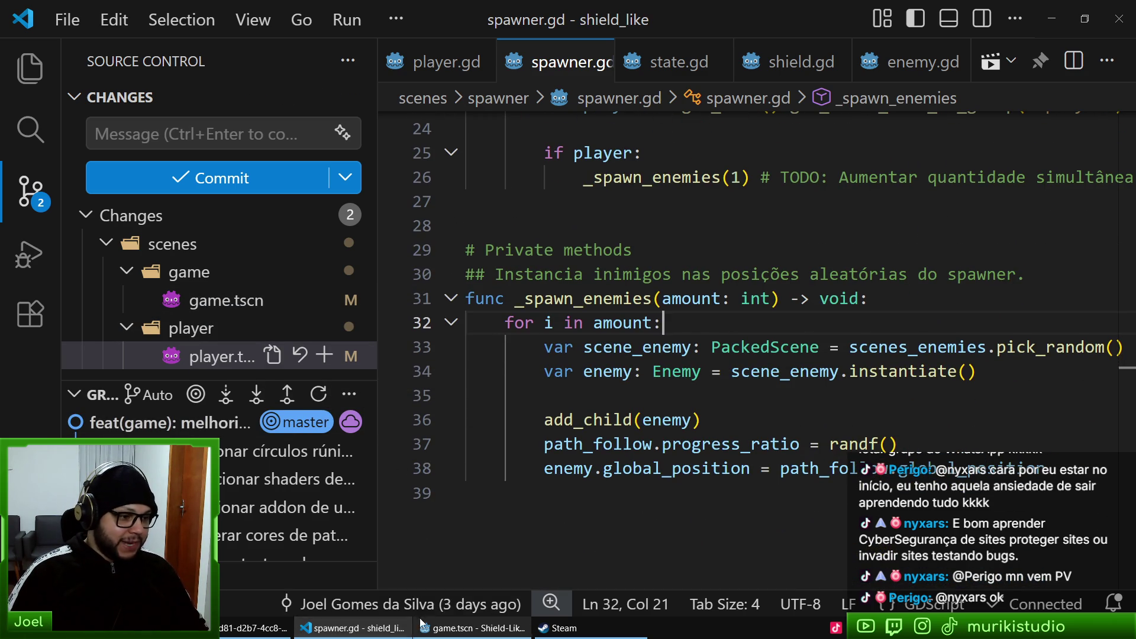
{"action": "left_click", "coordinate": [432, 59]}
{"action": "left_click", "coordinate": [857, 386]}
{"action": "scroll", "coordinate": [968, 463], "scroll_direction": "down", "scroll_amount": 2}
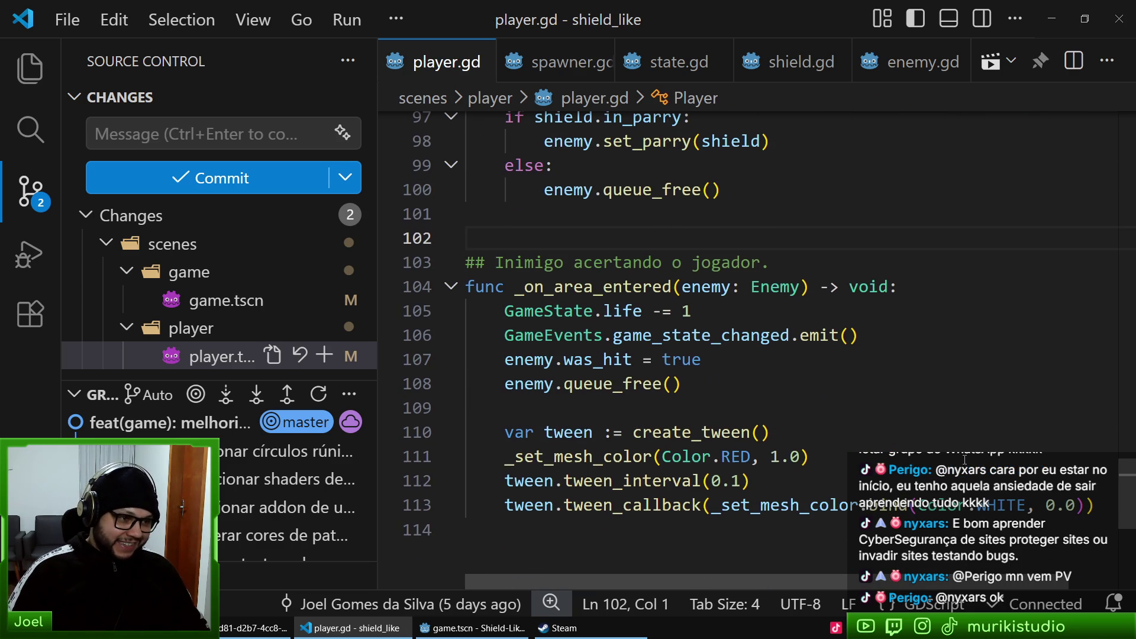
{"action": "scroll", "coordinate": [821, 430], "scroll_direction": "up", "scroll_amount": 3}
- Back in spawner.gd, start a new line below the enemy global_position assignment
{"action": "key", "text": "ctrl+Tab"}
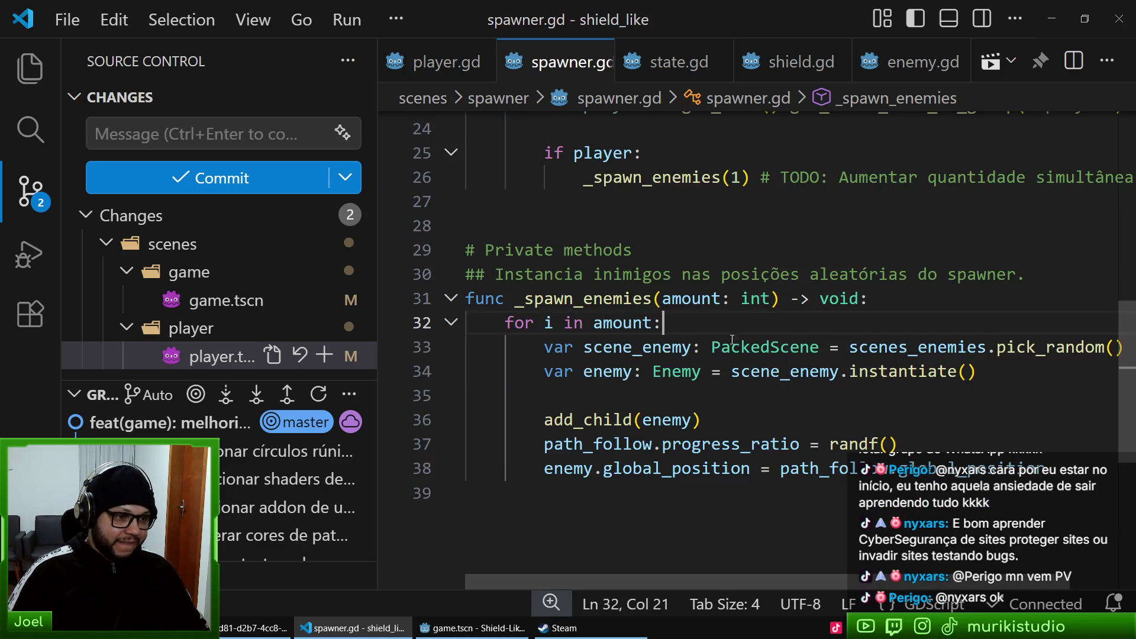
{"action": "scroll", "coordinate": [577, 420], "scroll_direction": "down", "scroll_amount": 1}
{"action": "left_click", "coordinate": [577, 419]}
{"action": "scroll", "coordinate": [577, 420], "scroll_direction": "up", "scroll_amount": 2}
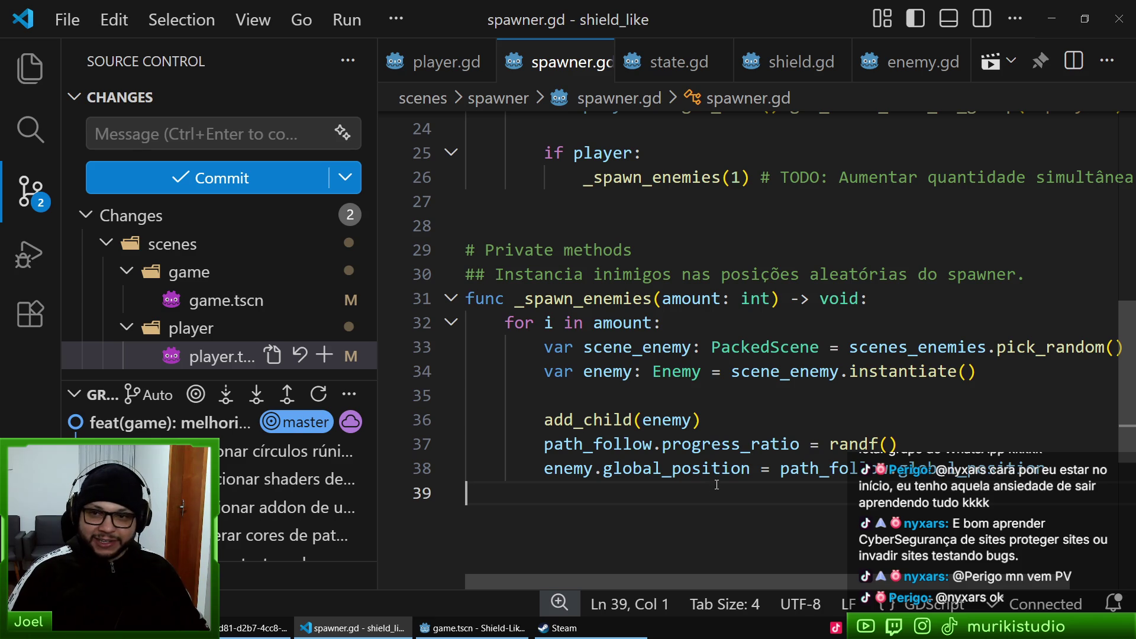
{"action": "key", "text": "Up"}
{"action": "key", "text": "Up"}
{"action": "key", "text": "Up"}
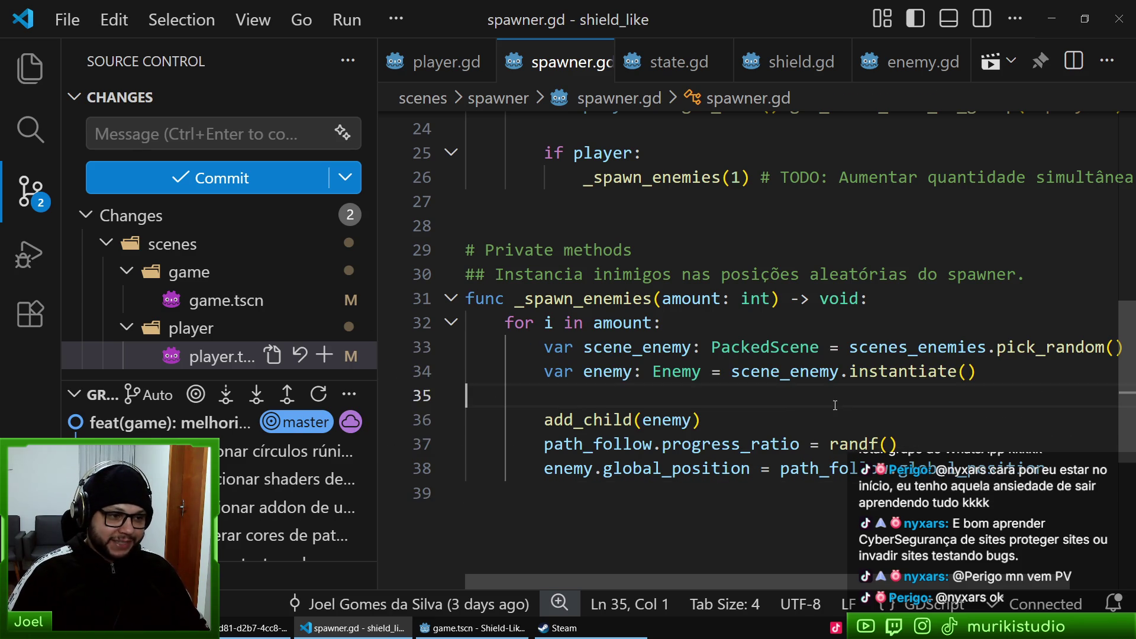
{"action": "left_click", "coordinate": [697, 497]}
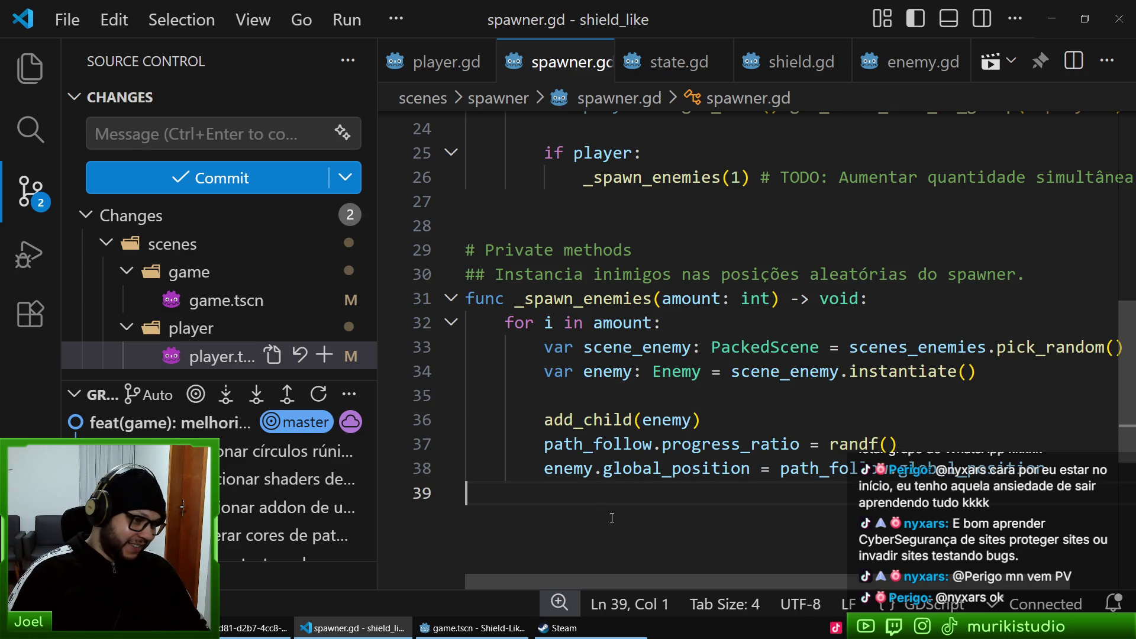
{"action": "key", "text": "Up"}
{"action": "key", "text": "Right"}
{"action": "key", "text": "Right"}
{"action": "key", "text": "Right"}
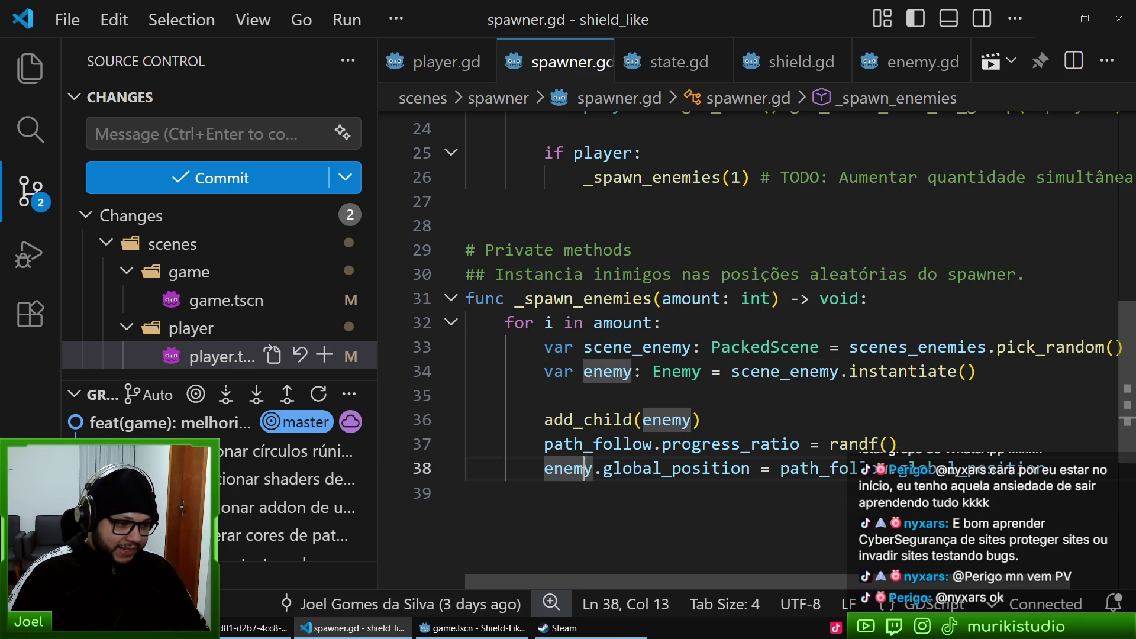
{"action": "left_click", "coordinate": [897, 444]}
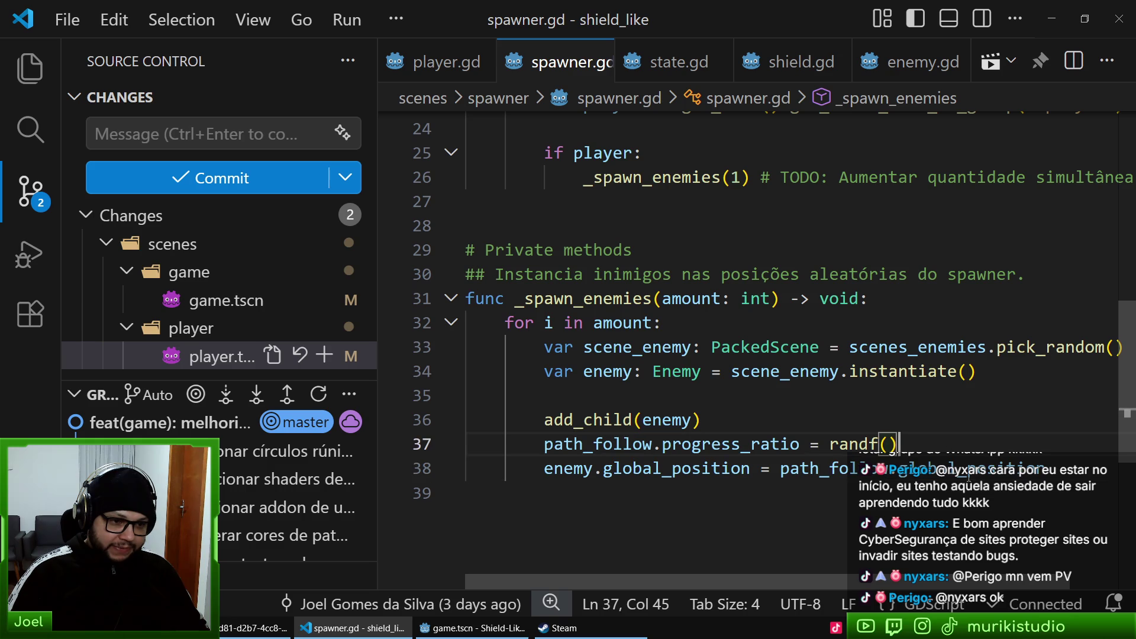
{"action": "left_click", "coordinate": [1023, 469]}
{"action": "left_click", "coordinate": [1073, 470]}
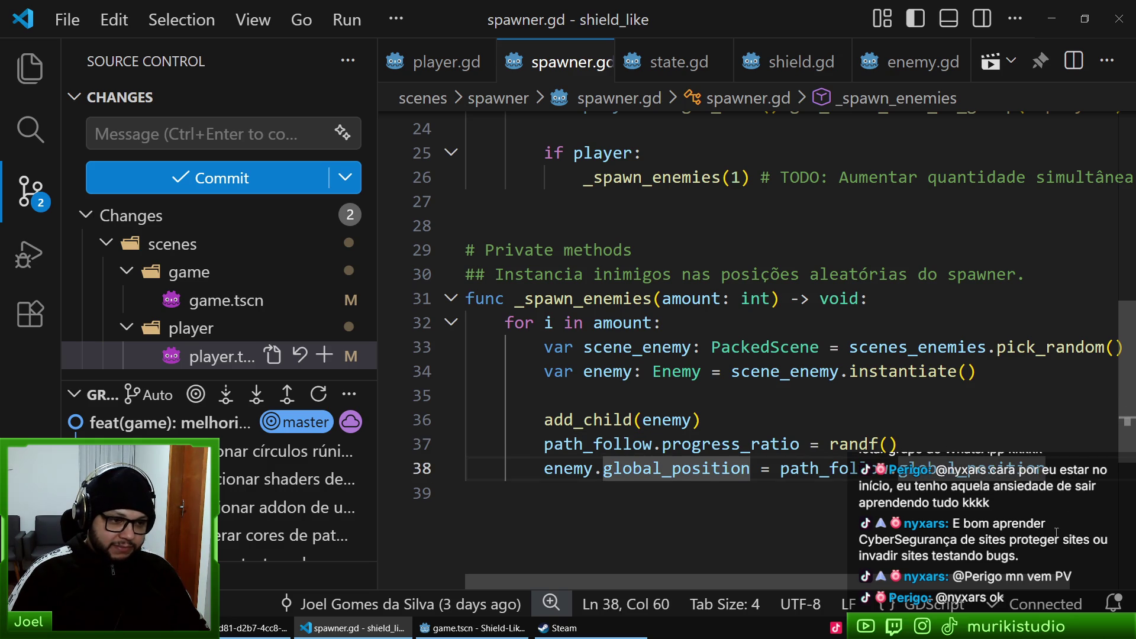
{"action": "key", "text": "Return"}
- Add the commented-out line '#enemy.global_position.y = 1.0' and save spawner.gd
{"action": "type", "text": "enemy"}
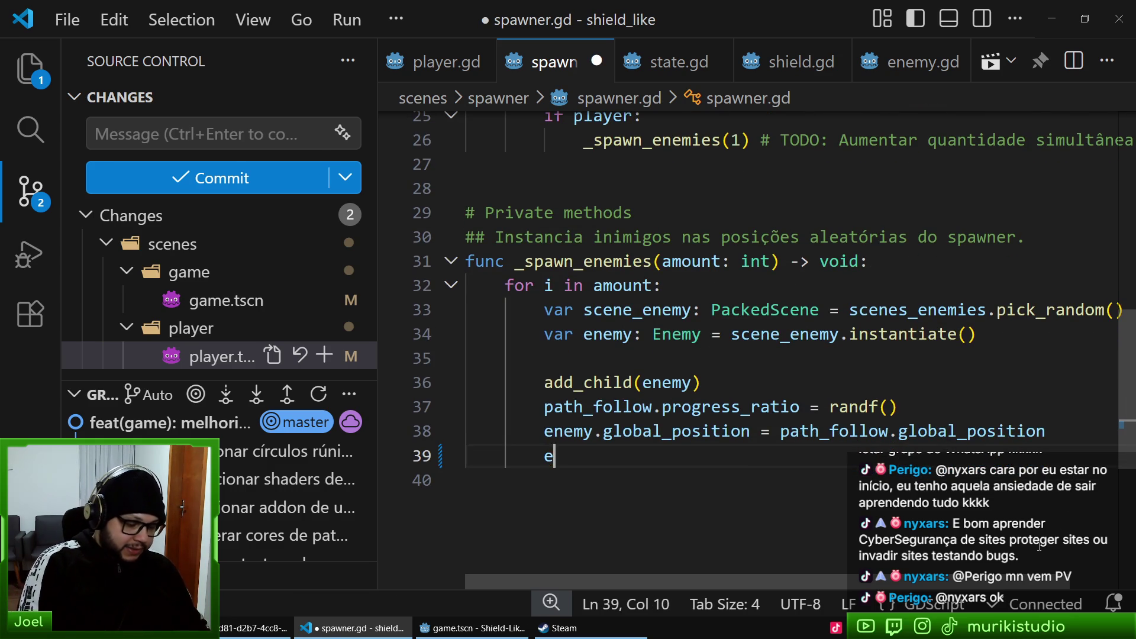
{"action": "key", "text": "Escape"}
{"action": "type", "text": ".glo"}
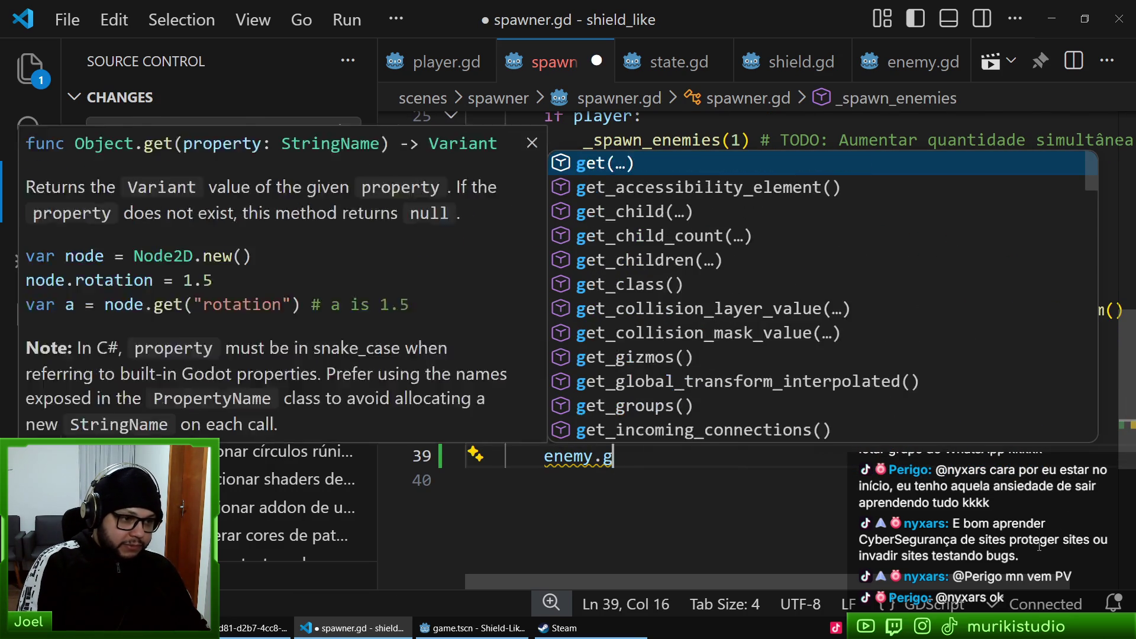
{"action": "key", "text": "Down"}
{"action": "key", "text": "Return"}
{"action": "type", "text": ".y"}
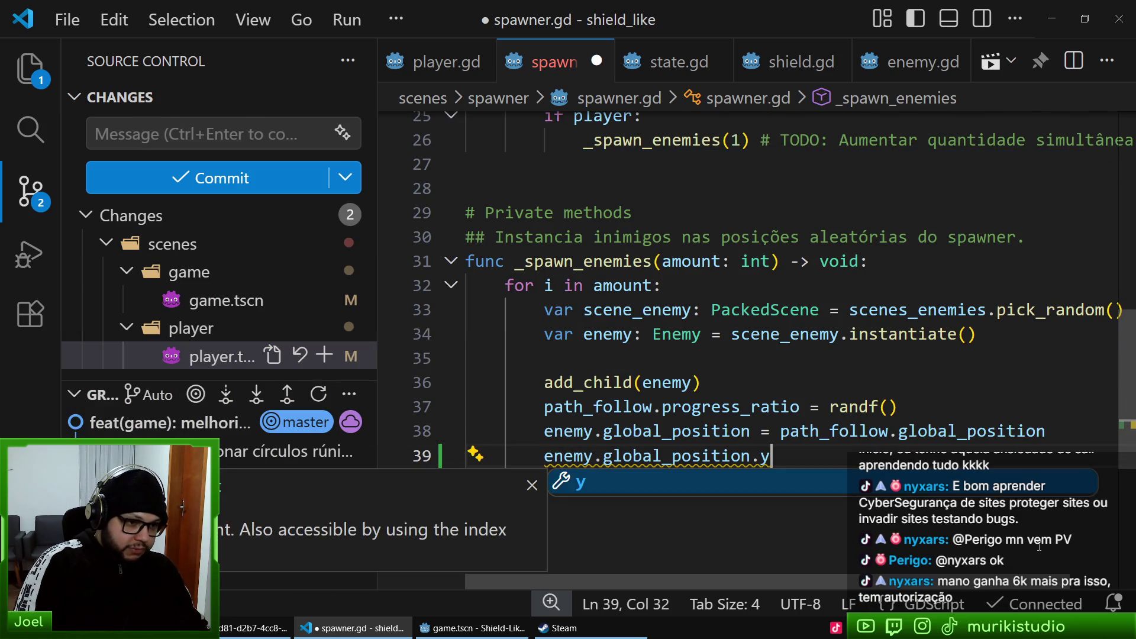
{"action": "type", "text": " = 1.0"}
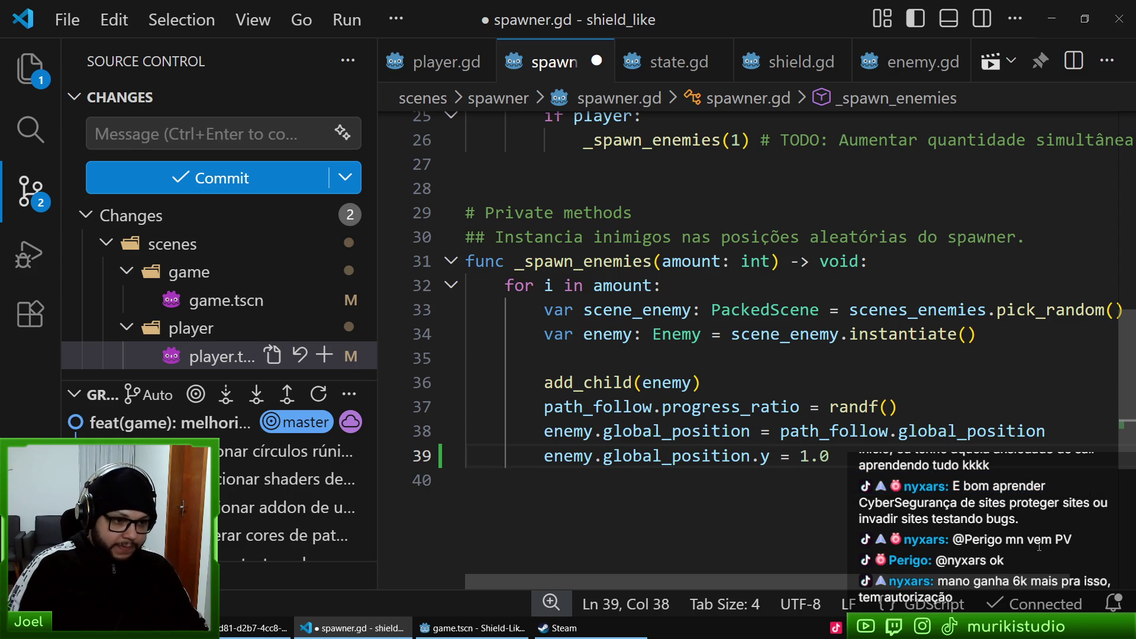
{"action": "key", "text": "Home"}
{"action": "type", "text": "#"}
{"action": "key", "text": "ctrl+s"}
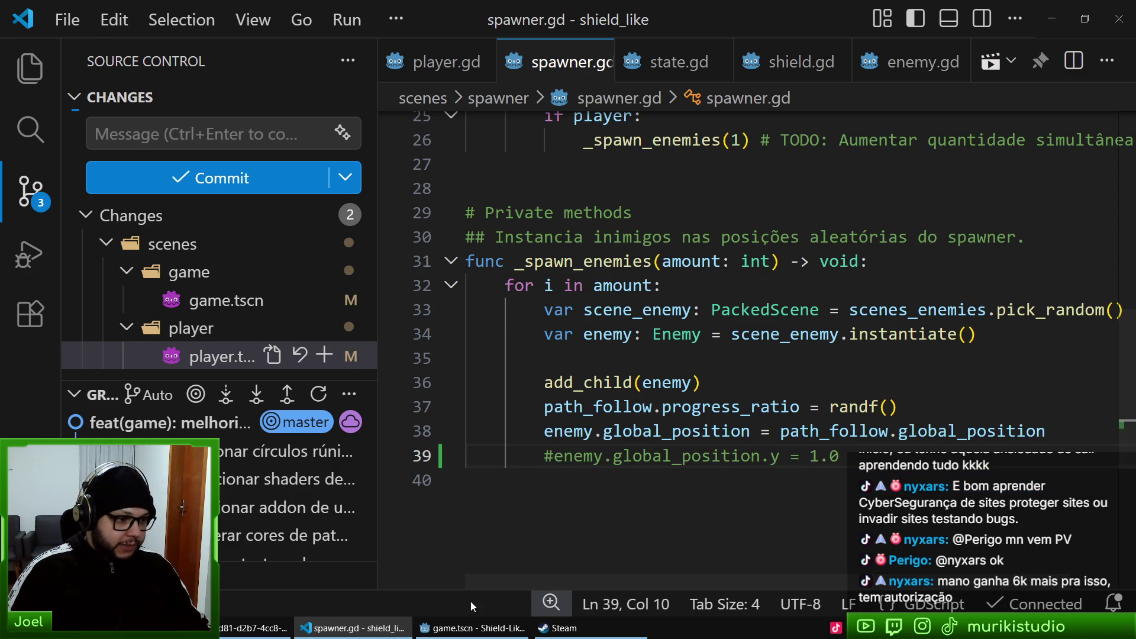
- Run the game from Godot to test enemy spawning, then return to adjust the height line in spawner.gd
{"action": "left_click", "coordinate": [473, 628]}
{"action": "key", "text": "F5"}
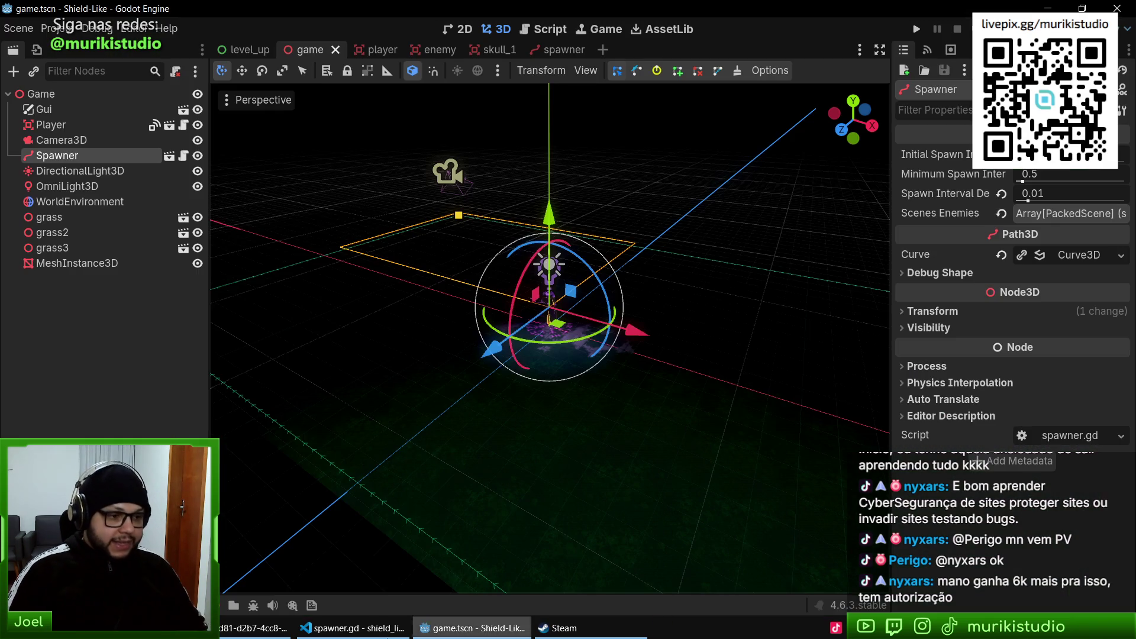
{"action": "key", "text": "alt+Tab"}
{"action": "key", "text": "ctrl+slash"}
{"action": "key", "text": "Down"}
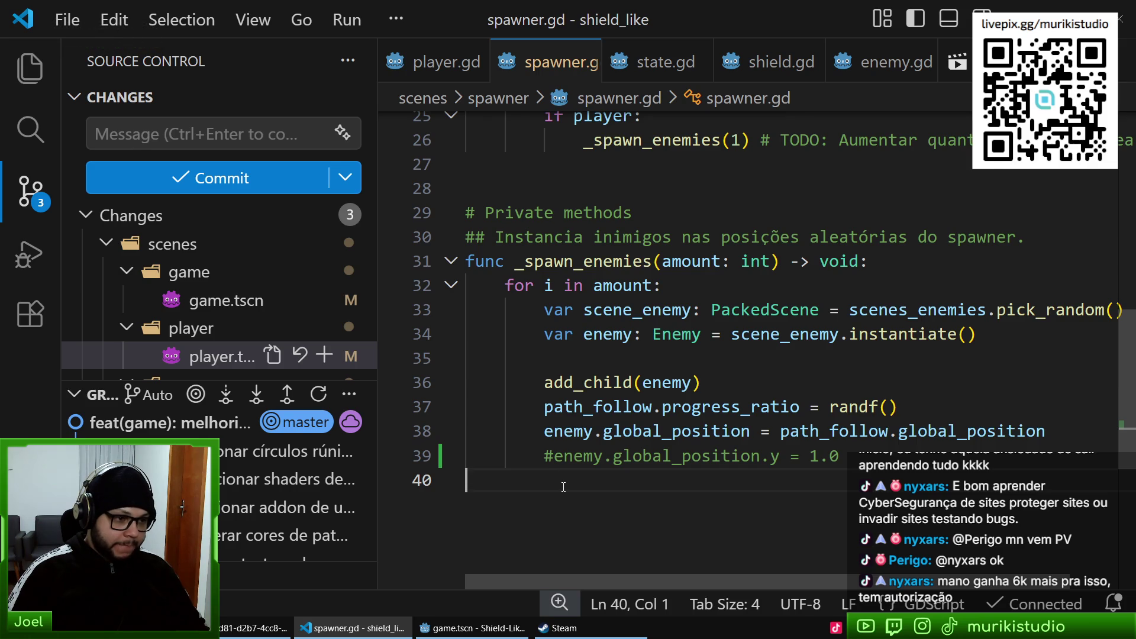
{"action": "left_click", "coordinate": [553, 455]}
- Delete the commented-out height line and bring up the enemy.gd script
{"action": "key", "text": "ctrl+shift+k"}
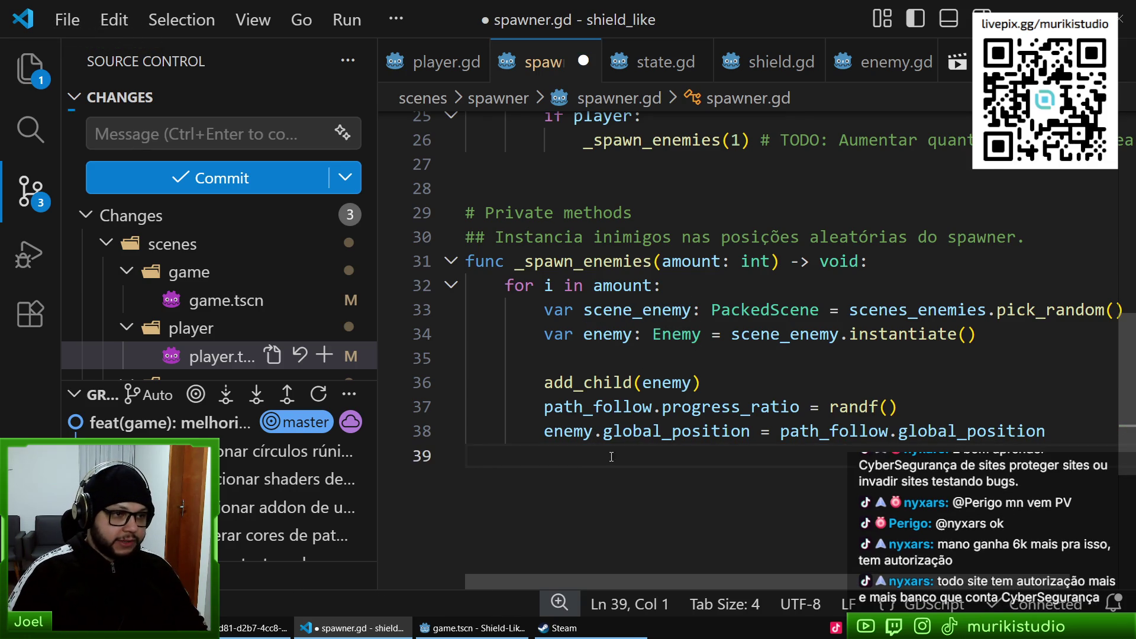
{"action": "left_click", "coordinate": [443, 60]}
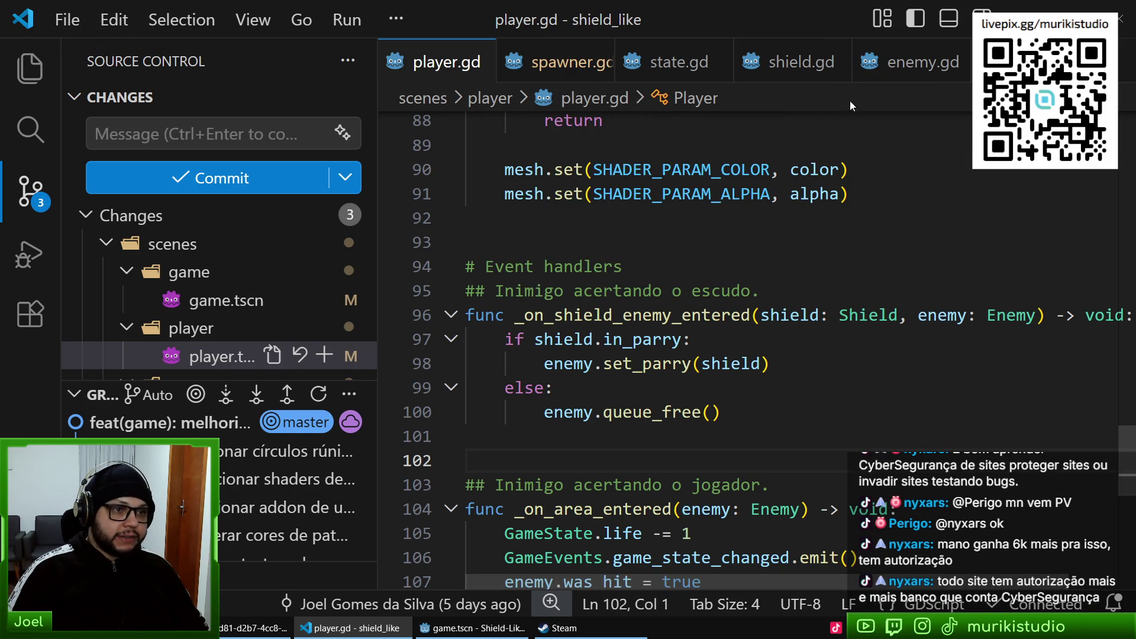
{"action": "left_click", "coordinate": [655, 59]}
{"action": "left_click", "coordinate": [917, 62]}
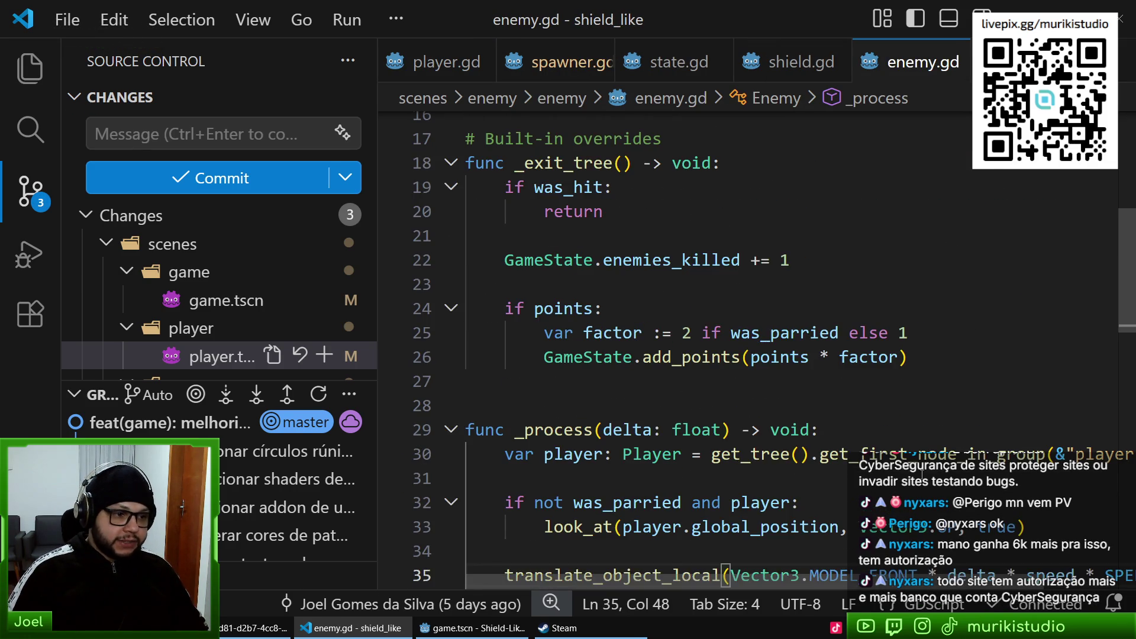
- Start appending a Vector3 offset inside the look_at call, then back it out
{"action": "key", "text": "Up"}
{"action": "left_click", "coordinate": [847, 335]}
{"action": "key", "text": "Down"}
{"action": "left_click", "coordinate": [840, 341]}
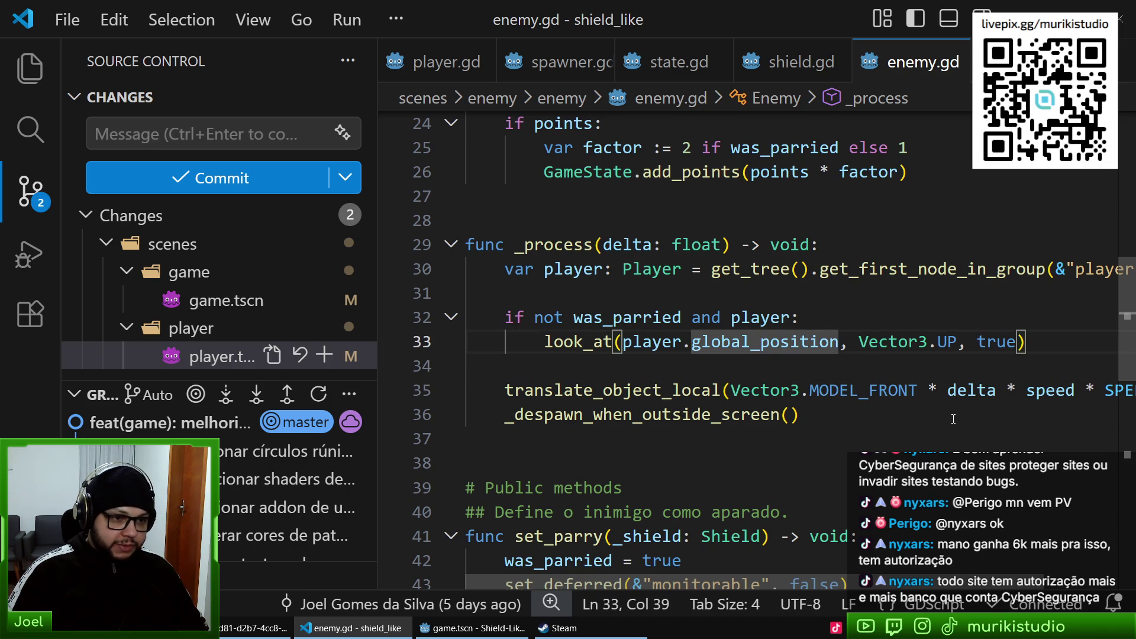
{"action": "type", "text": "+ Ve"}
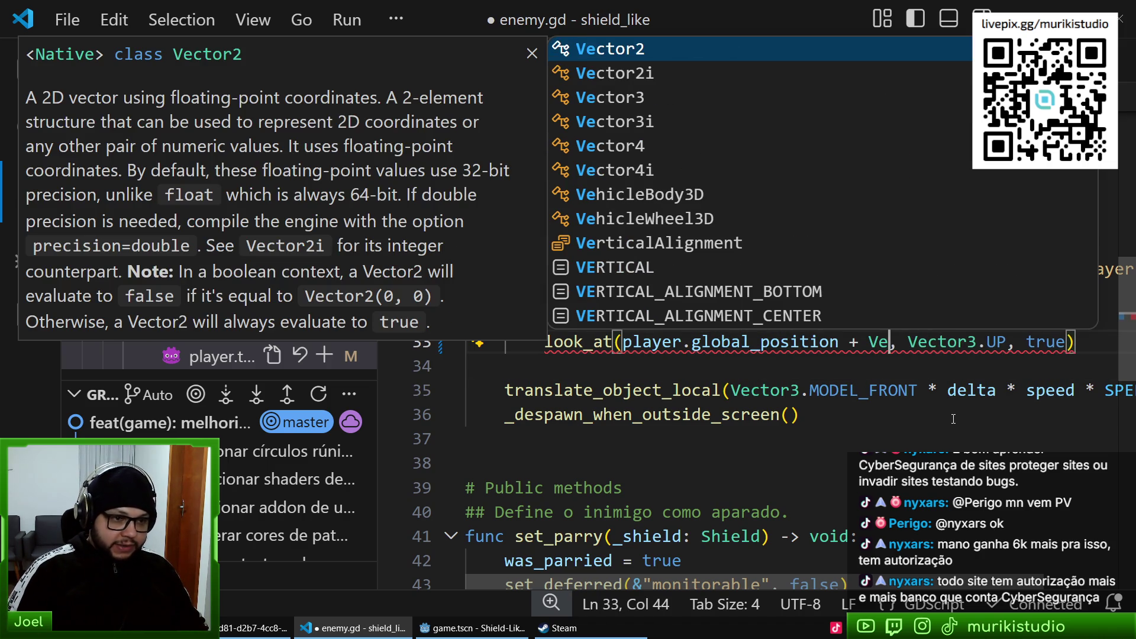
{"action": "key", "text": "Down"}
{"action": "key", "text": "Down"}
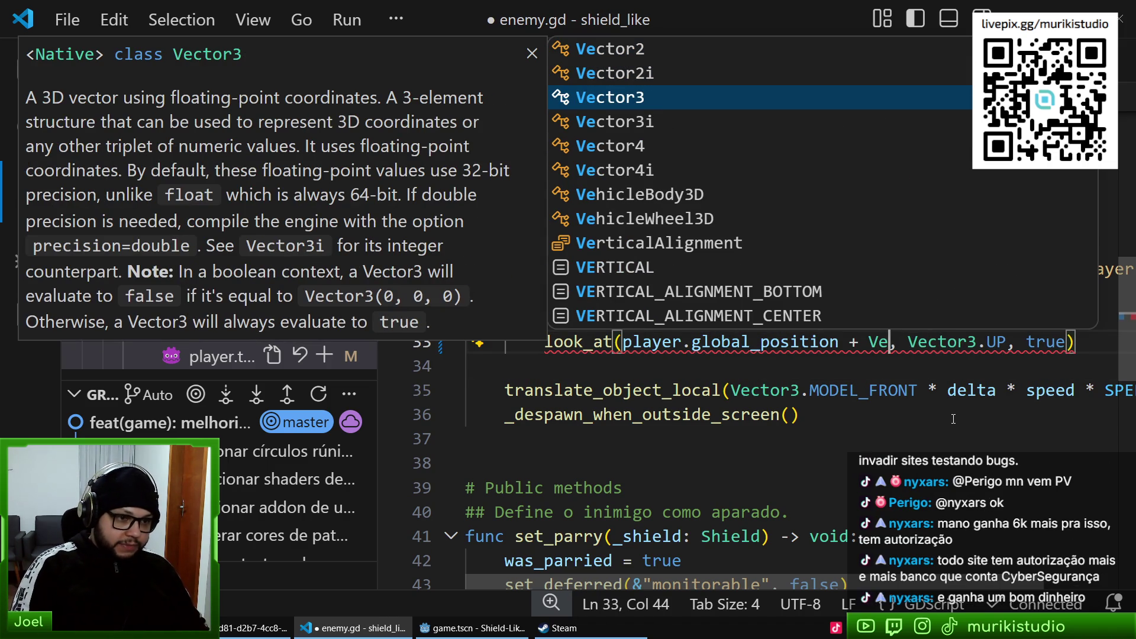
{"action": "key", "text": "BackSpace"}
{"action": "key", "text": "BackSpace"}
{"action": "key", "text": "BackSpace"}
- Add a line 'var target_position := player.global_position' above the look_at call
{"action": "key", "text": "Up"}
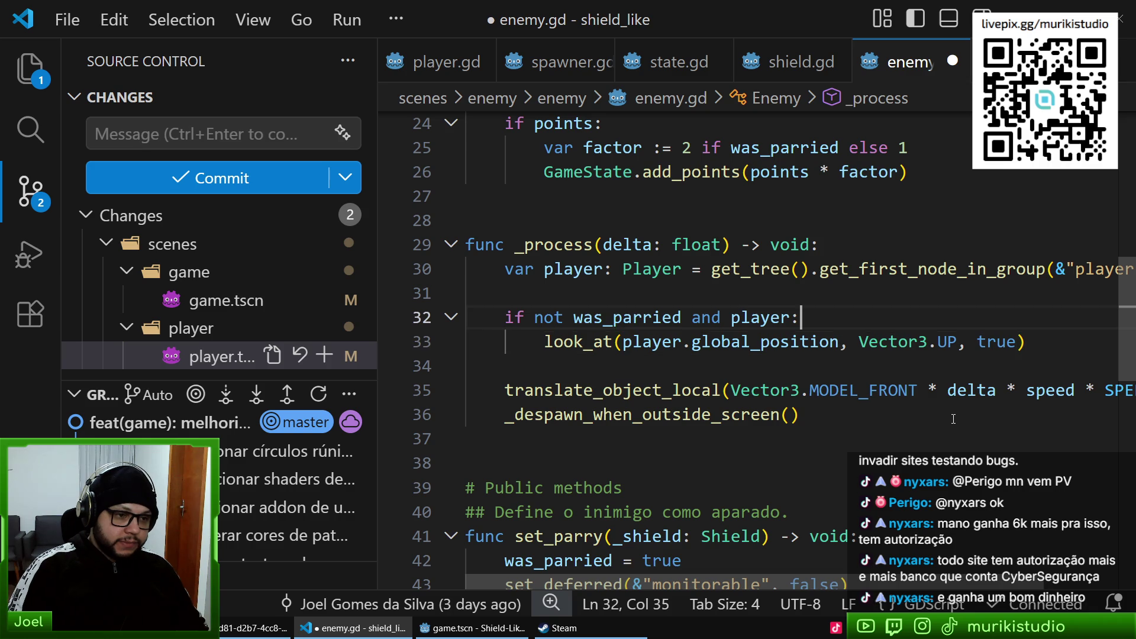
{"action": "key", "text": "Return"}
{"action": "type", "text": "var target_position :="}
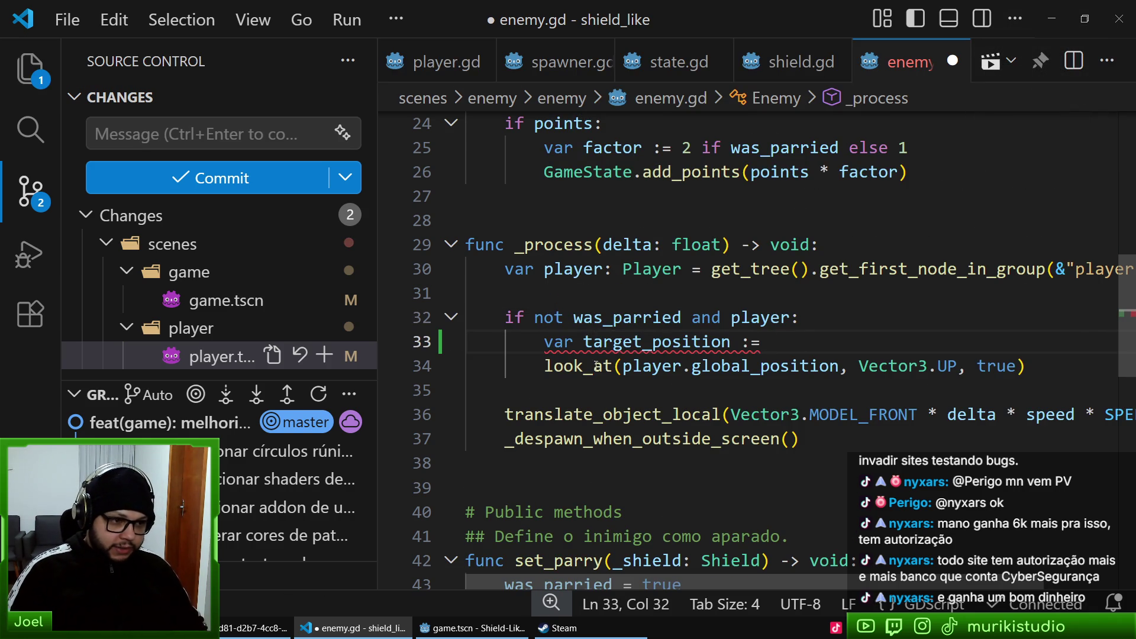
{"action": "left_click_drag", "start_coordinate": [623, 365], "coordinate": [842, 366]}
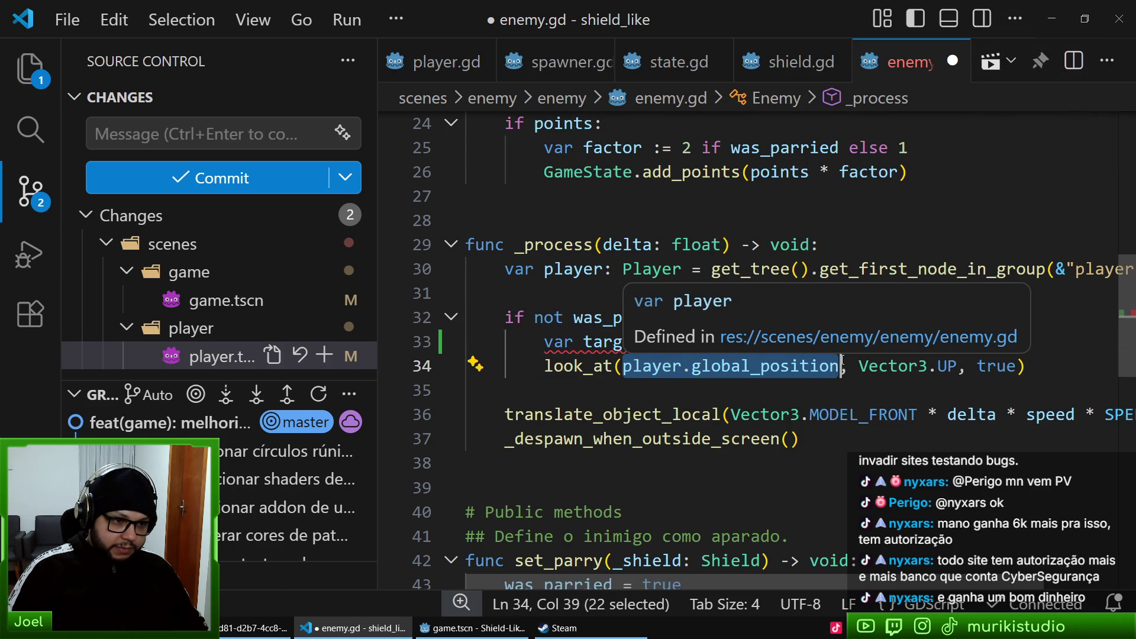
{"action": "key", "text": "ctrl+c"}
{"action": "key", "text": "Up"}
{"action": "key", "text": "ctrl+v"}
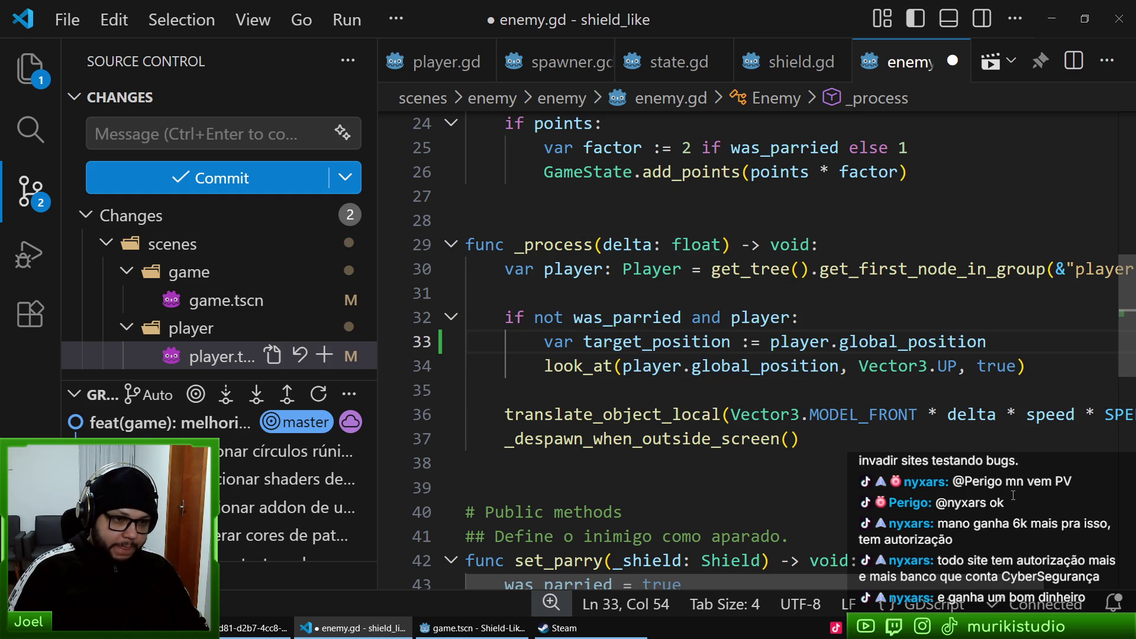
- Complete target_position as player.global_position * Vector3(1, 0, 1) + Vector3.UP
{"action": "type", "text": " +"}
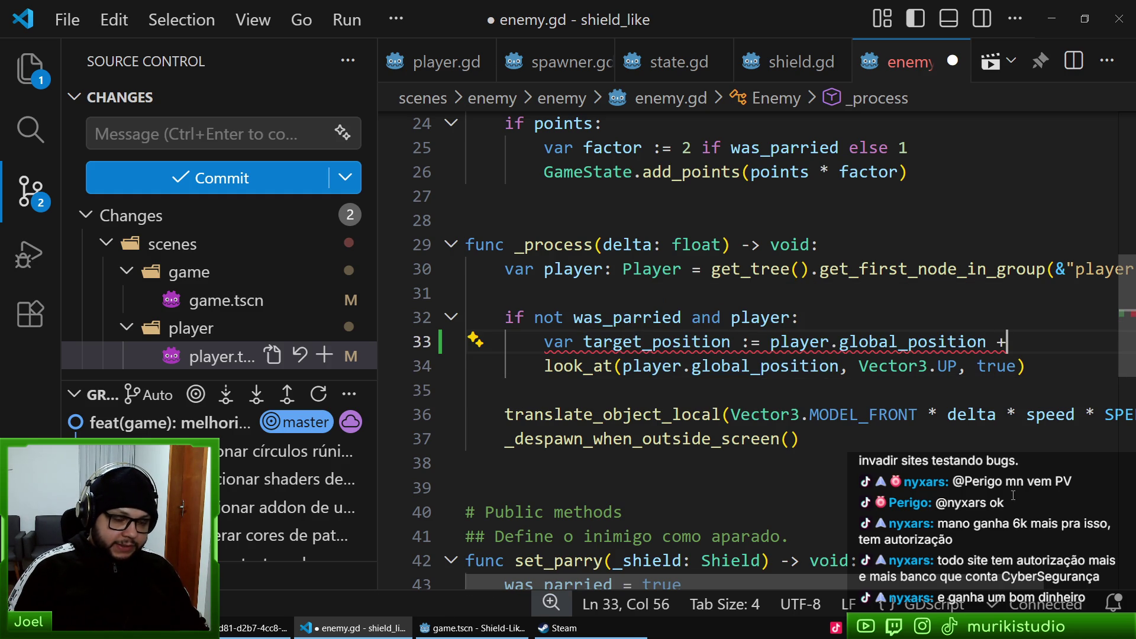
{"action": "key", "text": "BackSpace"}
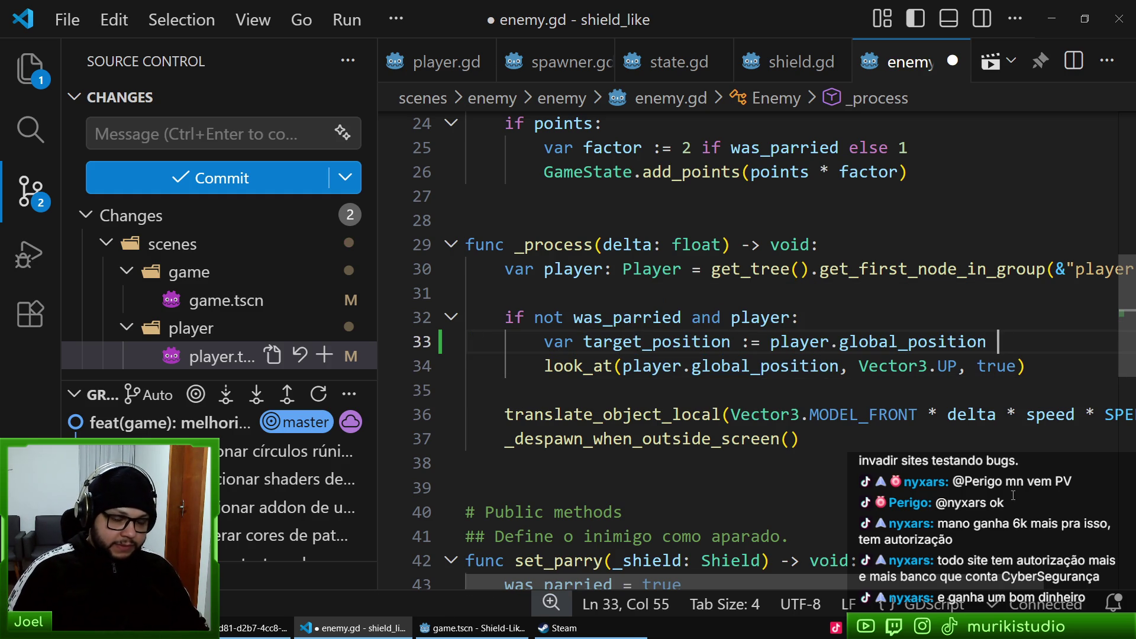
{"action": "type", "text": "* "}
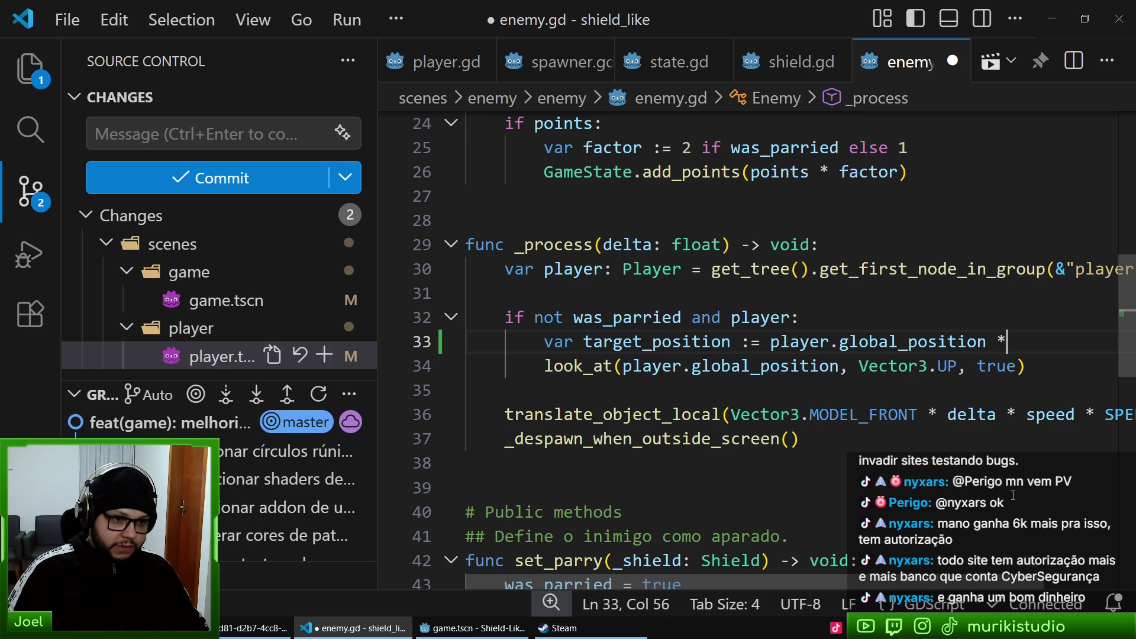
{"action": "type", "text": "V"}
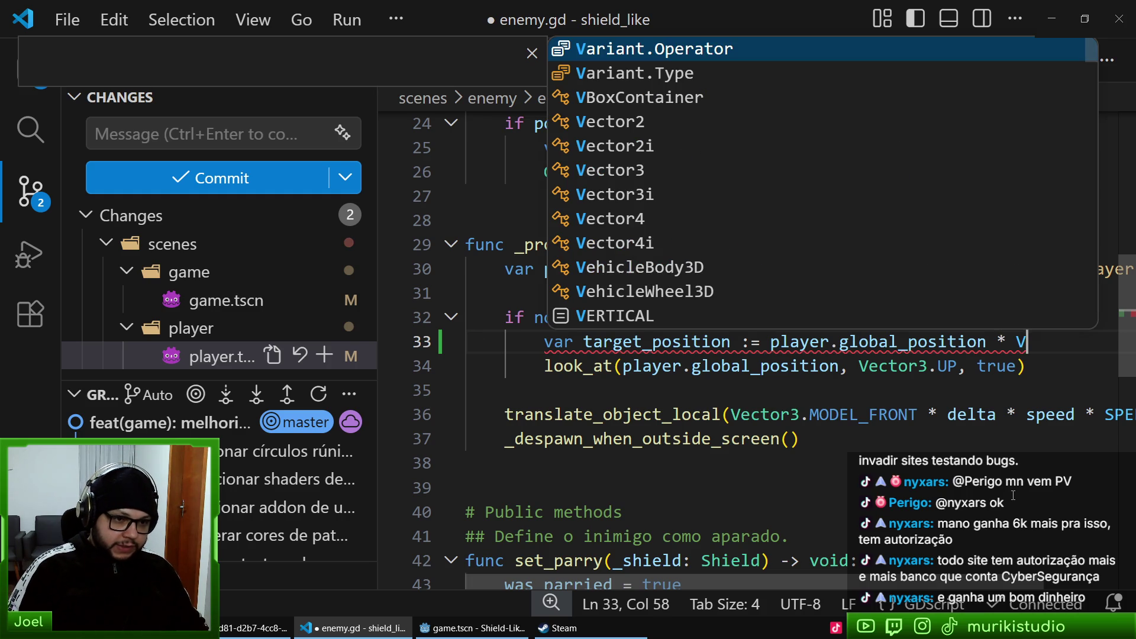
{"action": "type", "text": "ector("}
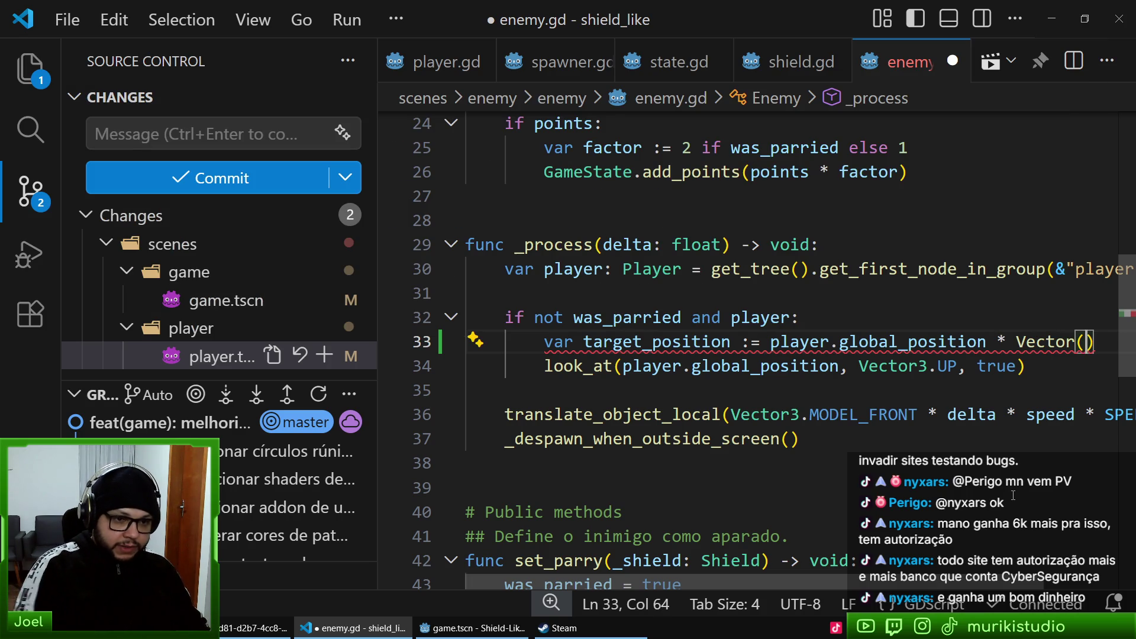
{"action": "type", "text": "1, "}
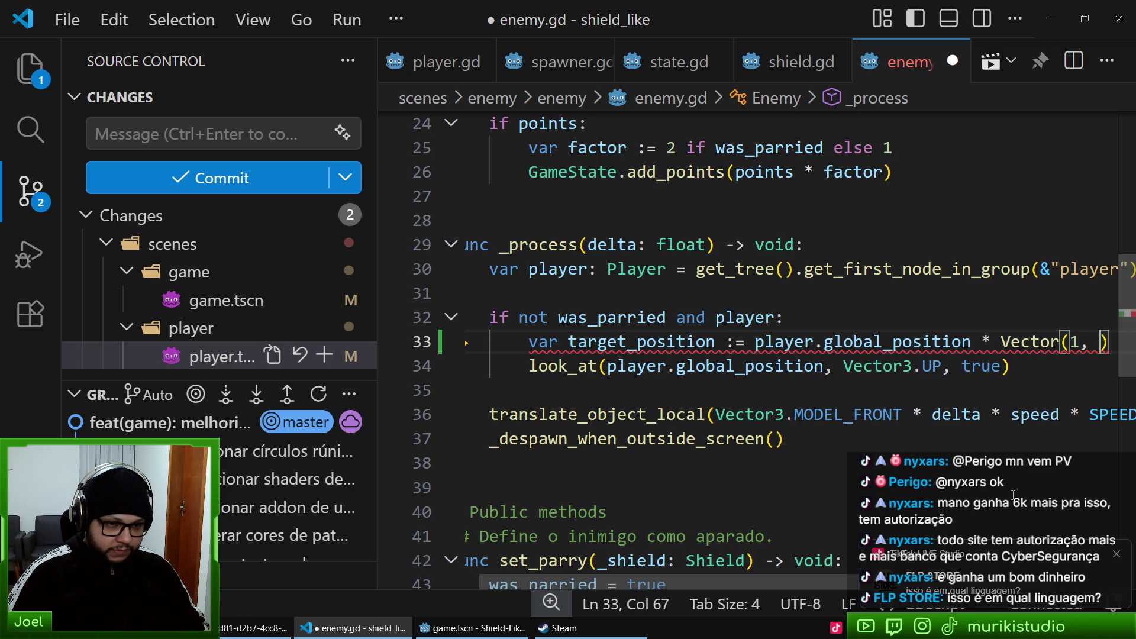
{"action": "type", "text": "0, 1) + "}
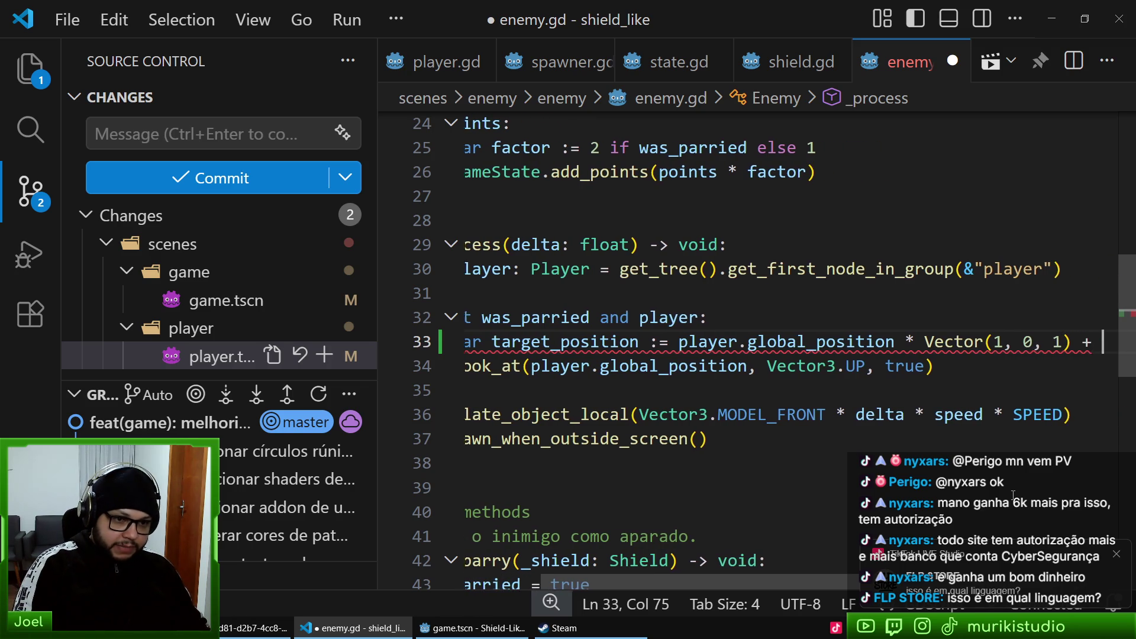
{"action": "type", "text": "Vec"}
{"action": "key", "text": "Escape"}
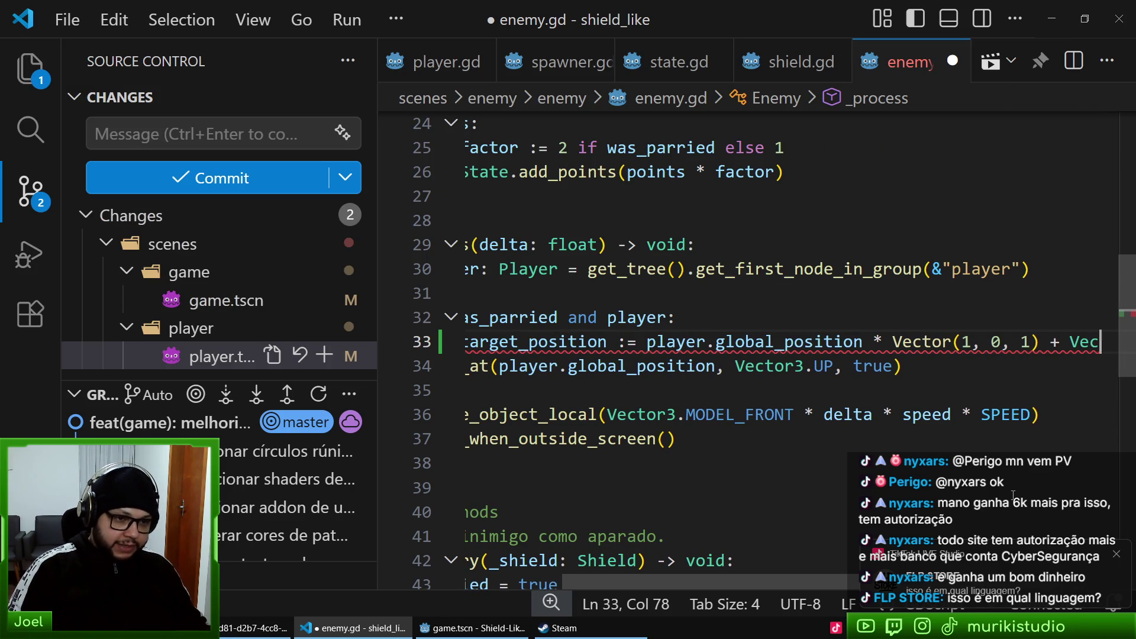
{"action": "key", "text": "Left"}
{"action": "key", "text": "Left"}
{"action": "key", "text": "Left"}
{"action": "type", "text": "3"}
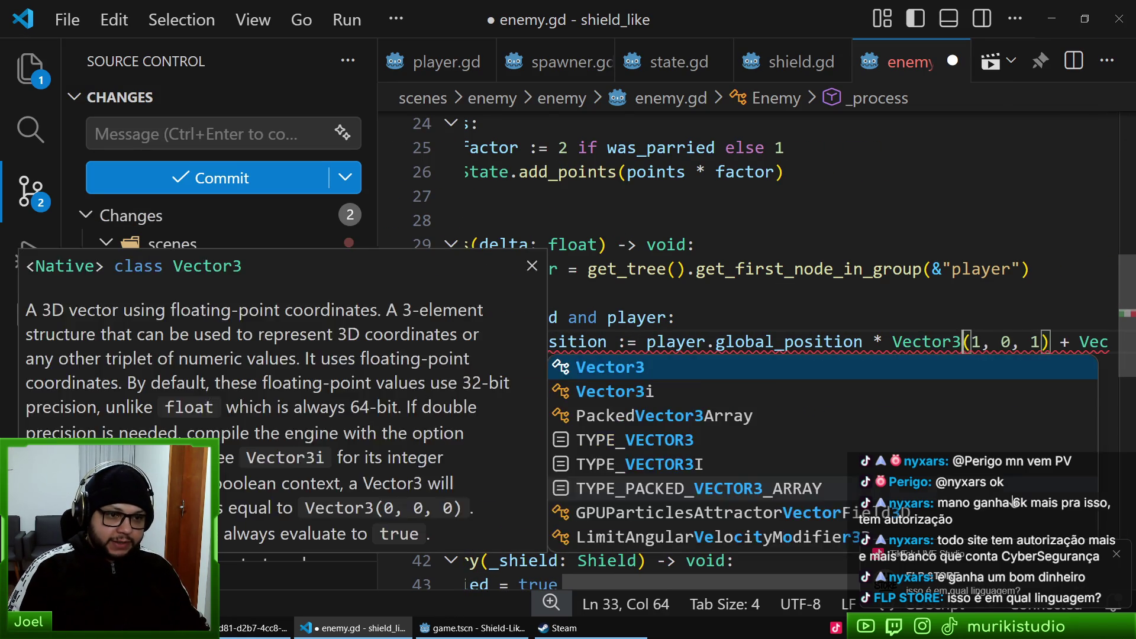
{"action": "key", "text": "End"}
{"action": "type", "text": "to"}
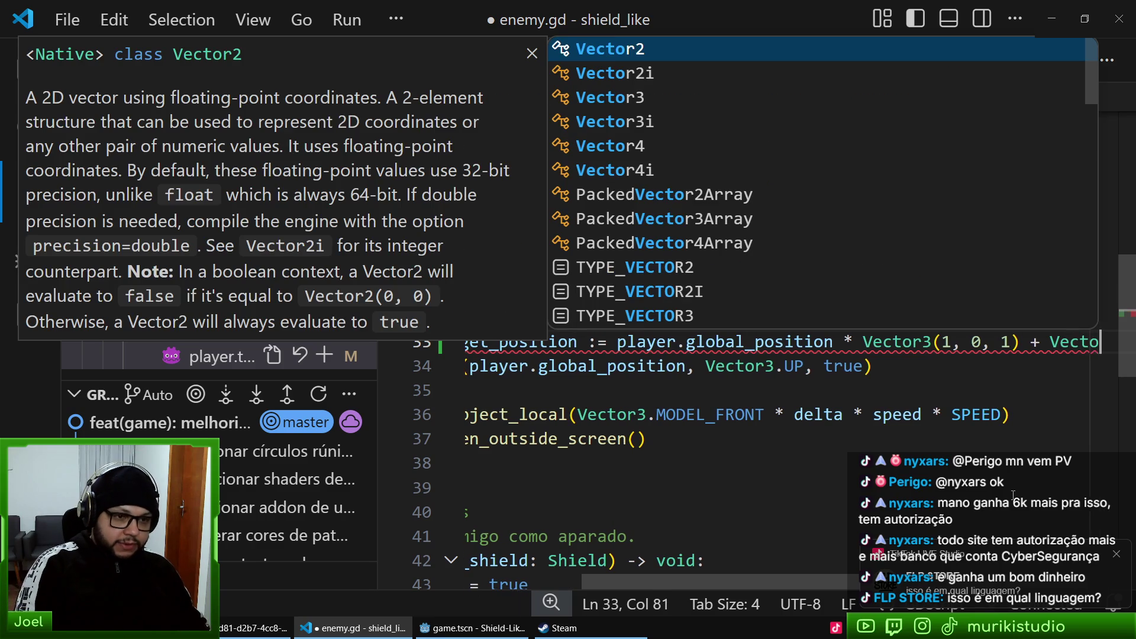
{"action": "key", "text": "Down"}
{"action": "key", "text": "Down"}
{"action": "key", "text": "Return"}
{"action": "type", "text": ".UP"}
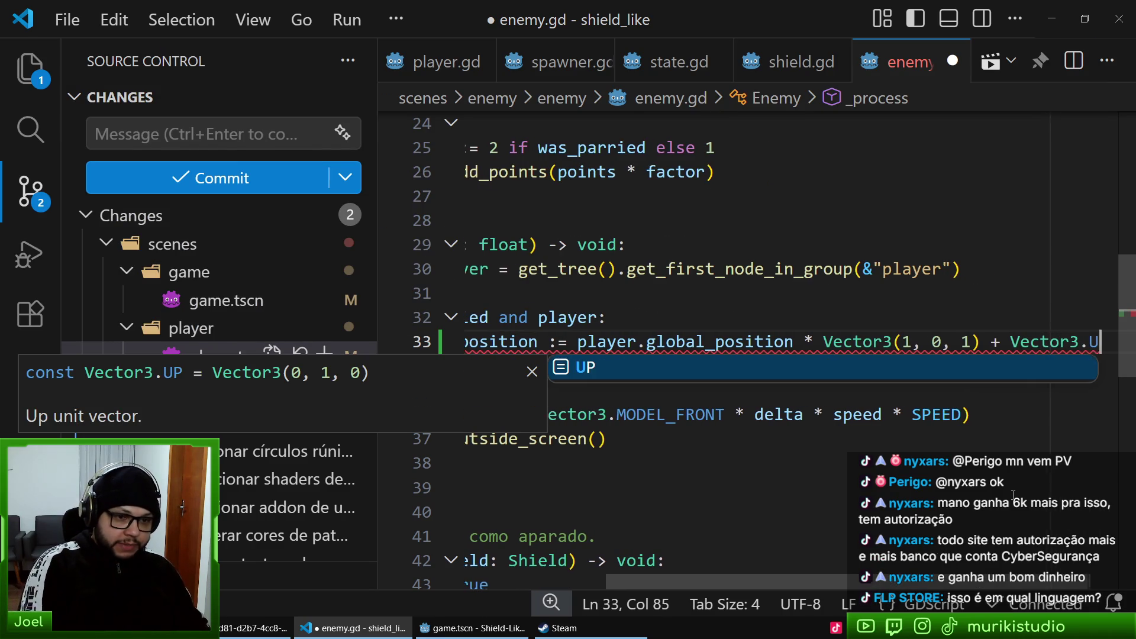
{"action": "key", "text": "Escape"}
- Replace player.global_position in the look_at call with target_position
{"action": "scroll", "coordinate": [685, 326], "scroll_direction": "left", "scroll_amount": 5}
{"action": "double_click", "coordinate": [647, 339]}
{"action": "key", "text": "ctrl+c"}
{"action": "left_click_drag", "start_coordinate": [622, 366], "coordinate": [839, 365]}
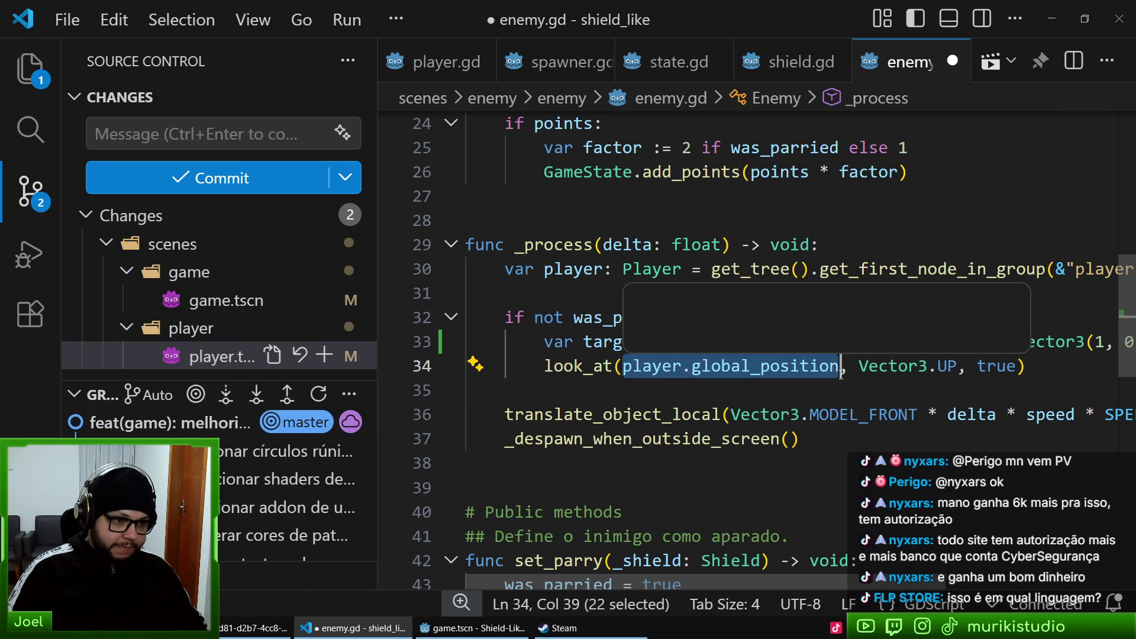
{"action": "key", "text": "ctrl+v"}
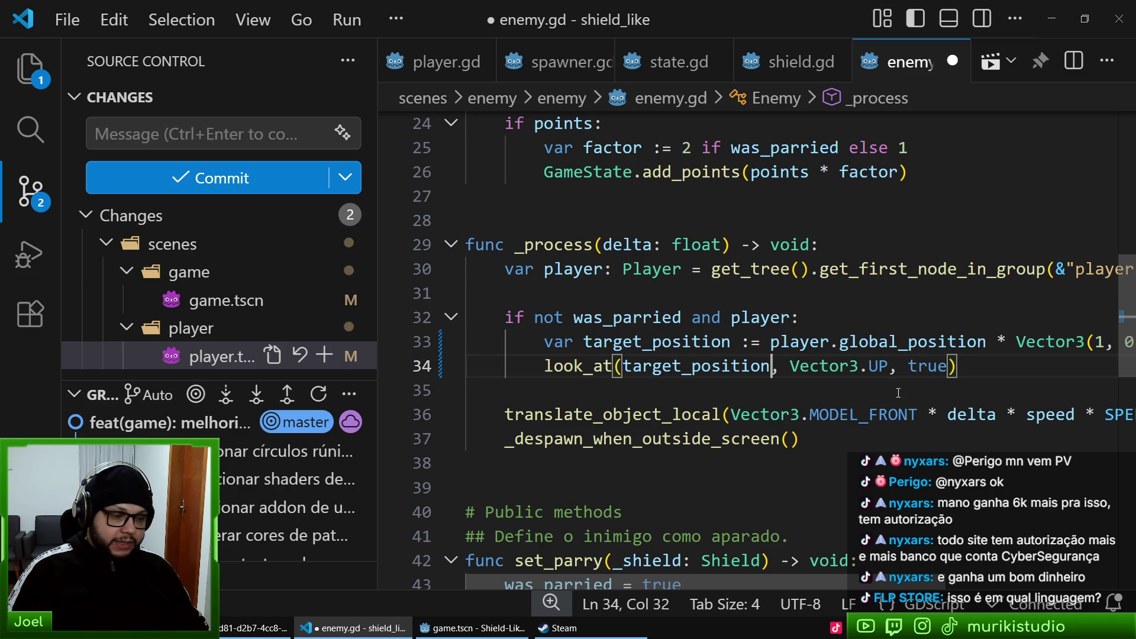
- Select lines 29 to 37 of the _process function
{"action": "scroll", "coordinate": [916, 428], "scroll_direction": "right", "scroll_amount": 5}
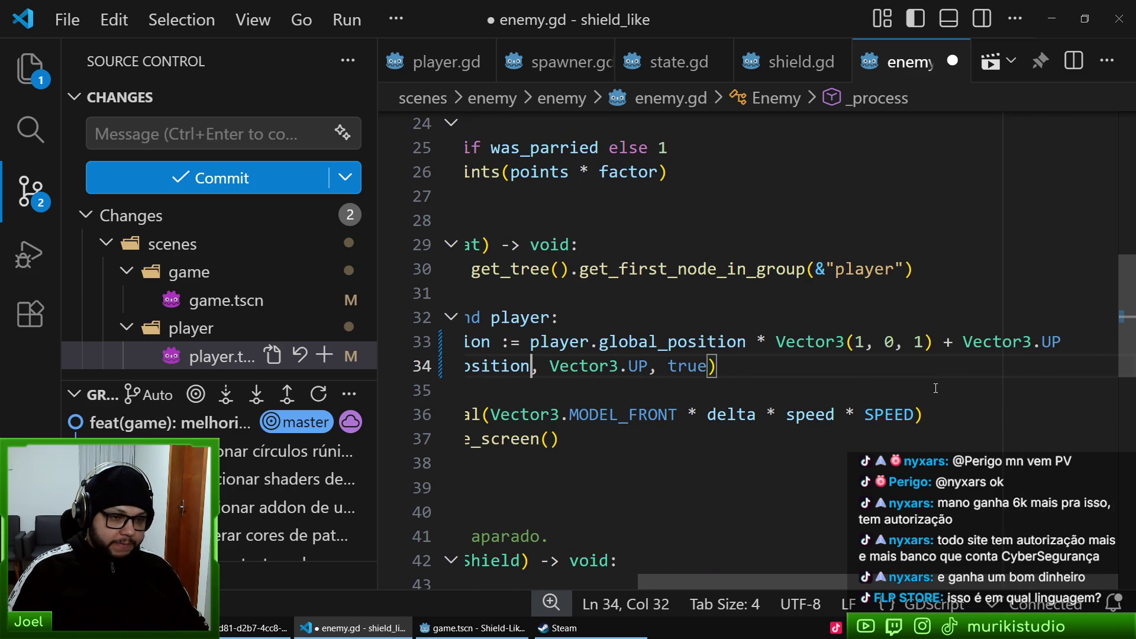
{"action": "scroll", "coordinate": [863, 380], "scroll_direction": "left", "scroll_amount": 4}
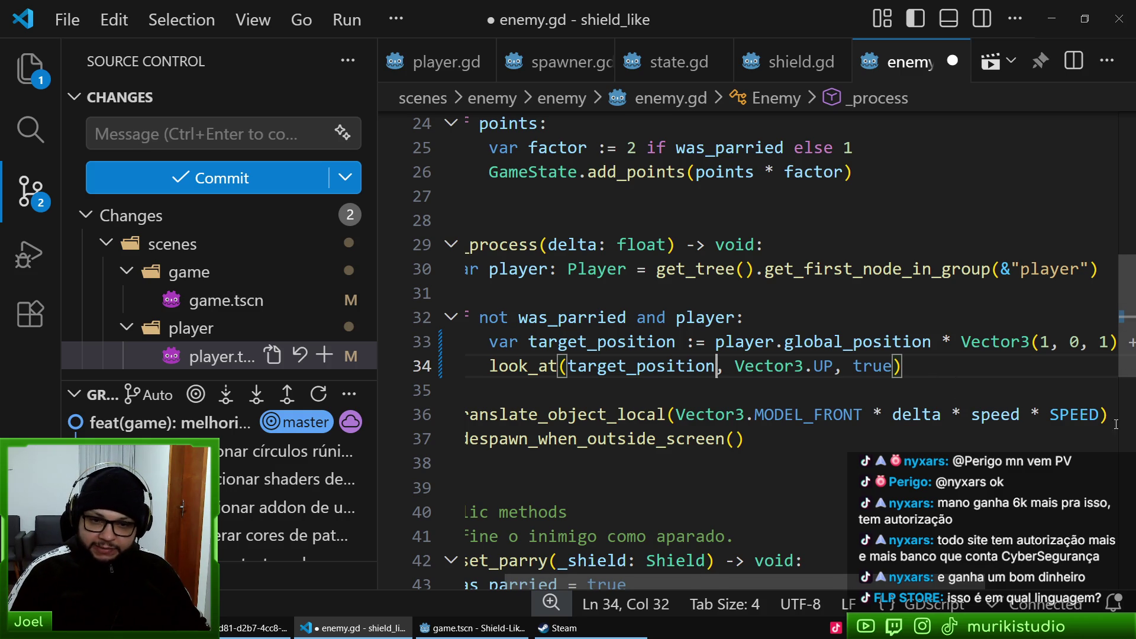
{"action": "mouse_move", "coordinate": [815, 464]}
{"action": "left_mouse_down"}
{"action": "mouse_move", "coordinate": [521, 244]}
{"action": "mouse_move", "coordinate": [473, 293]}
{"action": "left_mouse_up"}
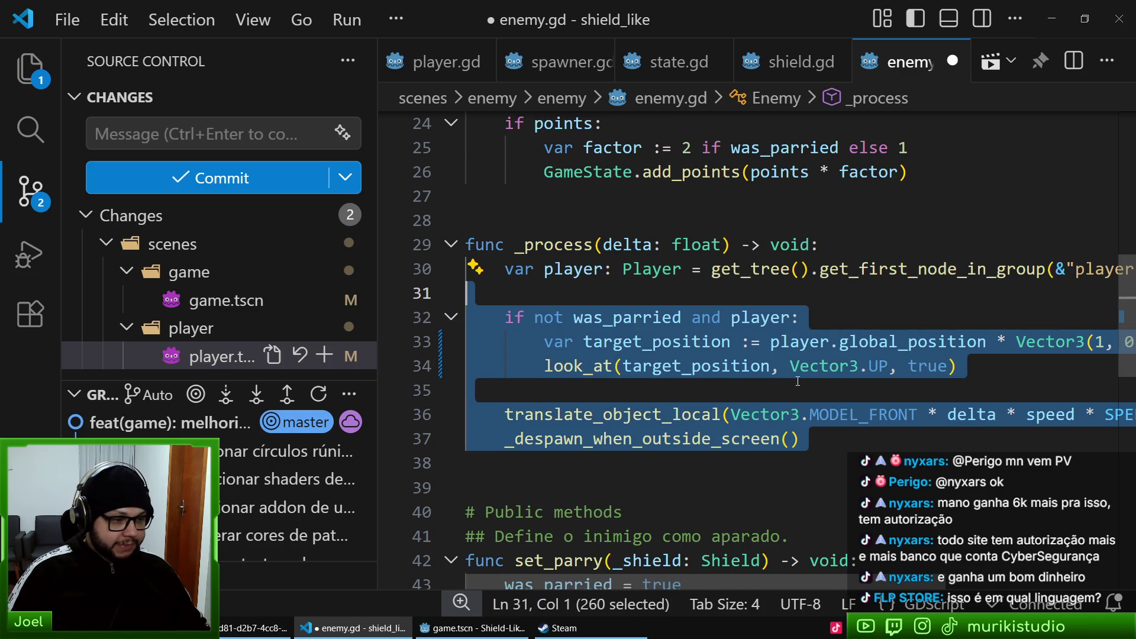
{"action": "left_click", "coordinate": [809, 441]}
- Select the whole _process function and check the Godot version under Help > About
{"action": "left_click_drag", "start_coordinate": [809, 441], "coordinate": [497, 256]}
{"action": "left_click", "coordinate": [470, 628]}
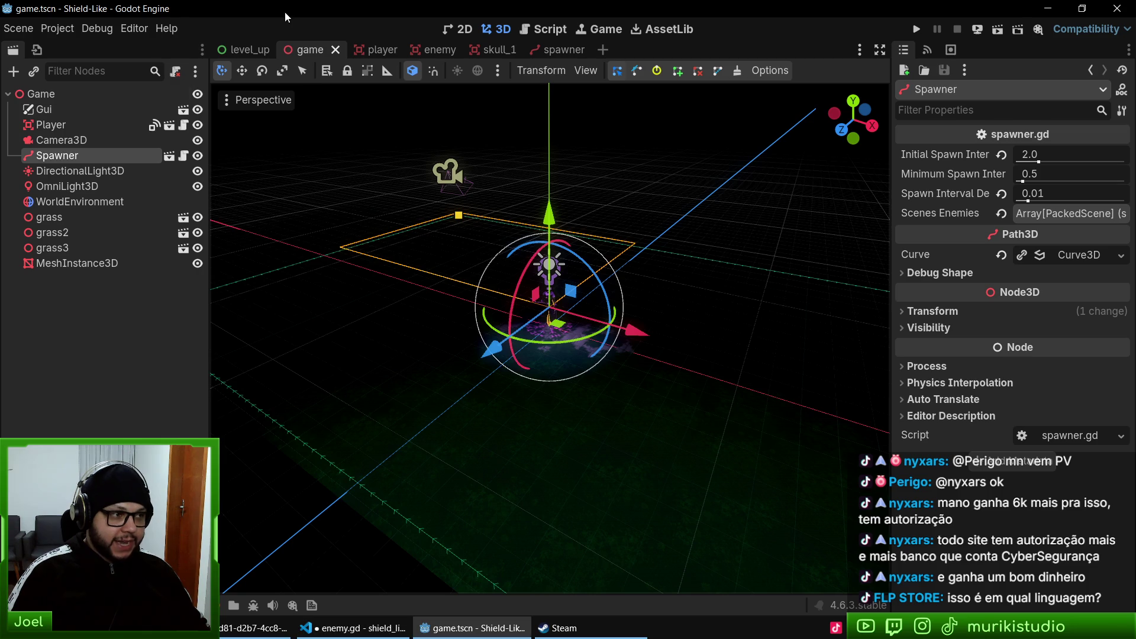
{"action": "left_click", "coordinate": [177, 28]}
{"action": "left_click", "coordinate": [250, 166]}
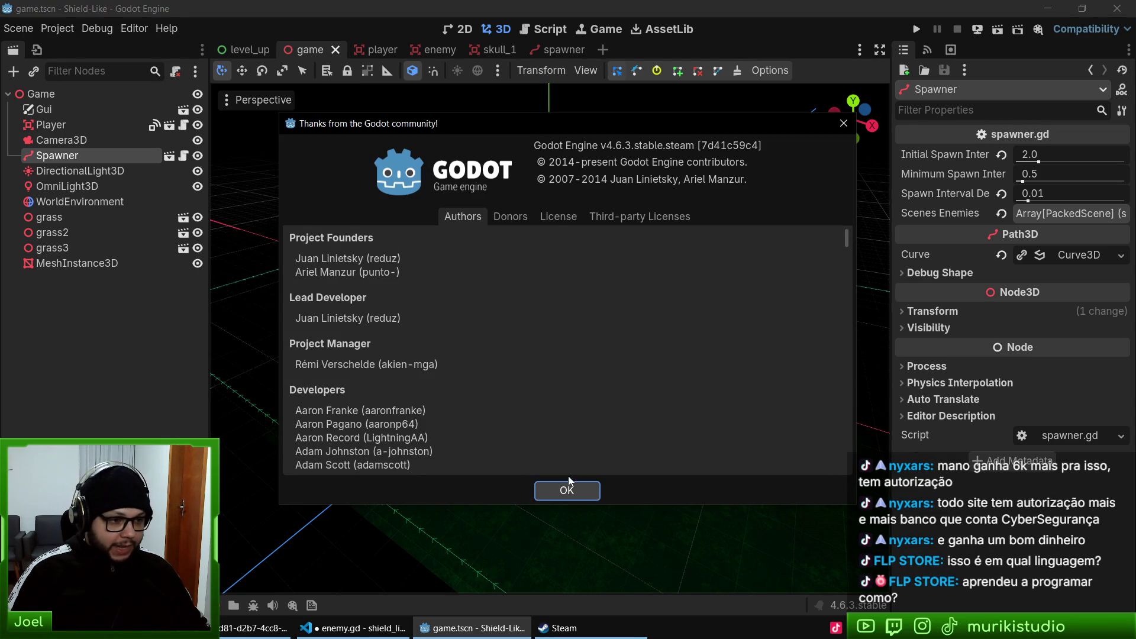
{"action": "left_click", "coordinate": [564, 491]}
{"action": "left_click", "coordinate": [353, 628]}
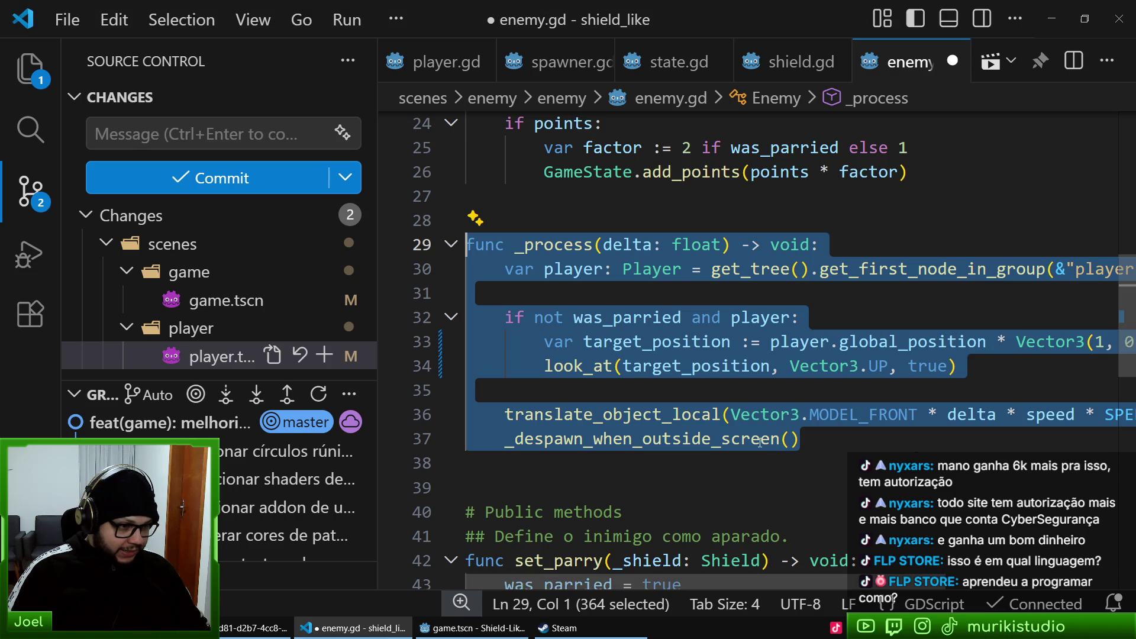
- Read the MODEL_FRONT documentation card in enemy.gd
{"action": "left_click", "coordinate": [607, 478]}
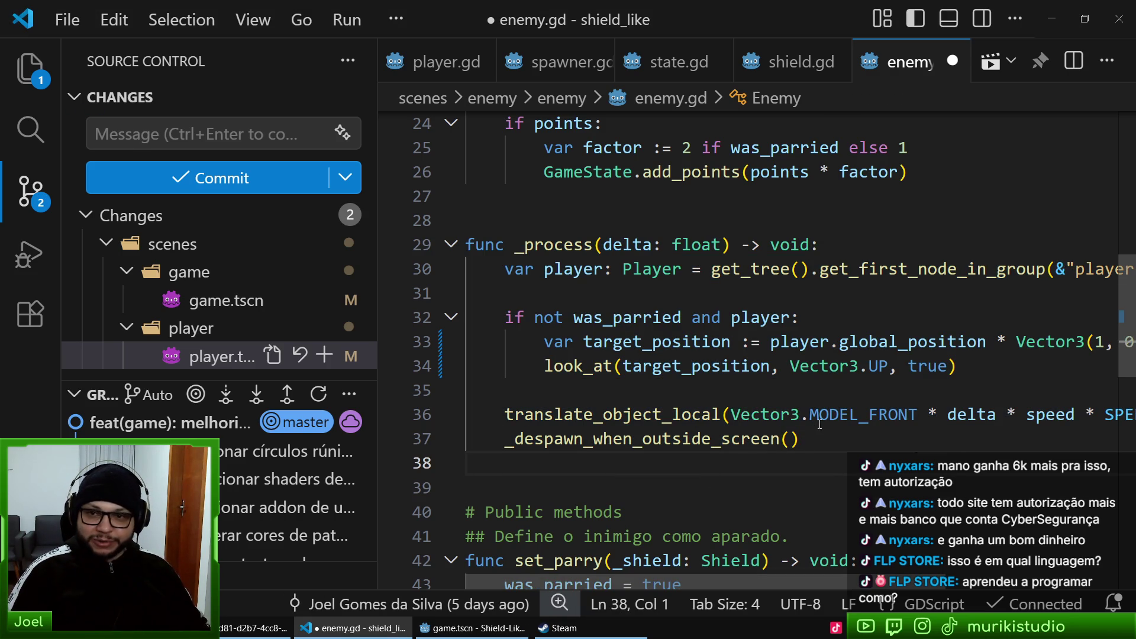
{"action": "mouse_move", "coordinate": [810, 414]}
{"action": "left_click", "coordinate": [793, 437]}
{"action": "left_click", "coordinate": [676, 474]}
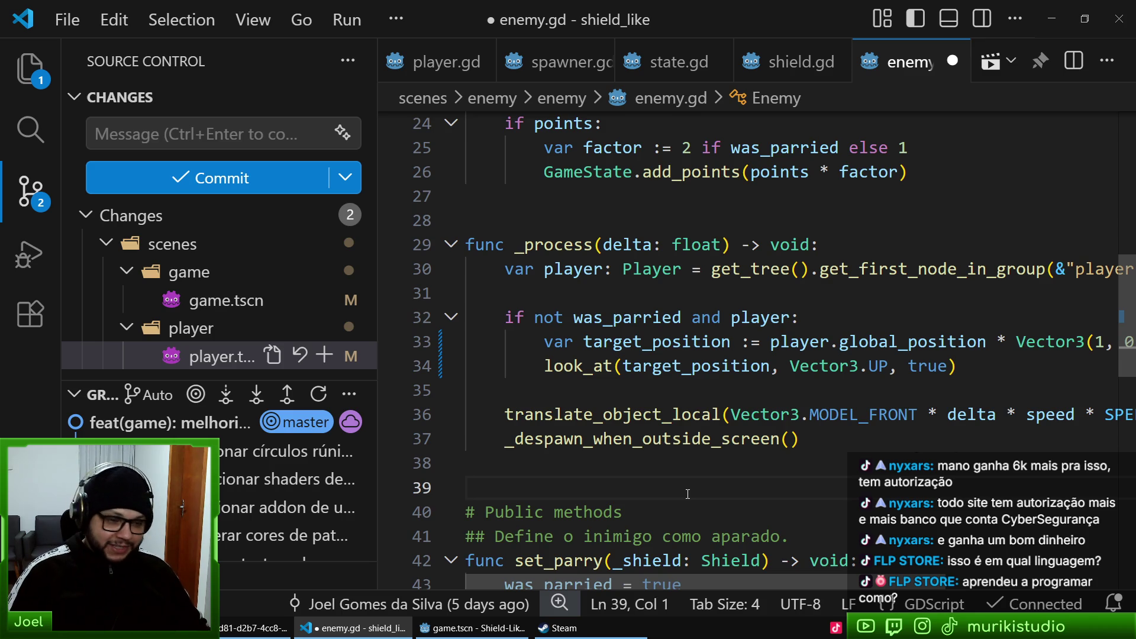
{"action": "mouse_move", "coordinate": [880, 423]}
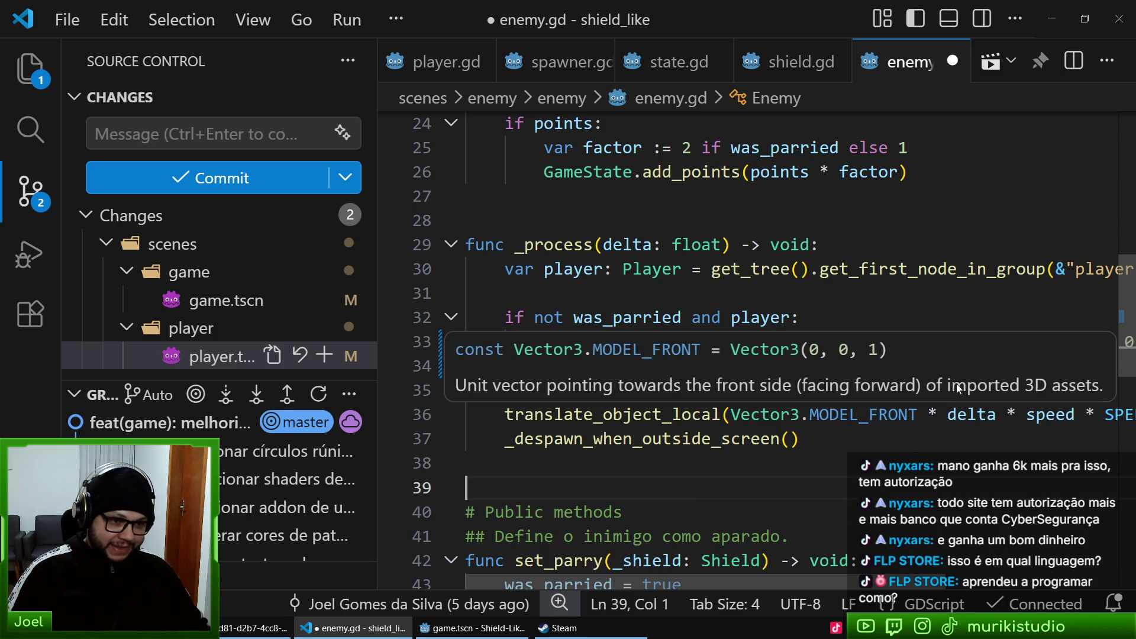
{"action": "left_click", "coordinate": [829, 293]}
- Review the target_position line, including its Vector3(1, 0, 1) arguments
{"action": "left_click", "coordinate": [839, 342]}
{"action": "scroll", "coordinate": [937, 444], "scroll_direction": "right", "scroll_amount": 3}
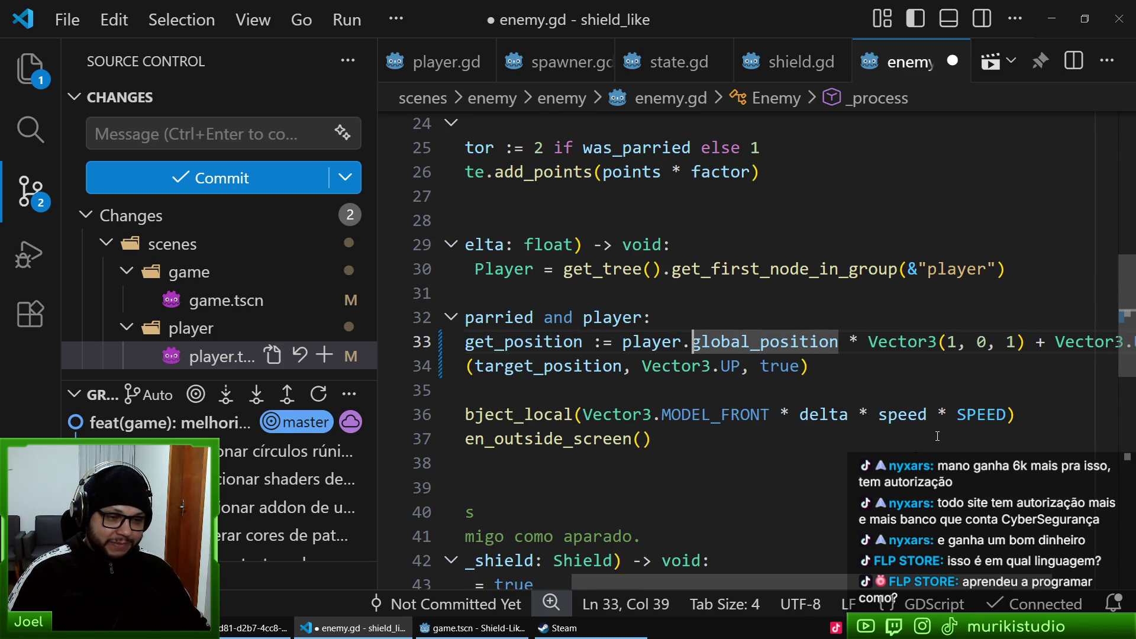
{"action": "scroll", "coordinate": [937, 396], "scroll_direction": "right", "scroll_amount": 2}
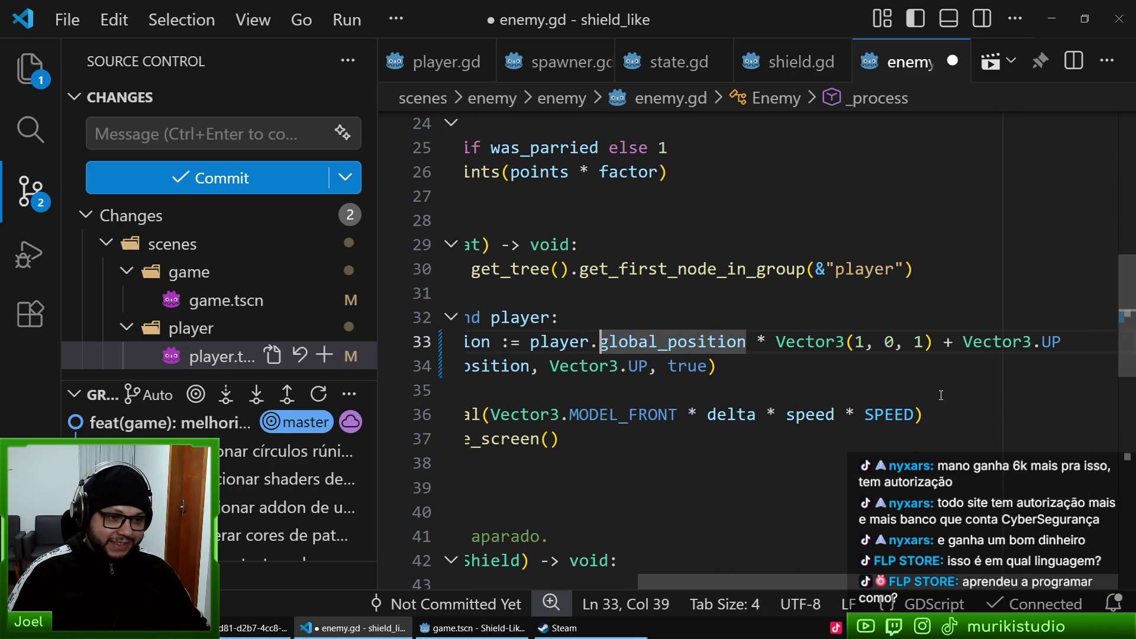
{"action": "left_click", "coordinate": [903, 341]}
{"action": "scroll", "coordinate": [751, 377], "scroll_direction": "left", "scroll_amount": 3}
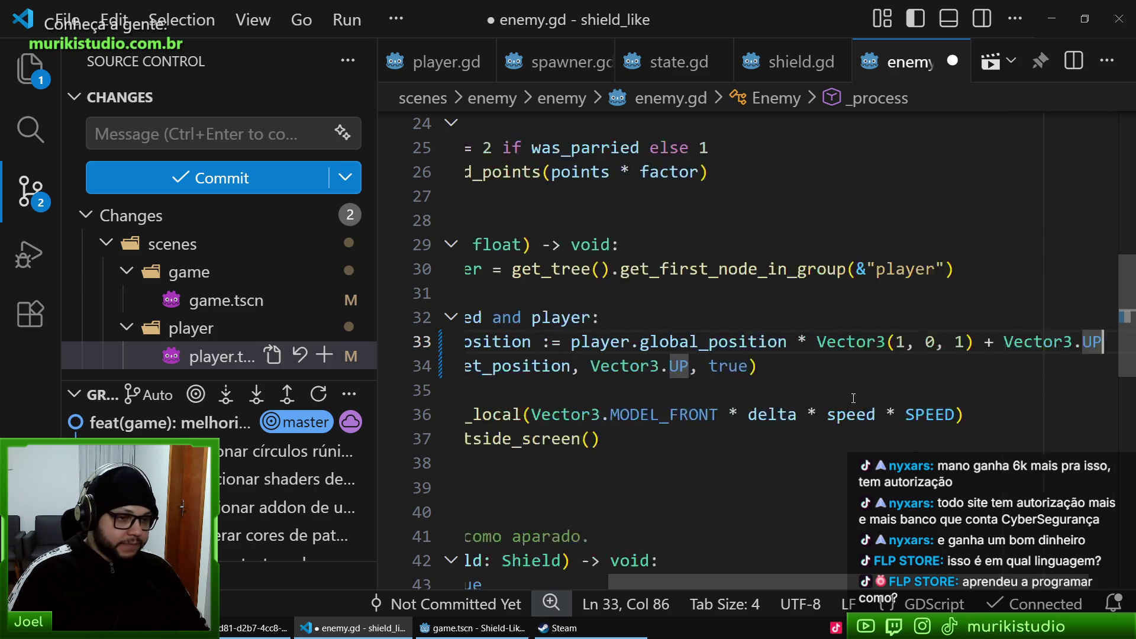
{"action": "scroll", "coordinate": [781, 400], "scroll_direction": "left", "scroll_amount": 2}
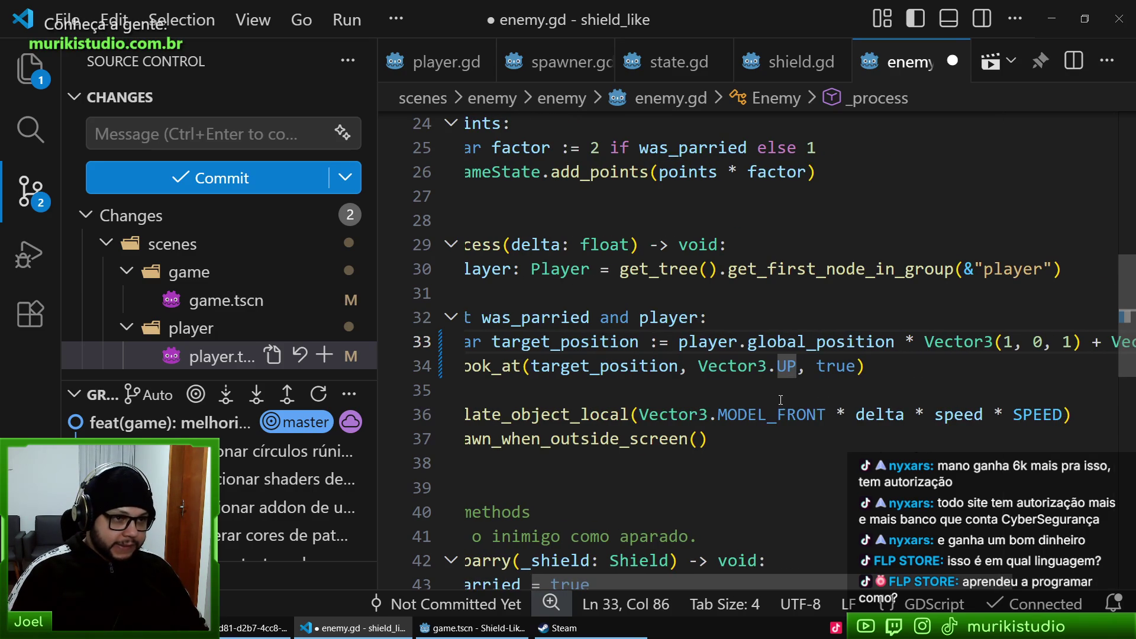
{"action": "scroll", "coordinate": [766, 402], "scroll_direction": "right", "scroll_amount": 3}
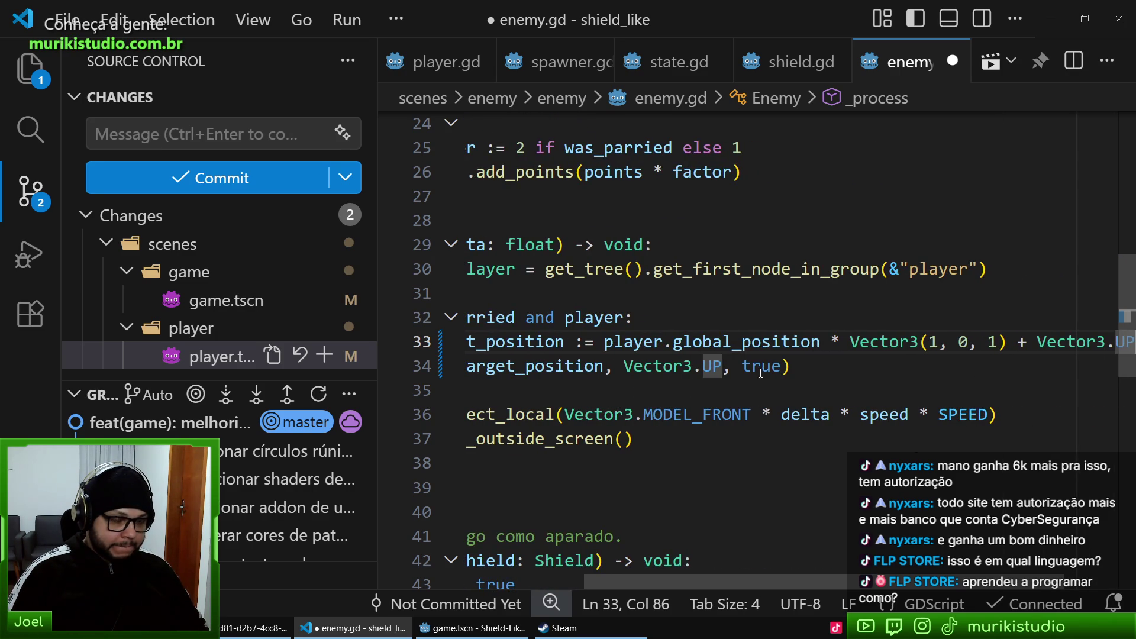
{"action": "scroll", "coordinate": [751, 369], "scroll_direction": "right", "scroll_amount": 2}
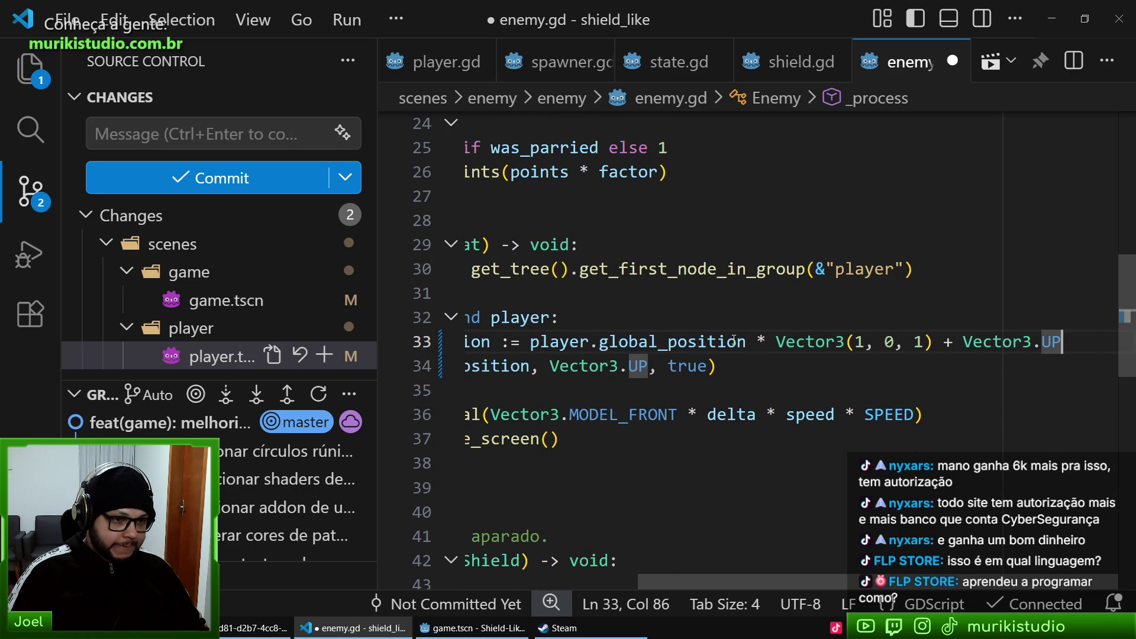
{"action": "scroll", "coordinate": [741, 329], "scroll_direction": "left", "scroll_amount": 5}
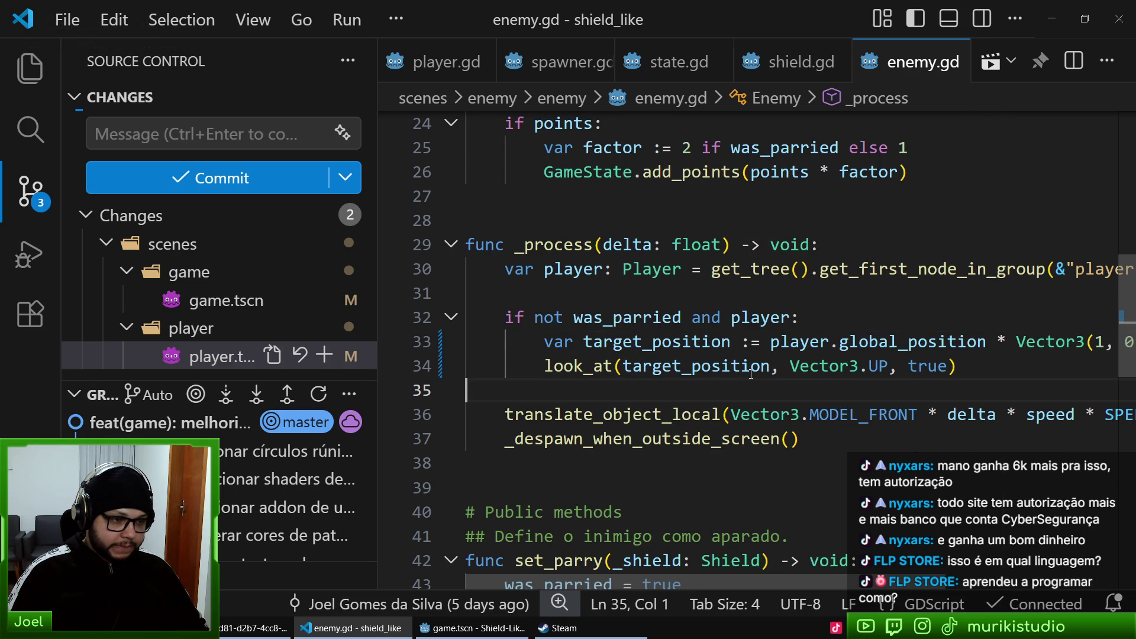
- Save enemy.gd, play the running game in Godot, then close the game window
{"action": "key", "text": "ctrl+s"}
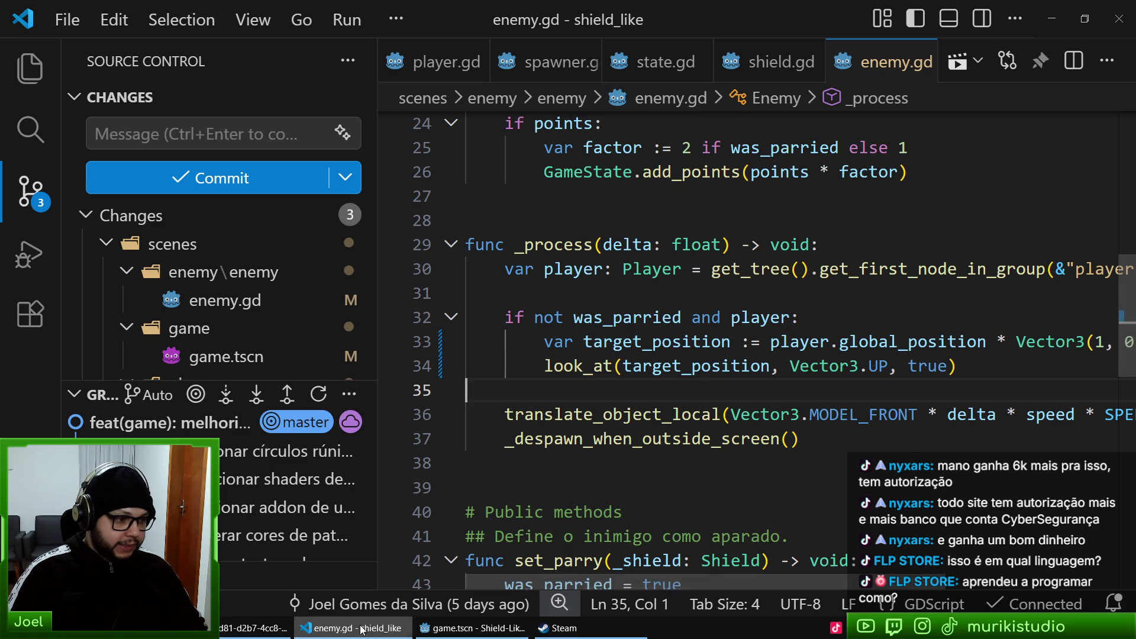
{"action": "left_click", "coordinate": [471, 627]}
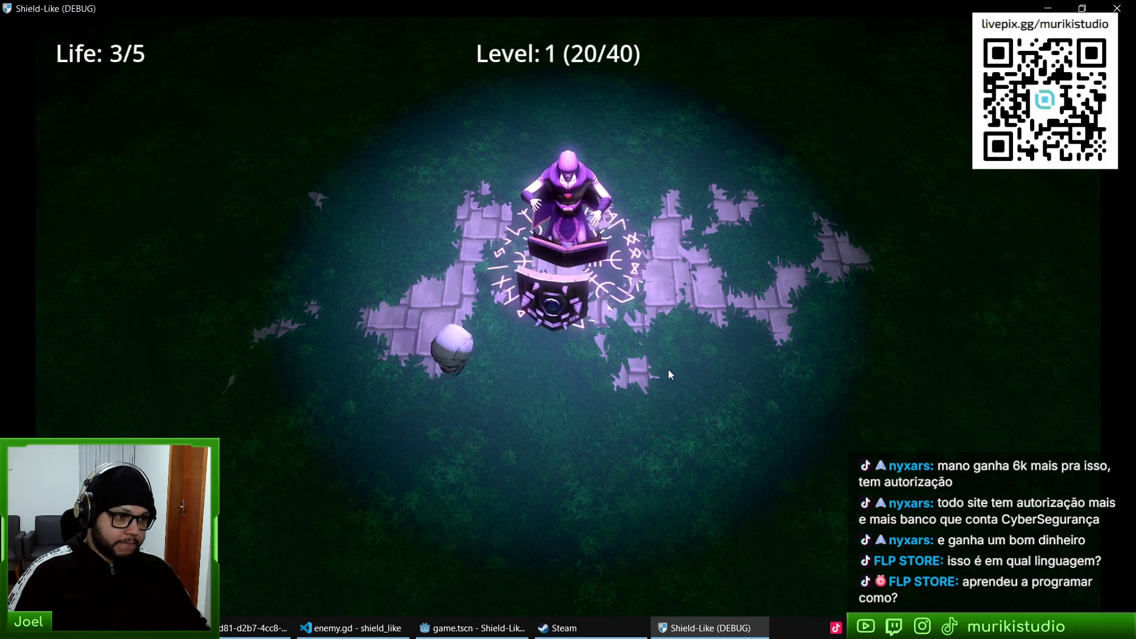
{"action": "key", "text": "alt+F4"}
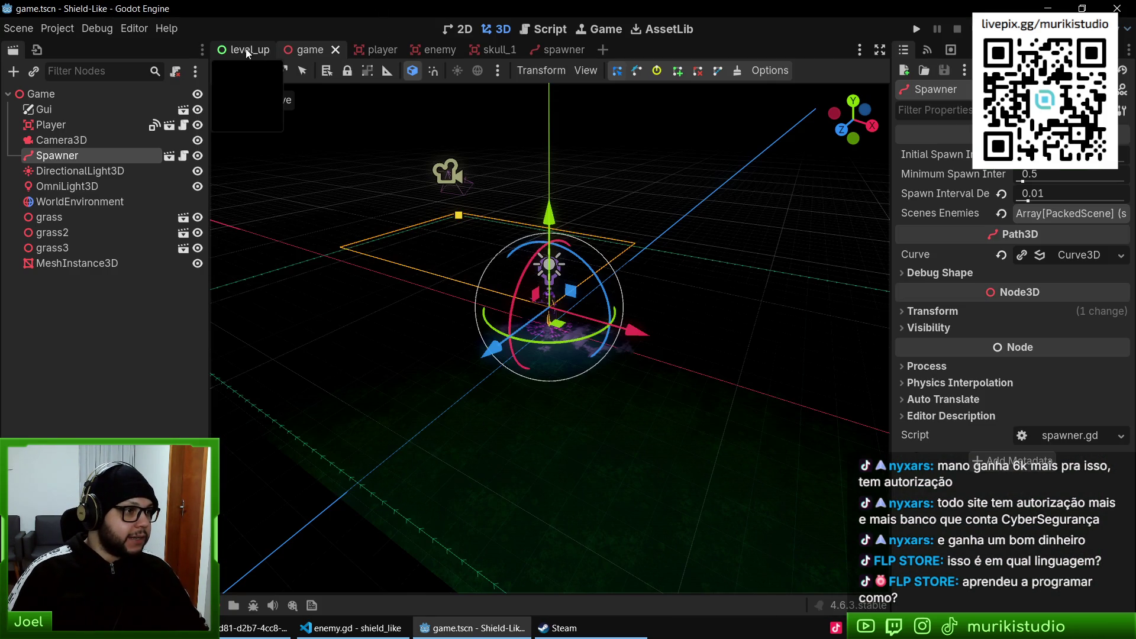
- Tilt Camera3D's X rotation from -60° to about -55° and run the game
{"action": "left_click", "coordinate": [248, 52]}
{"action": "left_click", "coordinate": [307, 50]}
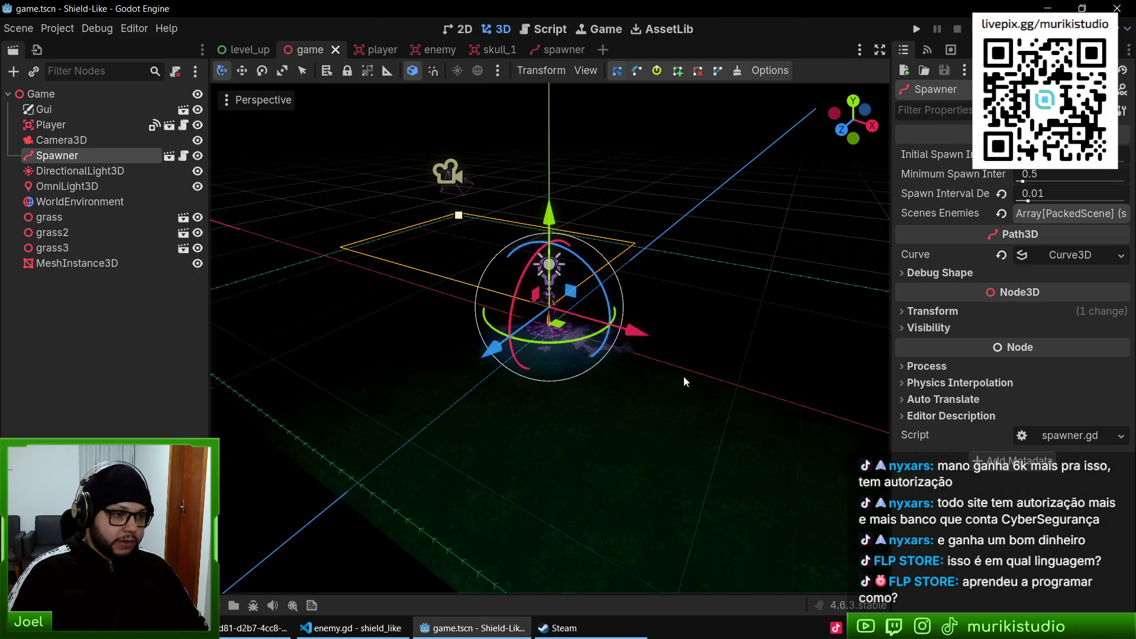
{"action": "left_click", "coordinate": [62, 141]}
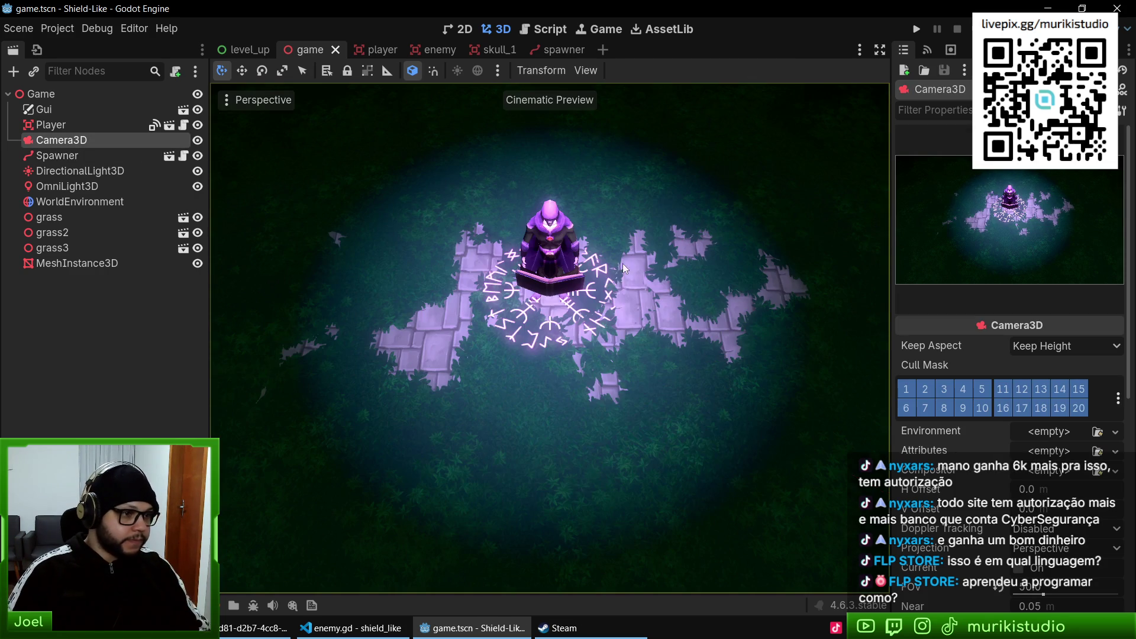
{"action": "scroll", "coordinate": [1006, 487], "scroll_direction": "down", "scroll_amount": 6}
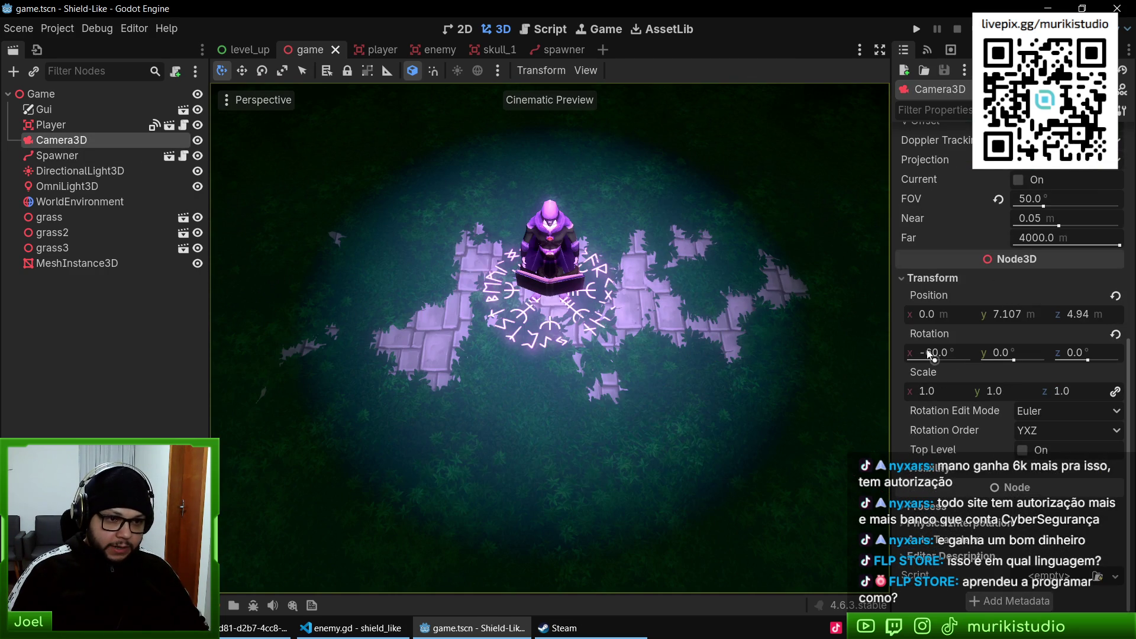
{"action": "left_click_drag", "start_coordinate": [935, 355], "coordinate": [943, 355]}
{"action": "key", "text": "F5"}
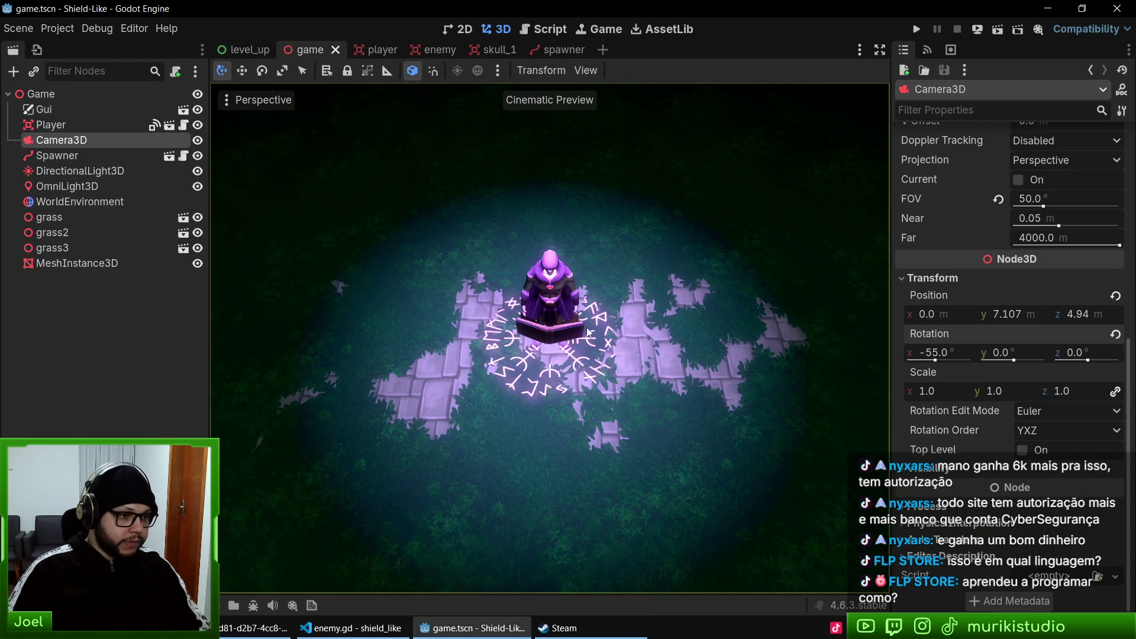
- Turn off the camera preview, orbit the editor view, then playtest the new angle
{"action": "key", "text": "KP_1"}
{"action": "mouse_move", "coordinate": [587, 322]}
{"action": "left_mouse_down"}
{"action": "mouse_move", "coordinate": [644, 332]}
{"action": "mouse_move", "coordinate": [559, 346]}
{"action": "mouse_move", "coordinate": [602, 368]}
{"action": "mouse_move", "coordinate": [282, 289]}
{"action": "mouse_move", "coordinate": [580, 321]}
{"action": "mouse_move", "coordinate": [425, 307]}
{"action": "mouse_move", "coordinate": [431, 326]}
{"action": "left_mouse_up"}
{"action": "mouse_move", "coordinate": [510, 358]}
{"action": "left_mouse_down"}
{"action": "mouse_move", "coordinate": [755, 347]}
{"action": "mouse_move", "coordinate": [596, 324]}
{"action": "left_mouse_up"}
{"action": "key", "text": "F5"}
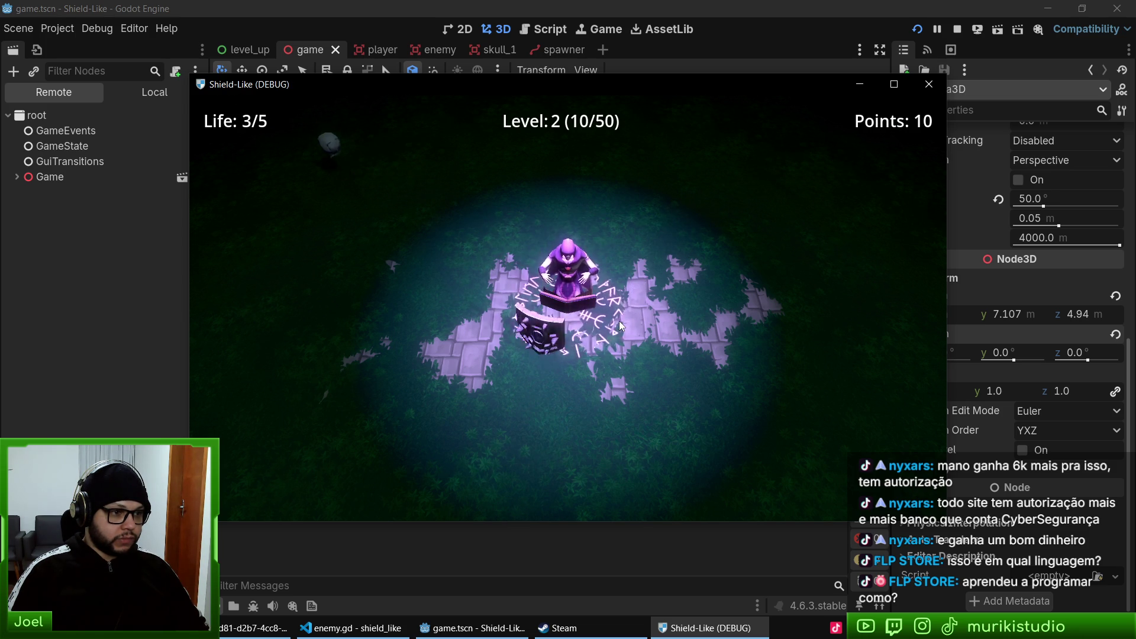
{"action": "key", "text": "F8"}
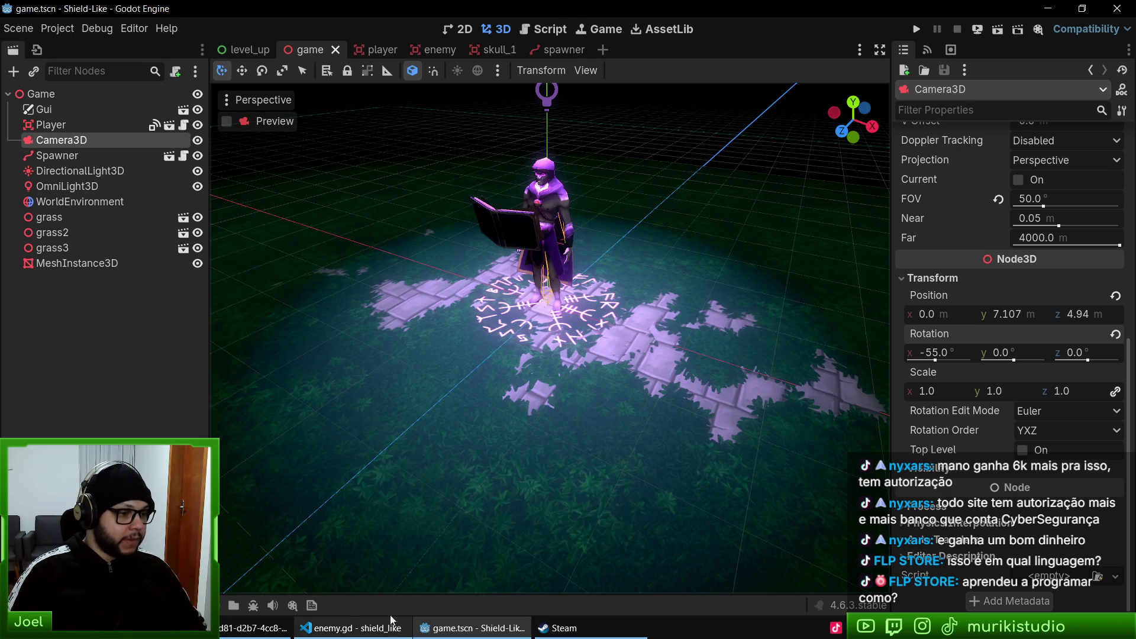
- Inspect the enemy.gd and game.tscn working-tree diffs, then return to Godot
{"action": "left_click", "coordinate": [353, 628]}
{"action": "left_click", "coordinate": [207, 300]}
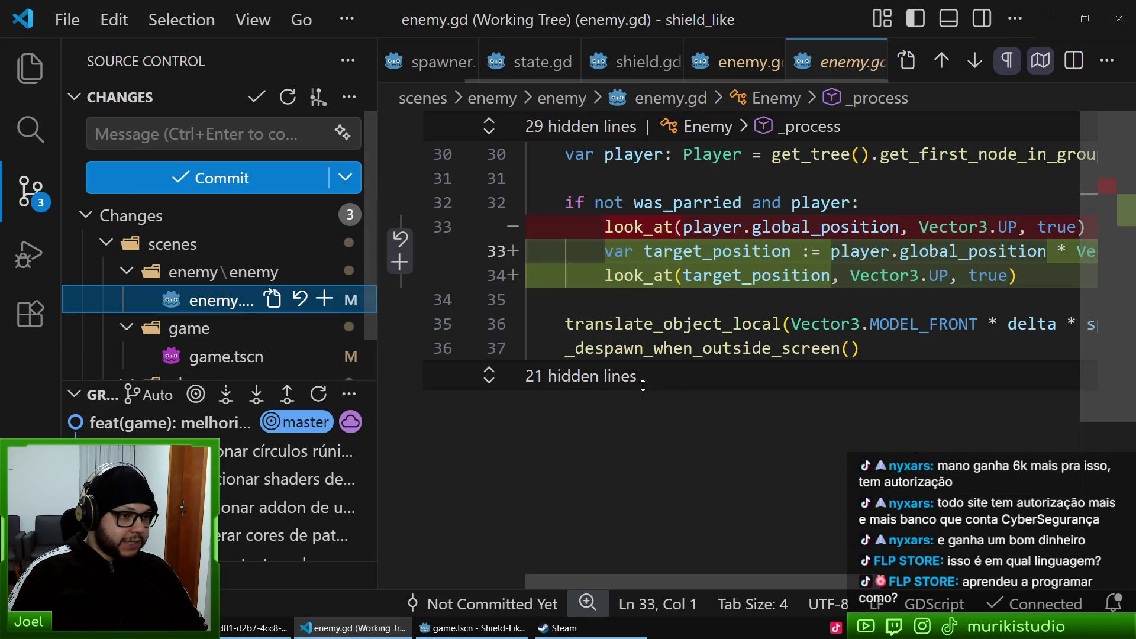
{"action": "scroll", "coordinate": [228, 316], "scroll_direction": "down", "scroll_amount": 1}
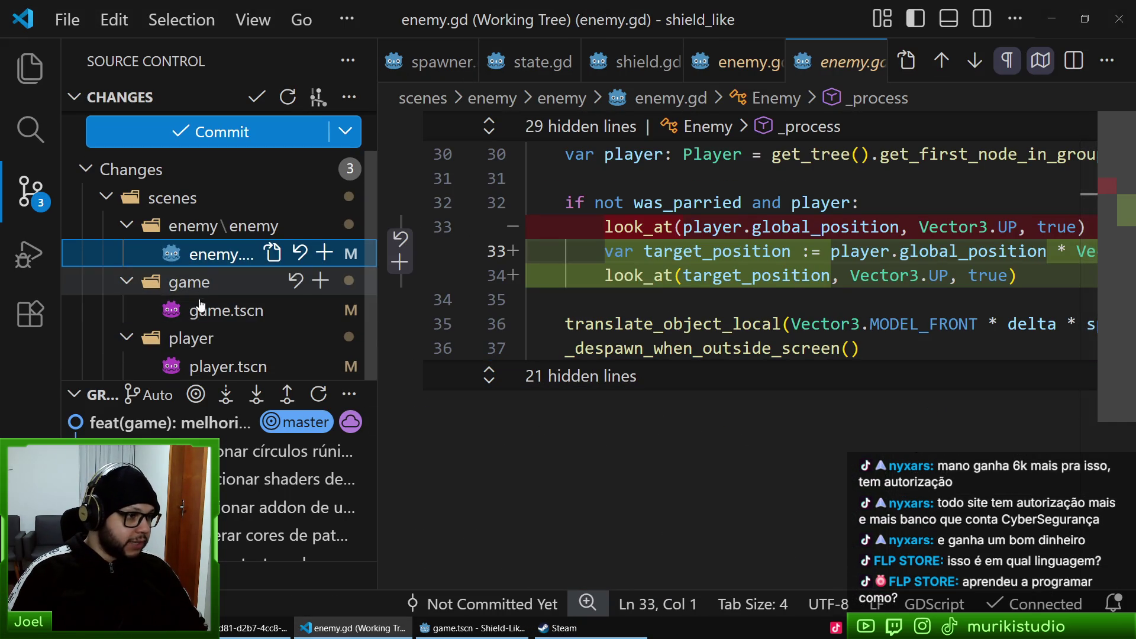
{"action": "left_click", "coordinate": [227, 313]}
{"action": "scroll", "coordinate": [815, 356], "scroll_direction": "down", "scroll_amount": 3}
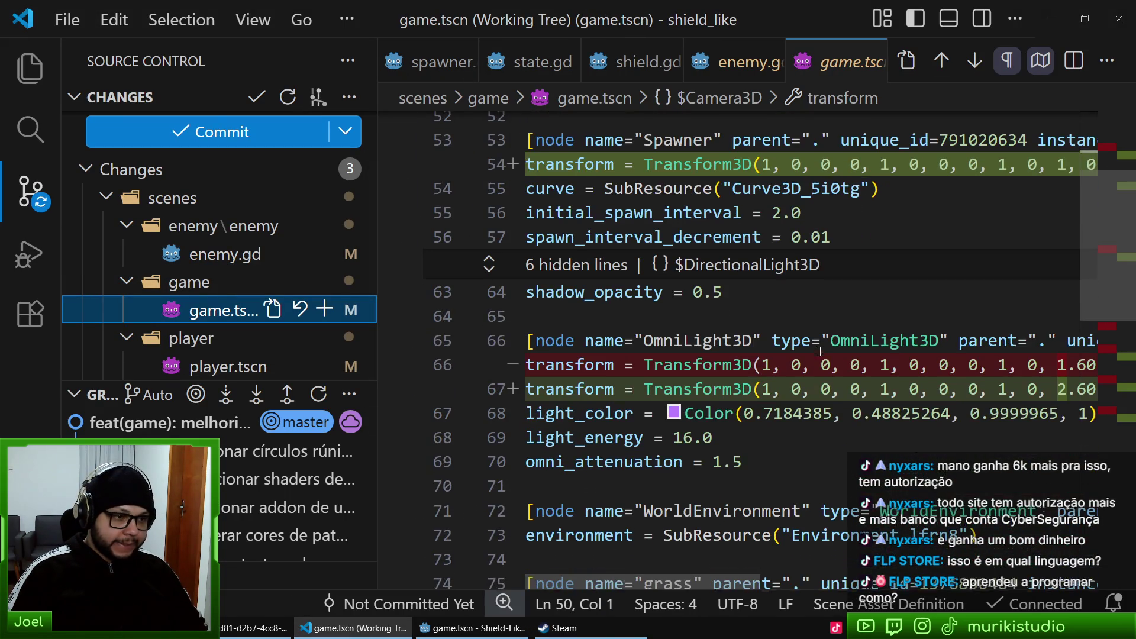
{"action": "scroll", "coordinate": [744, 386], "scroll_direction": "down", "scroll_amount": 1}
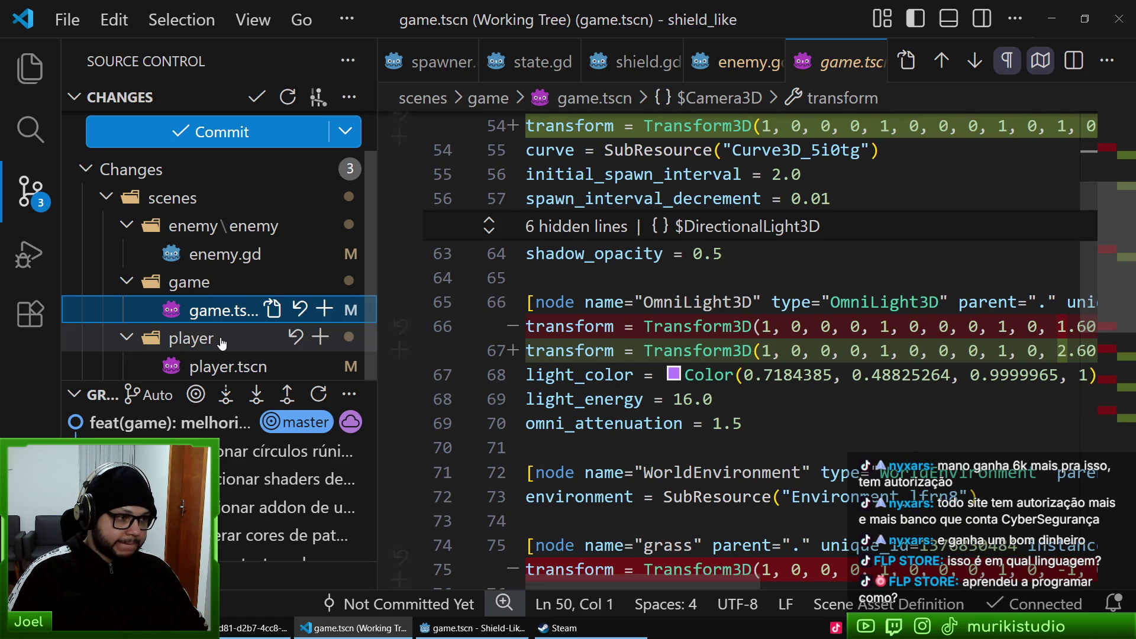
{"action": "left_click", "coordinate": [472, 627]}
{"action": "mouse_move", "coordinate": [544, 462]}
{"action": "left_mouse_down"}
{"action": "mouse_move", "coordinate": [653, 312]}
{"action": "mouse_move", "coordinate": [707, 299]}
{"action": "mouse_move", "coordinate": [757, 314]}
{"action": "mouse_move", "coordinate": [809, 289]}
{"action": "left_mouse_up"}
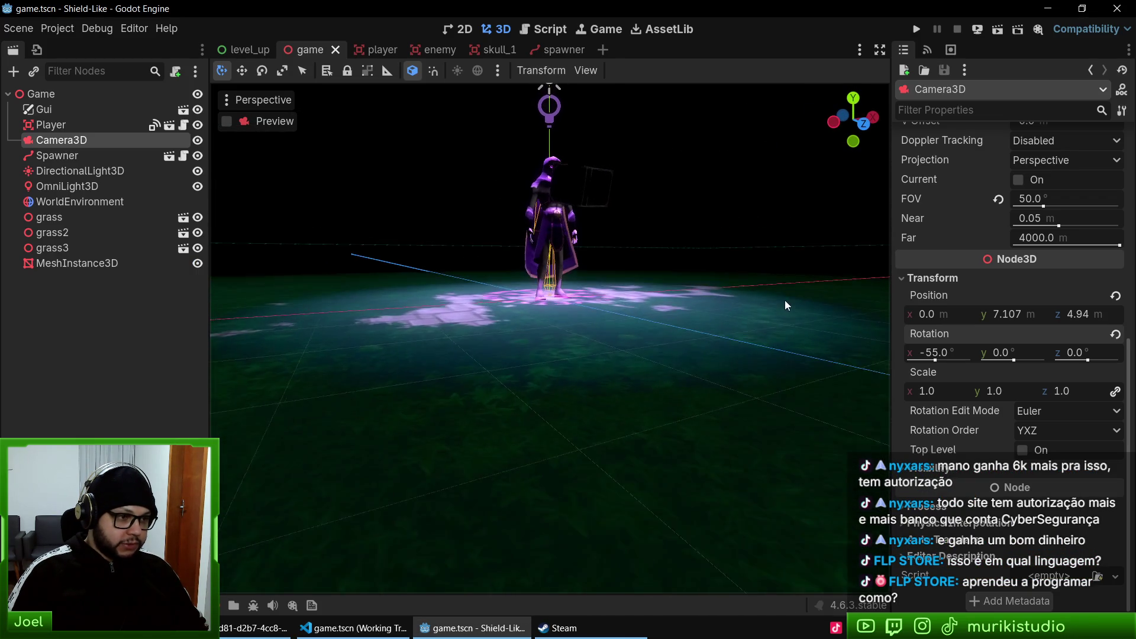
- View the rune circle from above, then briefly run and close the game
{"action": "scroll", "coordinate": [573, 297], "scroll_direction": "up", "scroll_amount": 5}
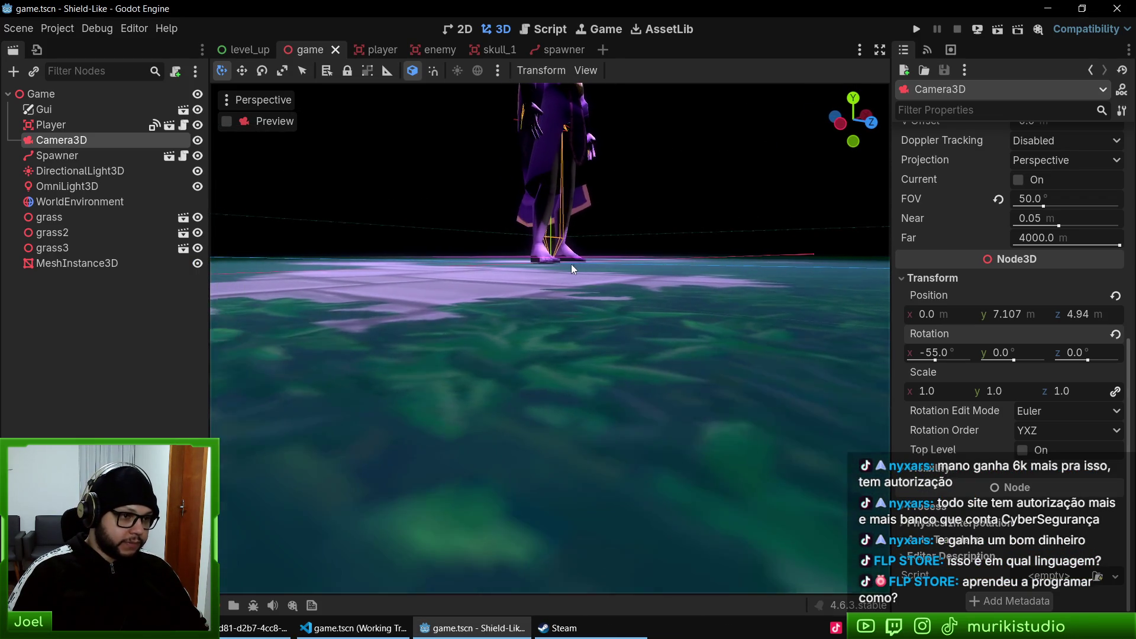
{"action": "mouse_move", "coordinate": [571, 264]}
{"action": "left_mouse_down"}
{"action": "mouse_move", "coordinate": [459, 331]}
{"action": "mouse_move", "coordinate": [461, 359]}
{"action": "left_mouse_up"}
{"action": "scroll", "coordinate": [465, 325], "scroll_direction": "down", "scroll_amount": 8}
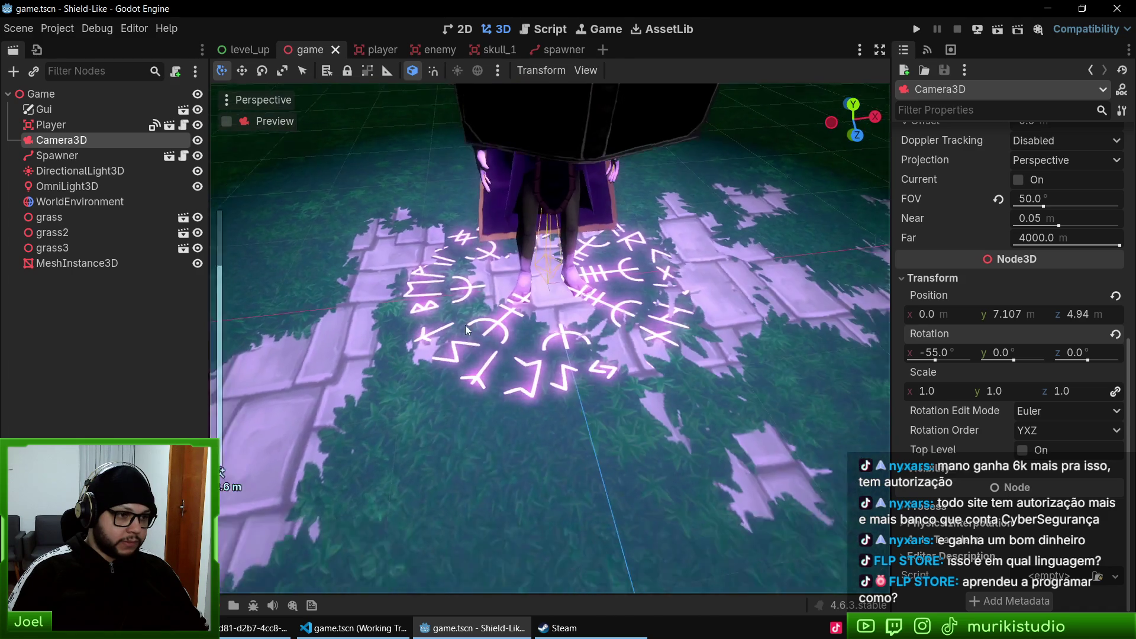
{"action": "scroll", "coordinate": [470, 332], "scroll_direction": "up", "scroll_amount": 4}
{"action": "scroll", "coordinate": [485, 350], "scroll_direction": "up", "scroll_amount": 2}
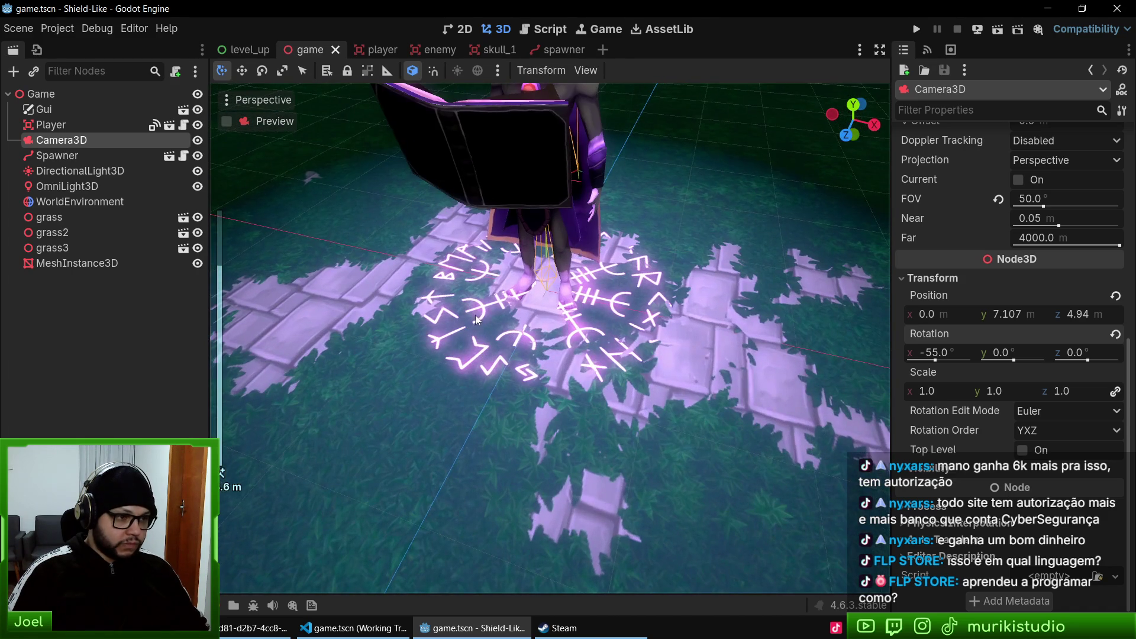
{"action": "key", "text": "F5"}
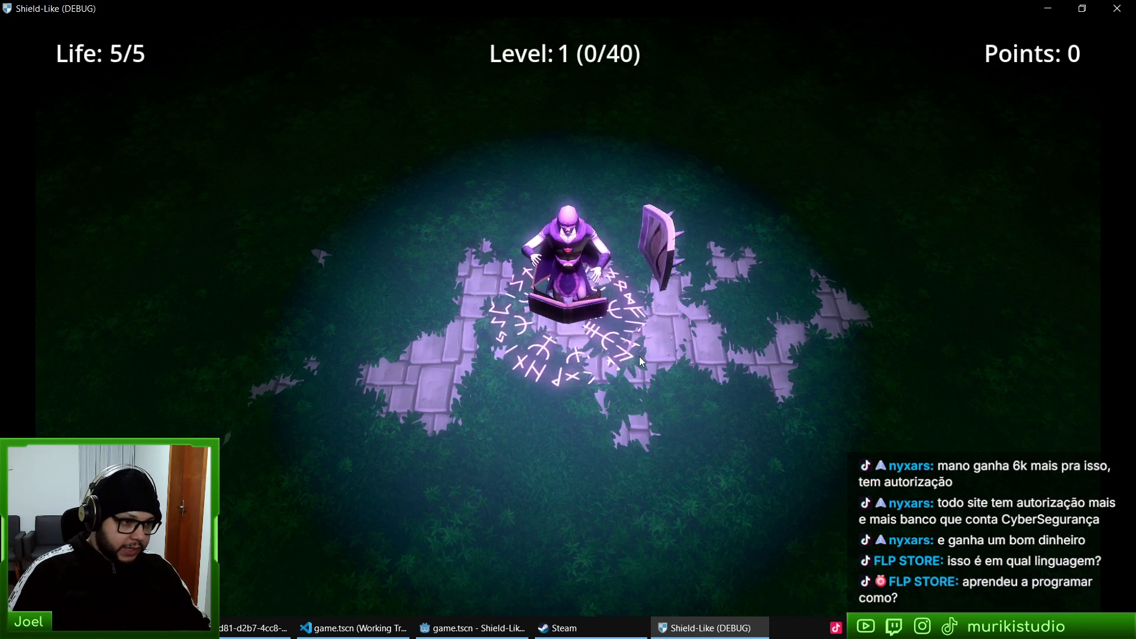
{"action": "key", "text": "F8"}
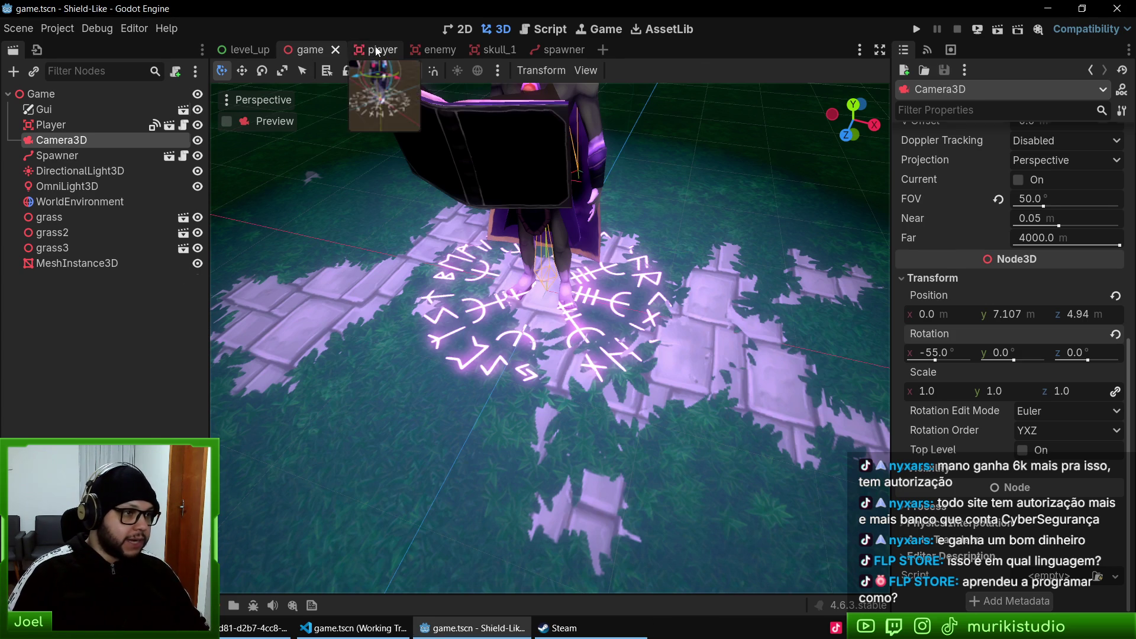
- Try the floor mesh at height 0, restore it to 0.01 m, and save
{"action": "left_click", "coordinate": [379, 50]}
{"action": "left_click", "coordinate": [319, 52]}
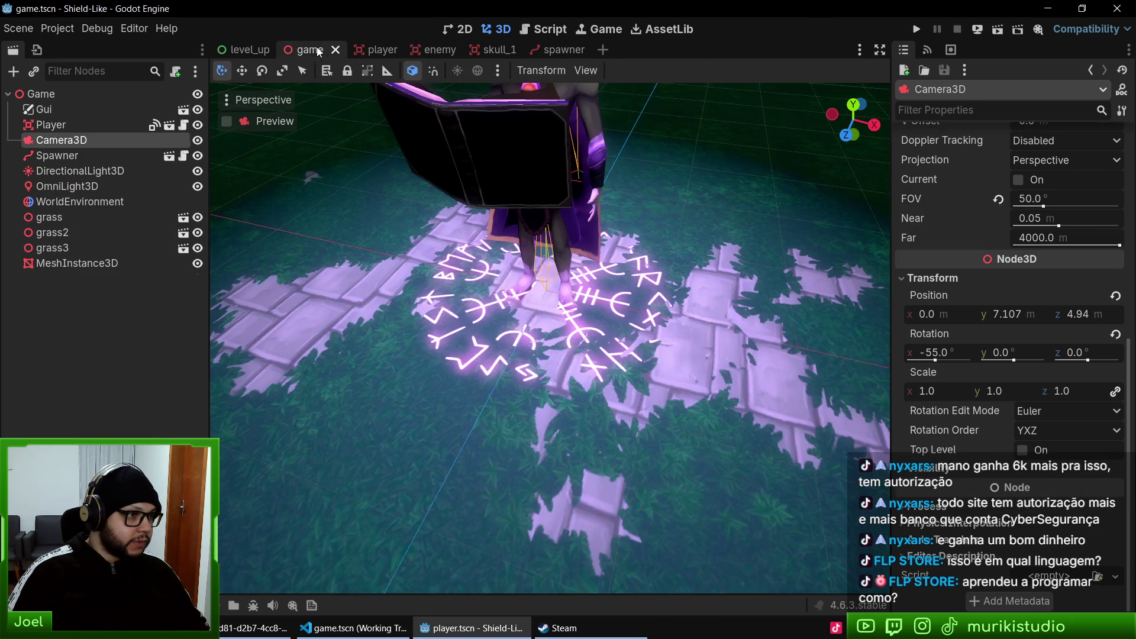
{"action": "left_click", "coordinate": [63, 264]}
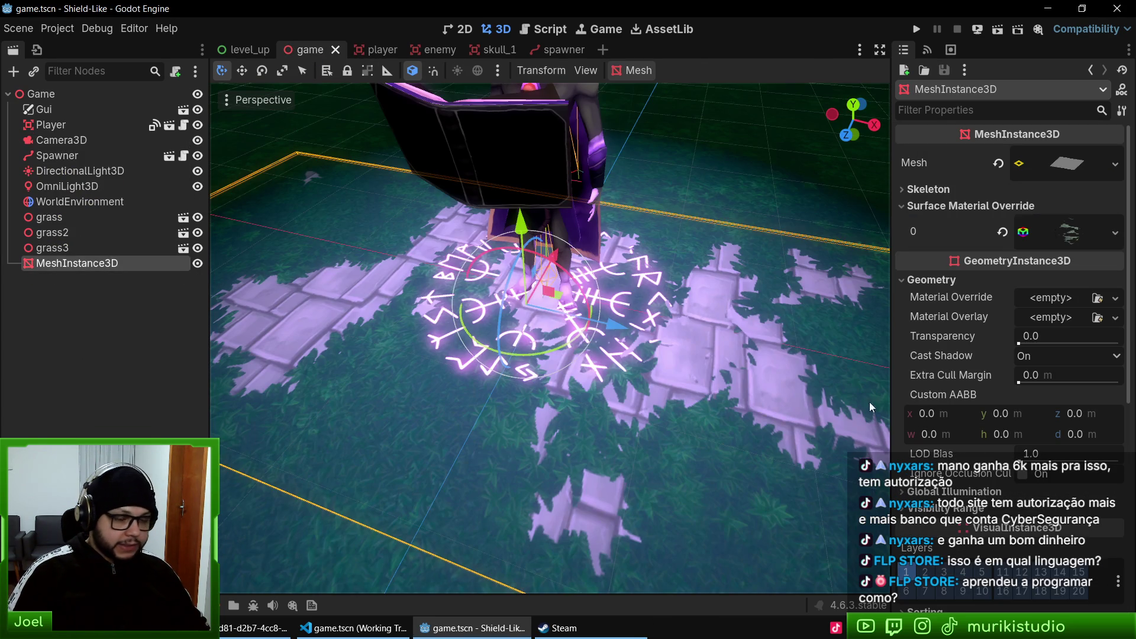
{"action": "scroll", "coordinate": [1048, 440], "scroll_direction": "down", "scroll_amount": 5}
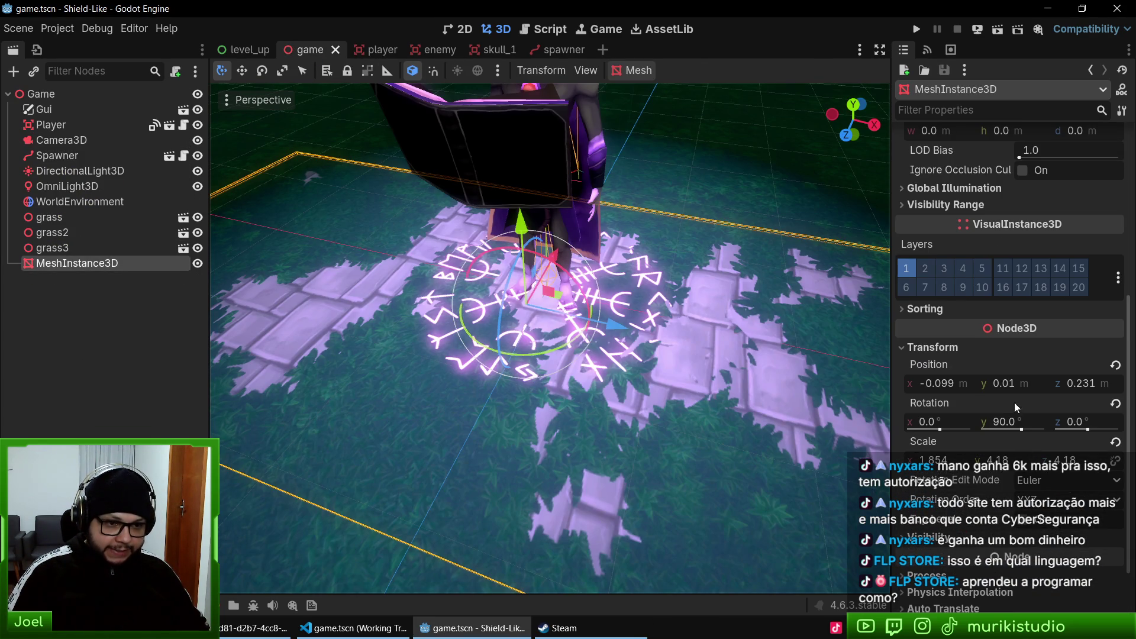
{"action": "left_click", "coordinate": [1010, 384]}
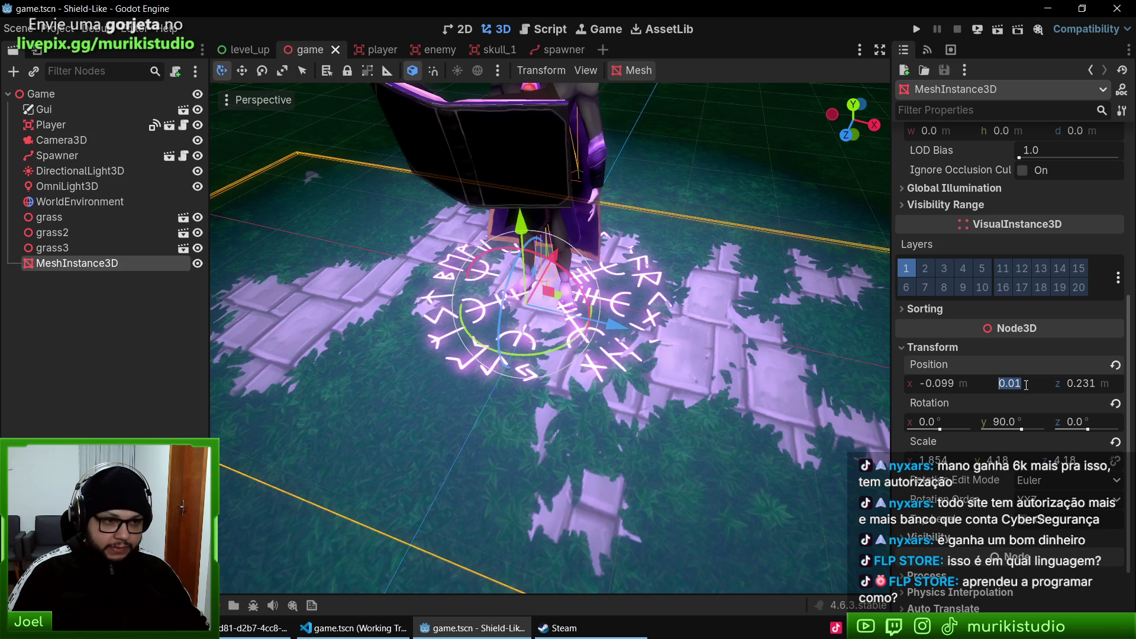
{"action": "type", "text": "0"}
{"action": "key", "text": "Return"}
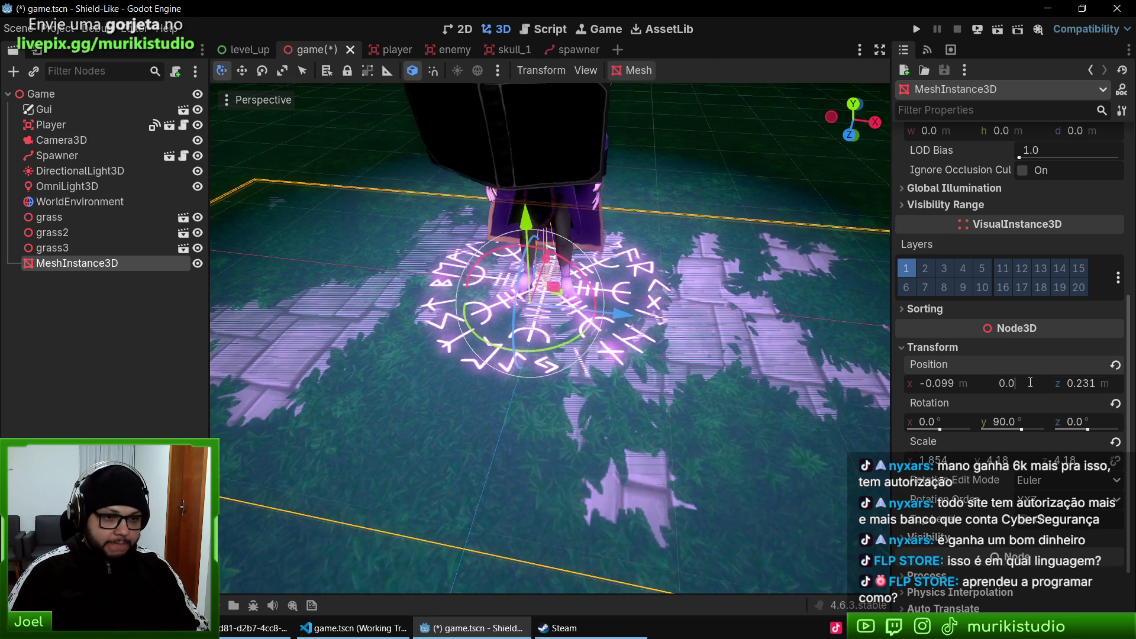
{"action": "type", "text": "1"}
{"action": "key", "text": "Return"}
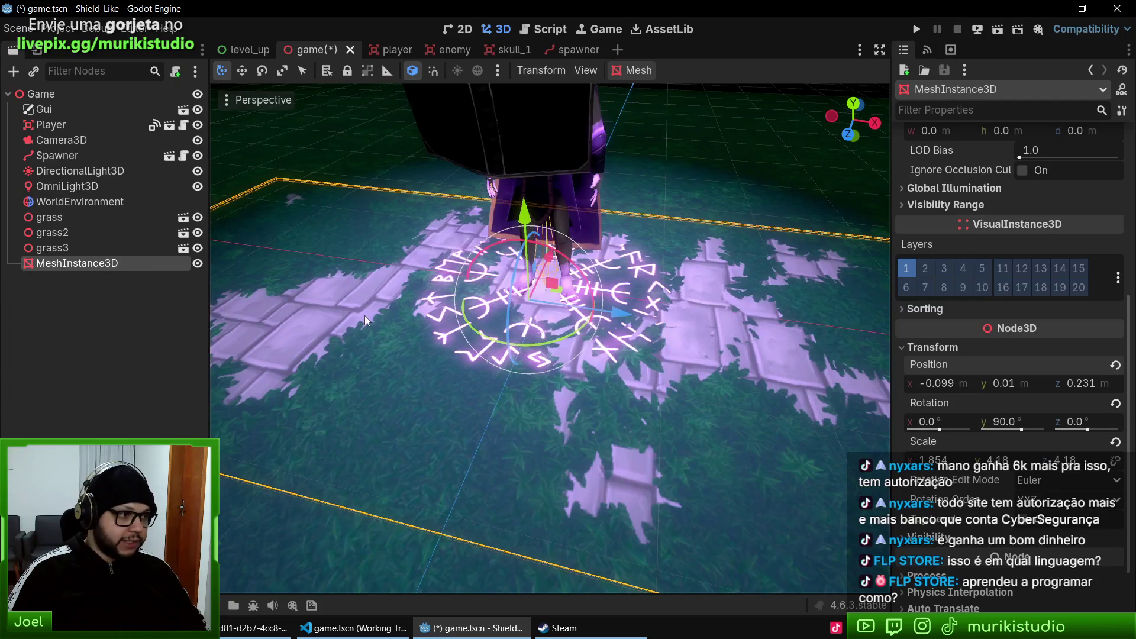
{"action": "key", "text": "ctrl+s"}
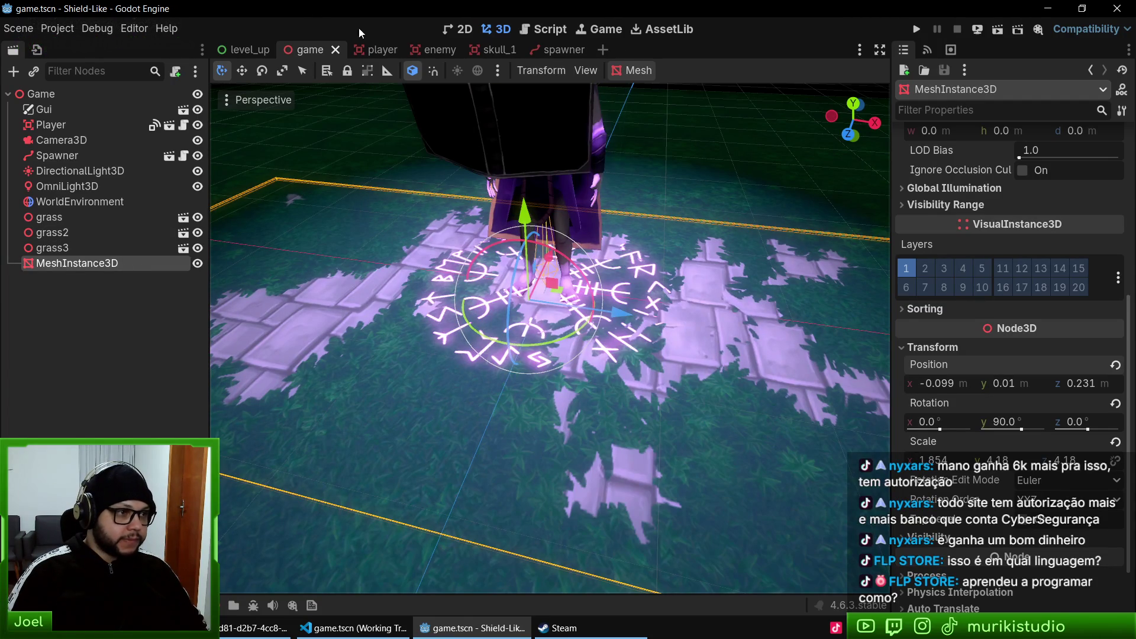
- Check Circle1 and Circle2 transforms in the player scene, then view the glowing runes steeply
{"action": "left_click", "coordinate": [360, 49]}
{"action": "left_click", "coordinate": [73, 266]}
{"action": "left_click", "coordinate": [70, 278], "text": "shift"}
{"action": "left_click", "coordinate": [933, 419]}
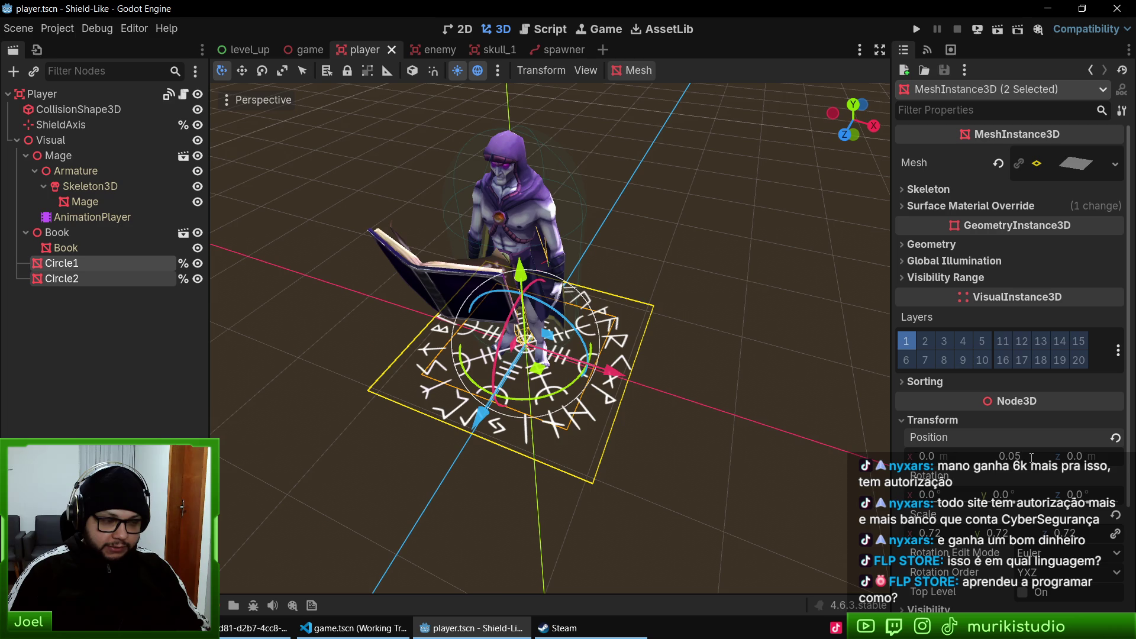
{"action": "left_click", "coordinate": [304, 50]}
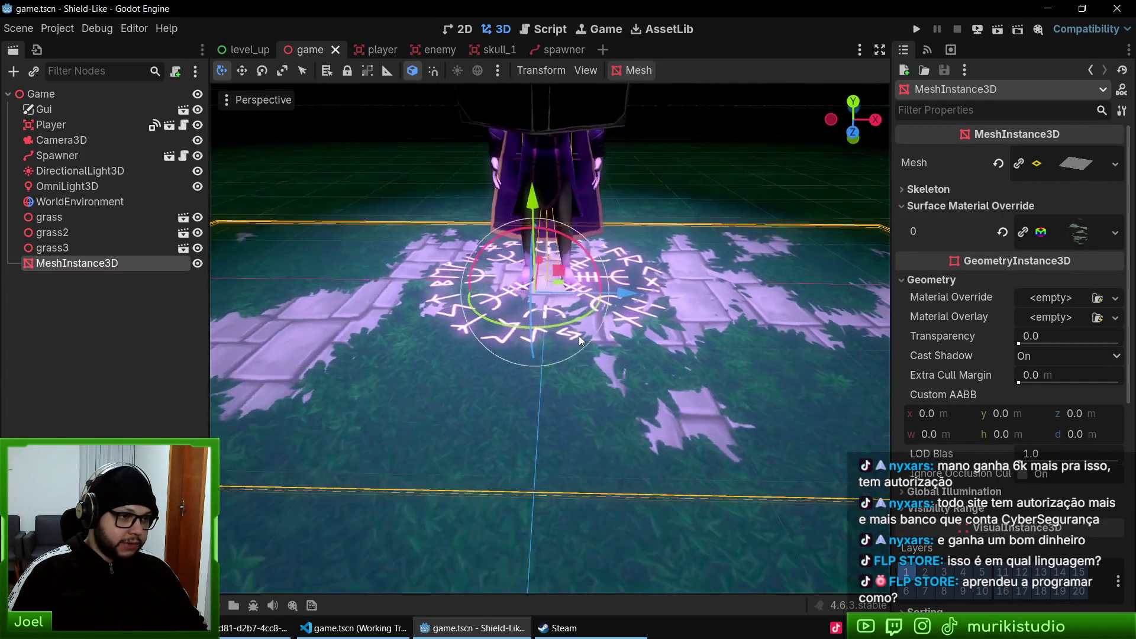
{"action": "scroll", "coordinate": [574, 330], "scroll_direction": "up", "scroll_amount": 5}
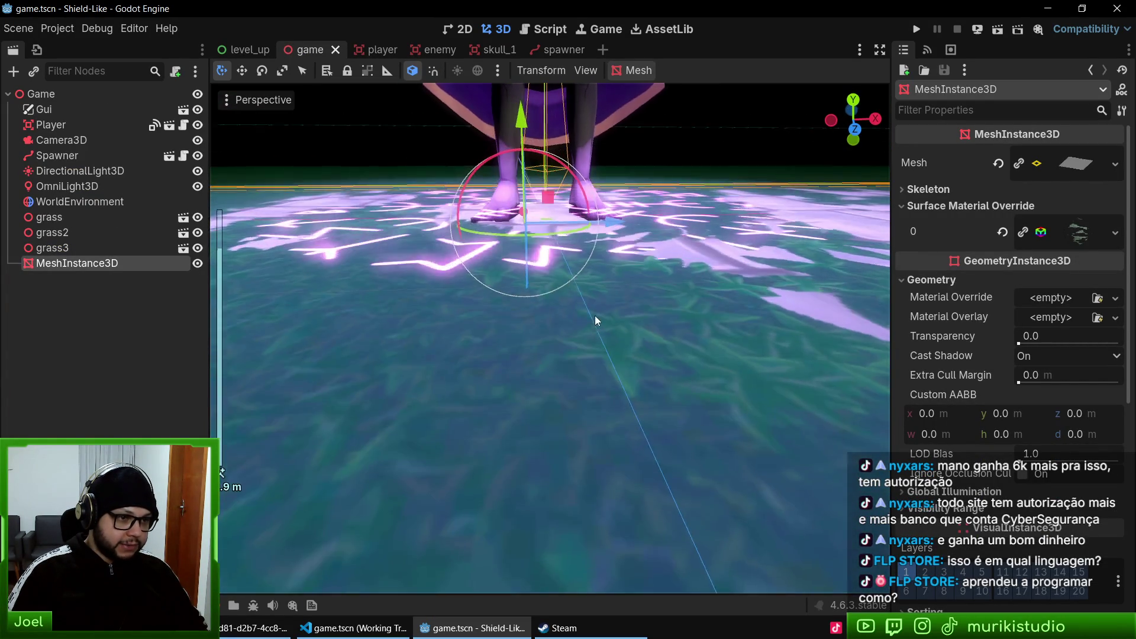
{"action": "mouse_move", "coordinate": [595, 320]}
{"action": "left_mouse_down"}
{"action": "mouse_move", "coordinate": [618, 304]}
{"action": "mouse_move", "coordinate": [697, 333]}
{"action": "mouse_move", "coordinate": [615, 349]}
{"action": "mouse_move", "coordinate": [316, 330]}
{"action": "left_mouse_up"}
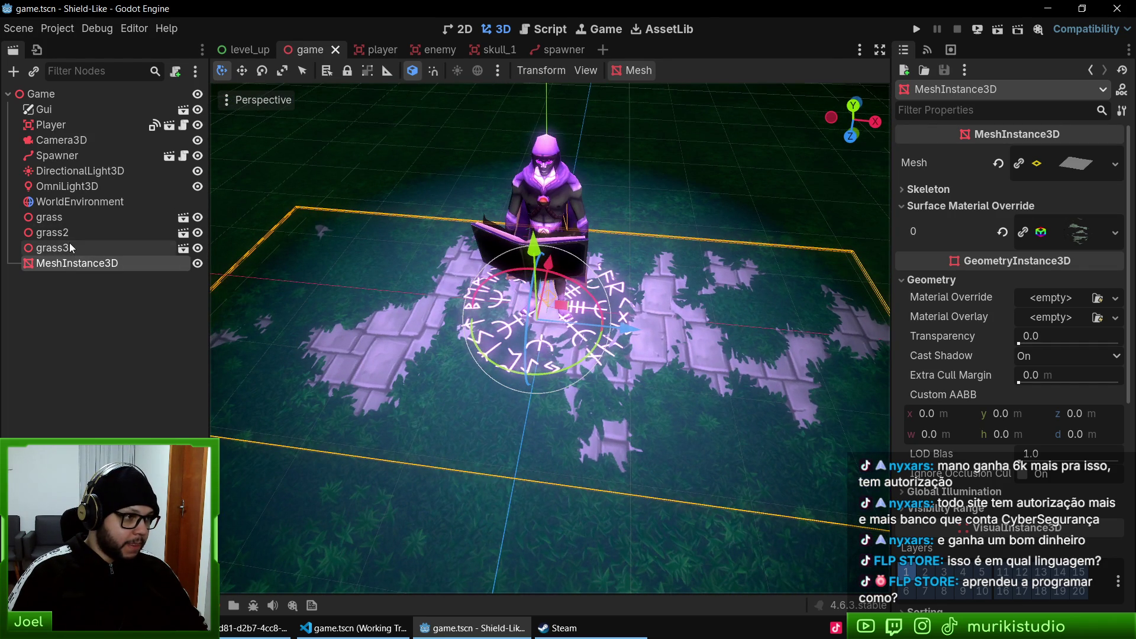
- Rename the floor mesh node to Path and save the game scene
{"action": "left_click", "coordinate": [73, 265]}
{"action": "left_click", "coordinate": [73, 265]}
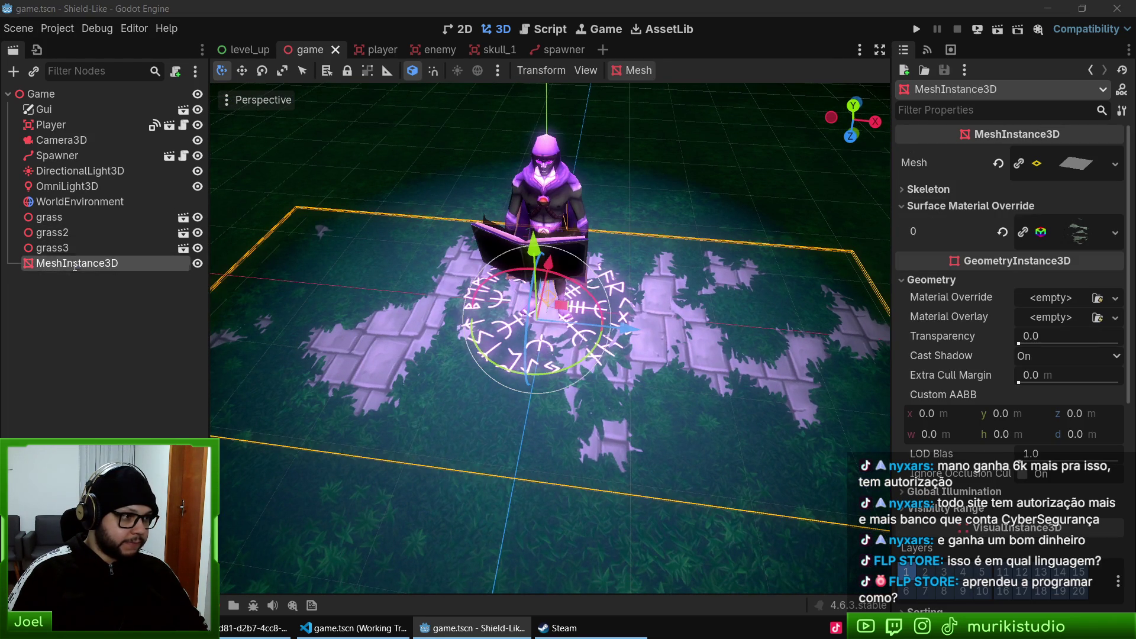
{"action": "type", "text": "Path"}
{"action": "key", "text": "Return"}
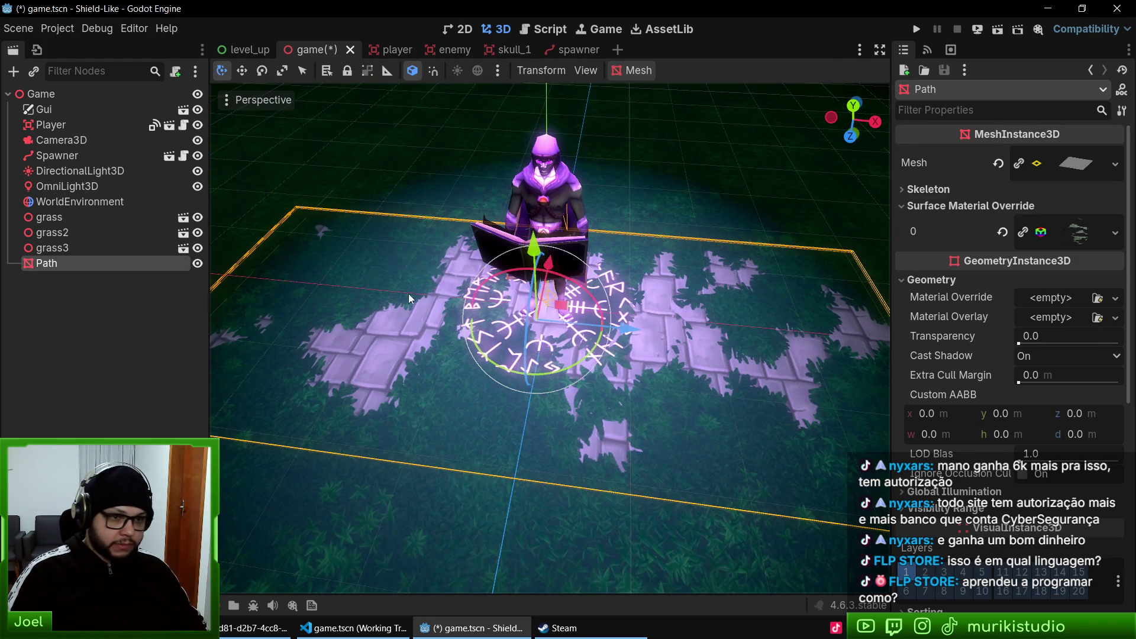
{"action": "key", "text": "ctrl+s"}
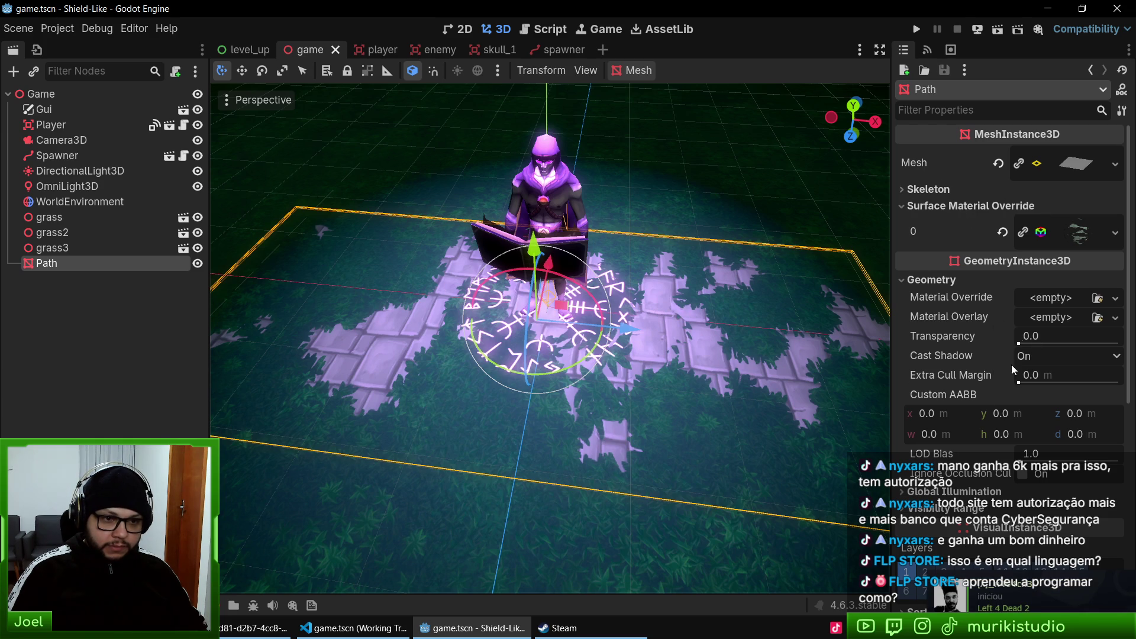
- Raise the Path mesh to 0.02 m height and save
{"action": "scroll", "coordinate": [1016, 349], "scroll_direction": "down", "scroll_amount": 5}
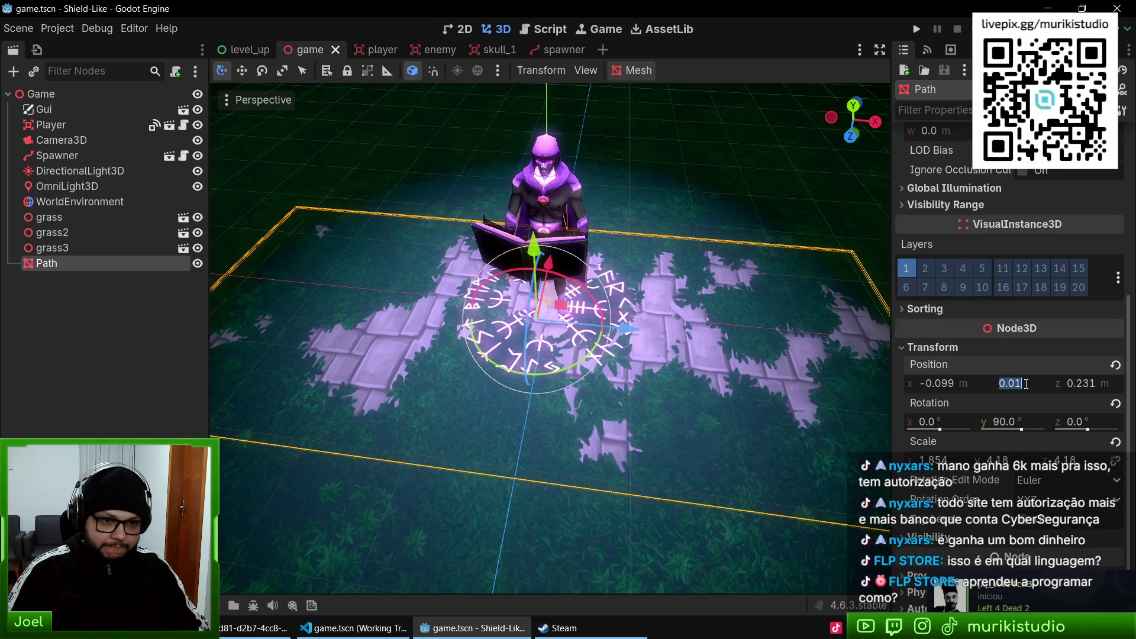
{"action": "type", "text": "2"}
{"action": "key", "text": "Return"}
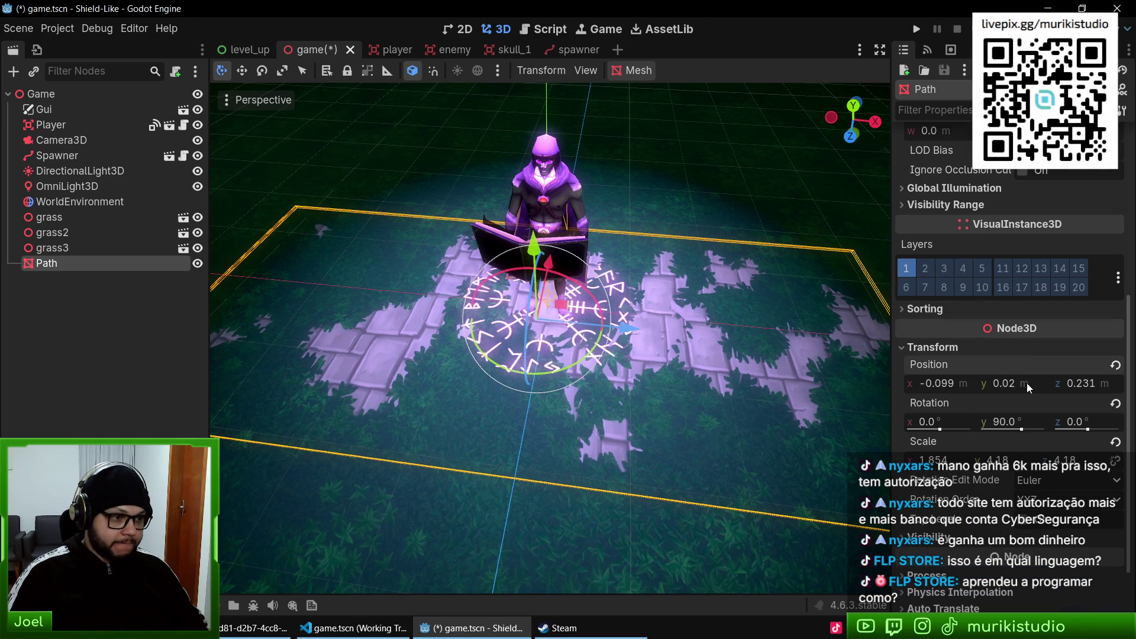
{"action": "key", "text": "ctrl+s"}
- Orbit around the rune circle and inspect the Path mesh's override material
{"action": "scroll", "coordinate": [653, 357], "scroll_direction": "up", "scroll_amount": 6}
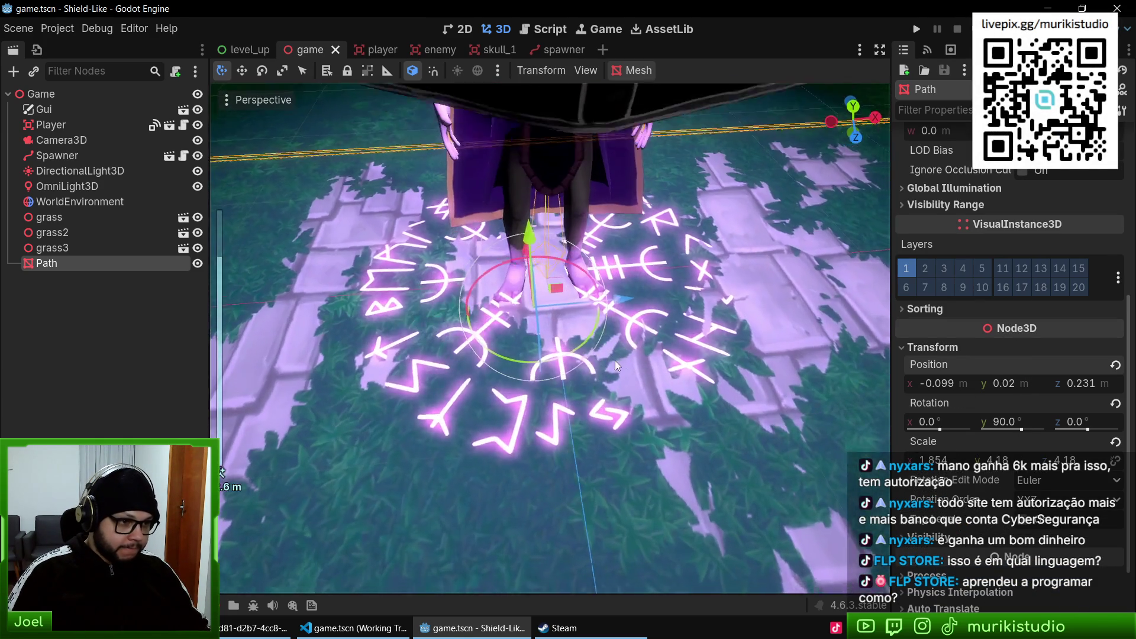
{"action": "mouse_move", "coordinate": [616, 360]}
{"action": "left_mouse_down"}
{"action": "mouse_move", "coordinate": [541, 337]}
{"action": "mouse_move", "coordinate": [474, 368]}
{"action": "mouse_move", "coordinate": [527, 363]}
{"action": "mouse_move", "coordinate": [545, 317]}
{"action": "mouse_move", "coordinate": [512, 290]}
{"action": "left_mouse_up"}
{"action": "scroll", "coordinate": [502, 358], "scroll_direction": "down", "scroll_amount": 5}
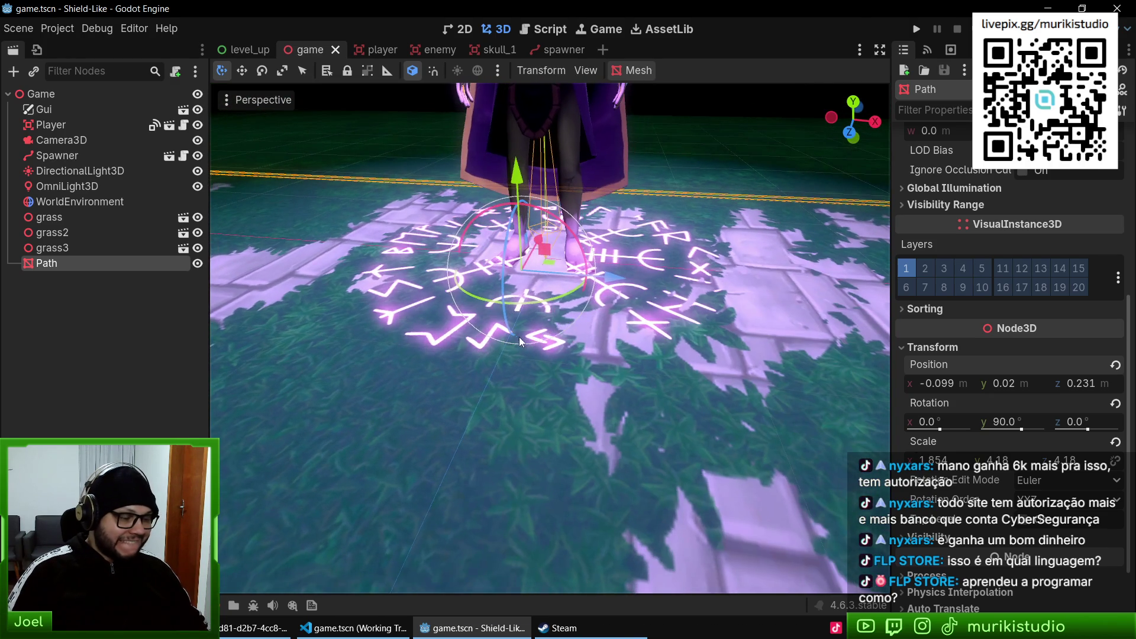
{"action": "mouse_move", "coordinate": [534, 382]}
{"action": "left_mouse_down"}
{"action": "mouse_move", "coordinate": [559, 365]}
{"action": "mouse_move", "coordinate": [578, 406]}
{"action": "mouse_move", "coordinate": [536, 372]}
{"action": "left_mouse_up"}
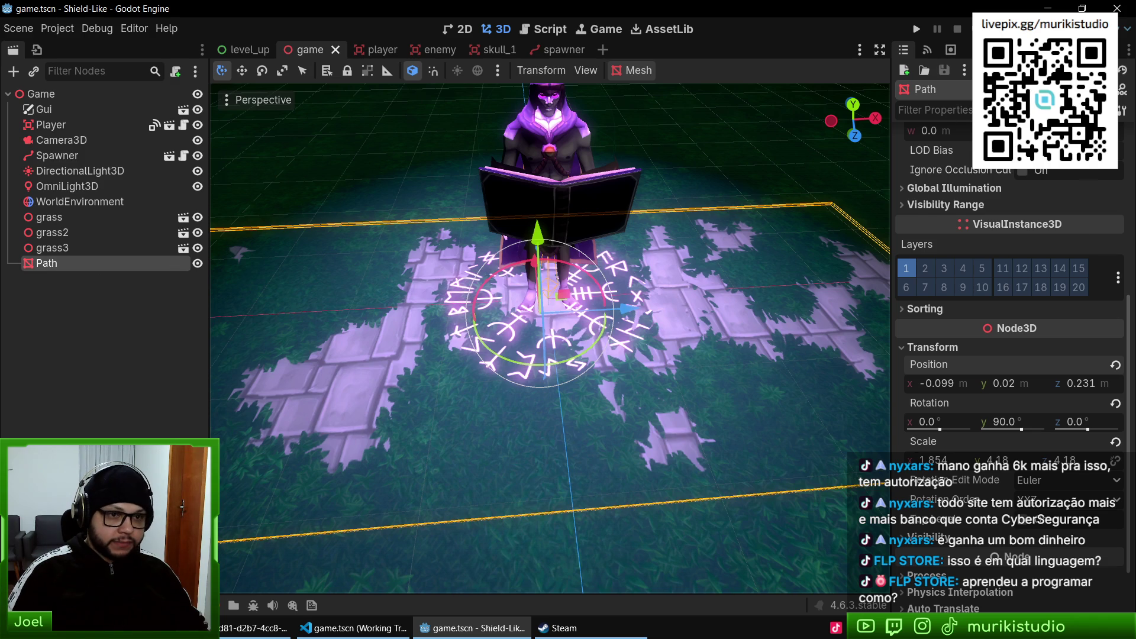
{"action": "scroll", "coordinate": [992, 363], "scroll_direction": "up", "scroll_amount": 5}
{"action": "left_click", "coordinate": [1070, 230]}
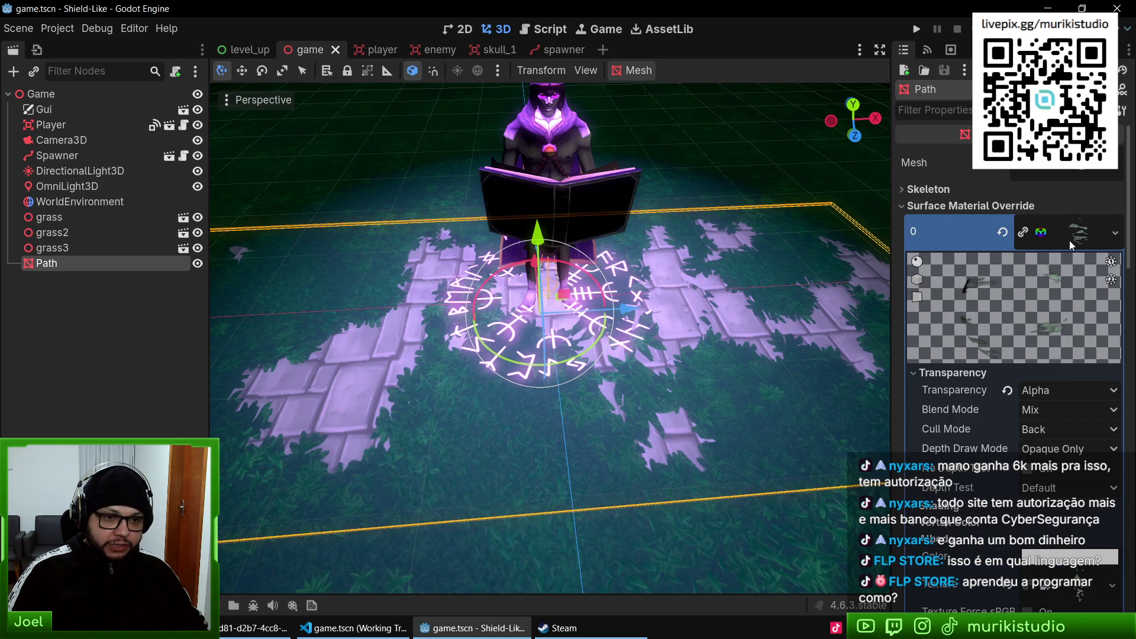
{"action": "scroll", "coordinate": [1065, 249], "scroll_direction": "down", "scroll_amount": 10}
{"action": "scroll", "coordinate": [1045, 371], "scroll_direction": "up", "scroll_amount": 10}
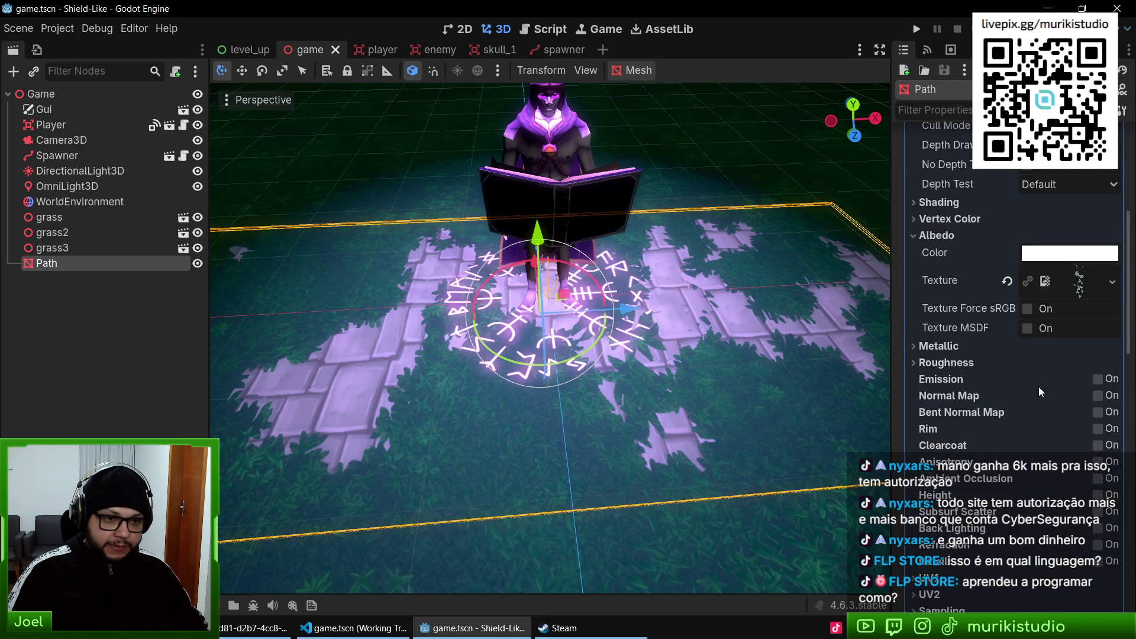
{"action": "left_click", "coordinate": [1056, 236]}
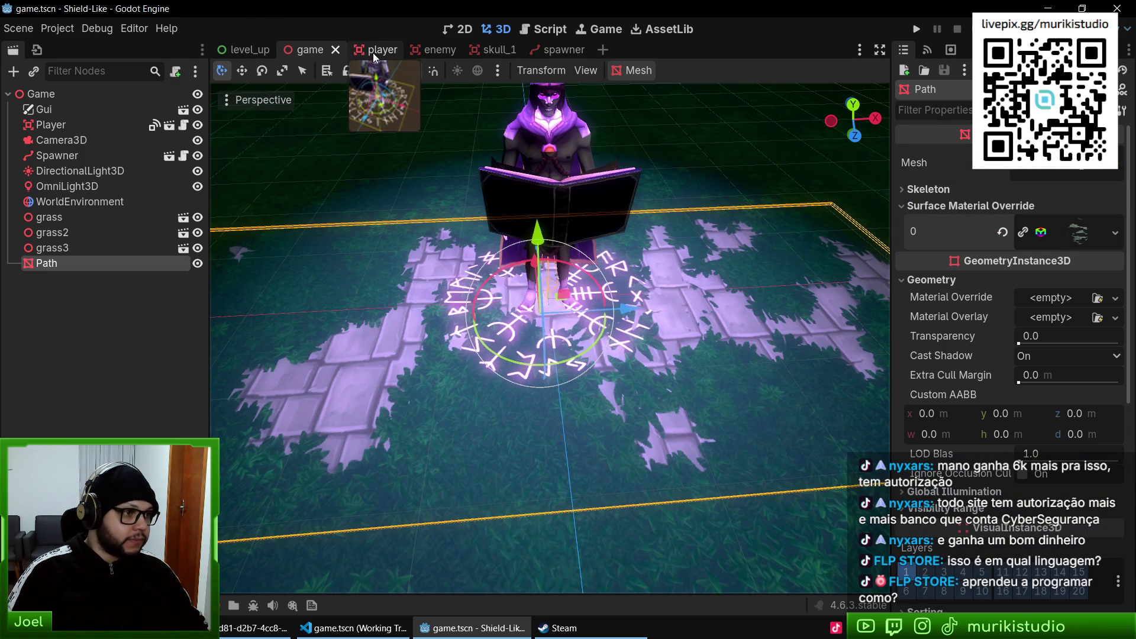
- Check the transform values of the Visual node and Player root in player.tscn
{"action": "left_click", "coordinate": [362, 50]}
{"action": "scroll", "coordinate": [225, 269], "scroll_direction": "up", "scroll_amount": 5}
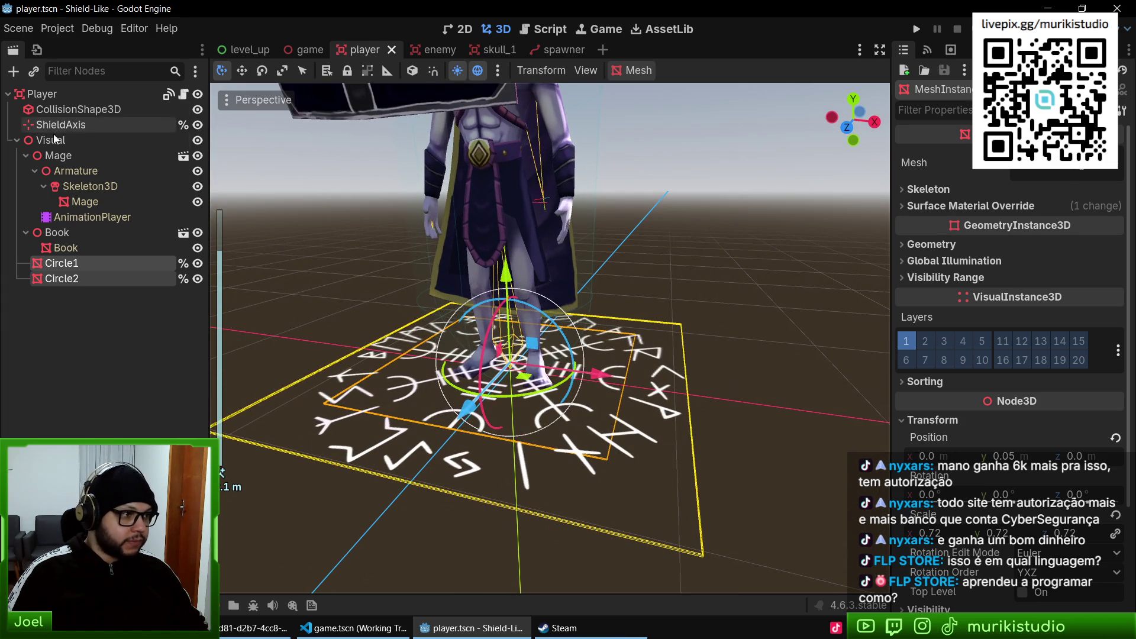
{"action": "left_click", "coordinate": [77, 141]}
{"action": "left_click", "coordinate": [932, 153]}
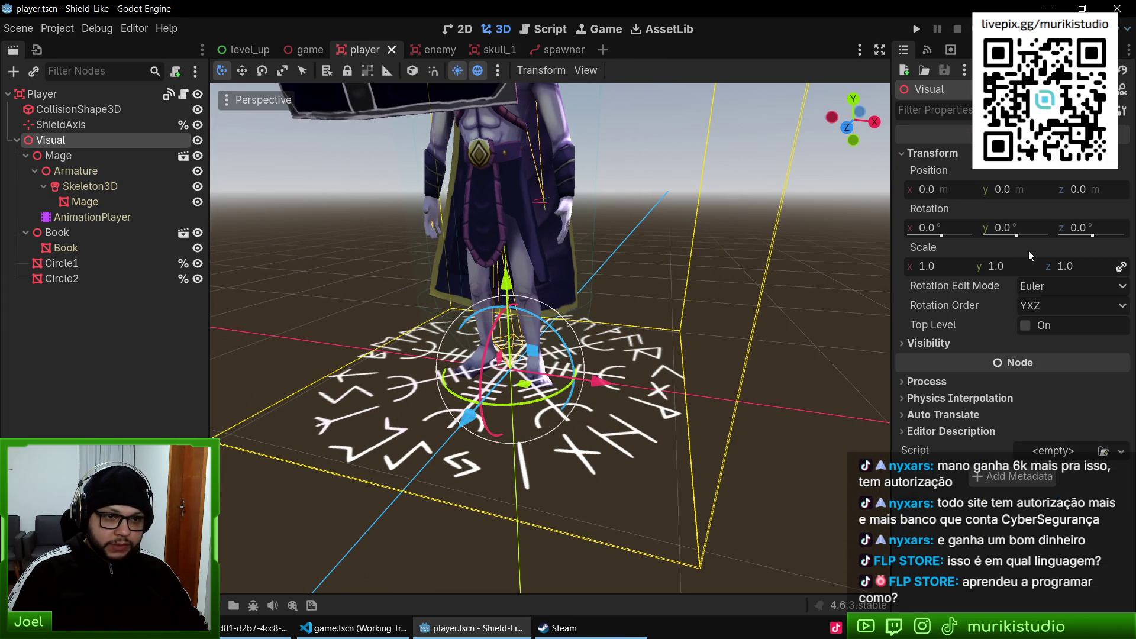
{"action": "left_click", "coordinate": [41, 94]}
{"action": "scroll", "coordinate": [1009, 370], "scroll_direction": "down", "scroll_amount": 5}
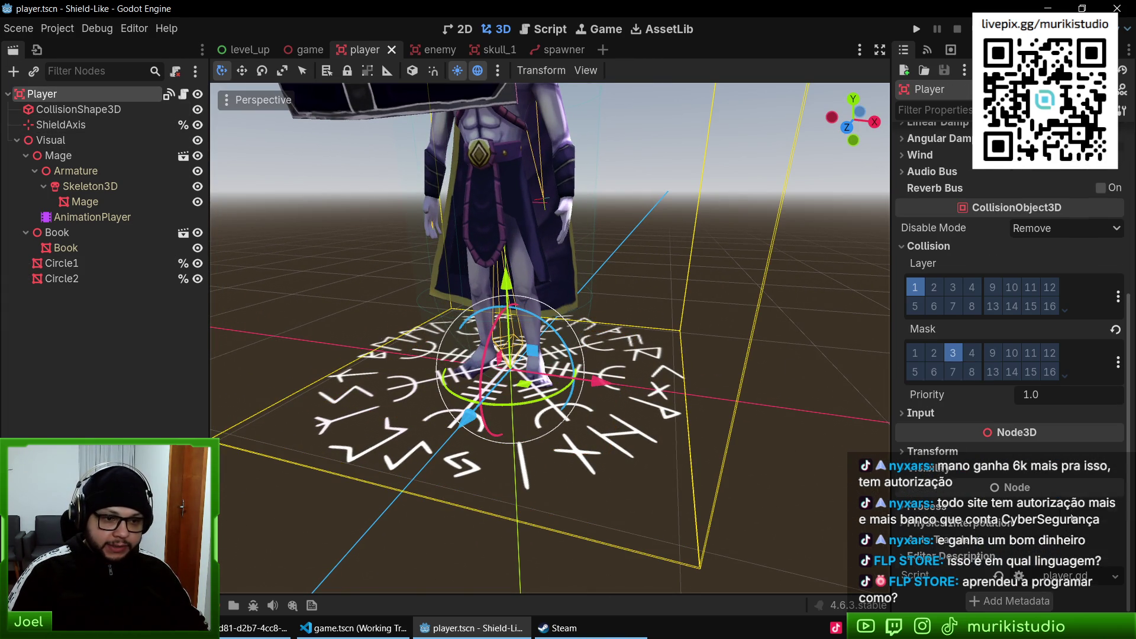
{"action": "left_click", "coordinate": [961, 450]}
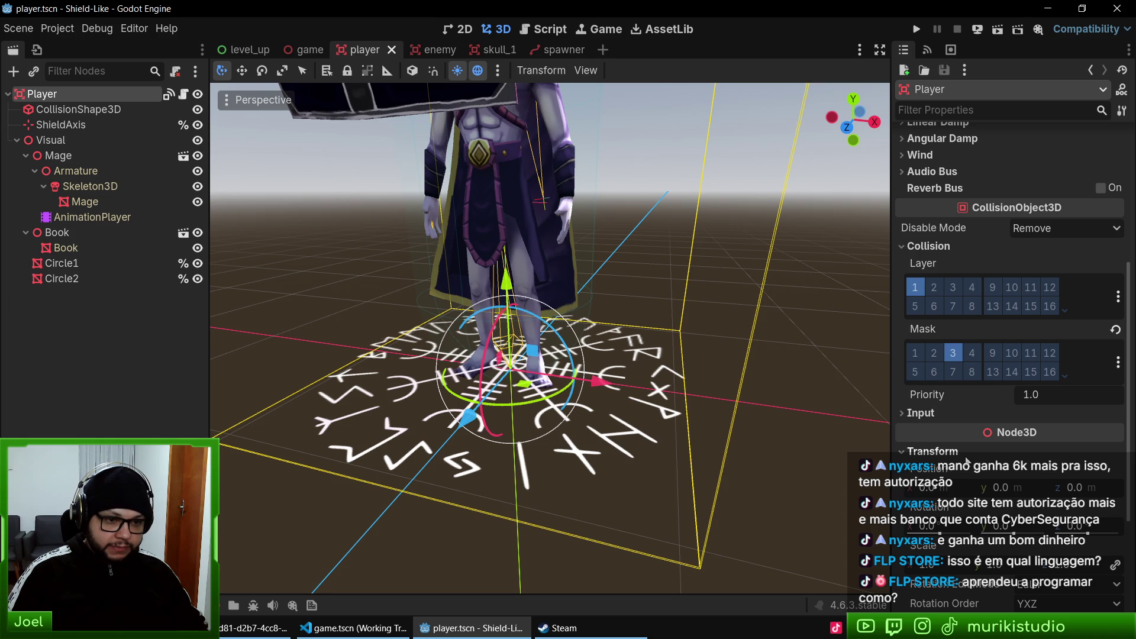
- Try Circle1 and Circle2 at height 1.05, revert to 0.05, and save
{"action": "left_click", "coordinate": [62, 264]}
{"action": "left_click", "coordinate": [62, 278], "text": "shift"}
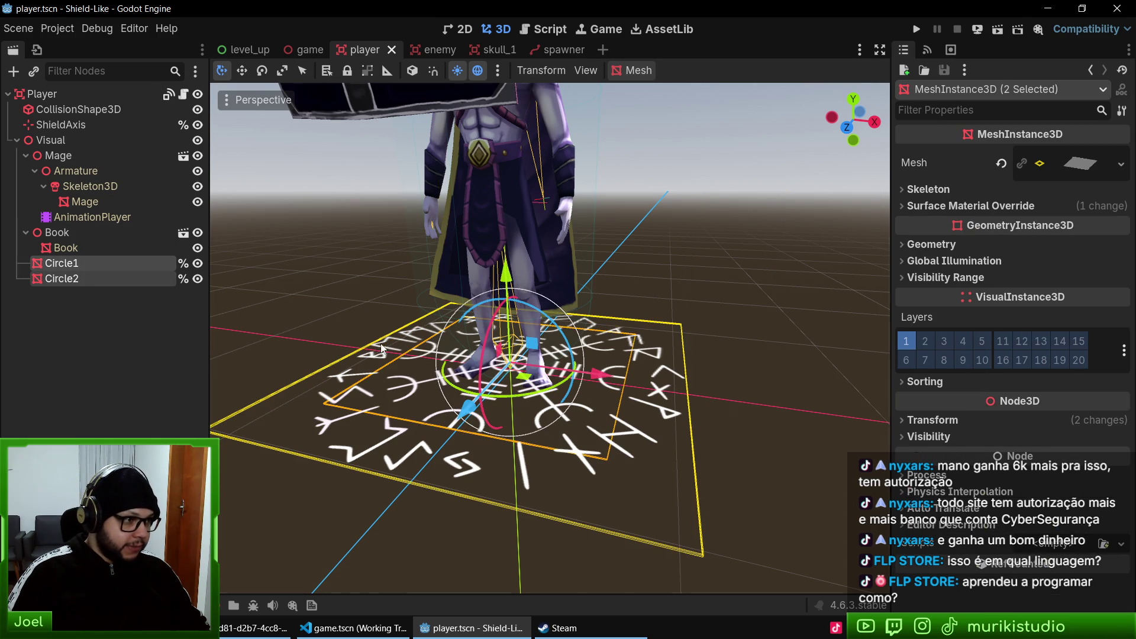
{"action": "left_click", "coordinate": [932, 419]}
{"action": "scroll", "coordinate": [1039, 508], "scroll_direction": "down", "scroll_amount": 2}
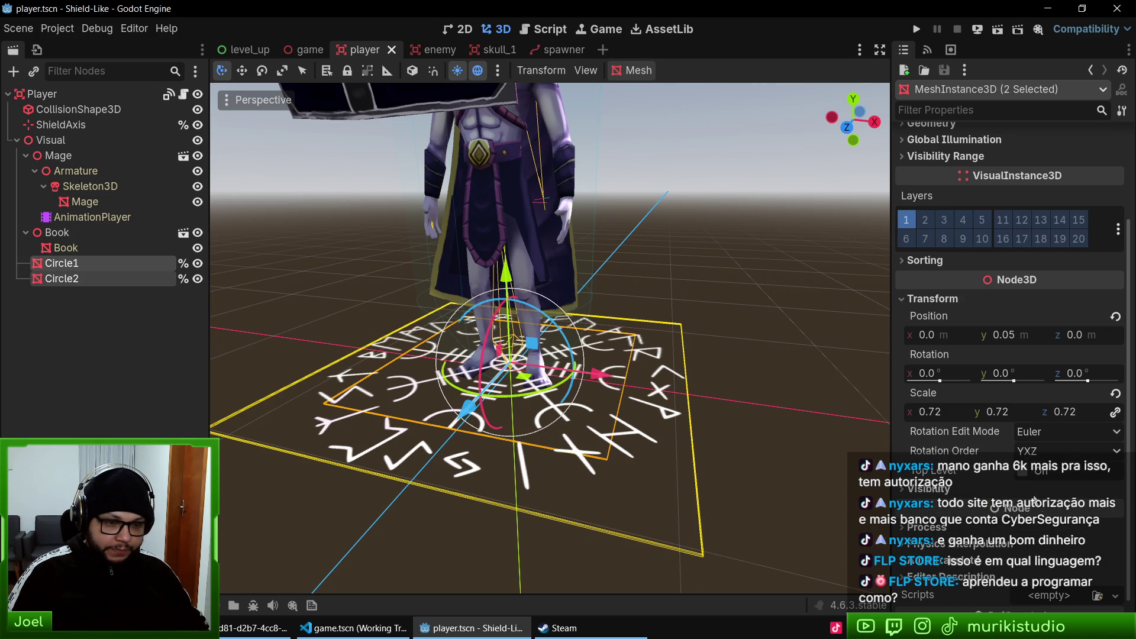
{"action": "left_click", "coordinate": [1018, 335]}
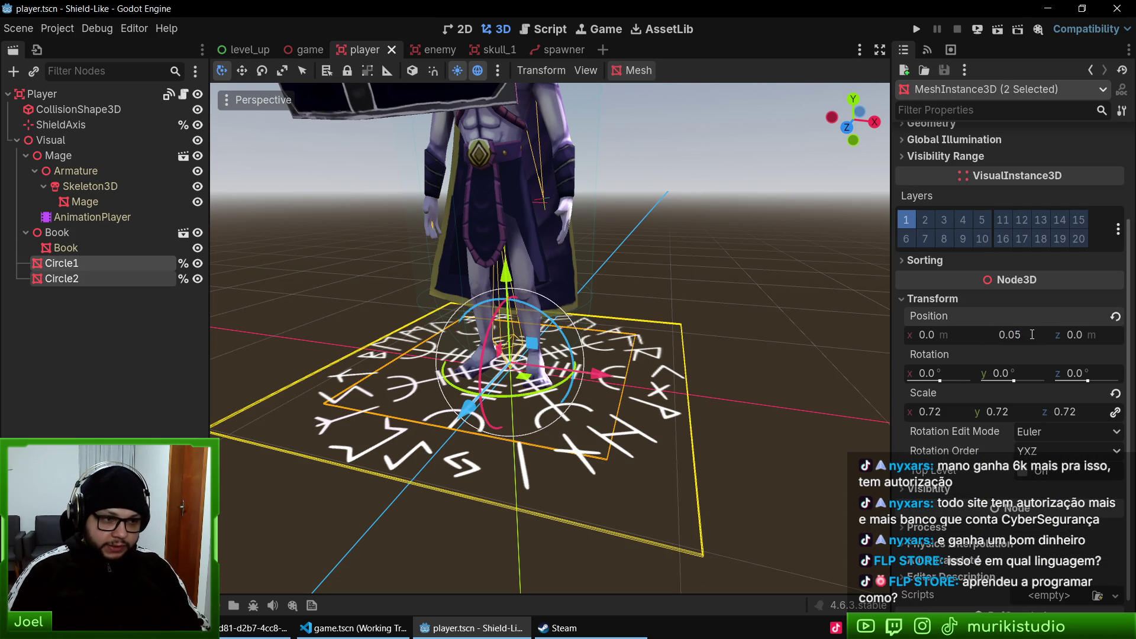
{"action": "type", "text": "1.05"}
{"action": "key", "text": "Return"}
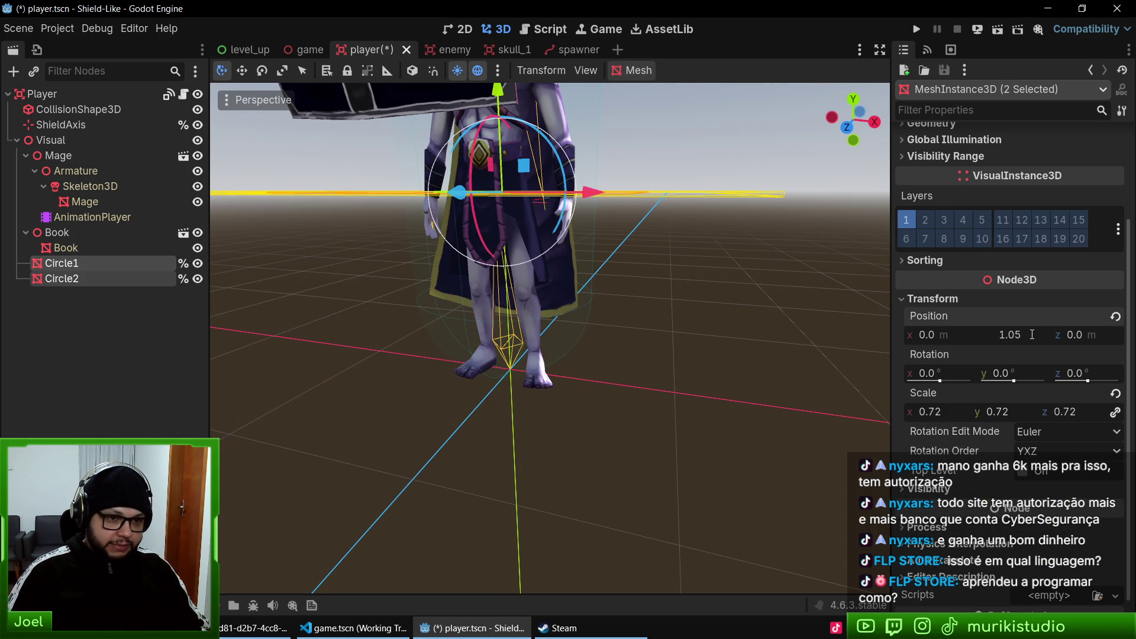
{"action": "key", "text": "ctrl+z"}
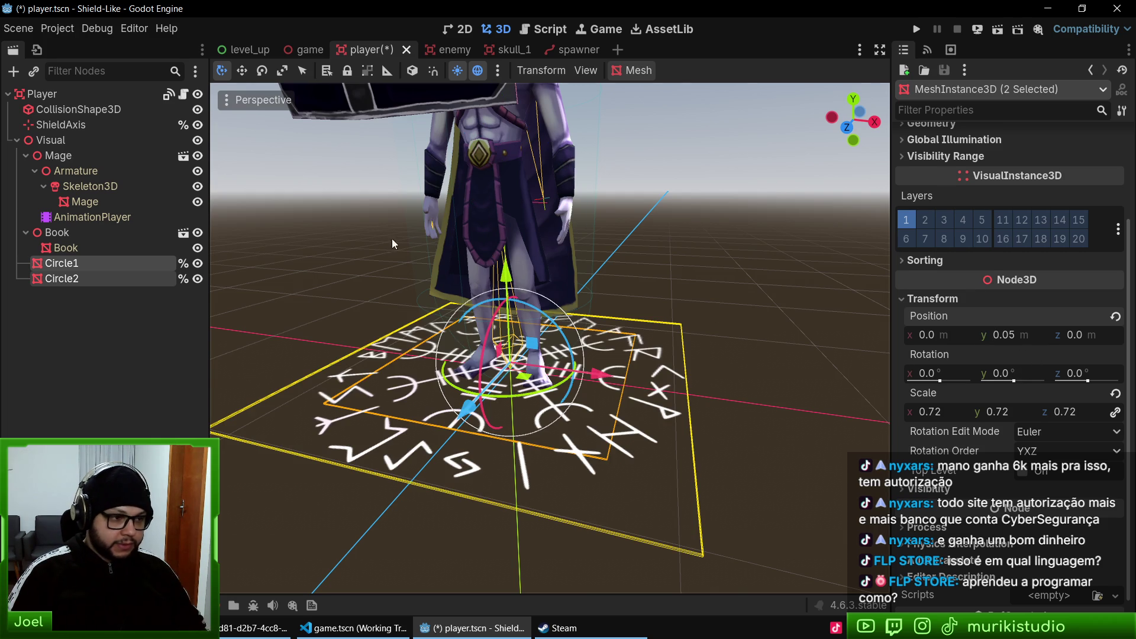
{"action": "key", "text": "ctrl+s"}
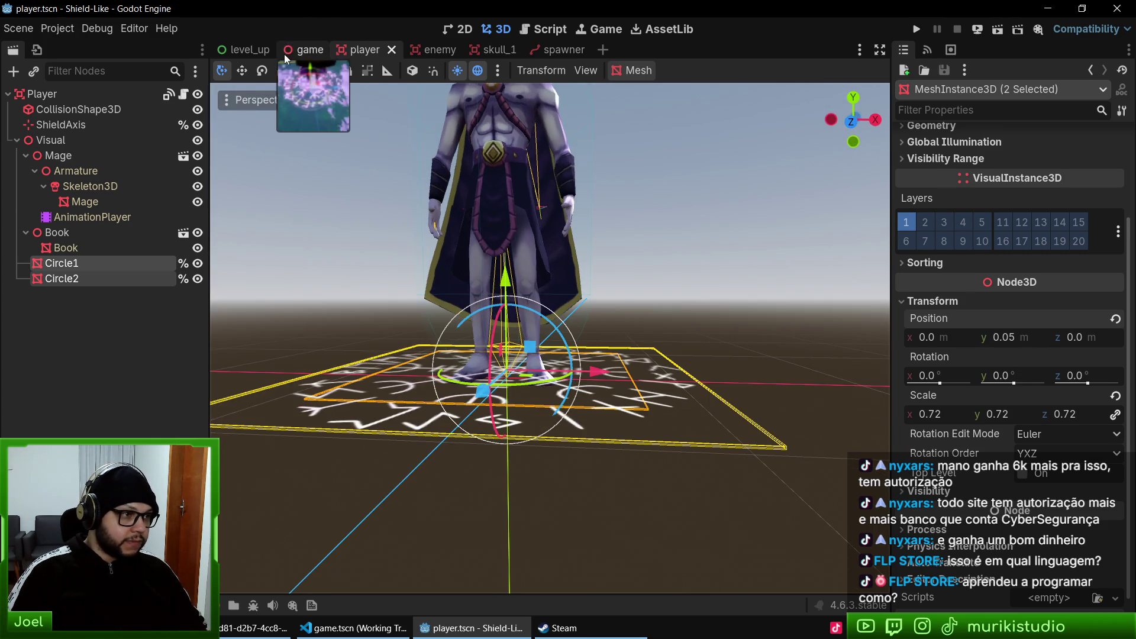
{"action": "left_click", "coordinate": [285, 48]}
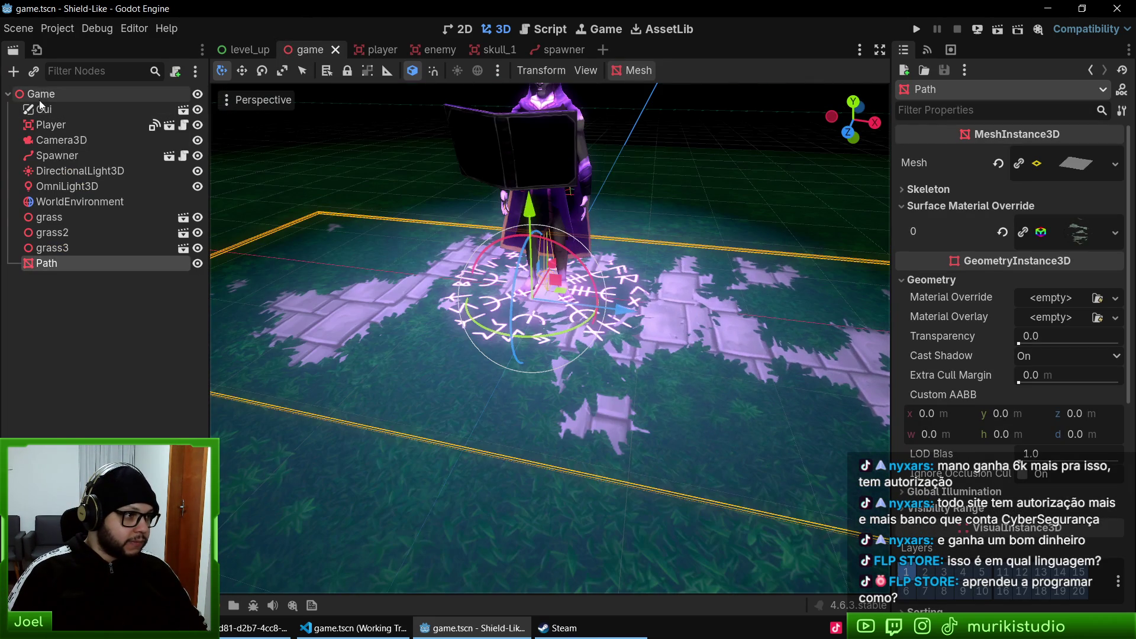
- Inspect the transforms of the grass and grass2 nodes in the game scene
{"action": "left_click", "coordinate": [41, 94]}
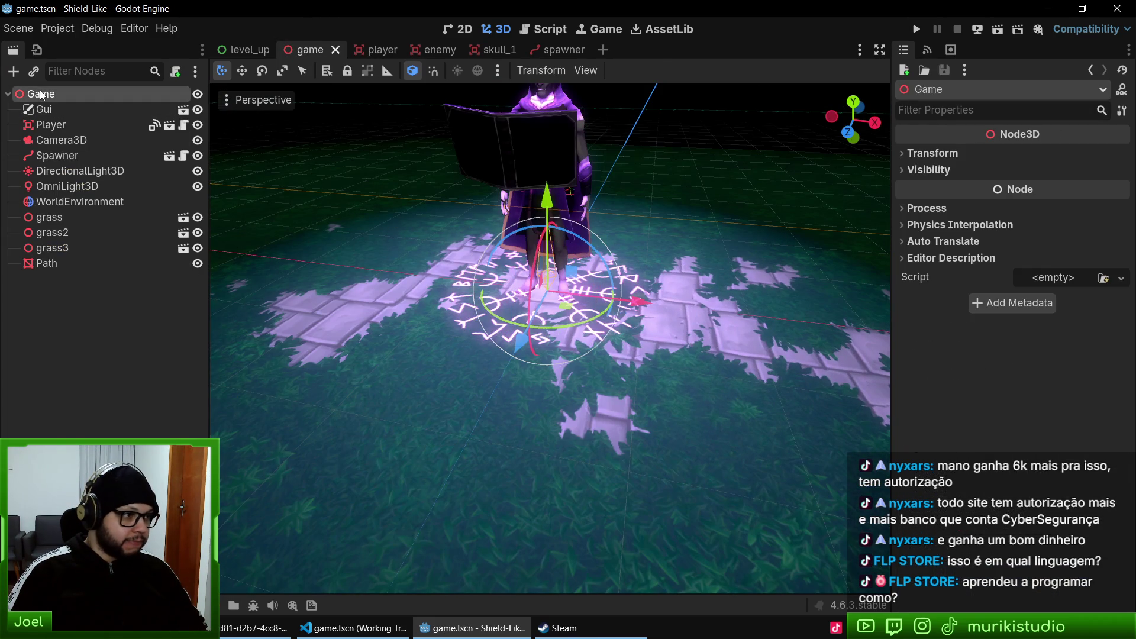
{"action": "left_click", "coordinate": [49, 218]}
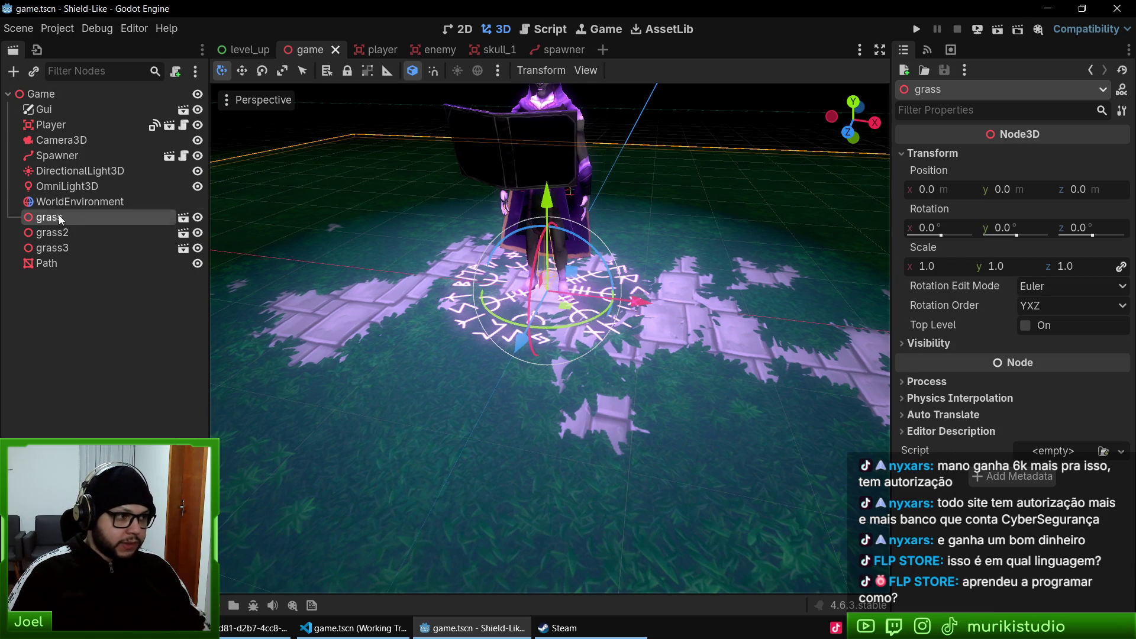
{"action": "left_click", "coordinate": [61, 232]}
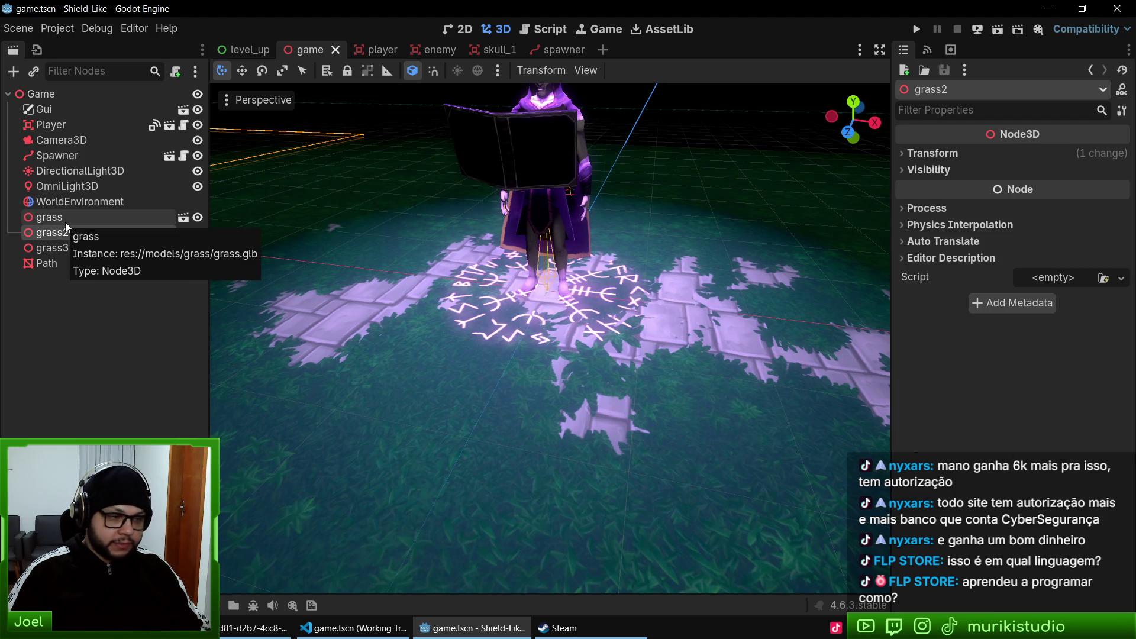
{"action": "left_click", "coordinate": [932, 153]}
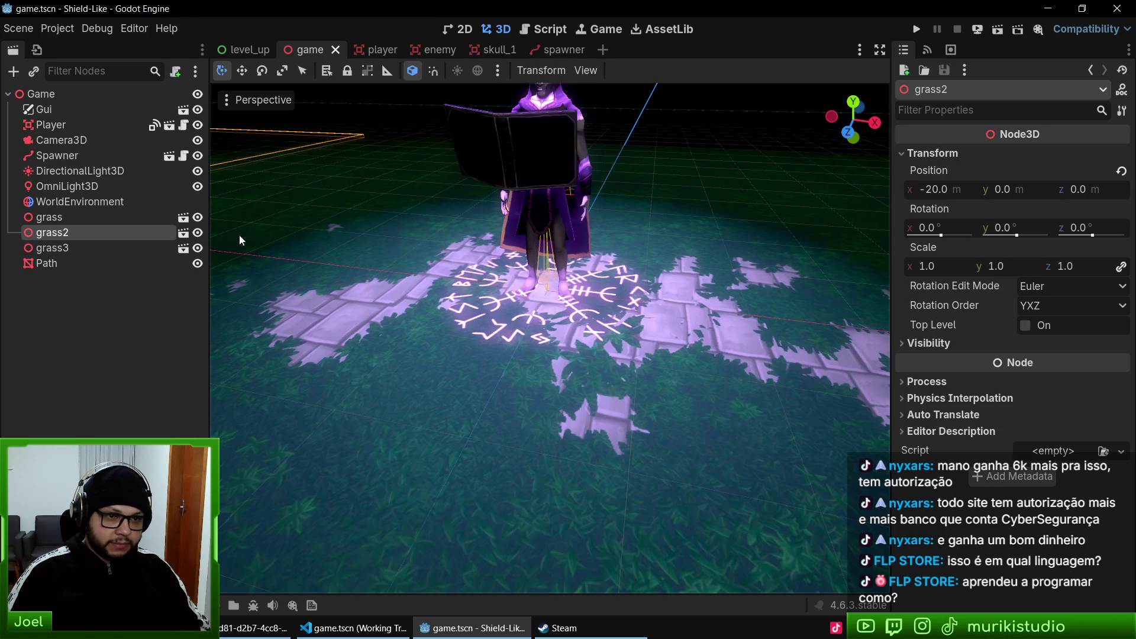
- Set the Path floor mesh's Position y to 0.01 and view the rune circle up close
{"action": "left_click", "coordinate": [87, 260]}
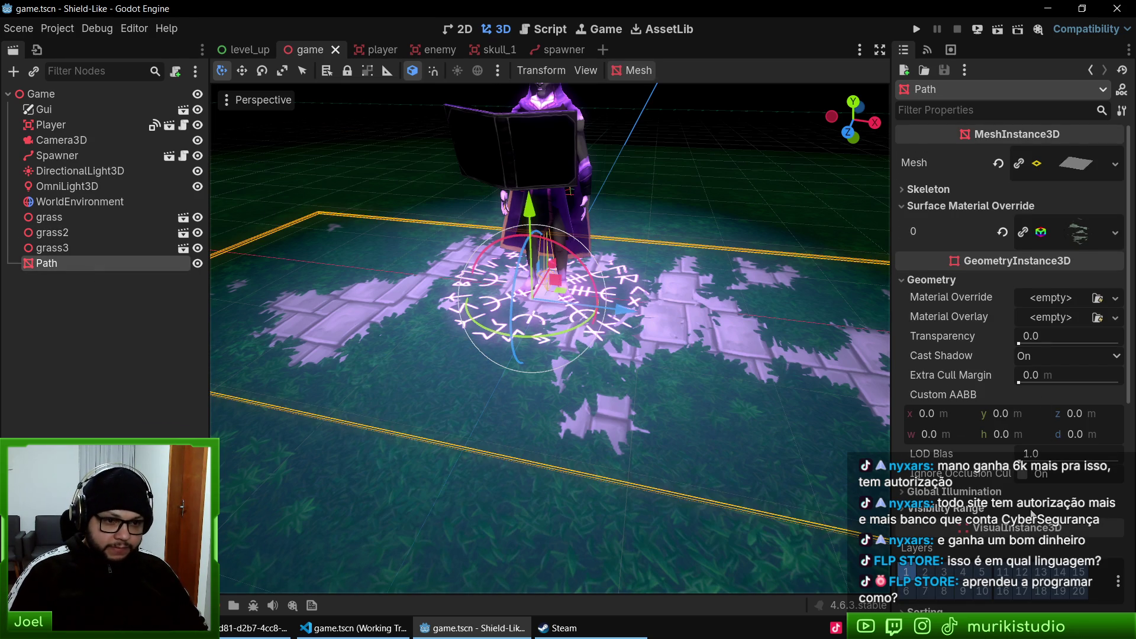
{"action": "scroll", "coordinate": [1025, 510], "scroll_direction": "down", "scroll_amount": 5}
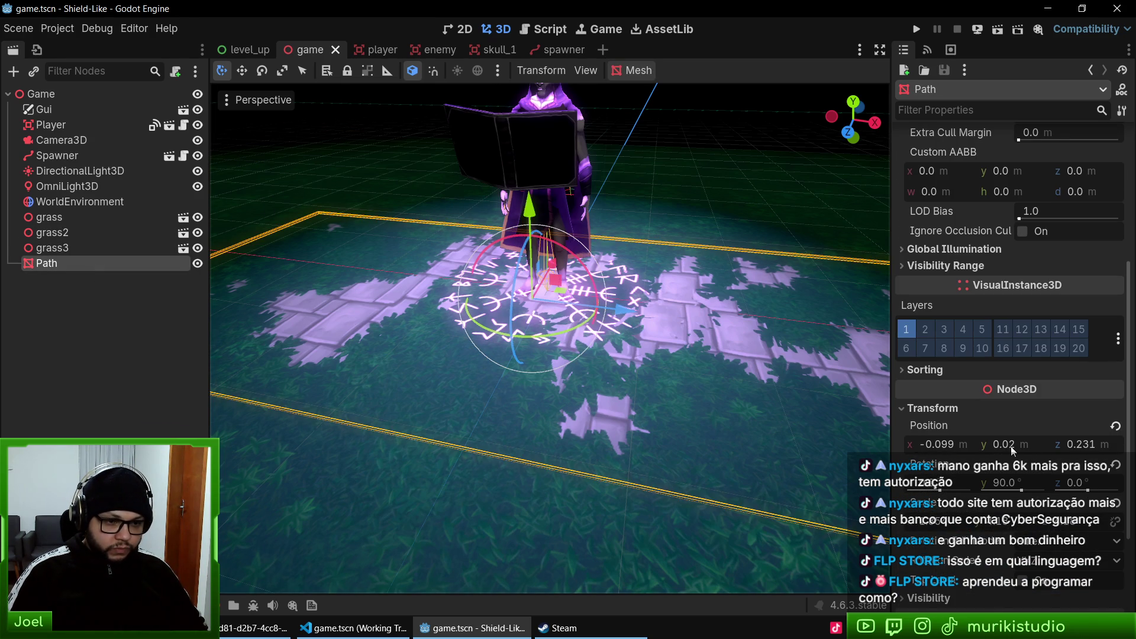
{"action": "left_click", "coordinate": [1034, 445]}
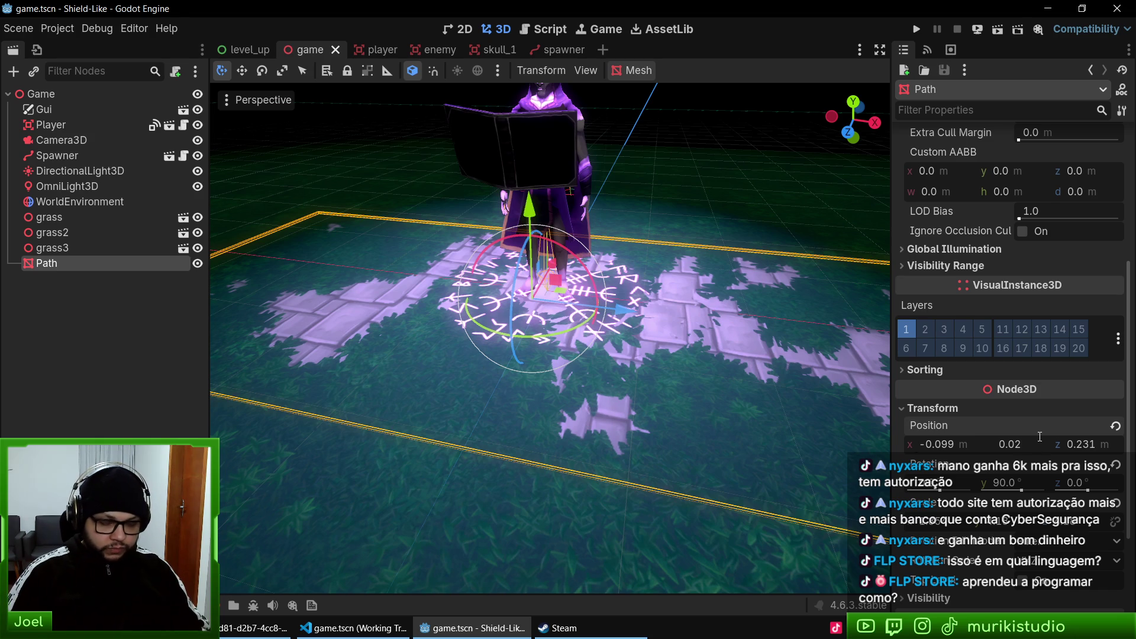
{"action": "type", "text": "0.01"}
{"action": "key", "text": "Return"}
{"action": "mouse_move", "coordinate": [461, 367]}
{"action": "left_mouse_down"}
{"action": "mouse_move", "coordinate": [516, 398]}
{"action": "mouse_move", "coordinate": [462, 367]}
{"action": "mouse_move", "coordinate": [516, 357]}
{"action": "mouse_move", "coordinate": [502, 395]}
{"action": "mouse_move", "coordinate": [478, 396]}
{"action": "left_mouse_up"}
{"action": "scroll", "coordinate": [516, 396], "scroll_direction": "up", "scroll_amount": 5}
{"action": "mouse_move", "coordinate": [556, 370]}
{"action": "left_mouse_down"}
{"action": "mouse_move", "coordinate": [544, 389]}
{"action": "mouse_move", "coordinate": [591, 410]}
{"action": "mouse_move", "coordinate": [666, 416]}
{"action": "mouse_move", "coordinate": [711, 378]}
{"action": "mouse_move", "coordinate": [778, 352]}
{"action": "mouse_move", "coordinate": [612, 370]}
{"action": "mouse_move", "coordinate": [563, 335]}
{"action": "mouse_move", "coordinate": [587, 325]}
{"action": "mouse_move", "coordinate": [571, 275]}
{"action": "left_mouse_up"}
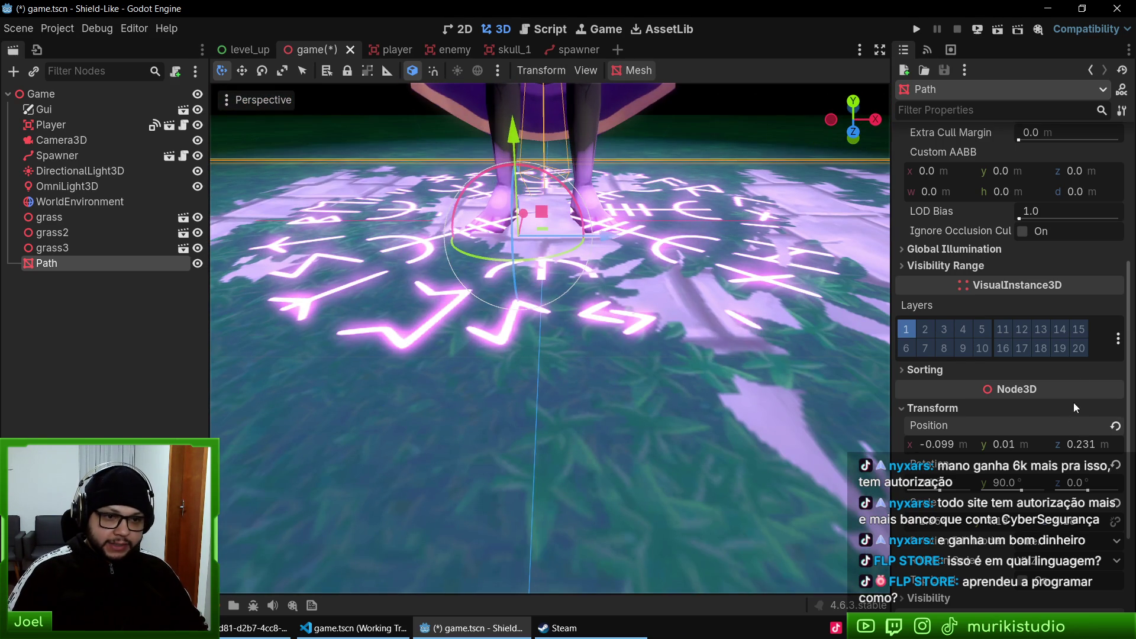
{"action": "scroll", "coordinate": [1053, 358], "scroll_direction": "down", "scroll_amount": 3}
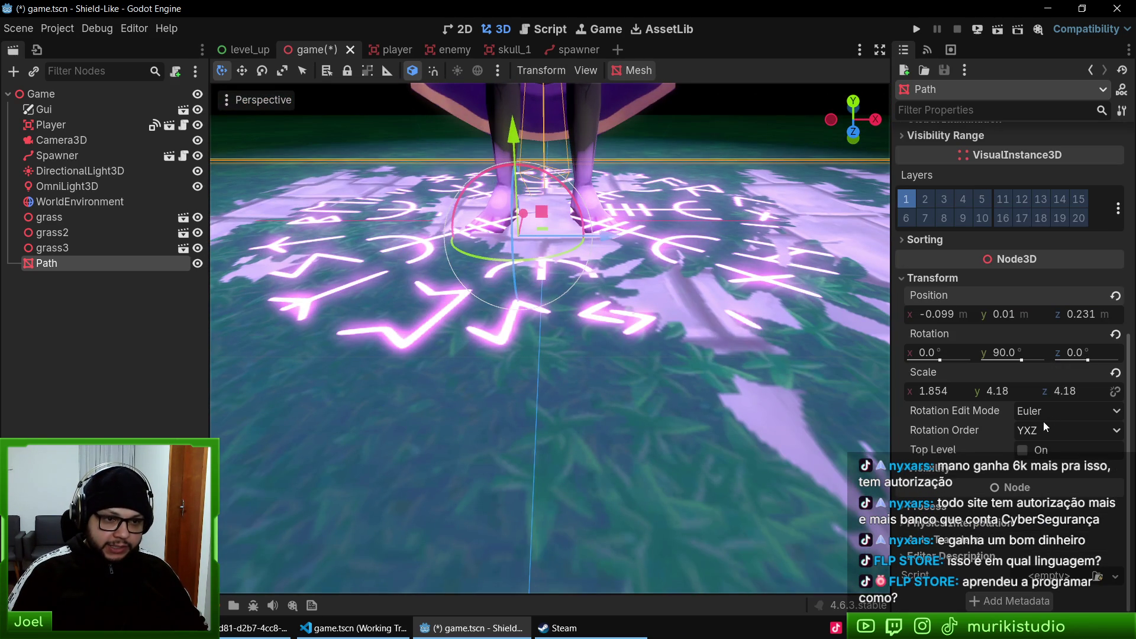
{"action": "mouse_move", "coordinate": [700, 349]}
{"action": "left_mouse_down"}
{"action": "mouse_move", "coordinate": [658, 337]}
{"action": "mouse_move", "coordinate": [683, 402]}
{"action": "mouse_move", "coordinate": [678, 442]}
{"action": "mouse_move", "coordinate": [628, 335]}
{"action": "mouse_move", "coordinate": [592, 314]}
{"action": "mouse_move", "coordinate": [545, 244]}
{"action": "mouse_move", "coordinate": [591, 239]}
{"action": "mouse_move", "coordinate": [616, 268]}
{"action": "mouse_move", "coordinate": [562, 243]}
{"action": "mouse_move", "coordinate": [628, 301]}
{"action": "mouse_move", "coordinate": [875, 278]}
{"action": "mouse_move", "coordinate": [248, 275]}
{"action": "mouse_move", "coordinate": [881, 274]}
{"action": "mouse_move", "coordinate": [586, 267]}
{"action": "mouse_move", "coordinate": [703, 303]}
{"action": "mouse_move", "coordinate": [838, 286]}
{"action": "mouse_move", "coordinate": [611, 278]}
{"action": "mouse_move", "coordinate": [468, 250]}
{"action": "mouse_move", "coordinate": [641, 287]}
{"action": "left_mouse_up"}
- Try Path heights of 0.02 and 0, then settle back on 0.01
{"action": "scroll", "coordinate": [641, 287], "scroll_direction": "down", "scroll_amount": 6}
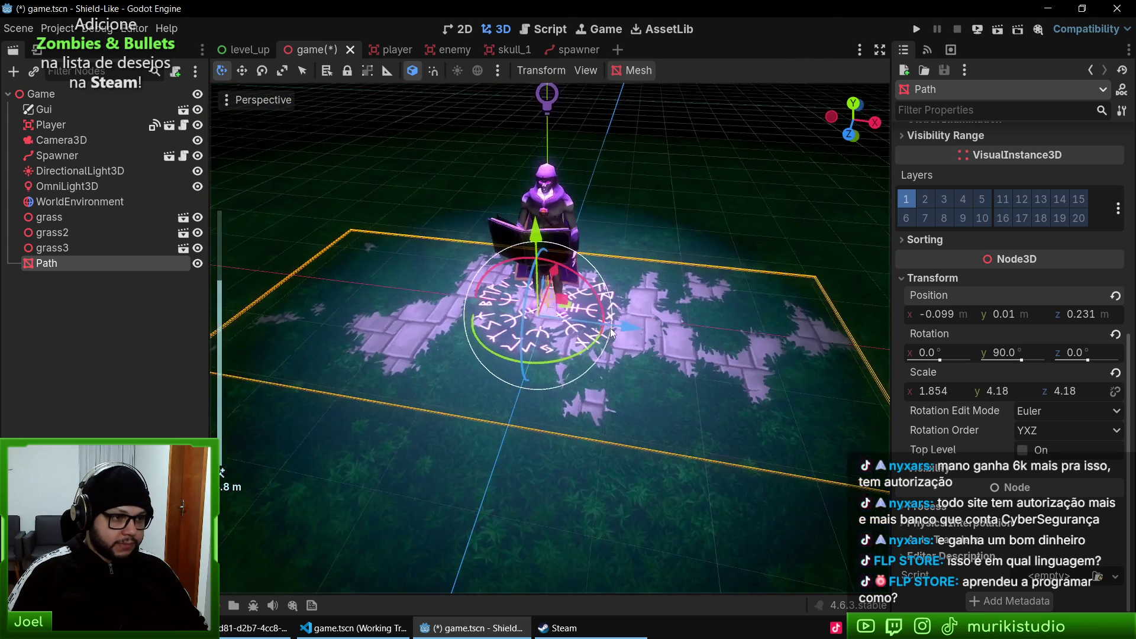
{"action": "scroll", "coordinate": [609, 327], "scroll_direction": "up", "scroll_amount": 5}
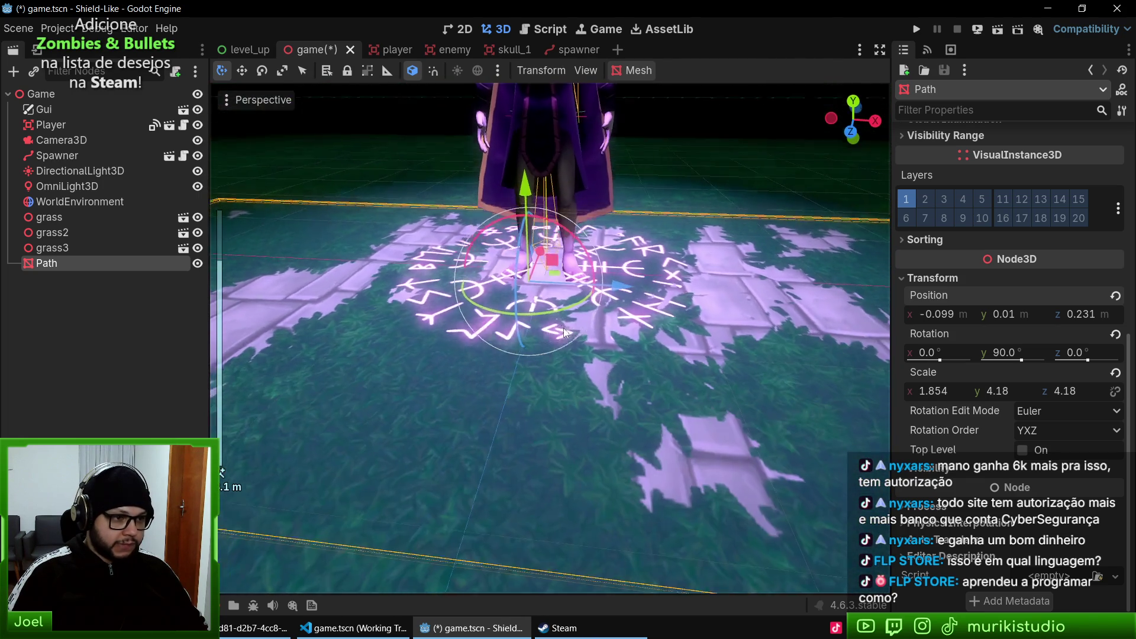
{"action": "scroll", "coordinate": [563, 332], "scroll_direction": "up", "scroll_amount": 3}
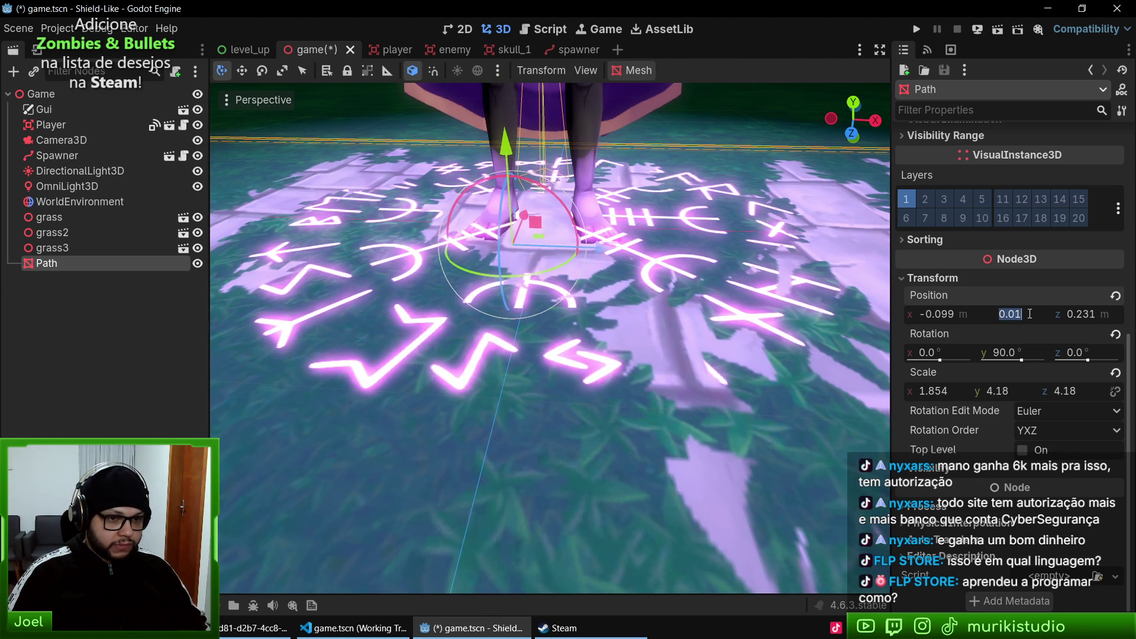
{"action": "type", "text": "0.02"}
{"action": "key", "text": "Return"}
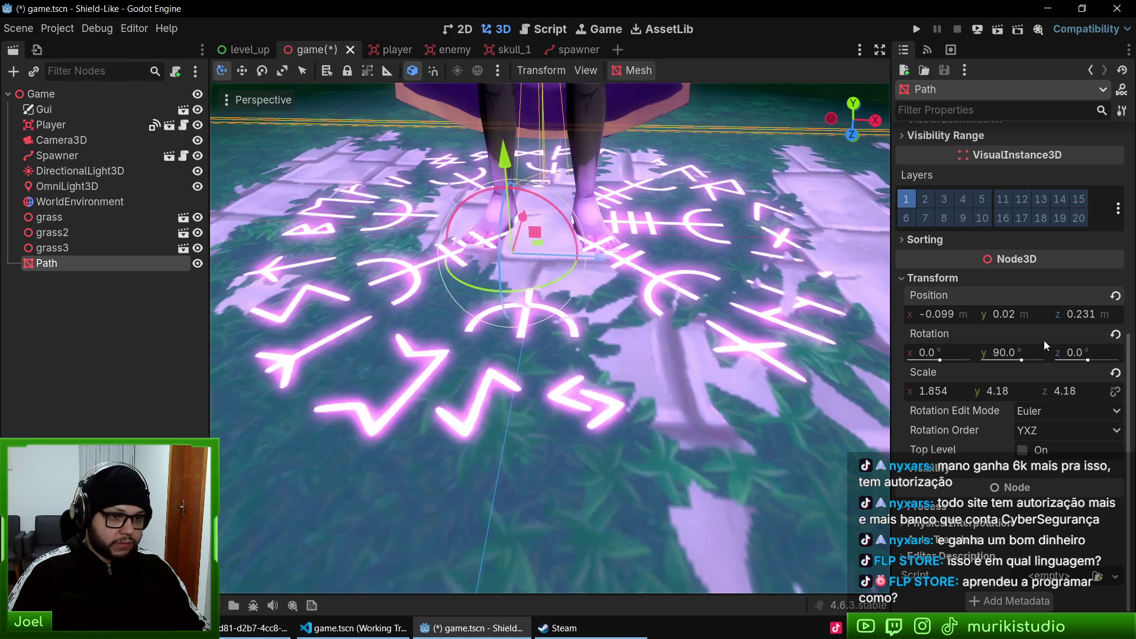
{"action": "type", "text": "0"}
{"action": "key", "text": "Return"}
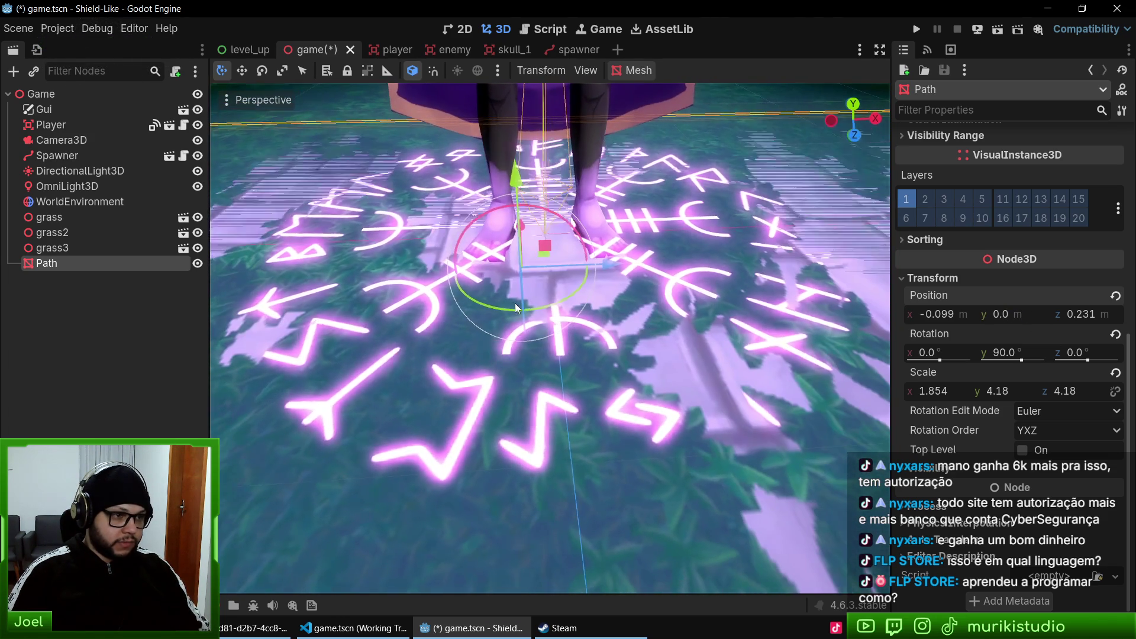
{"action": "left_click", "coordinate": [1009, 312]}
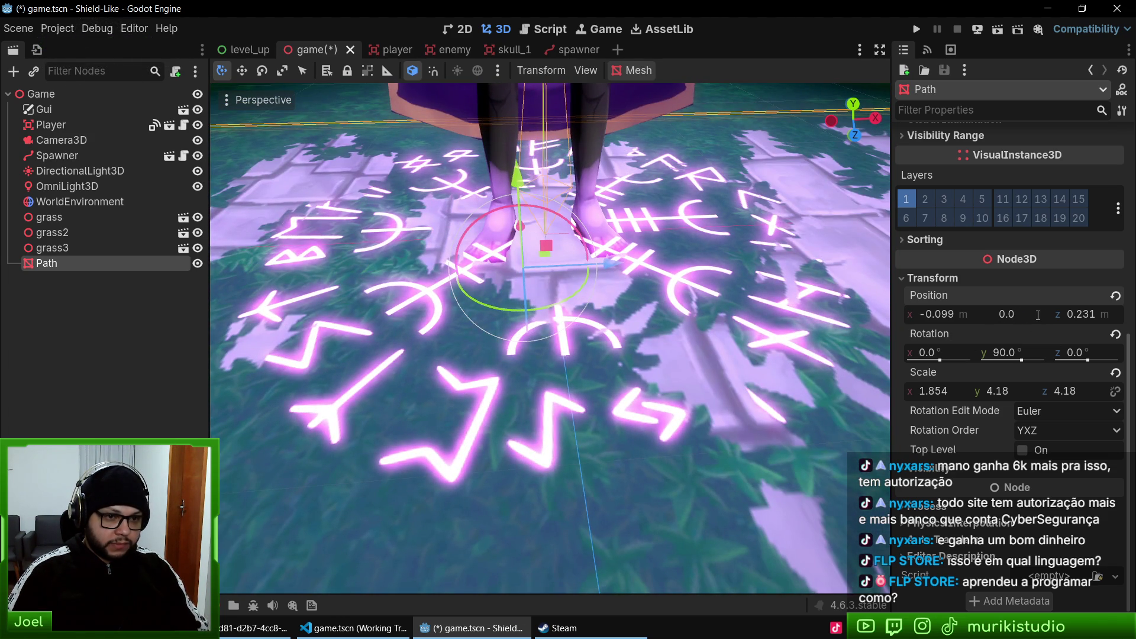
{"action": "type", "text": "1"}
{"action": "key", "text": "Return"}
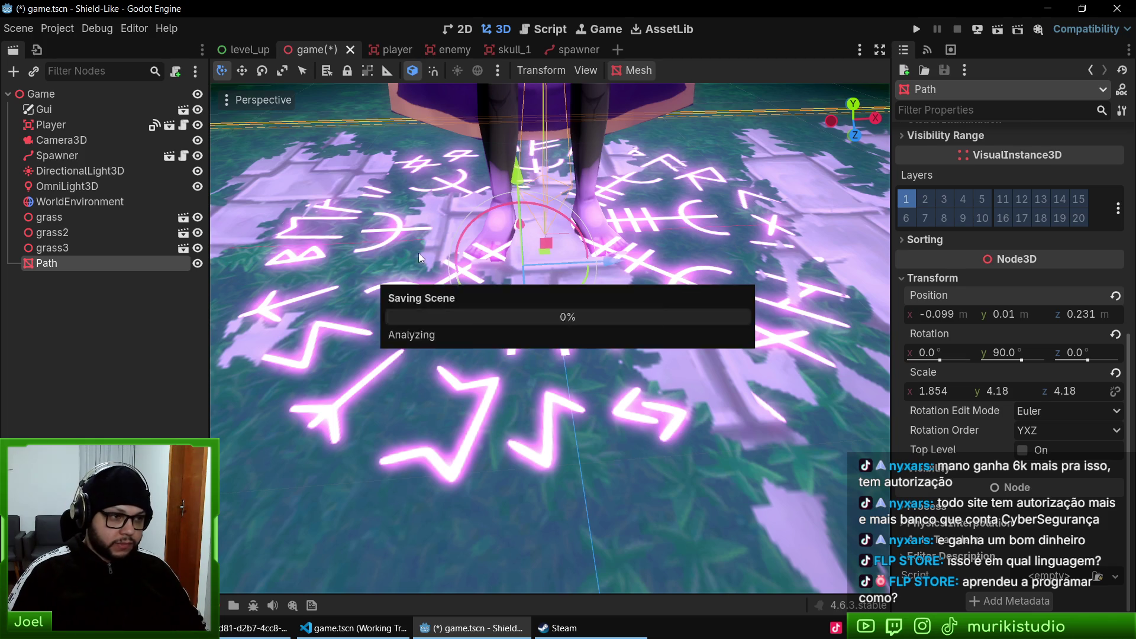
- Save the game scene, then try raising both player rune circles to 0.15 height
{"action": "key", "text": "ctrl+s"}
{"action": "left_click", "coordinate": [91, 126]}
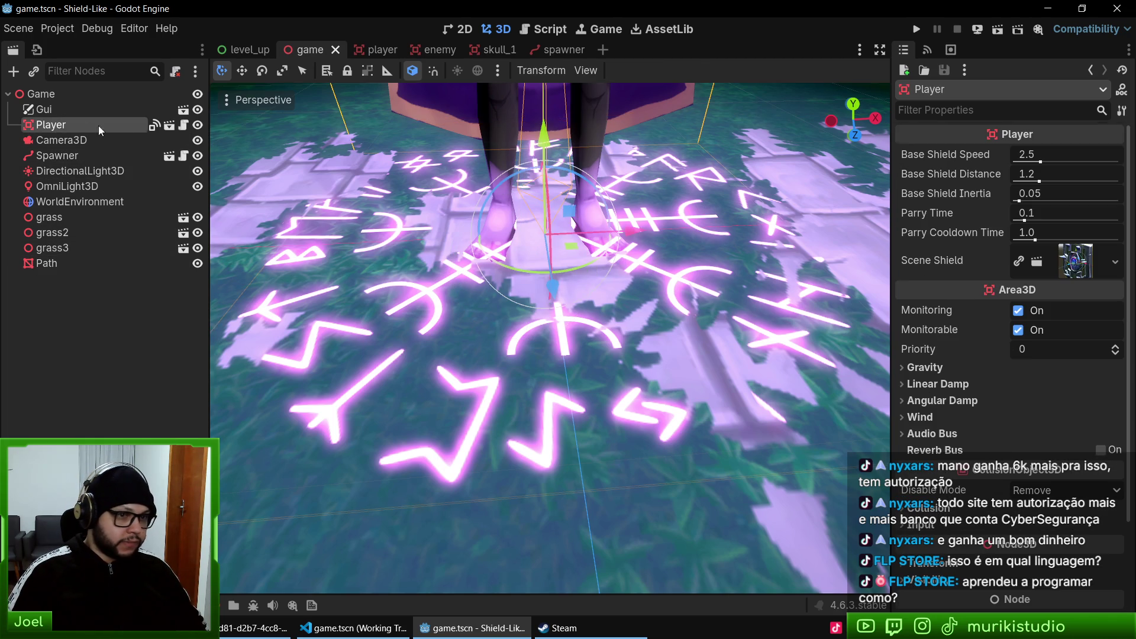
{"action": "scroll", "coordinate": [971, 507], "scroll_direction": "down", "scroll_amount": 3}
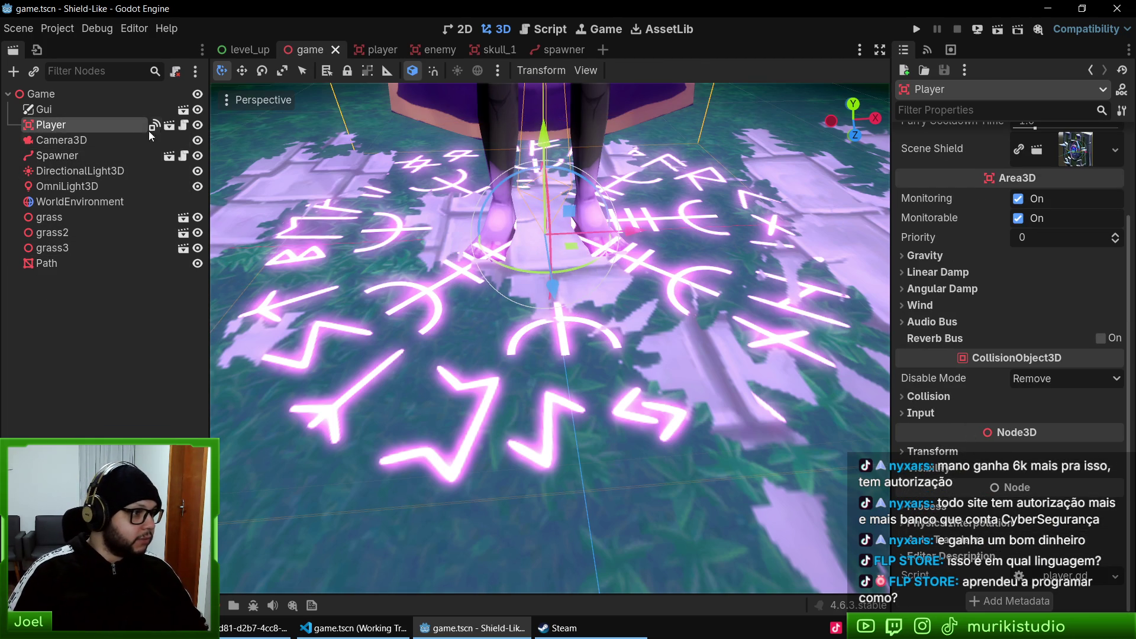
{"action": "left_click", "coordinate": [169, 125]}
{"action": "left_click_drag", "start_coordinate": [248, 378], "coordinate": [748, 429]}
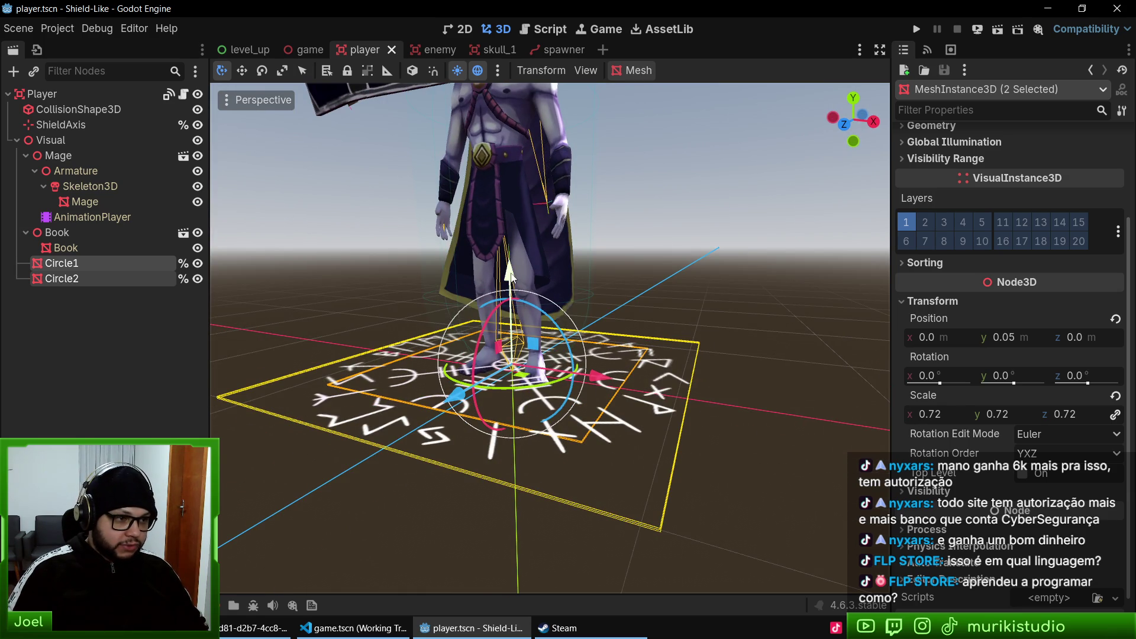
{"action": "left_click_drag", "start_coordinate": [512, 282], "coordinate": [512, 264]}
{"action": "key", "text": "ctrl+s"}
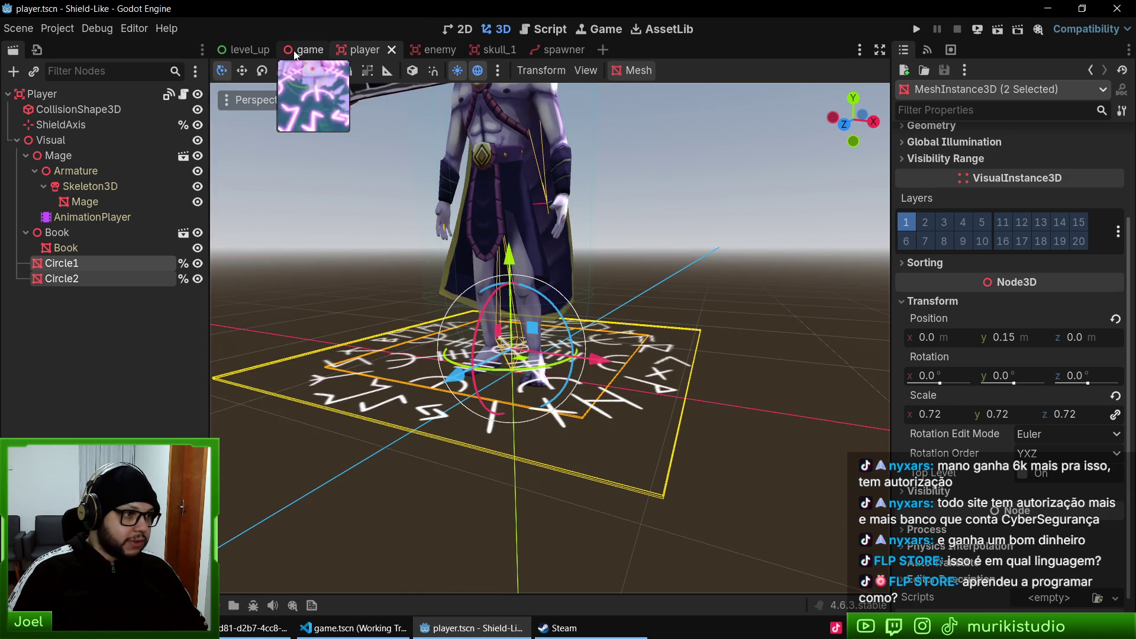
- Compare with the game scene, then undo the circles back to 0.05 and save
{"action": "left_click", "coordinate": [294, 53]}
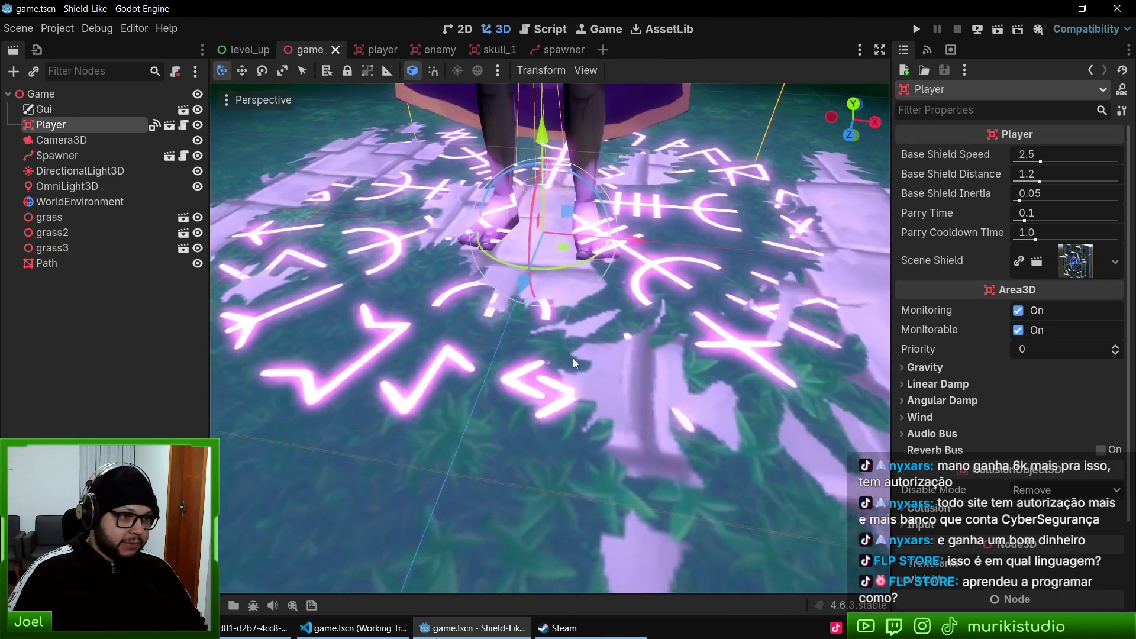
{"action": "left_click_drag", "start_coordinate": [578, 361], "coordinate": [567, 350]}
{"action": "left_click", "coordinate": [379, 51]}
{"action": "key", "text": "ctrl+z"}
{"action": "key", "text": "ctrl+s"}
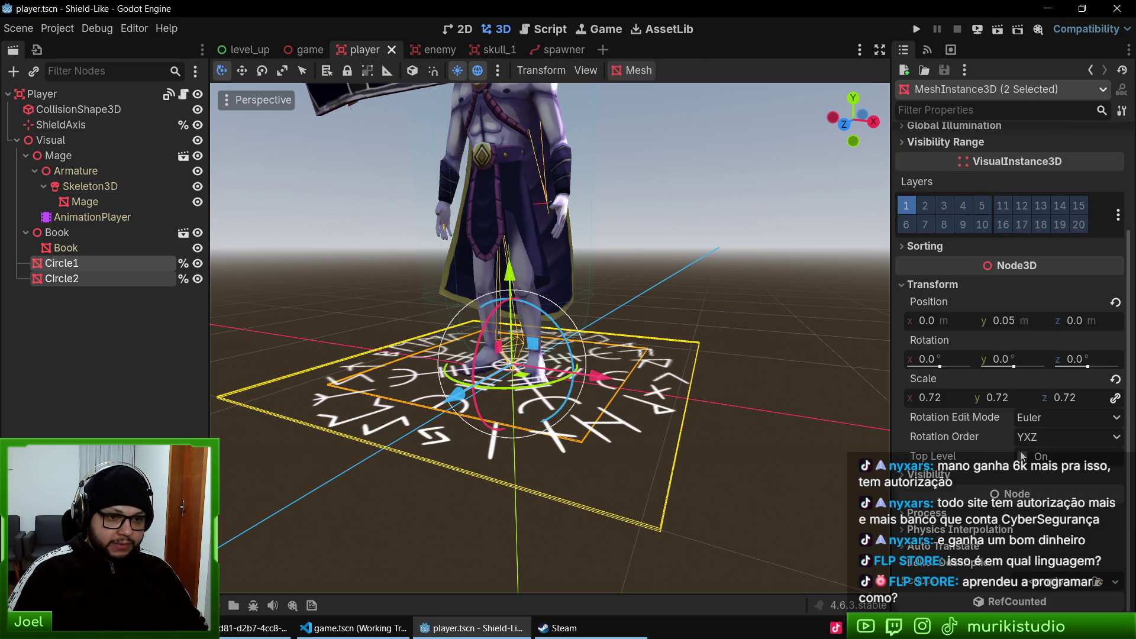
- Set Circle1's surface material render priority to 1 and save the player scene
{"action": "scroll", "coordinate": [1020, 450], "scroll_direction": "up", "scroll_amount": 5}
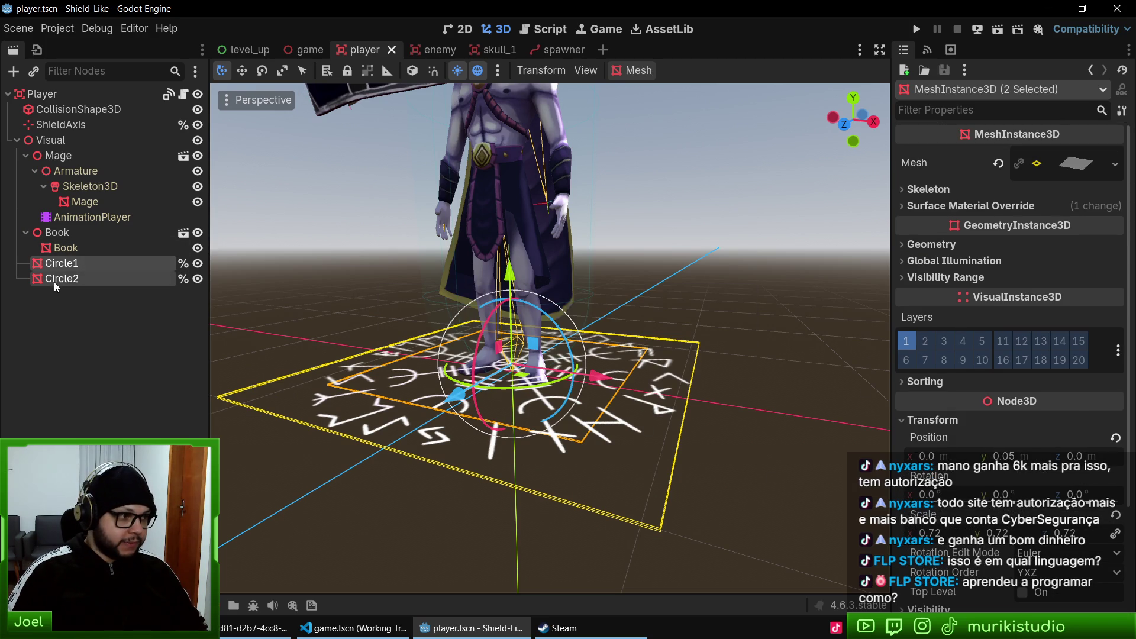
{"action": "left_click", "coordinate": [69, 264]}
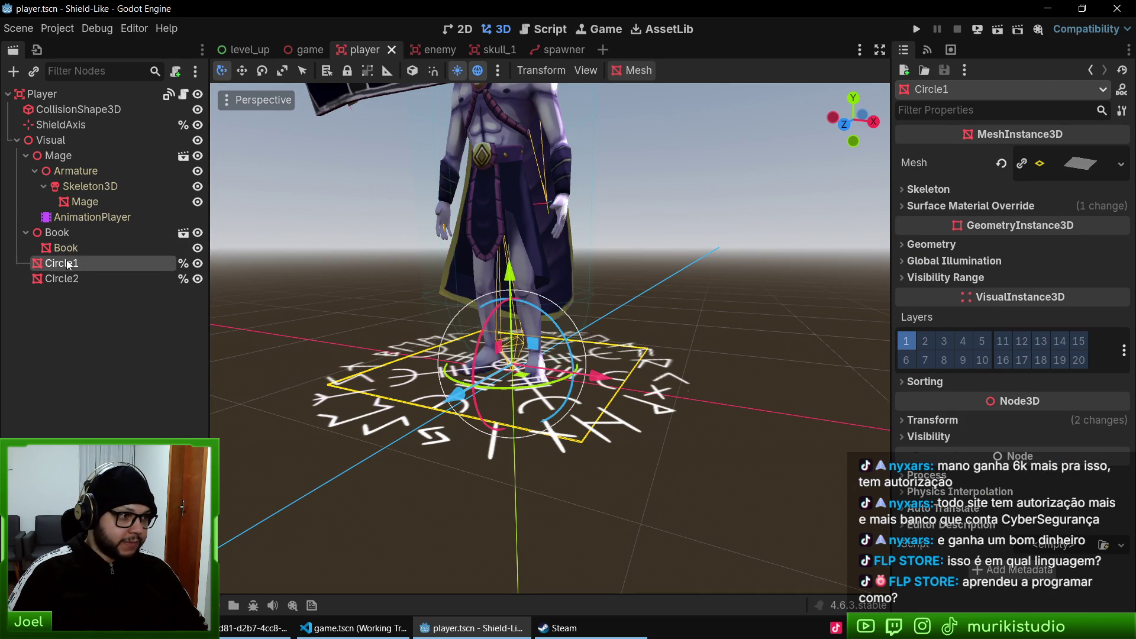
{"action": "left_click", "coordinate": [958, 208]}
{"action": "left_click", "coordinate": [1053, 236]}
{"action": "scroll", "coordinate": [1070, 458], "scroll_direction": "down", "scroll_amount": 5}
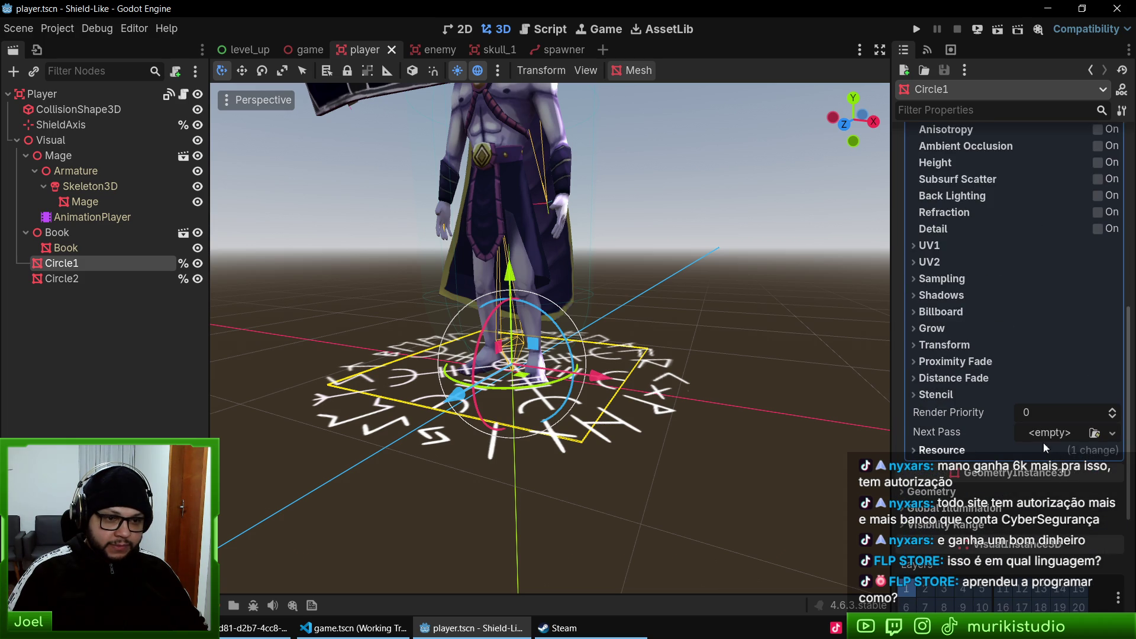
{"action": "left_click", "coordinate": [1114, 410]}
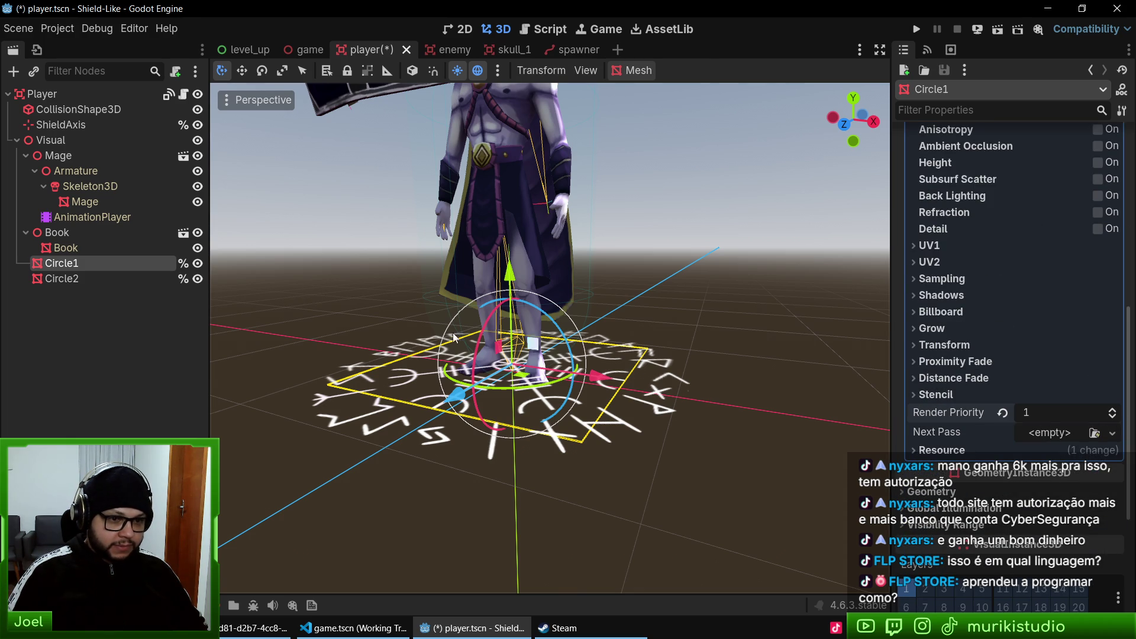
{"action": "key", "text": "ctrl+s"}
- Set Circle2's surface material render priority to 1 and launch a test run
{"action": "left_click", "coordinate": [637, 375]}
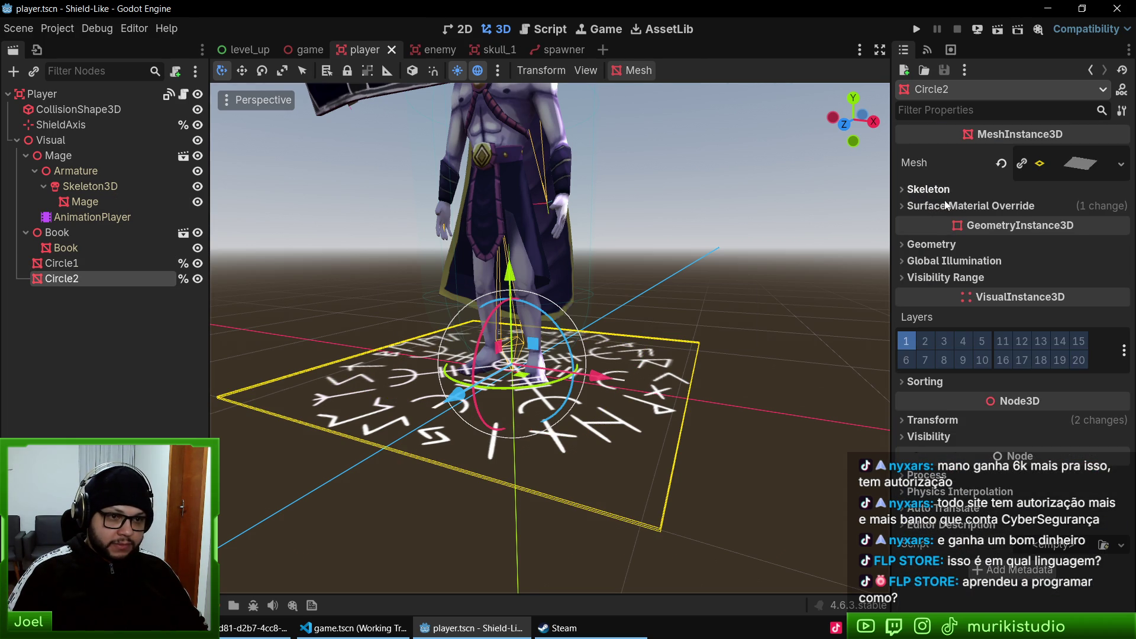
{"action": "left_click", "coordinate": [931, 244]}
{"action": "left_click", "coordinate": [933, 246]}
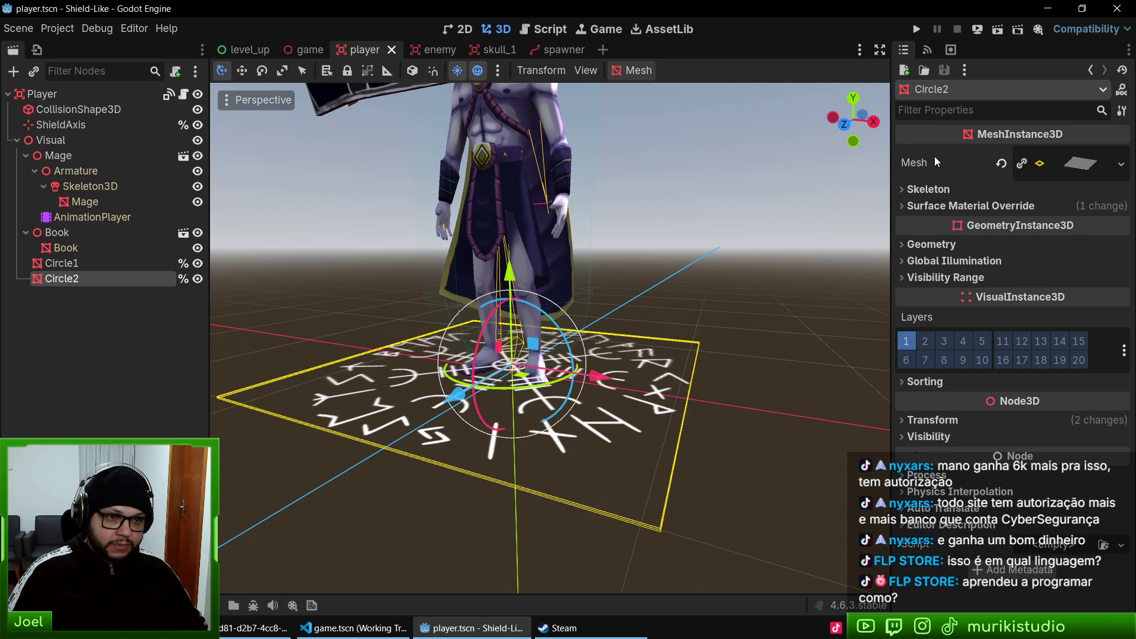
{"action": "left_click", "coordinate": [963, 206]}
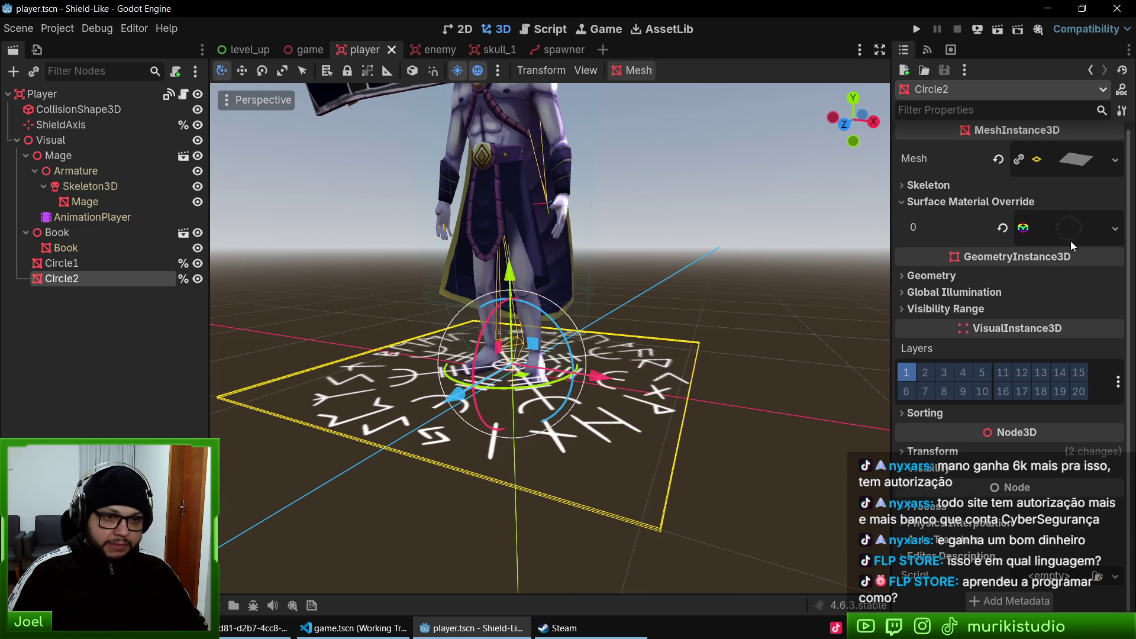
{"action": "left_click", "coordinate": [1063, 241]}
{"action": "scroll", "coordinate": [1068, 414], "scroll_direction": "down", "scroll_amount": 5}
{"action": "left_click", "coordinate": [1111, 441]}
{"action": "key", "text": "F5"}
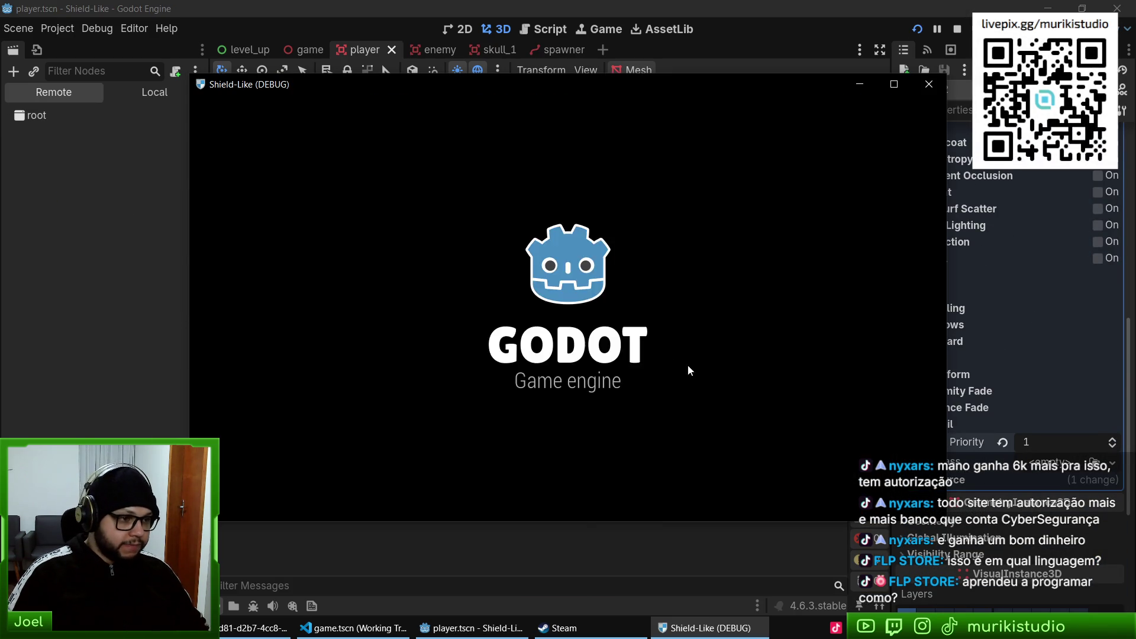
- Maximize the running game, watch the glowing runes under the mage, then stop the game
{"action": "key", "text": "super+Up"}
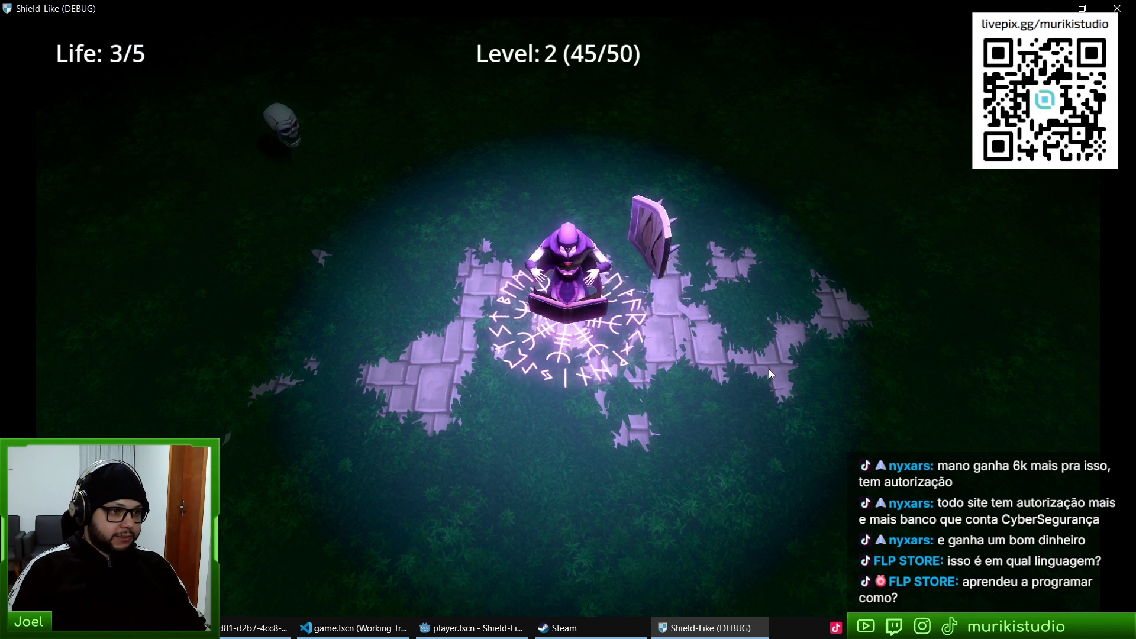
{"action": "key", "text": "F8"}
{"action": "left_click", "coordinate": [285, 49]}
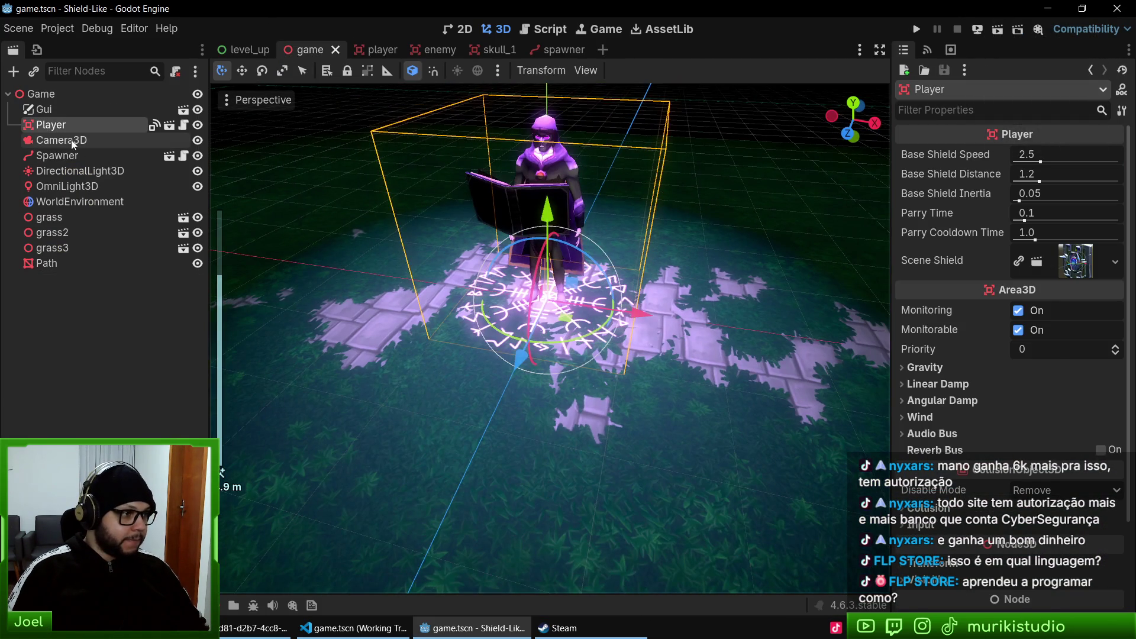
- Tilt the game's Camera3D slightly further downward and playtest the view
{"action": "left_click", "coordinate": [71, 139]}
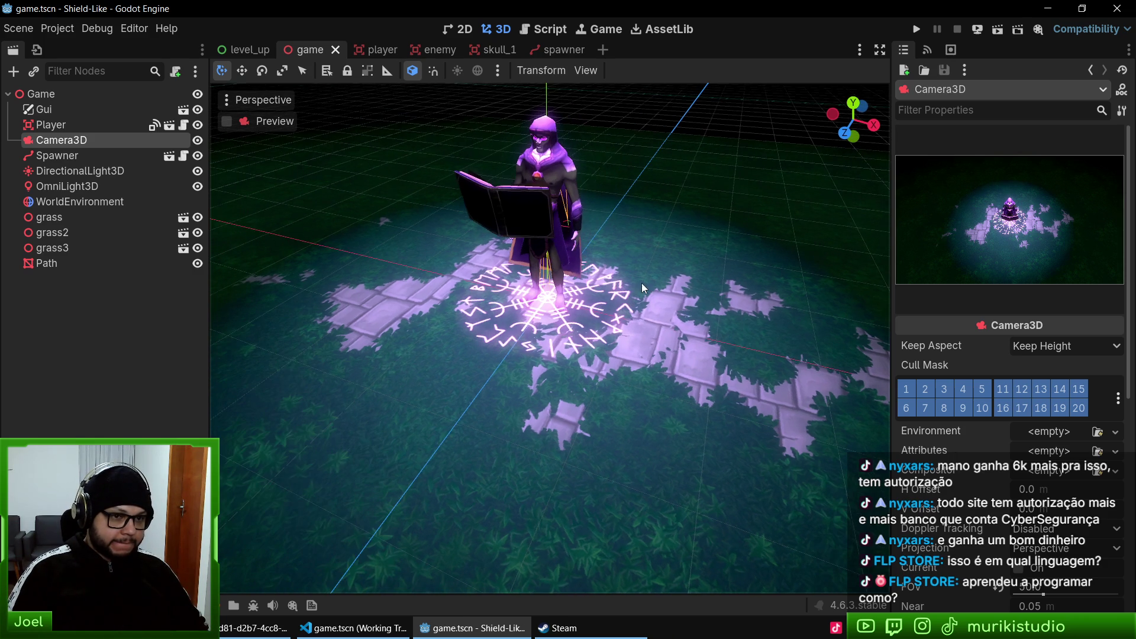
{"action": "scroll", "coordinate": [662, 318], "scroll_direction": "down", "scroll_amount": 5}
{"action": "scroll", "coordinate": [647, 343], "scroll_direction": "up", "scroll_amount": 4}
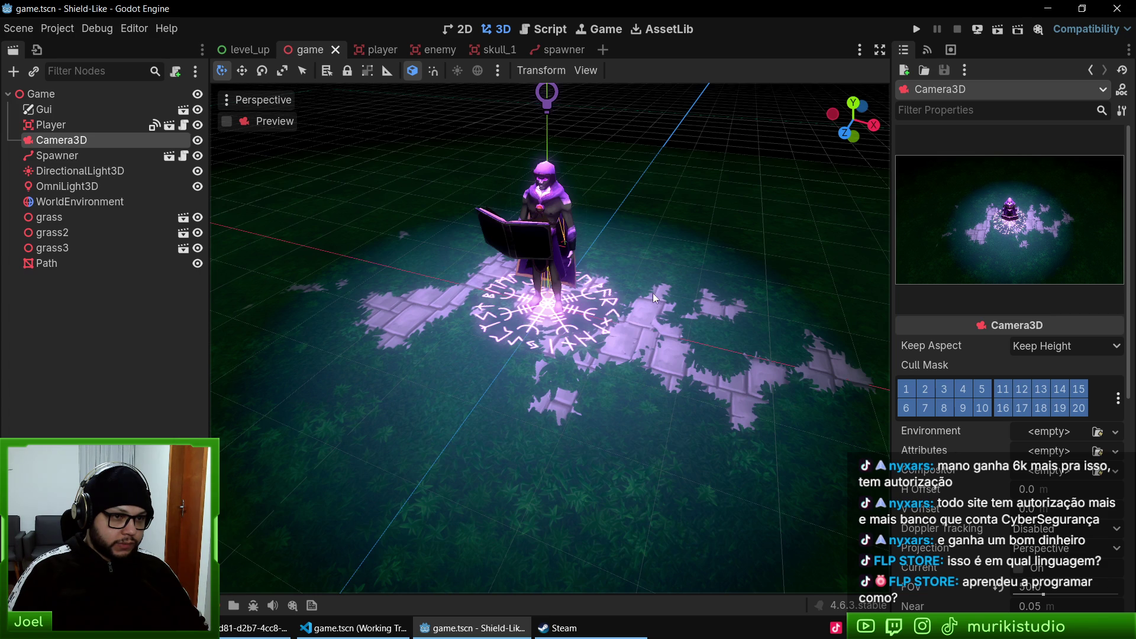
{"action": "mouse_move", "coordinate": [670, 208]}
{"action": "left_mouse_down"}
{"action": "mouse_move", "coordinate": [654, 254]}
{"action": "mouse_move", "coordinate": [742, 342]}
{"action": "left_mouse_up"}
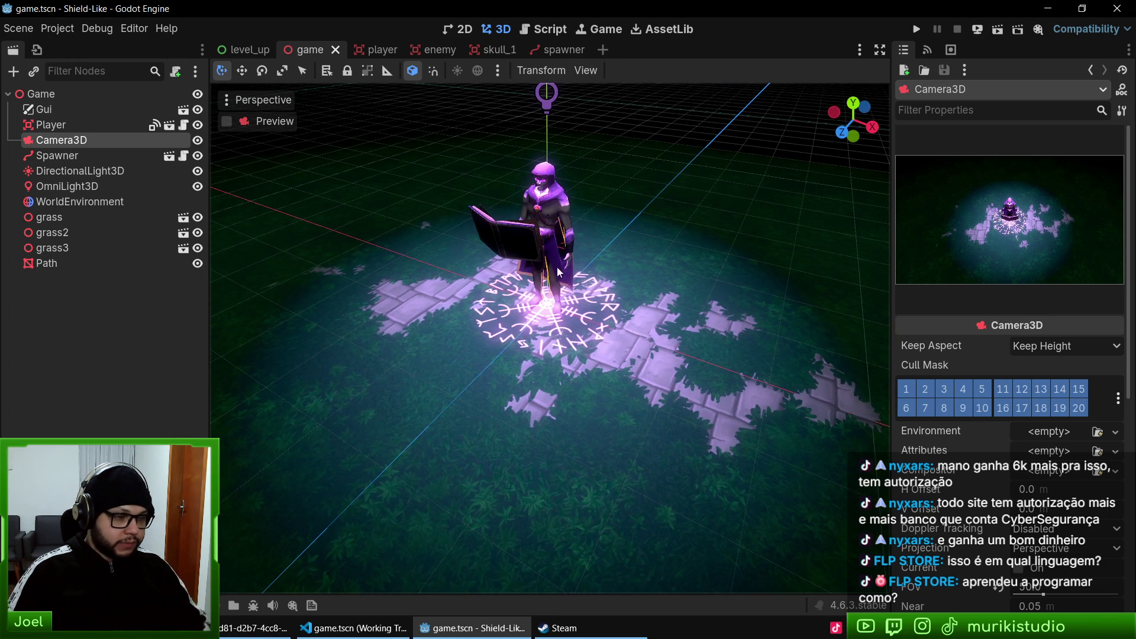
{"action": "scroll", "coordinate": [1008, 267], "scroll_direction": "down", "scroll_amount": 6}
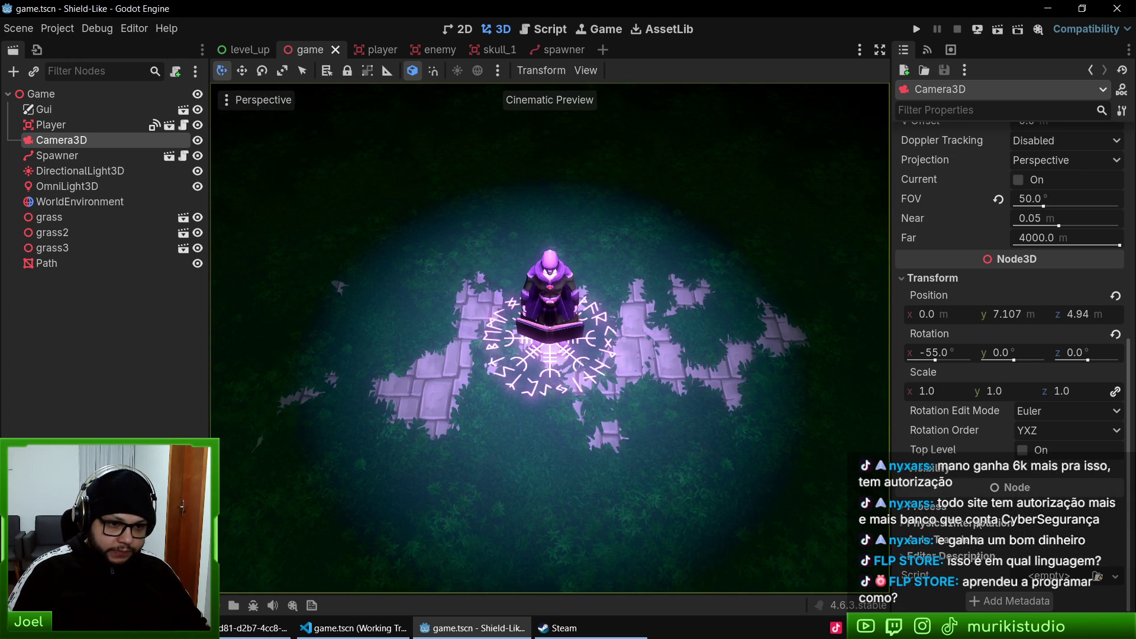
{"action": "mouse_move", "coordinate": [952, 355]}
{"action": "left_mouse_down"}
{"action": "mouse_move", "coordinate": [888, 355]}
{"action": "mouse_move", "coordinate": [938, 355]}
{"action": "left_mouse_up"}
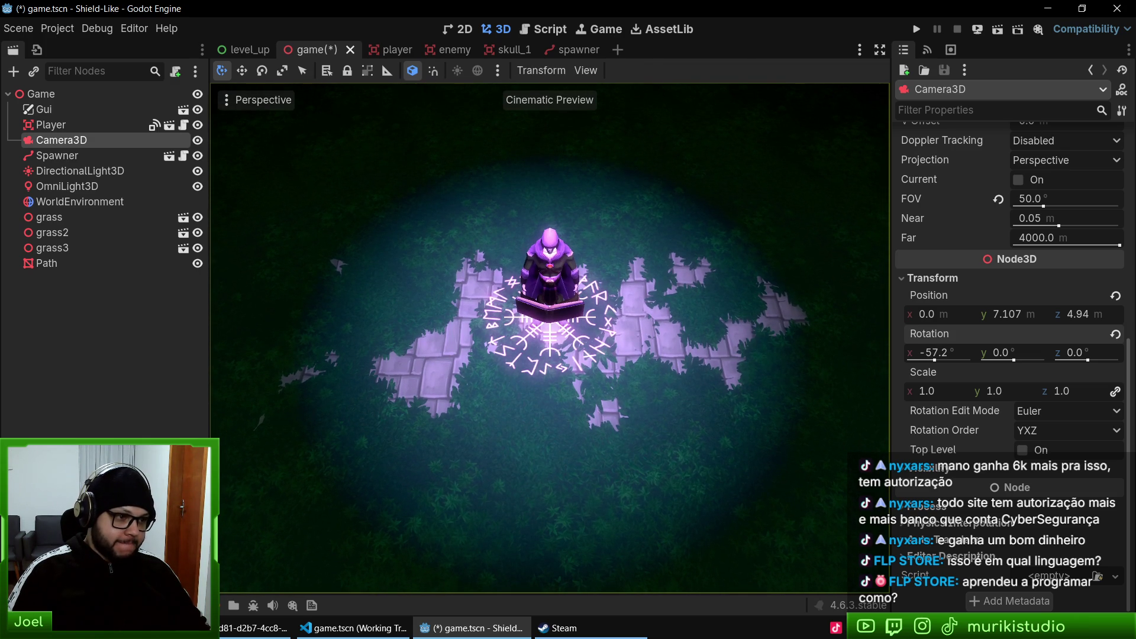
{"action": "key", "text": "F5"}
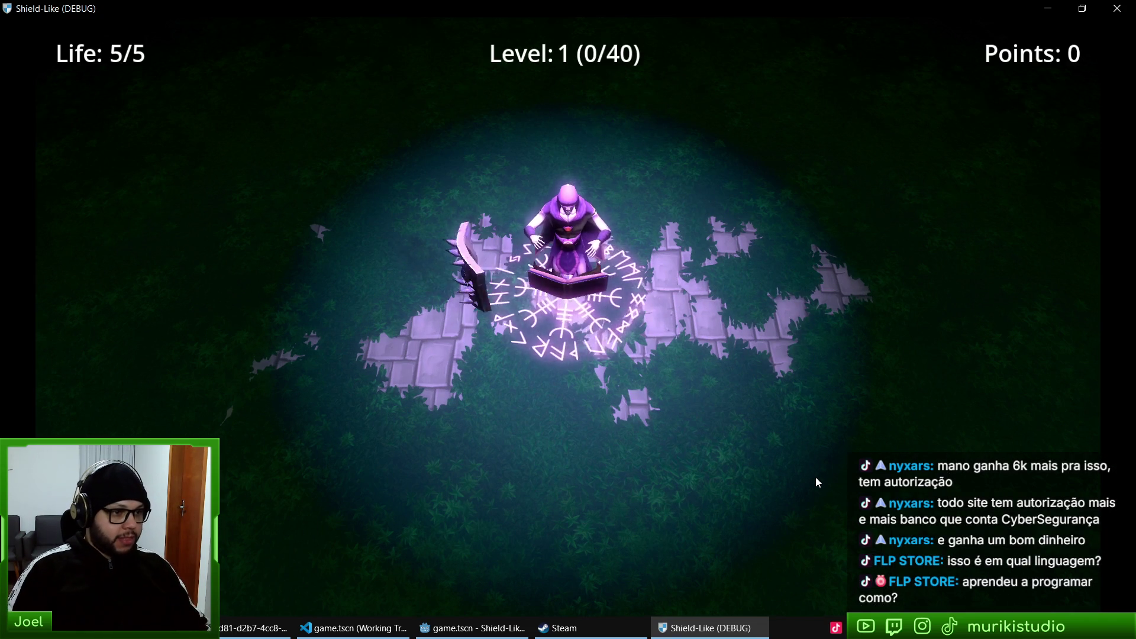
{"action": "key", "text": "F8"}
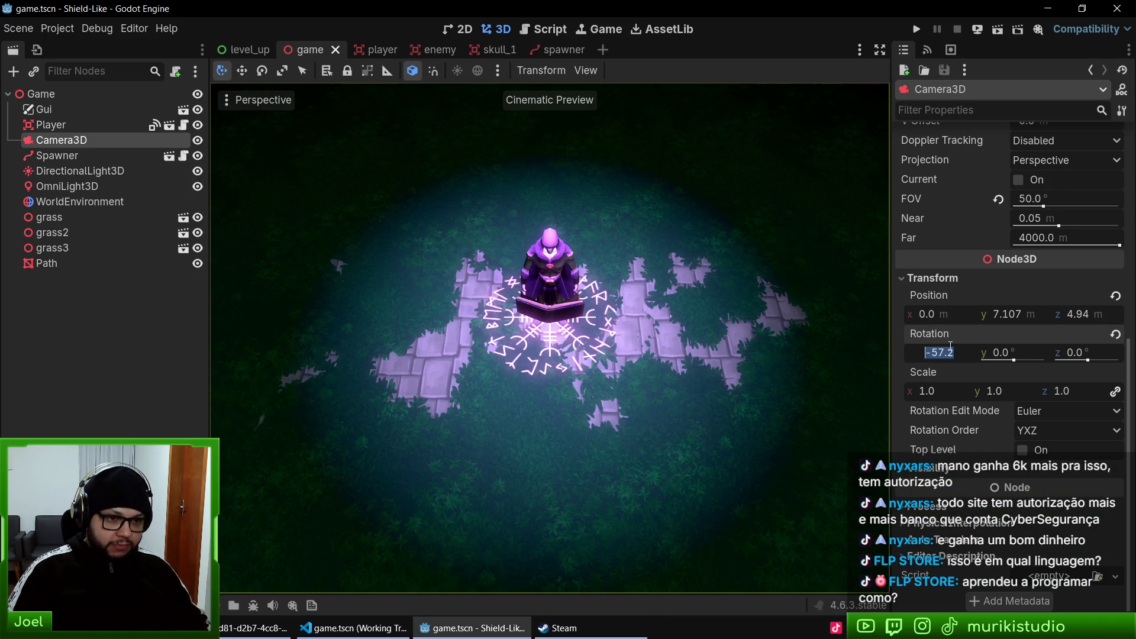
- Set the camera's X rotation to -56° and playtest the new overhead view
{"action": "type", "text": "-56"}
{"action": "key", "text": "Return"}
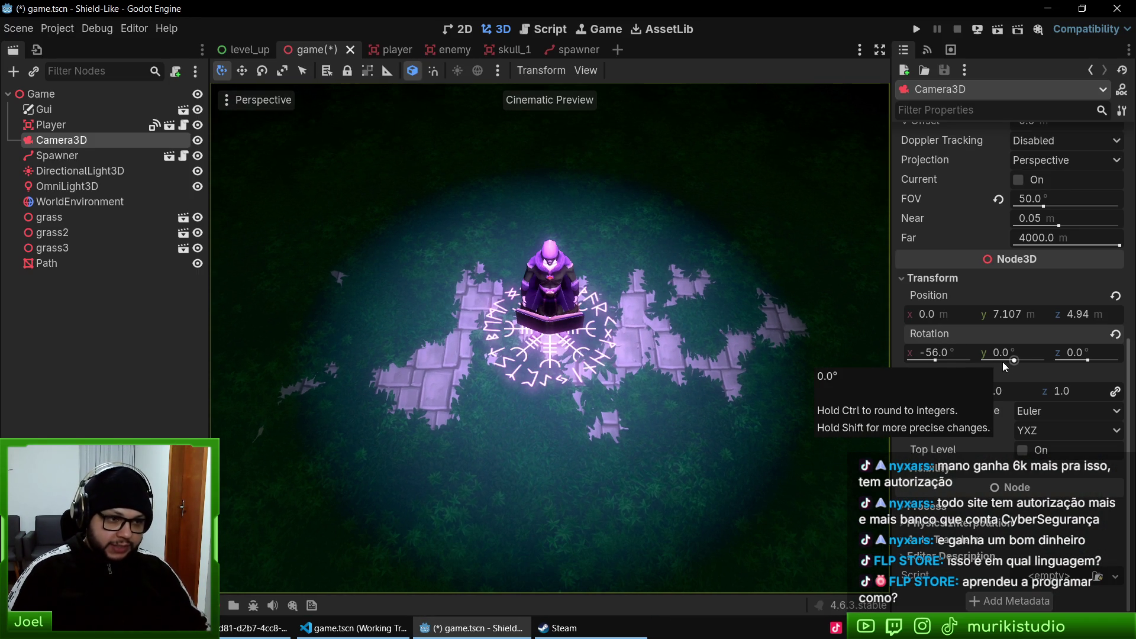
{"action": "key", "text": "F5"}
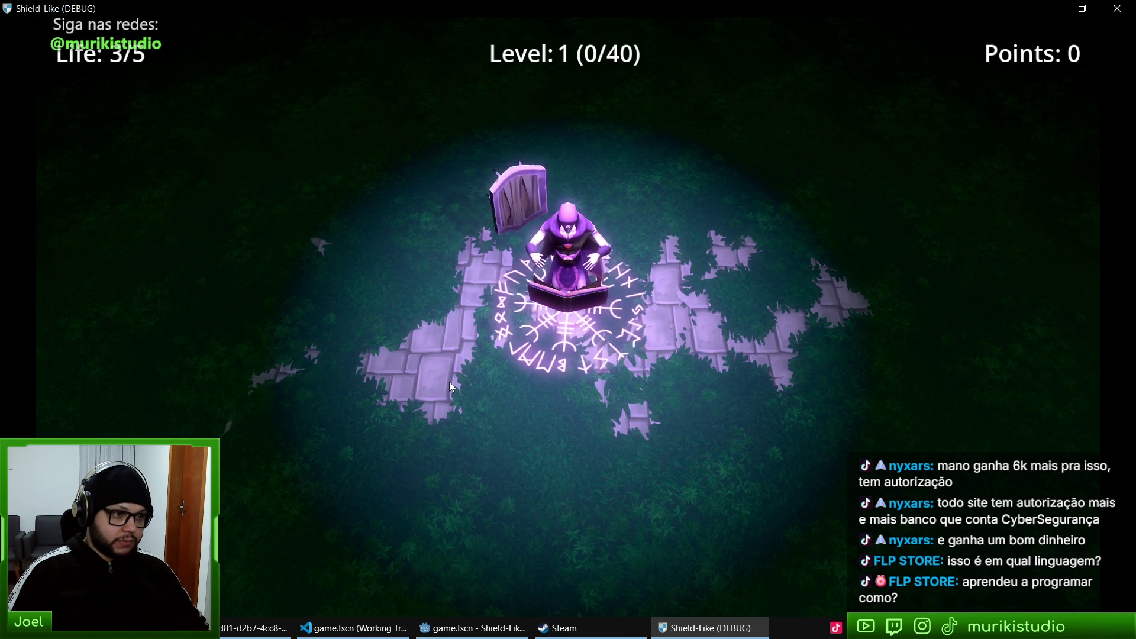
{"action": "key", "text": "alt+F4"}
{"action": "left_click", "coordinate": [353, 627]}
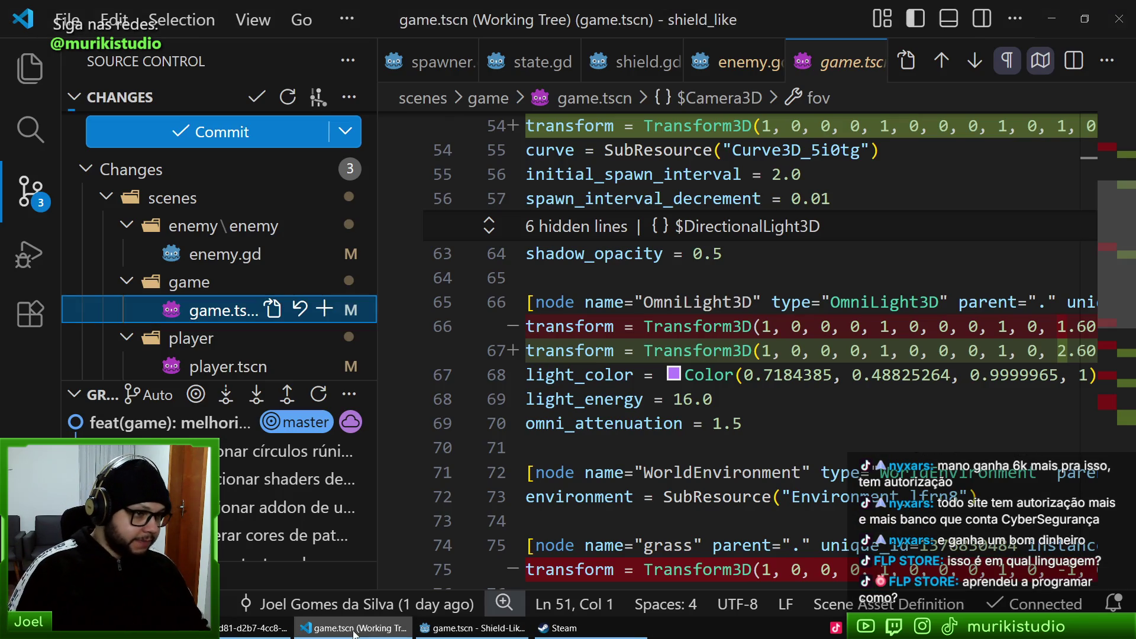
- Review and stage the enemy.gd, game.tscn and player.tscn changes
{"action": "middle_click", "coordinate": [845, 47]}
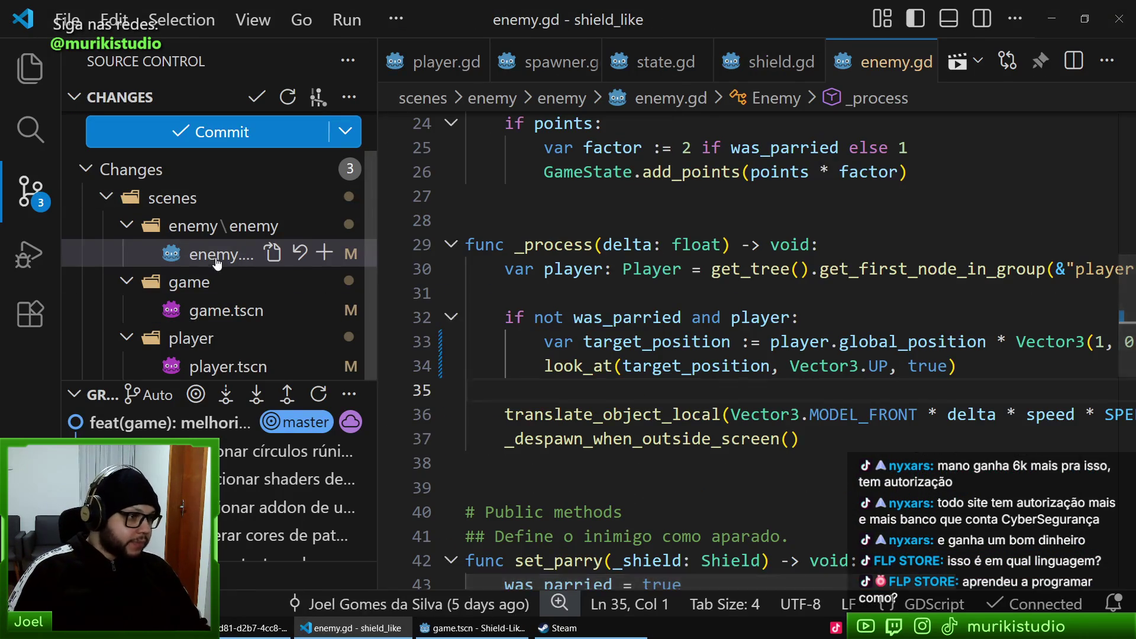
{"action": "left_click", "coordinate": [223, 254]}
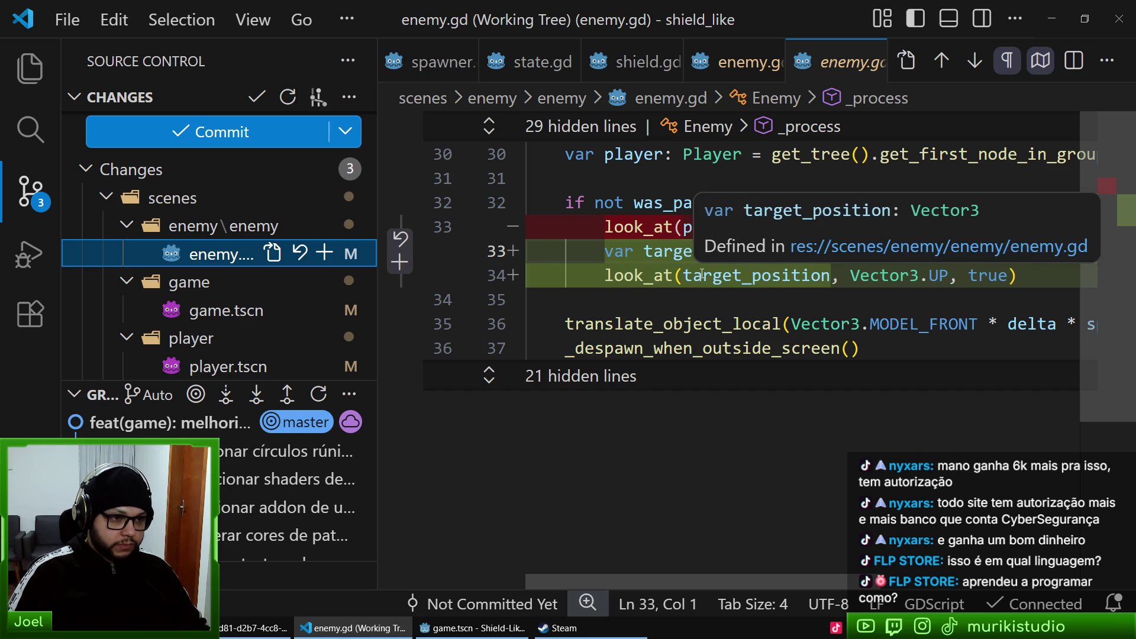
{"action": "left_click", "coordinate": [319, 261]}
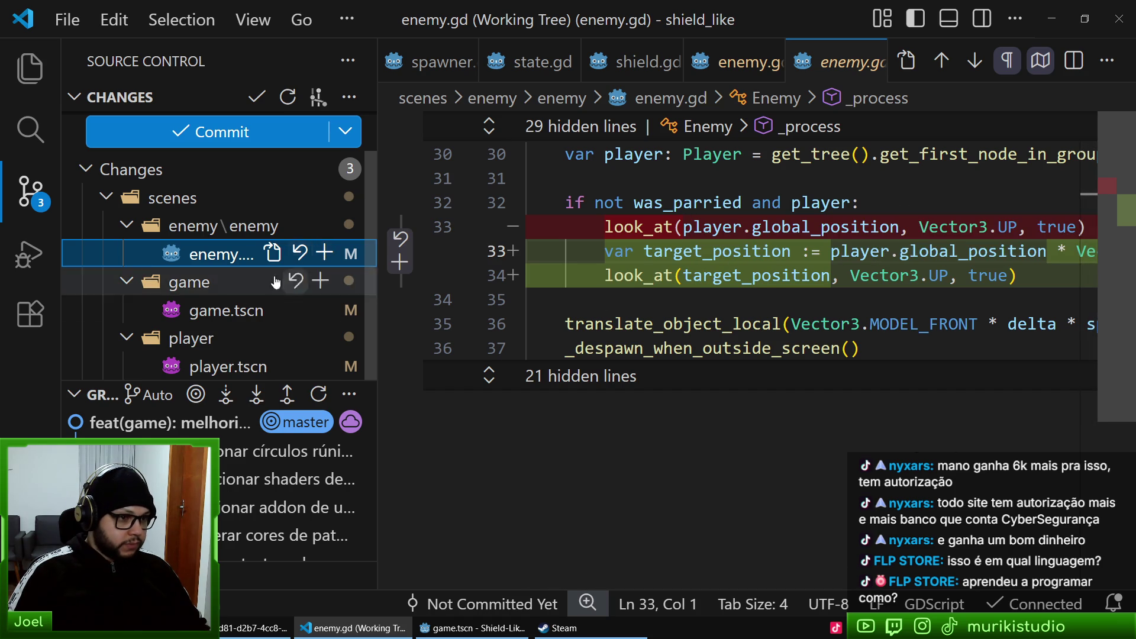
{"action": "left_click", "coordinate": [224, 337]}
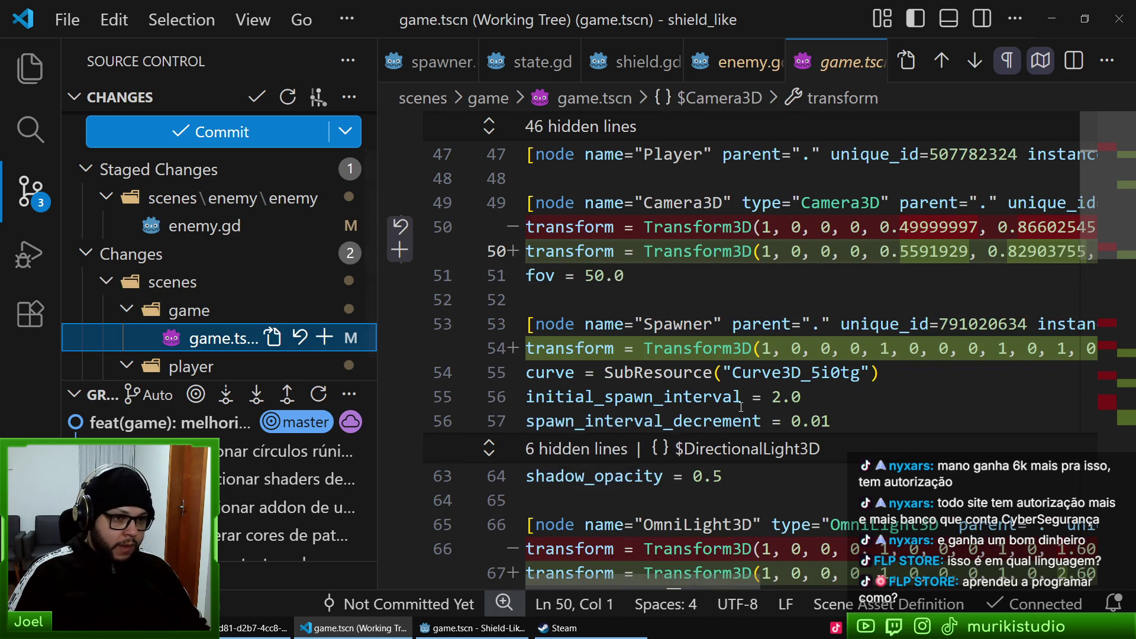
{"action": "scroll", "coordinate": [737, 402], "scroll_direction": "down", "scroll_amount": 10}
{"action": "left_click", "coordinate": [324, 338]}
{"action": "left_click", "coordinate": [195, 367]}
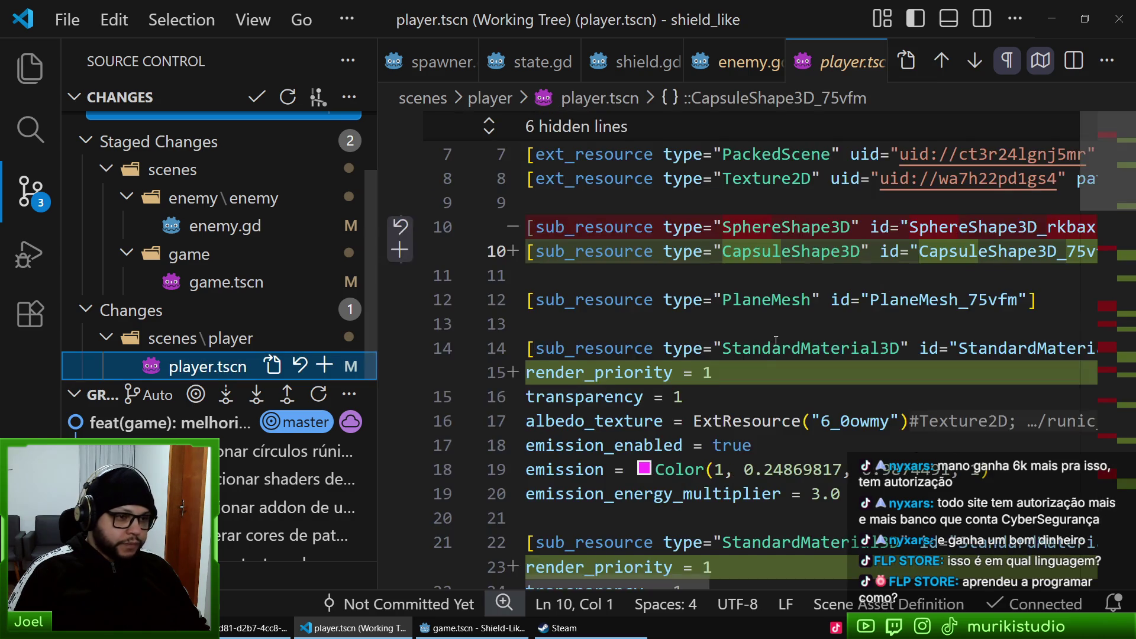
{"action": "scroll", "coordinate": [778, 339], "scroll_direction": "down", "scroll_amount": 12}
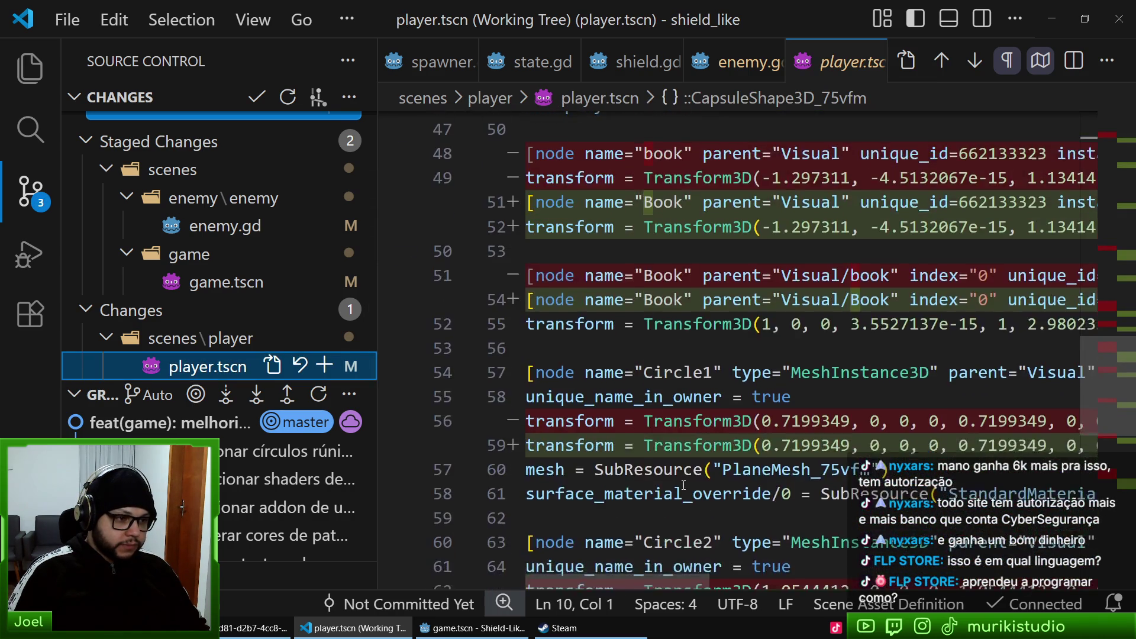
{"action": "scroll", "coordinate": [684, 485], "scroll_direction": "down", "scroll_amount": 3}
{"action": "left_click", "coordinate": [324, 366]}
{"action": "scroll", "coordinate": [254, 270], "scroll_direction": "up", "scroll_amount": 2}
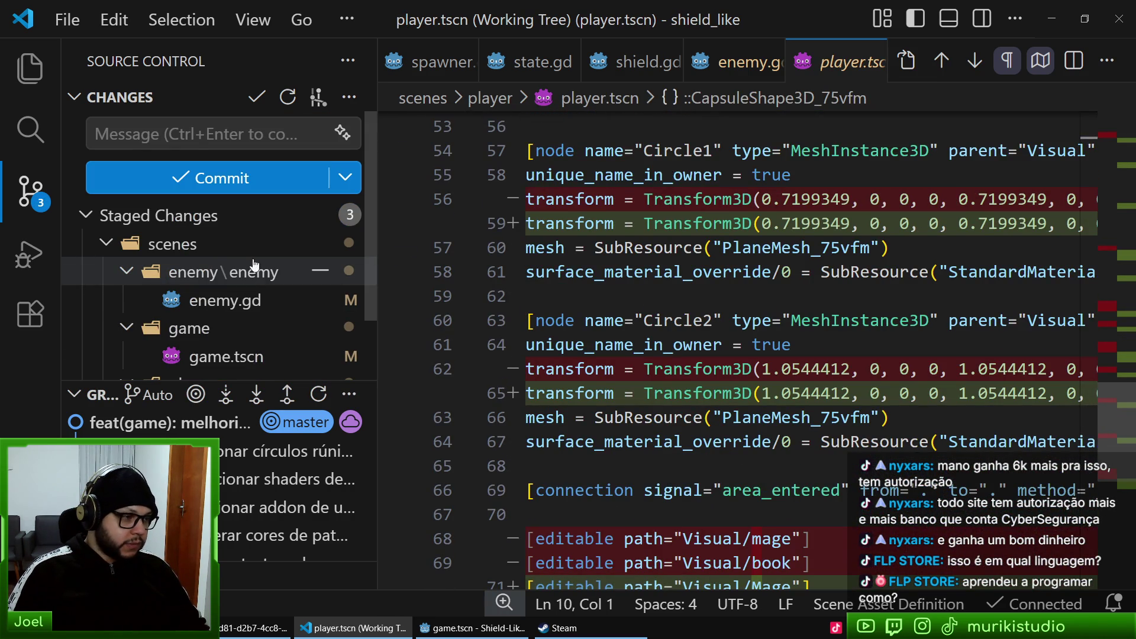
- Commit the staged changes with a feat(player) message about the player position at y=0
{"action": "left_click", "coordinate": [191, 121]}
{"action": "type", "text": "feat(player): no"}
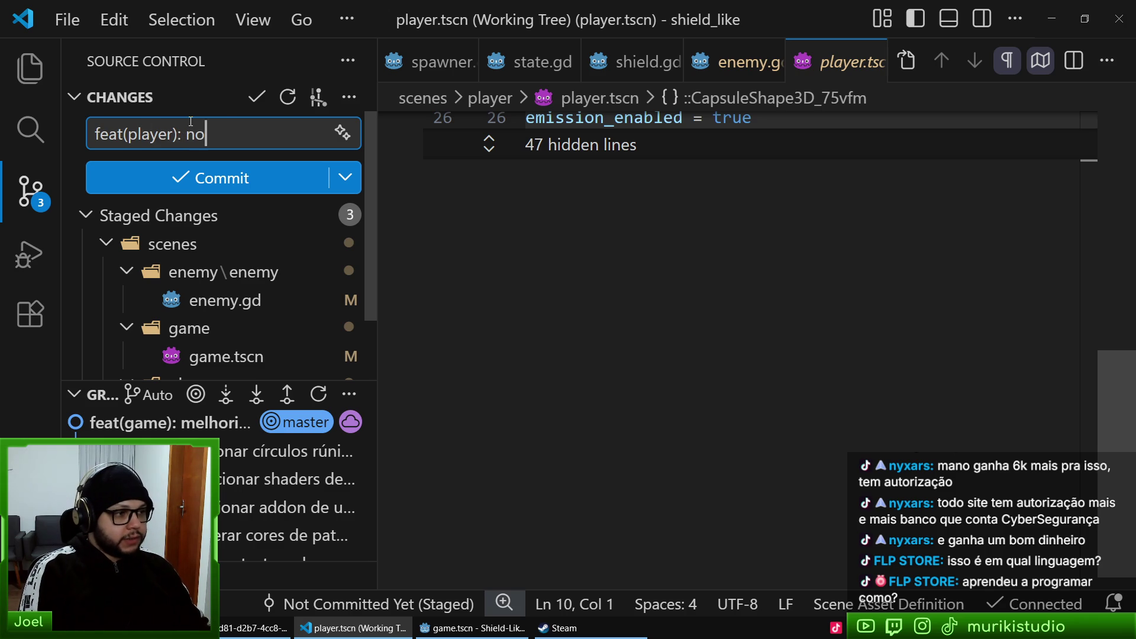
{"action": "type", "text": "ição do jogador para y=0"}
{"action": "left_click", "coordinate": [235, 227]}
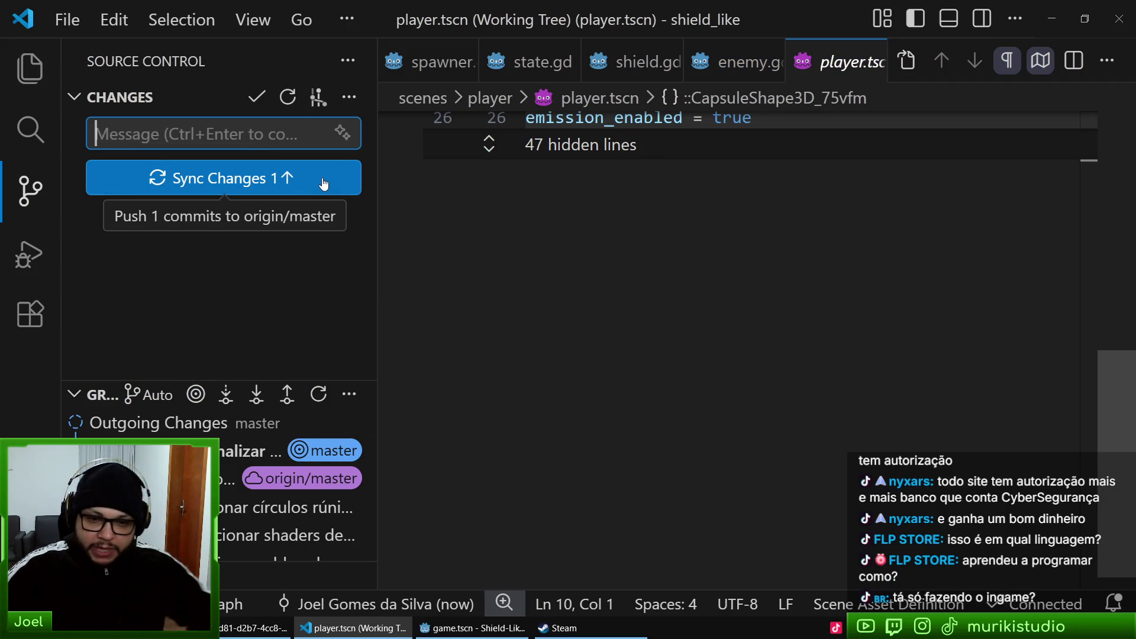
- Pull and sync the new commit to origin/master, then run the game again in Godot
{"action": "left_click", "coordinate": [349, 96]}
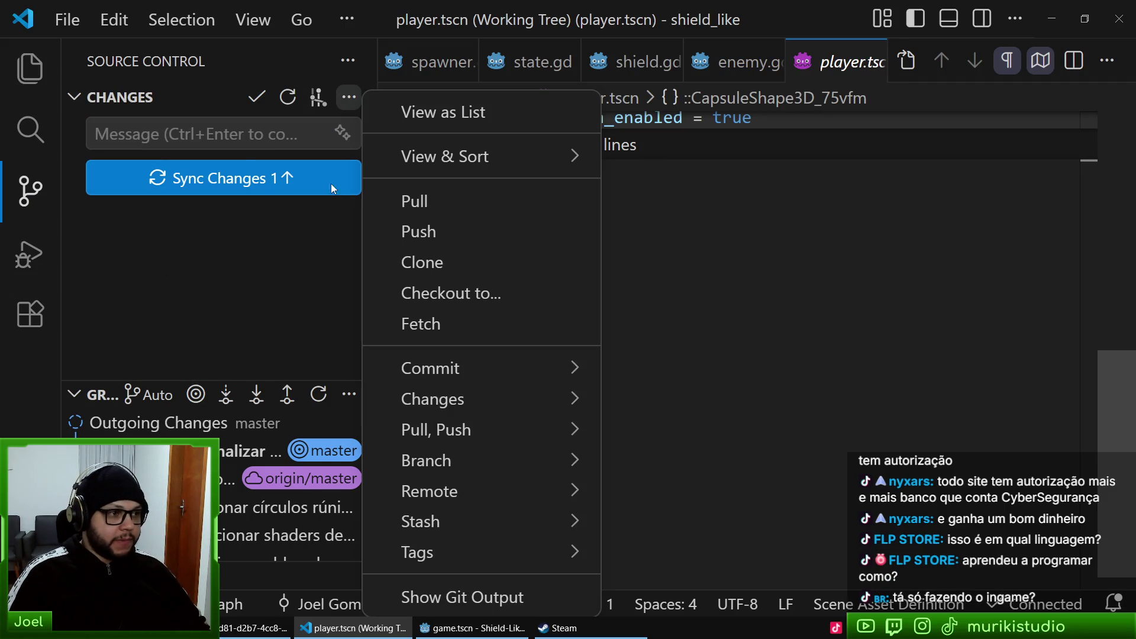
{"action": "left_click", "coordinate": [431, 207]}
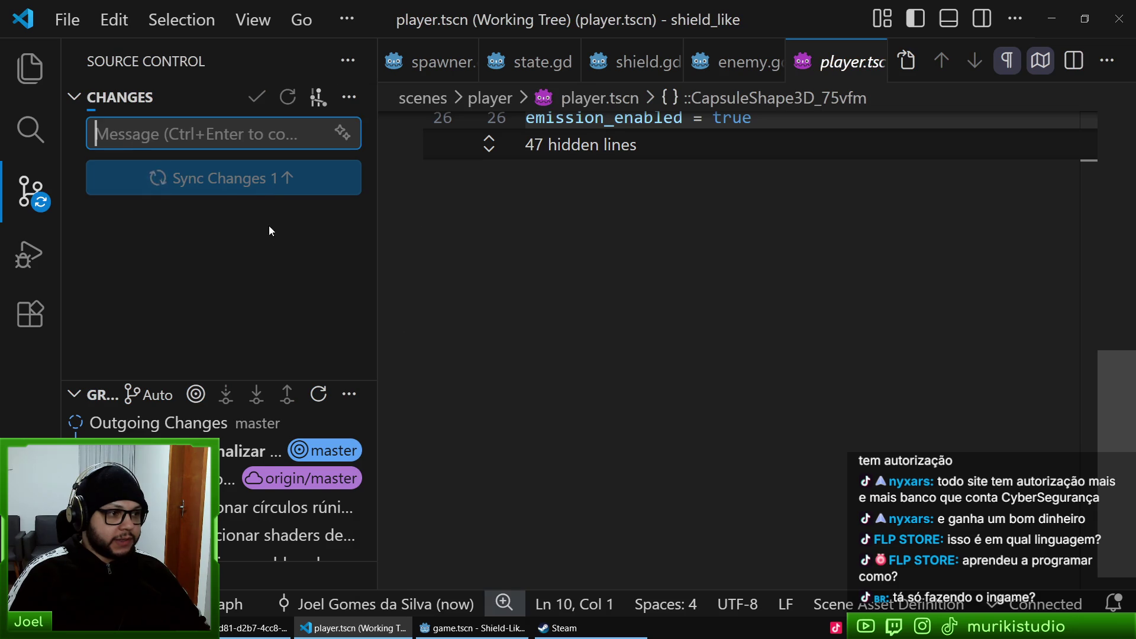
{"action": "left_click", "coordinate": [266, 181]}
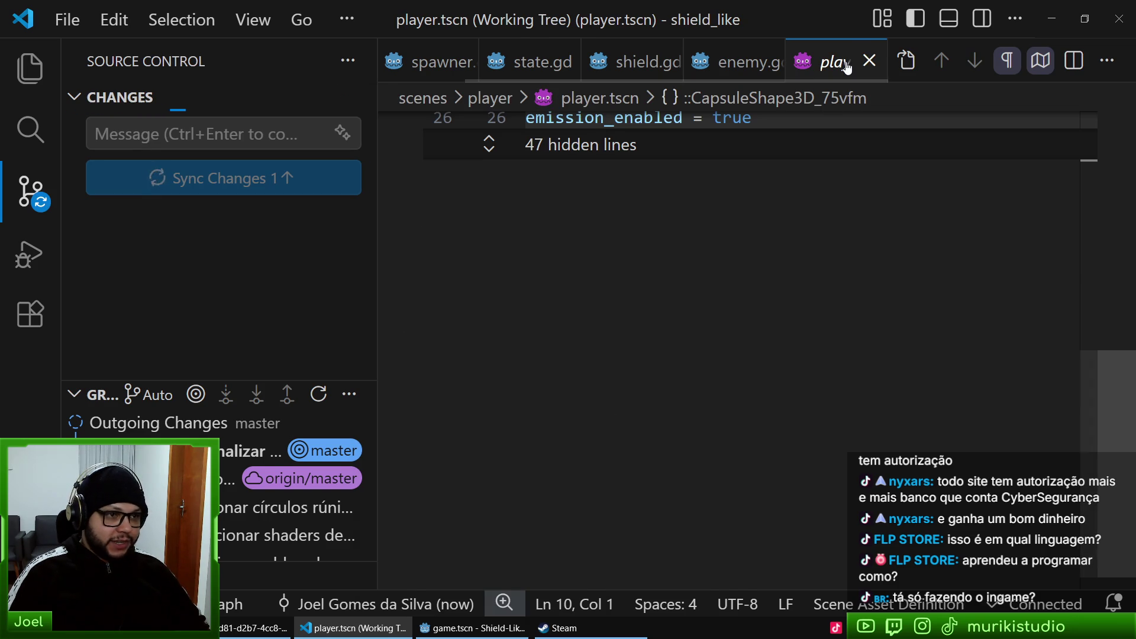
{"action": "left_click", "coordinate": [869, 62]}
{"action": "left_click", "coordinate": [682, 244]}
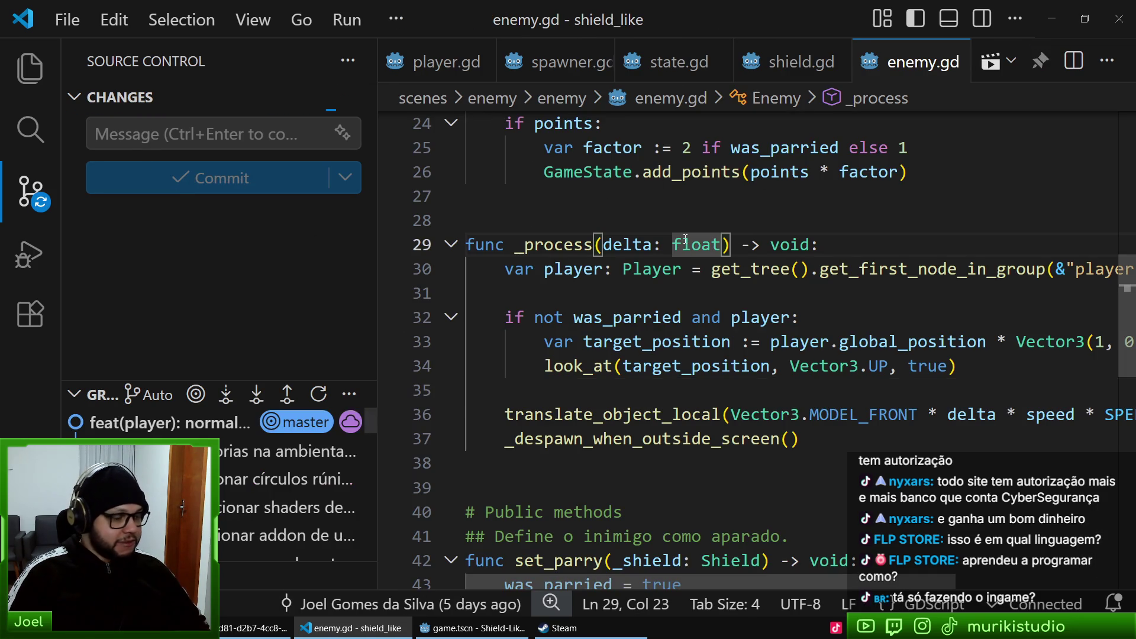
{"action": "left_click", "coordinate": [673, 207]}
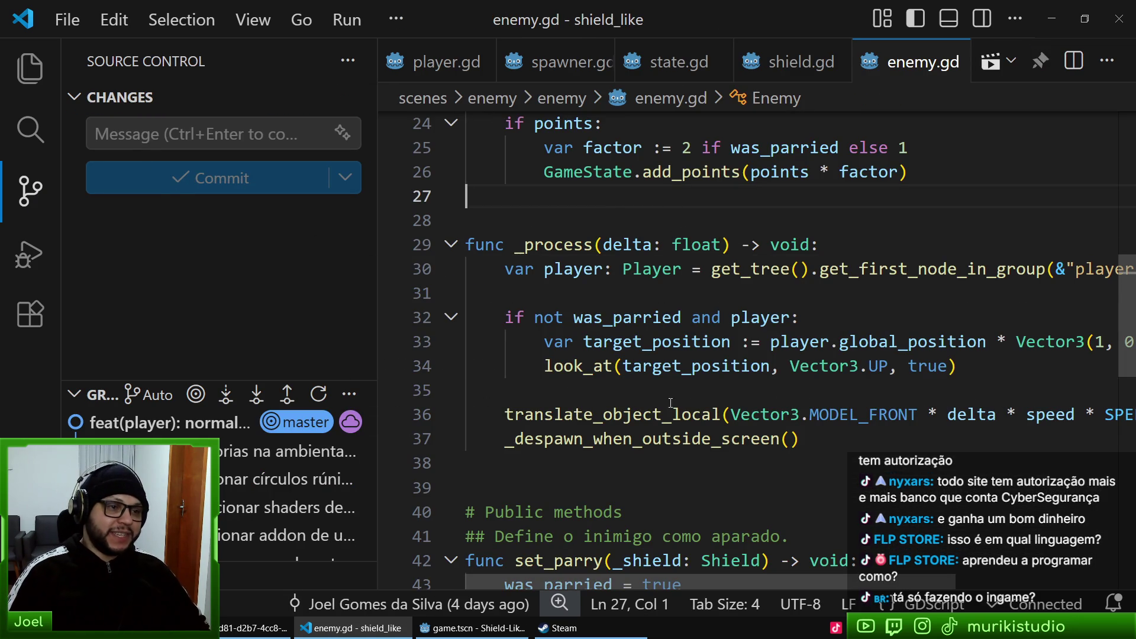
{"action": "key", "text": "alt+Tab"}
{"action": "key", "text": "F5"}
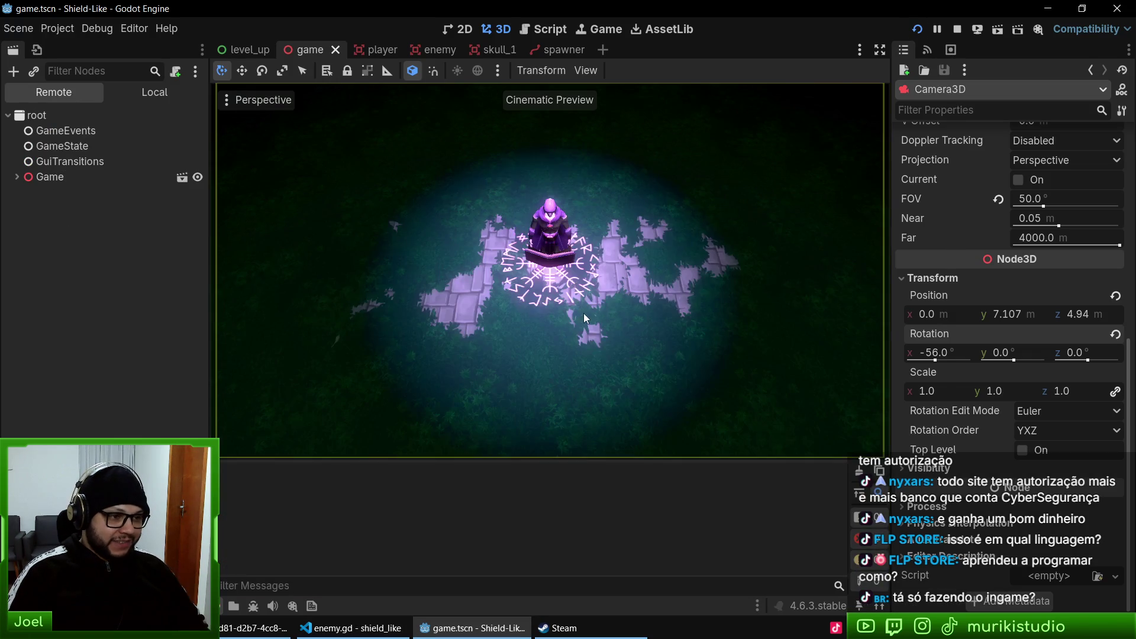
{"action": "key", "text": "F8"}
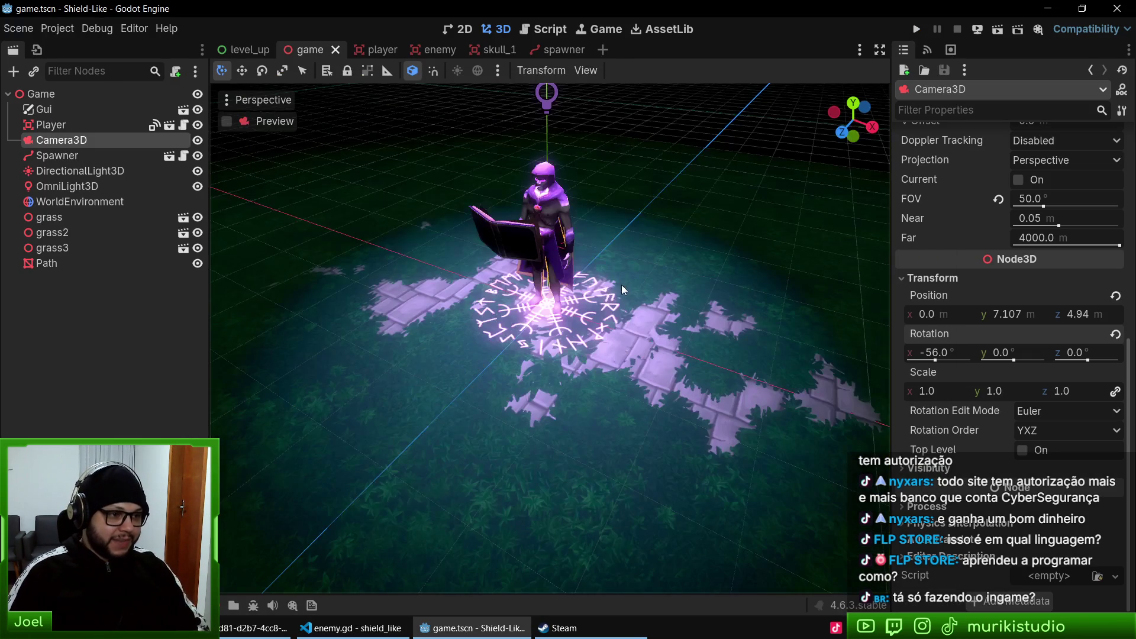
{"action": "key", "text": "F5"}
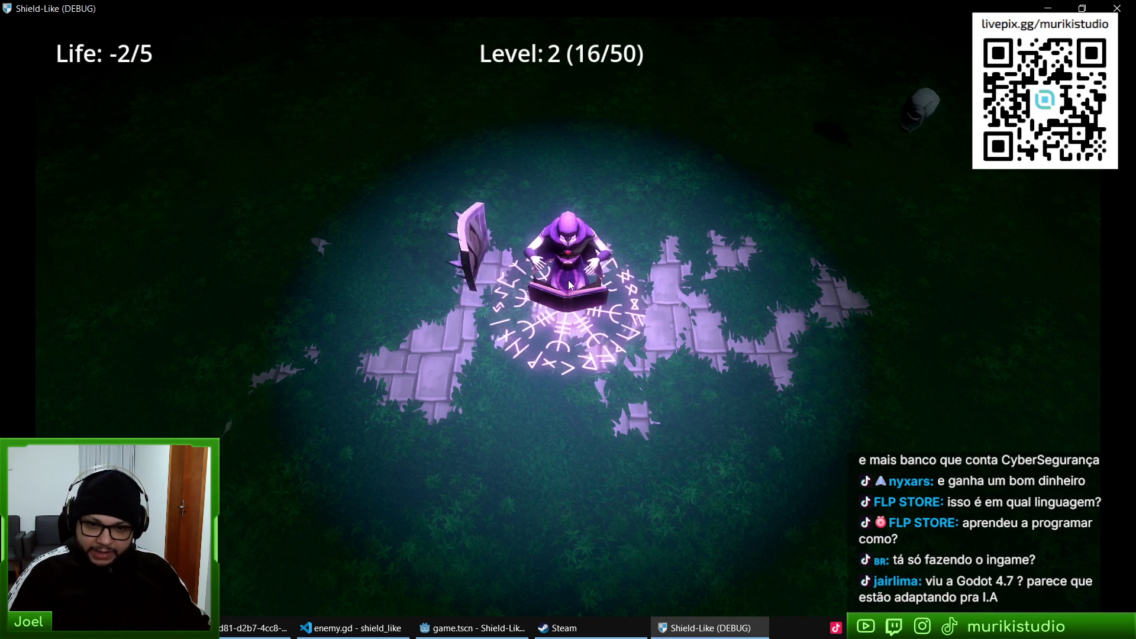
{"action": "key", "text": "Escape"}
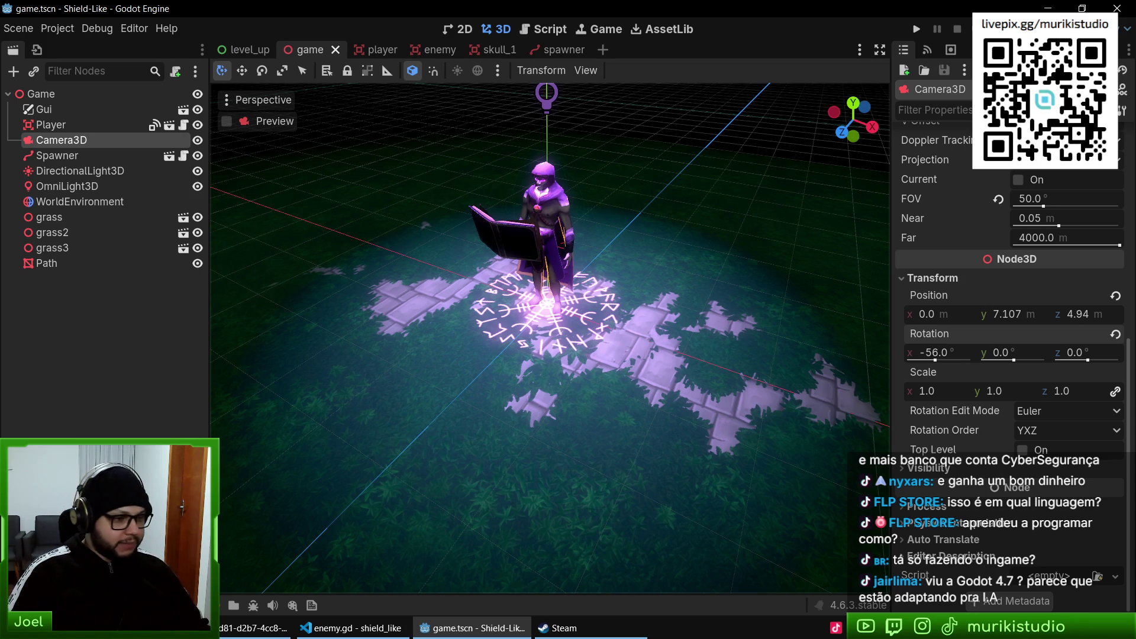
{"action": "left_click", "coordinate": [253, 628]}
- Load the Godot blog in a new tab and browse its posts
{"action": "key", "text": "ctrl+t"}
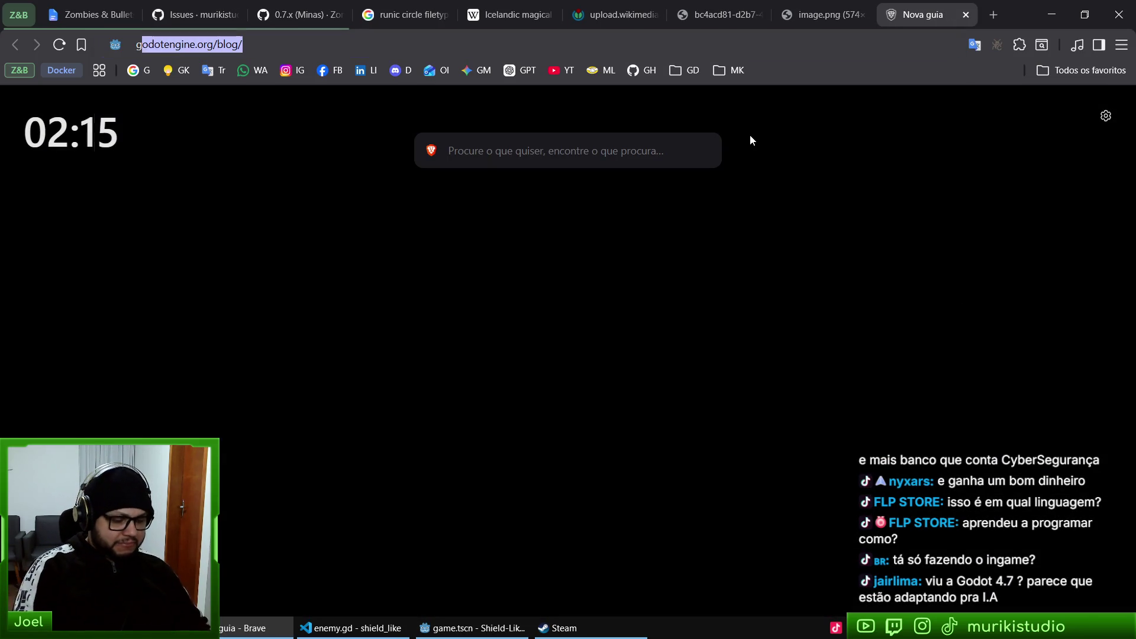
{"action": "type", "text": "godot"}
{"action": "key", "text": "Return"}
{"action": "scroll", "coordinate": [704, 275], "scroll_direction": "down", "scroll_amount": 5}
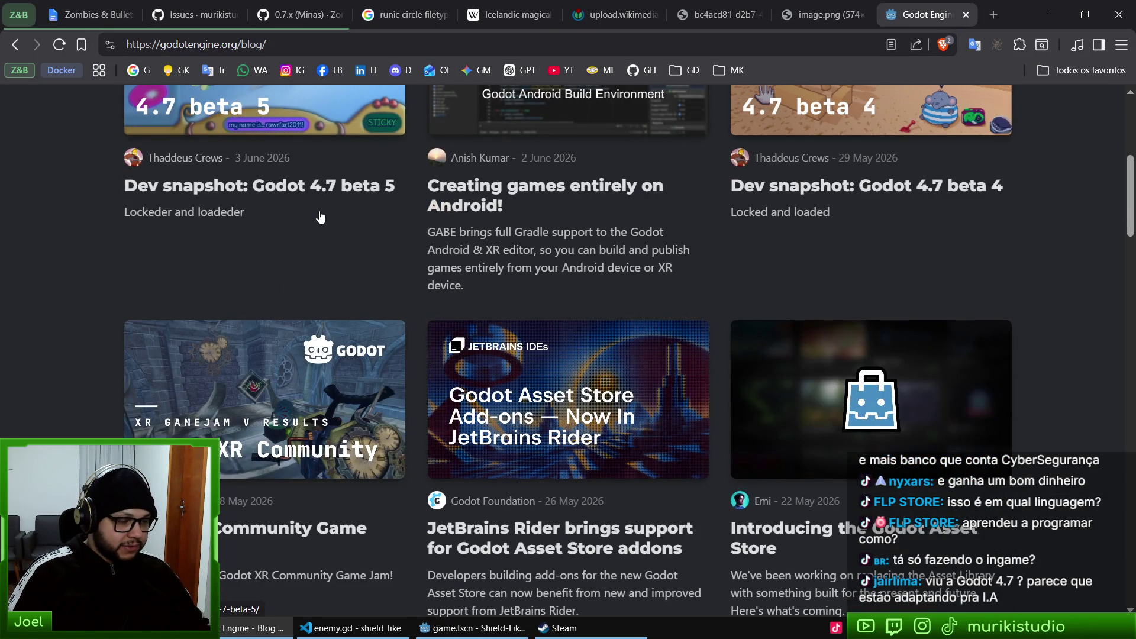
{"action": "scroll", "coordinate": [385, 216], "scroll_direction": "up", "scroll_amount": 1}
{"action": "scroll", "coordinate": [549, 374], "scroll_direction": "down", "scroll_amount": 8}
{"action": "scroll", "coordinate": [549, 374], "scroll_direction": "up", "scroll_amount": 7}
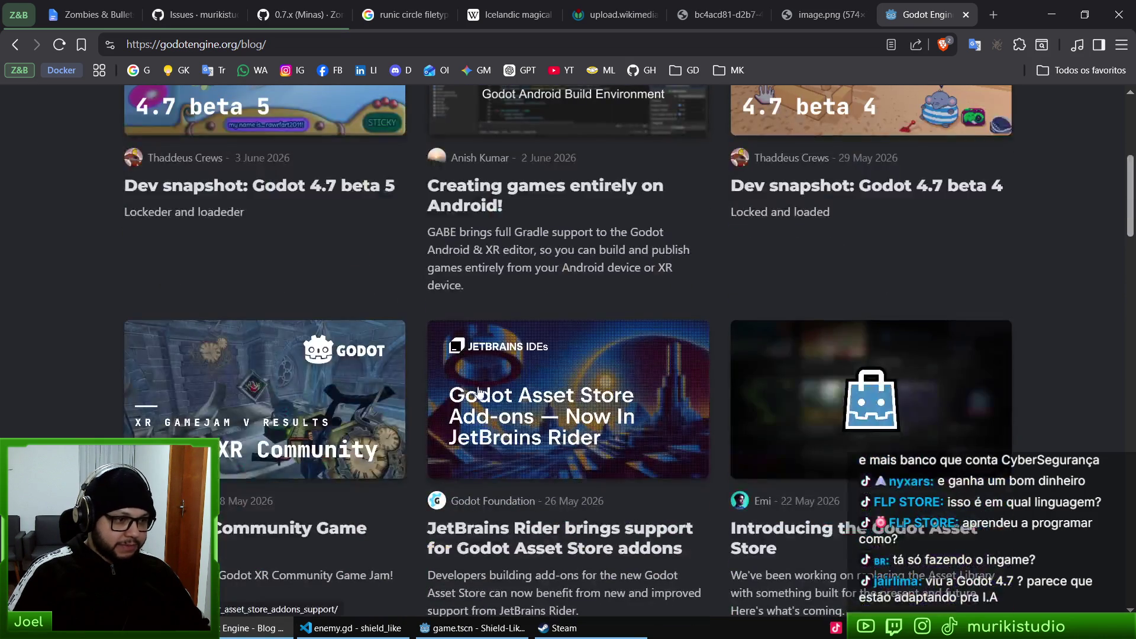
{"action": "scroll", "coordinate": [1038, 421], "scroll_direction": "down", "scroll_amount": 7}
{"action": "scroll", "coordinate": [1075, 401], "scroll_direction": "down", "scroll_amount": 4}
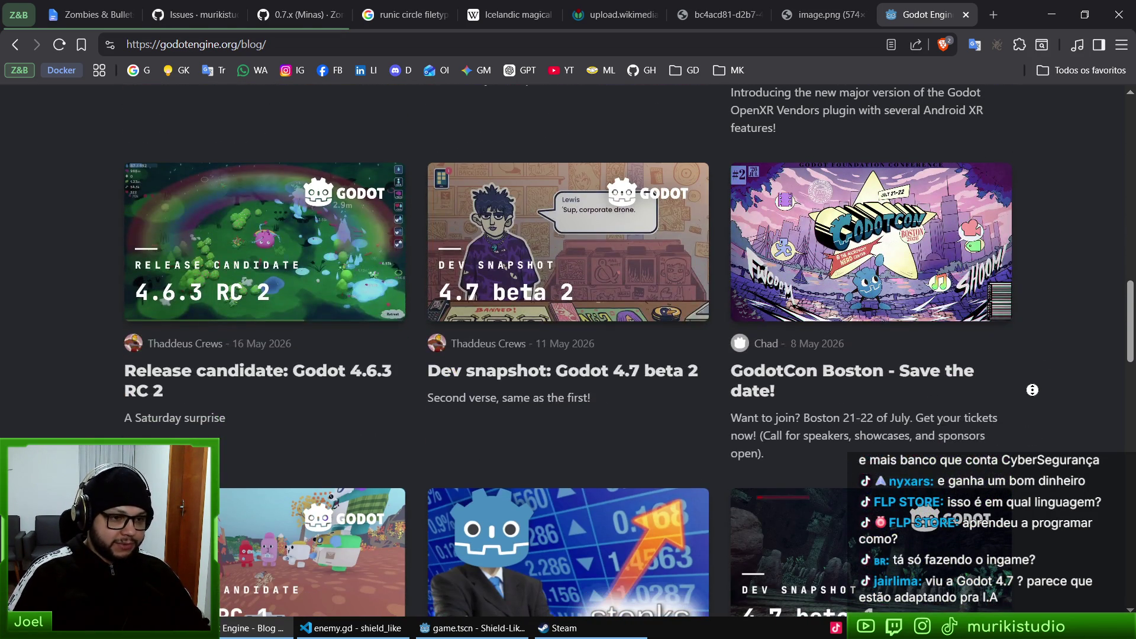
{"action": "scroll", "coordinate": [355, 355], "scroll_direction": "up", "scroll_amount": 4}
{"action": "scroll", "coordinate": [363, 372], "scroll_direction": "up", "scroll_amount": 12}
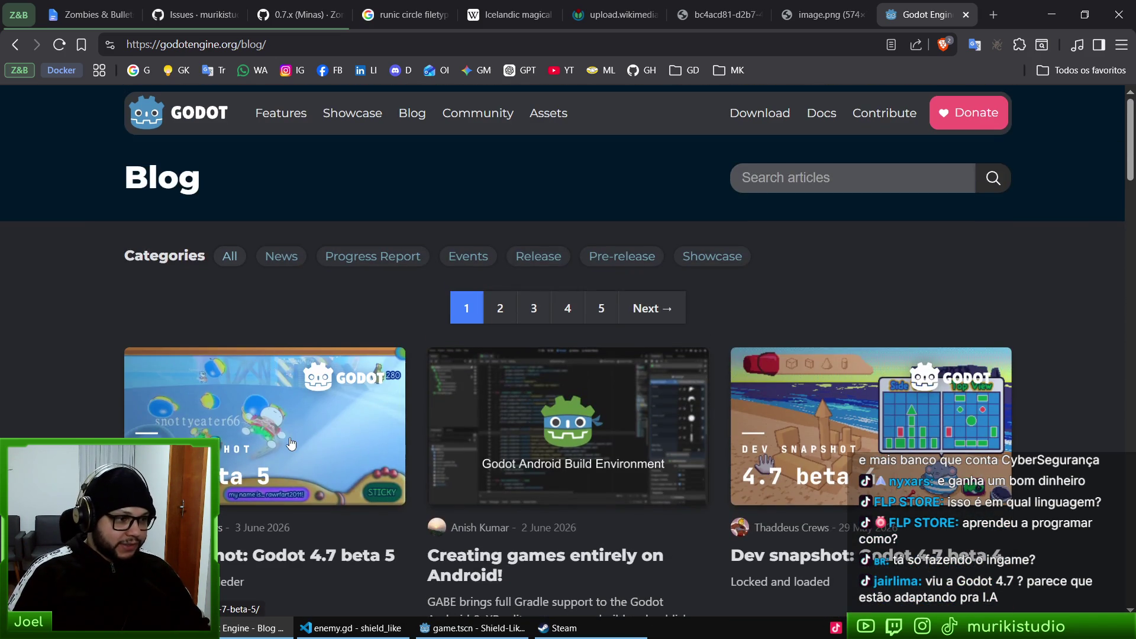
- Read the Godot 4.7 beta 5 dev snapshot article, then go to YouTube subscriptions
{"action": "left_click", "coordinate": [290, 444]}
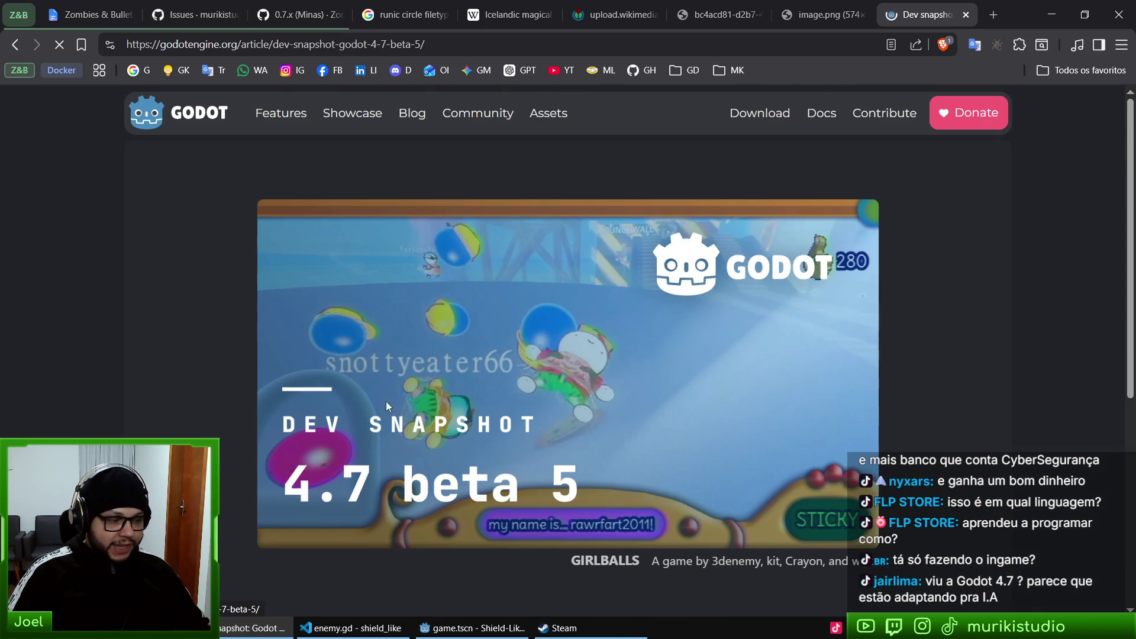
{"action": "mouse_move", "coordinate": [1126, 150]}
{"action": "left_mouse_down"}
{"action": "mouse_move", "coordinate": [1066, 403]}
{"action": "mouse_move", "coordinate": [1084, 407]}
{"action": "mouse_move", "coordinate": [1099, 207]}
{"action": "mouse_move", "coordinate": [1057, 188]}
{"action": "left_mouse_up"}
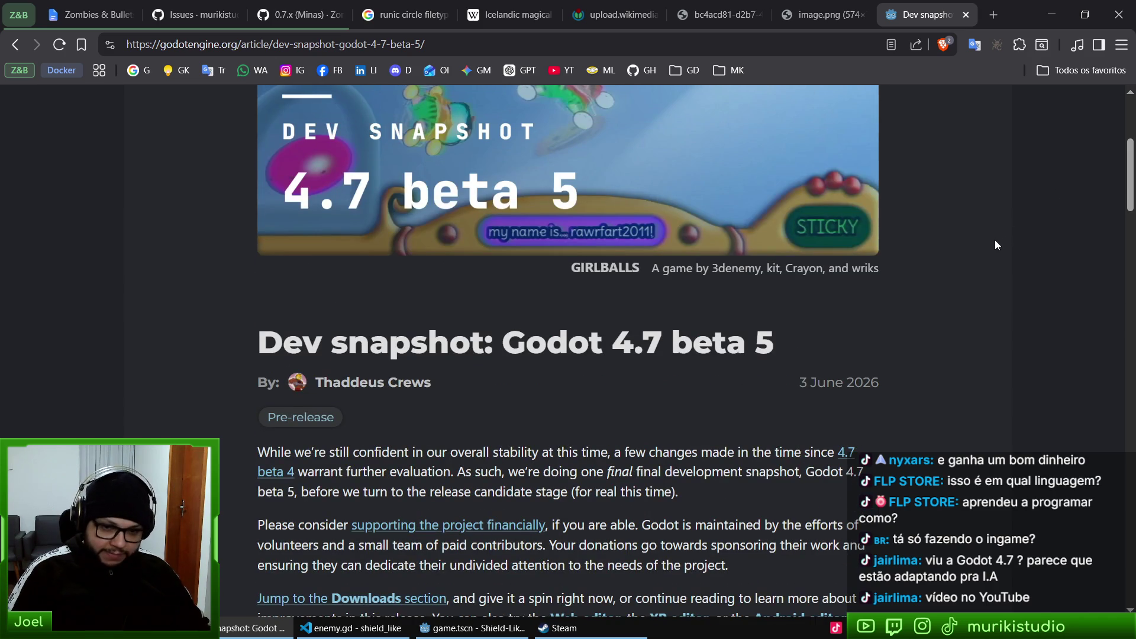
{"action": "left_click", "coordinate": [565, 70]}
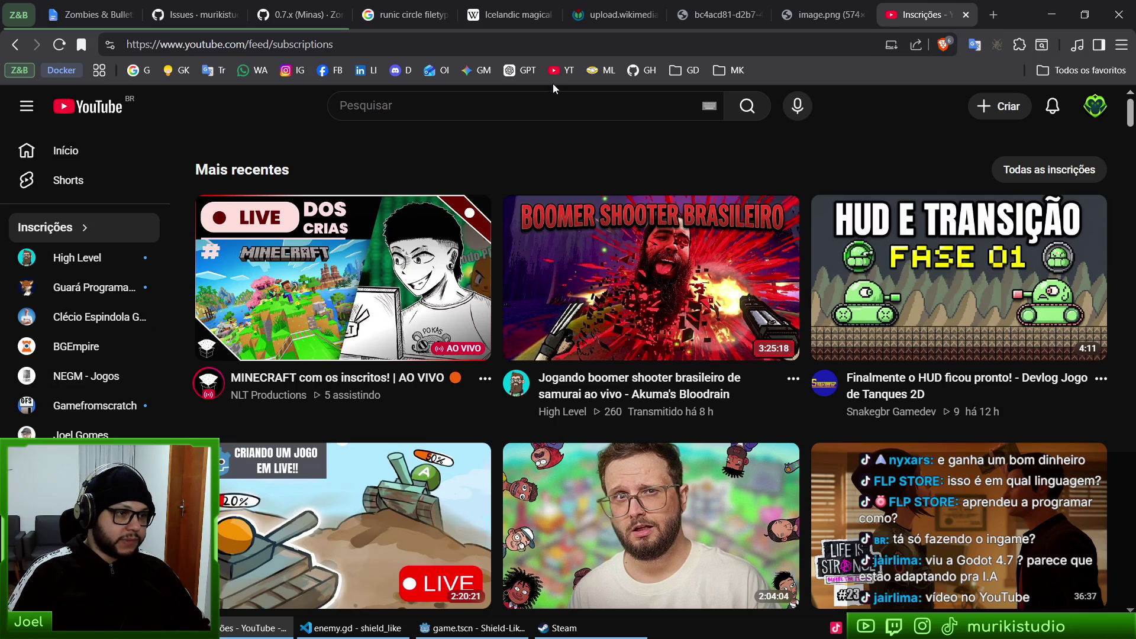
- Search YouTube for 'godot engine', open the official channel and browse its videos zoomed in
{"action": "type", "text": "godot engine"}
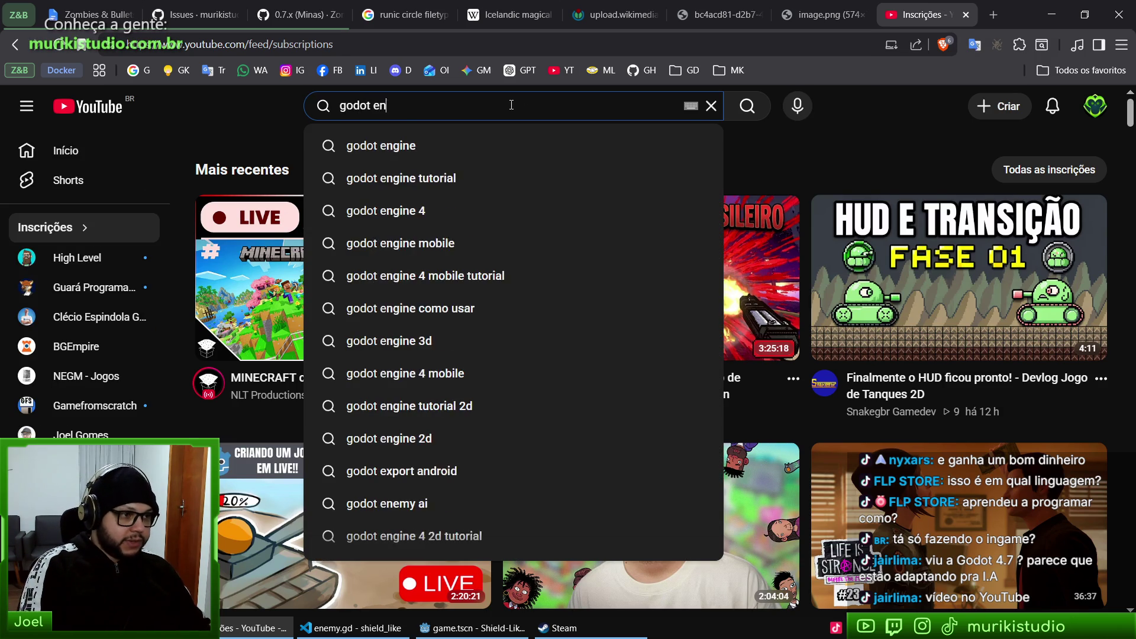
{"action": "key", "text": "Return"}
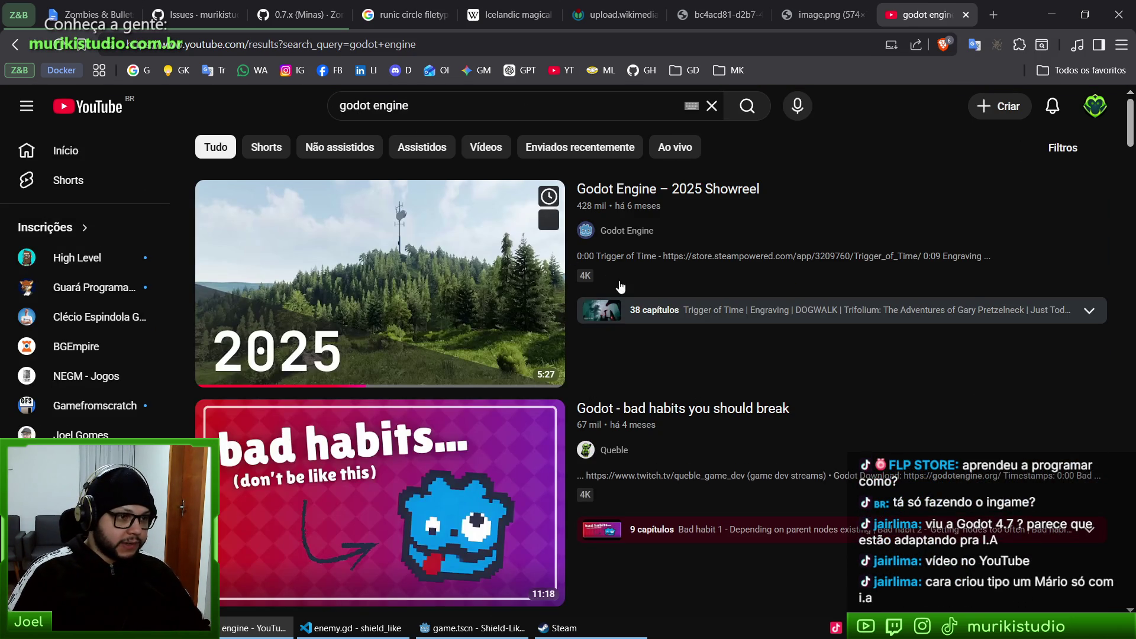
{"action": "left_click", "coordinate": [615, 232]}
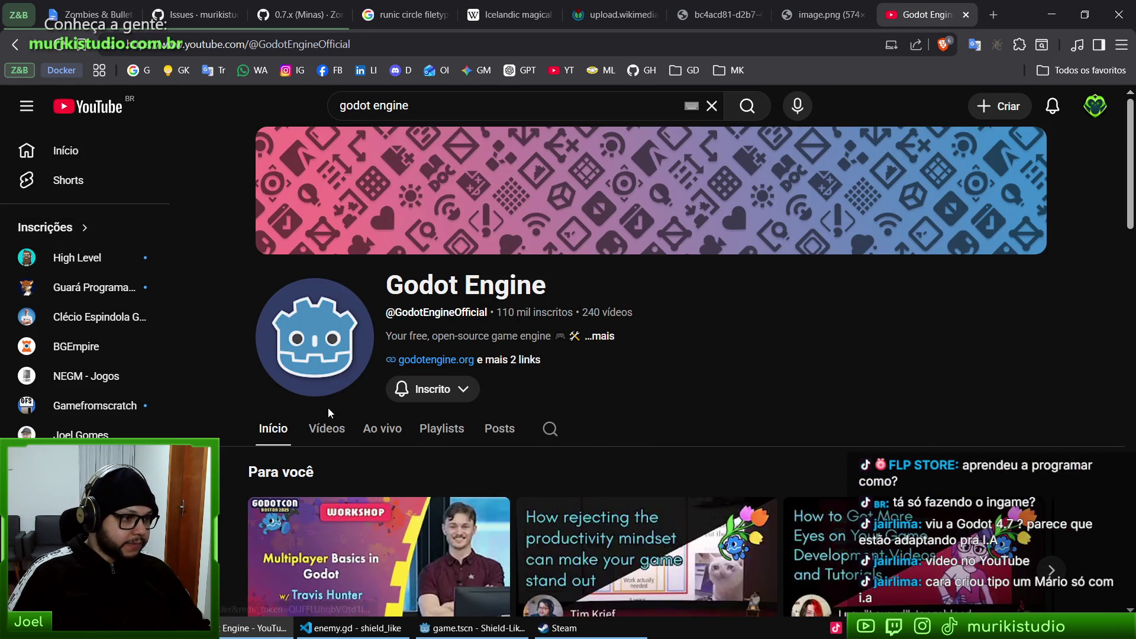
{"action": "scroll", "coordinate": [724, 289], "scroll_direction": "down", "scroll_amount": 5}
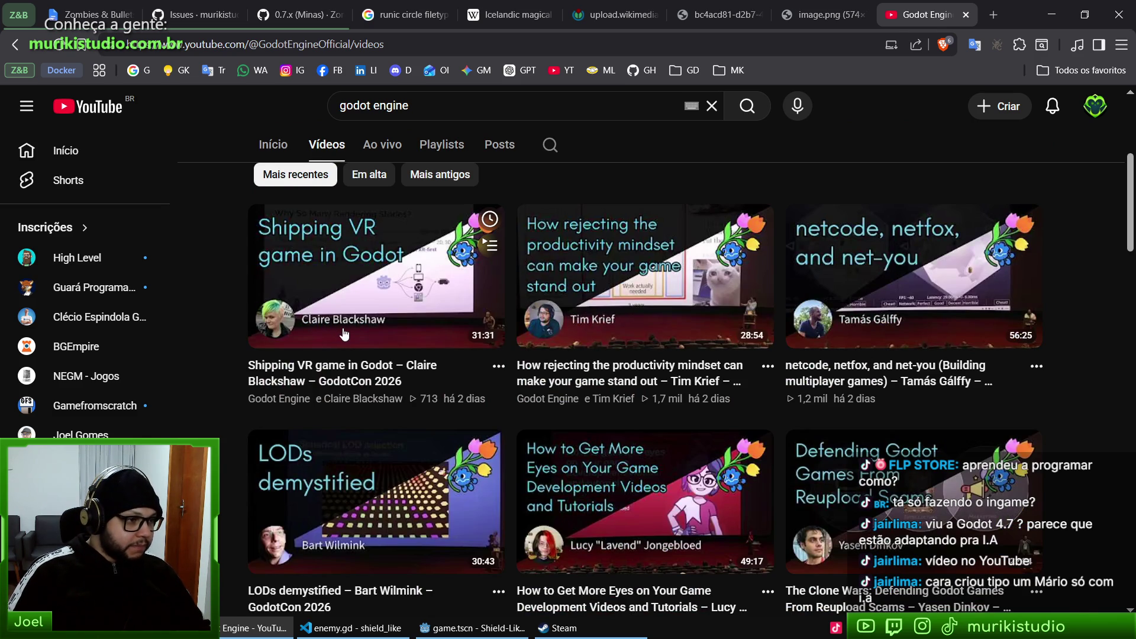
{"action": "key", "text": "ctrl+plus"}
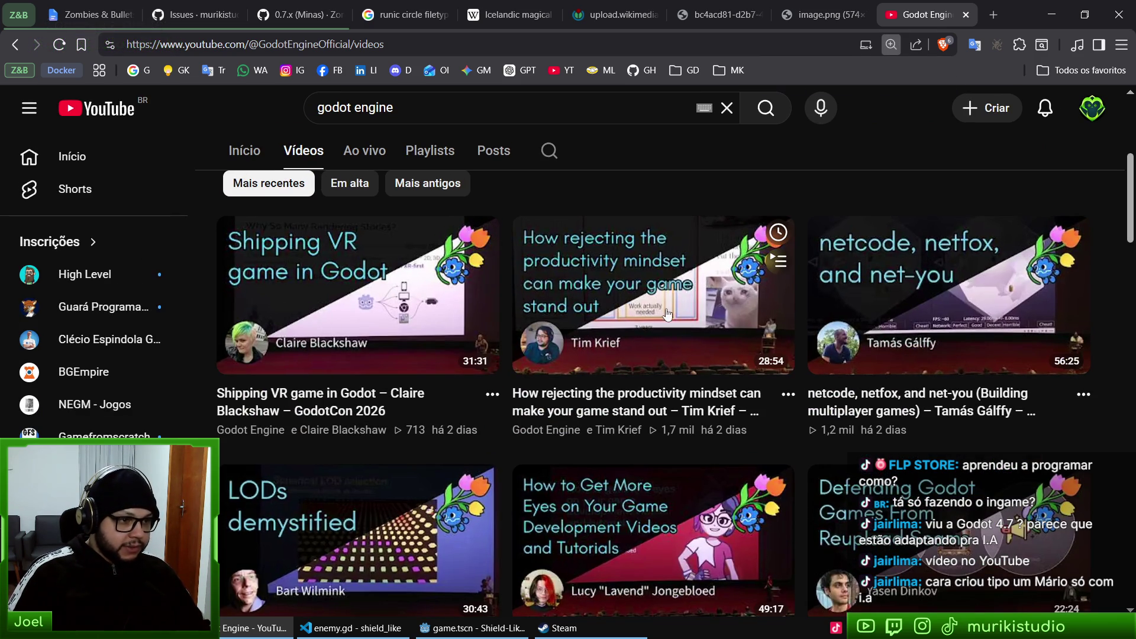
{"action": "scroll", "coordinate": [1112, 324], "scroll_direction": "down", "scroll_amount": 5}
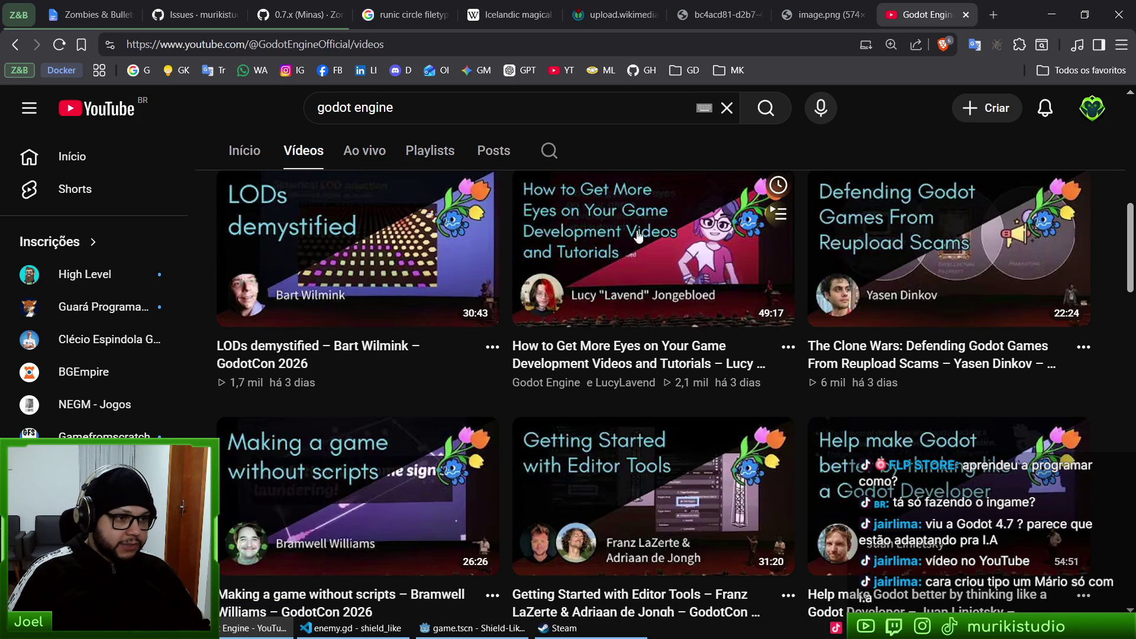
{"action": "scroll", "coordinate": [833, 346], "scroll_direction": "down", "scroll_amount": 4}
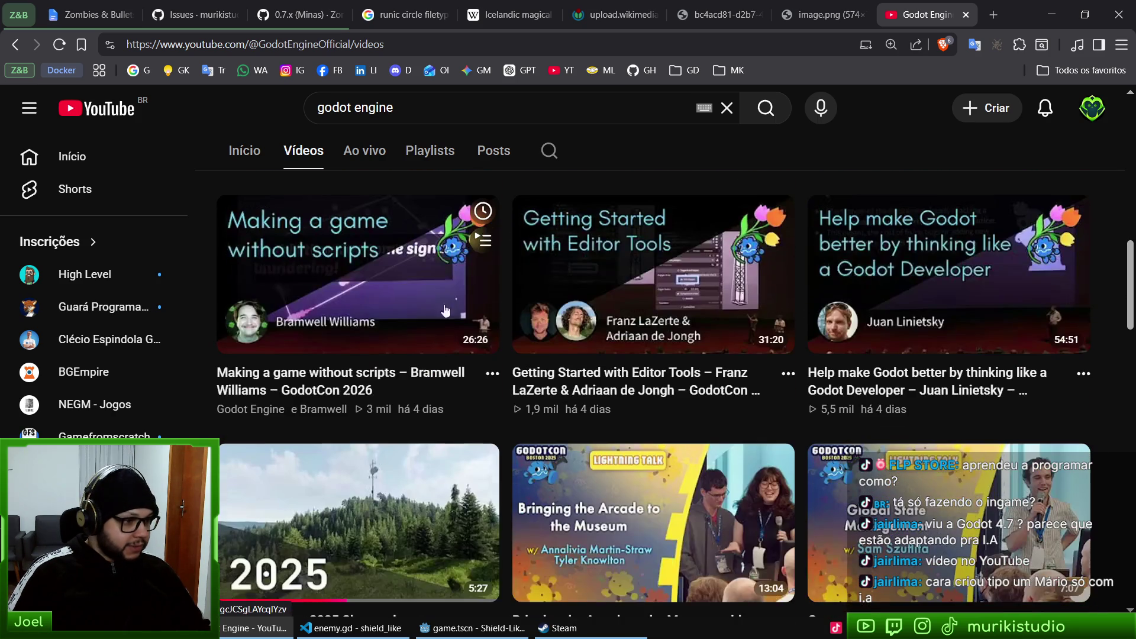
{"action": "scroll", "coordinate": [811, 312], "scroll_direction": "down", "scroll_amount": 4}
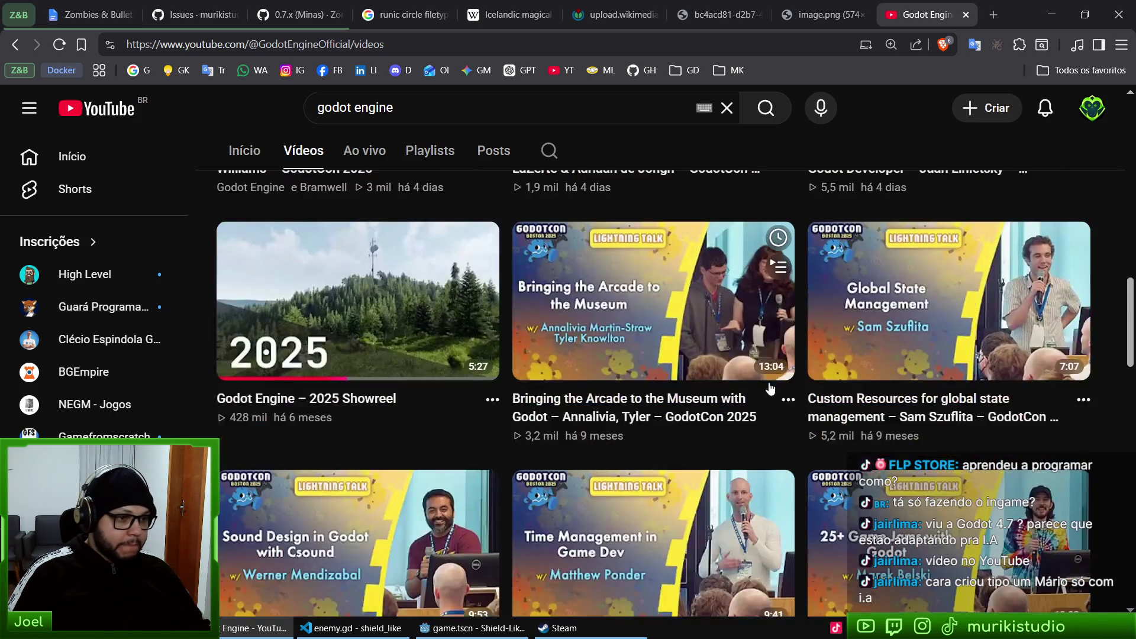
{"action": "scroll", "coordinate": [787, 393], "scroll_direction": "up", "scroll_amount": 8}
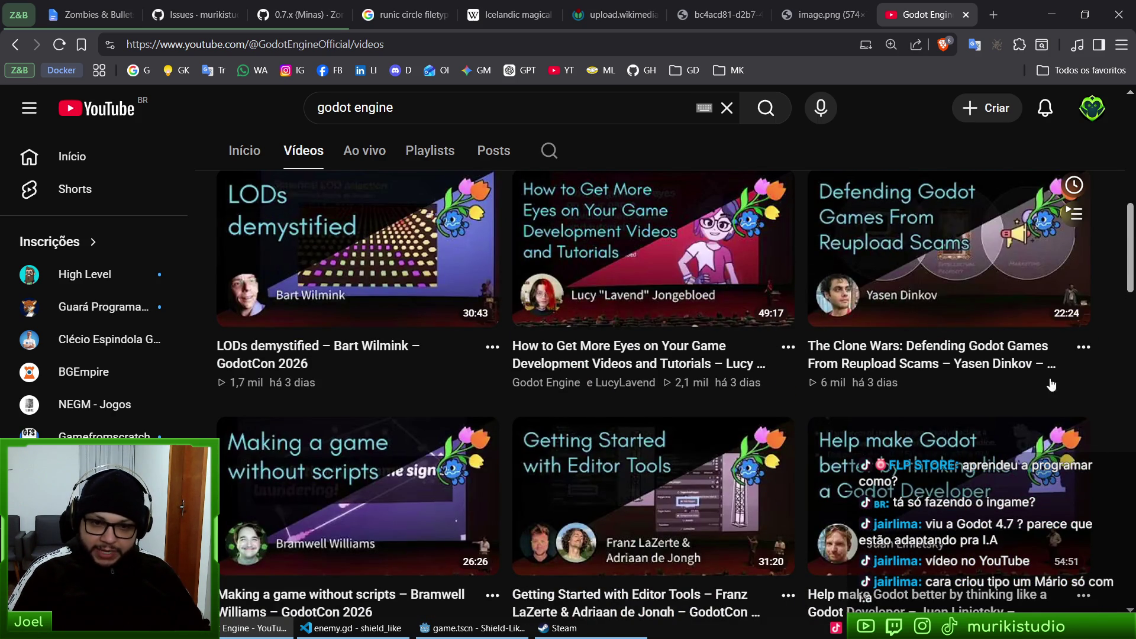
{"action": "scroll", "coordinate": [1057, 379], "scroll_direction": "up", "scroll_amount": 8}
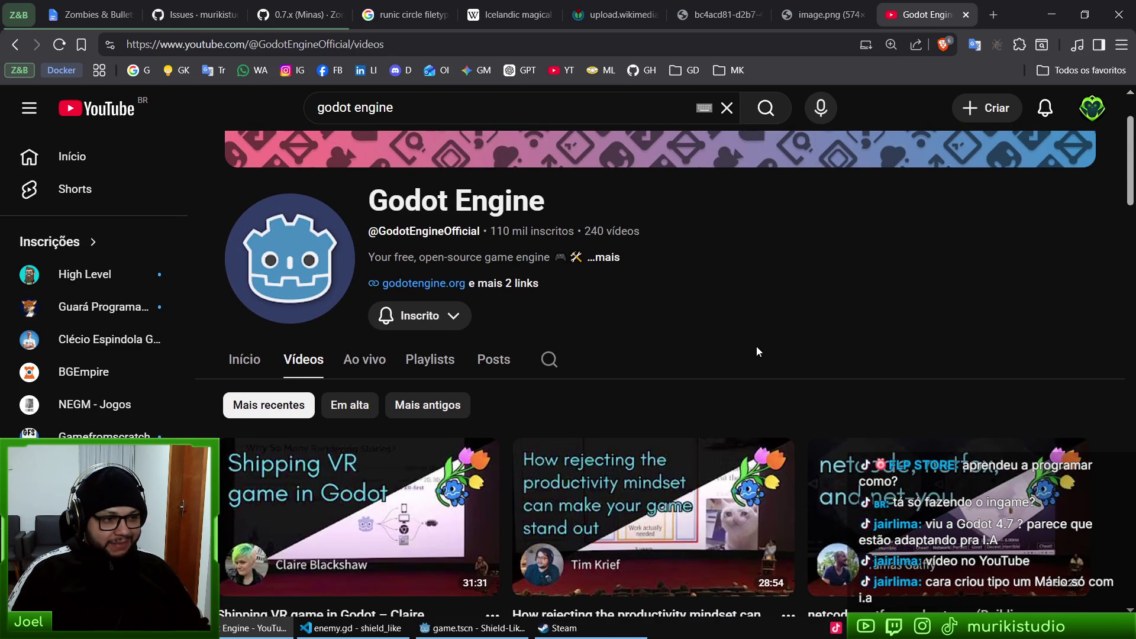
{"action": "scroll", "coordinate": [758, 365], "scroll_direction": "down", "scroll_amount": 8}
{"action": "scroll", "coordinate": [803, 290], "scroll_direction": "up", "scroll_amount": 10}
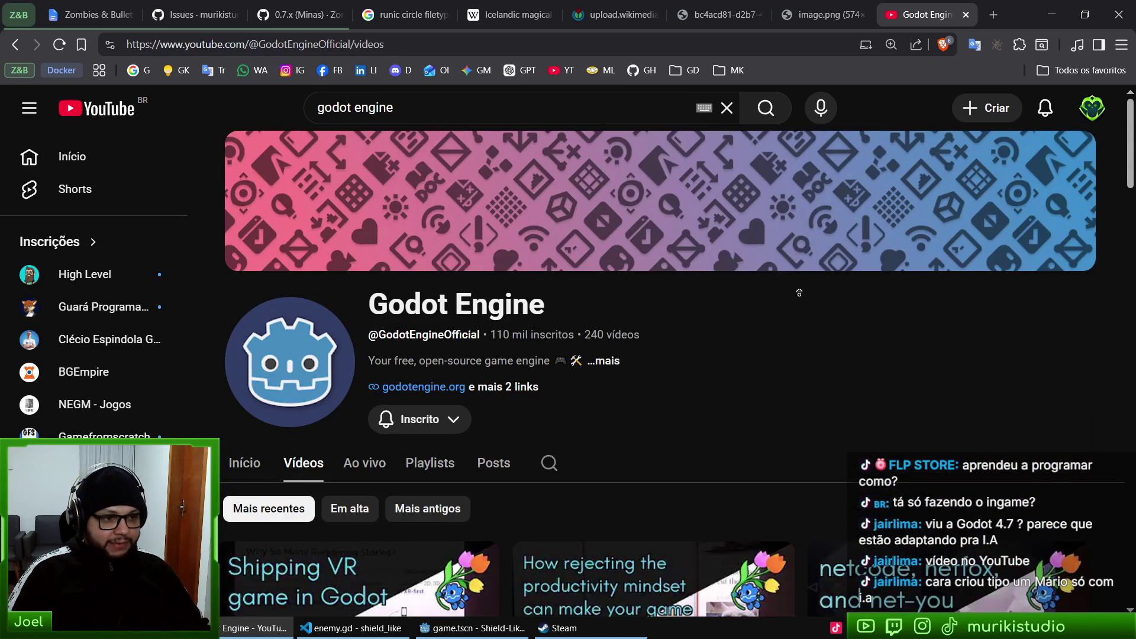
- Read the channel's full description and links, then move to the 3D model render tab
{"action": "left_click", "coordinate": [605, 361]}
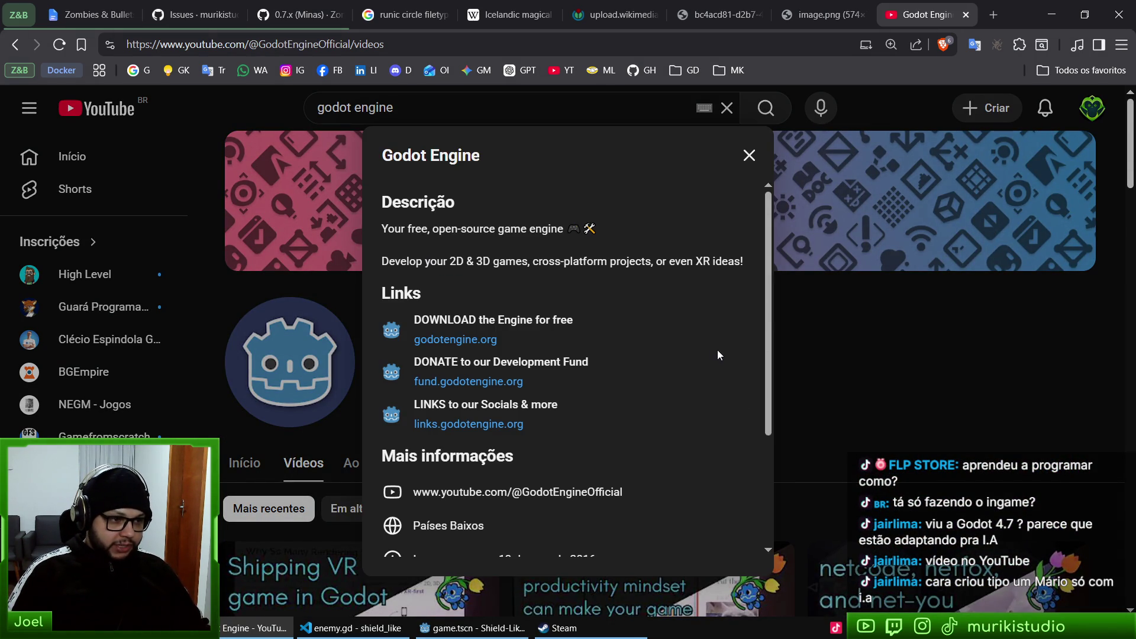
{"action": "left_click", "coordinate": [892, 410]}
{"action": "scroll", "coordinate": [892, 410], "scroll_direction": "down", "scroll_amount": 5}
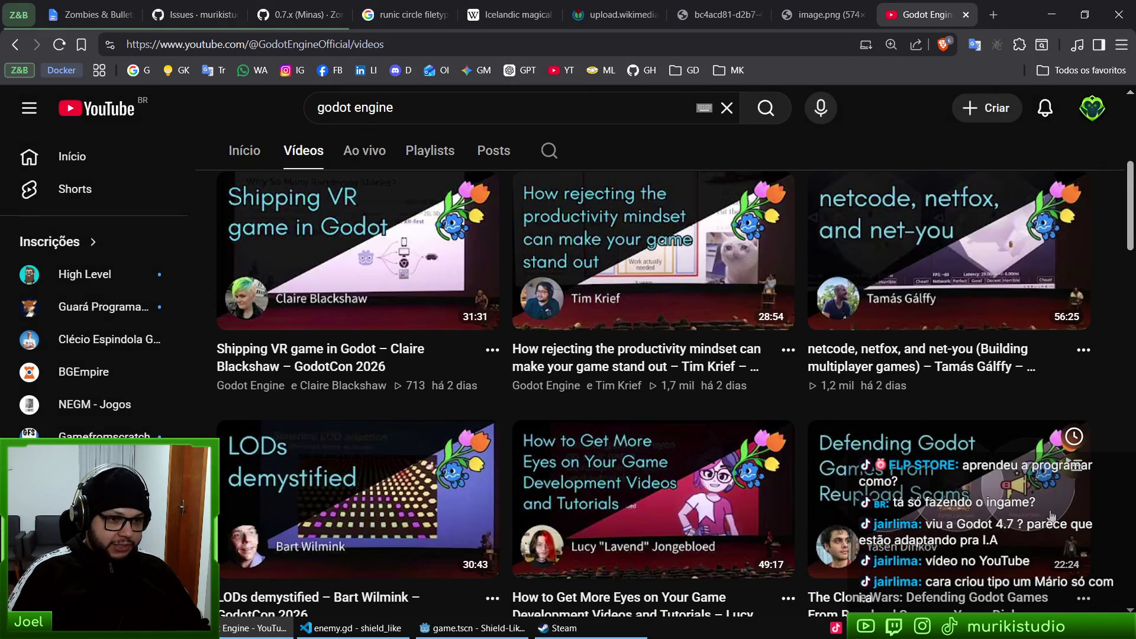
{"action": "scroll", "coordinate": [993, 488], "scroll_direction": "up", "scroll_amount": 1}
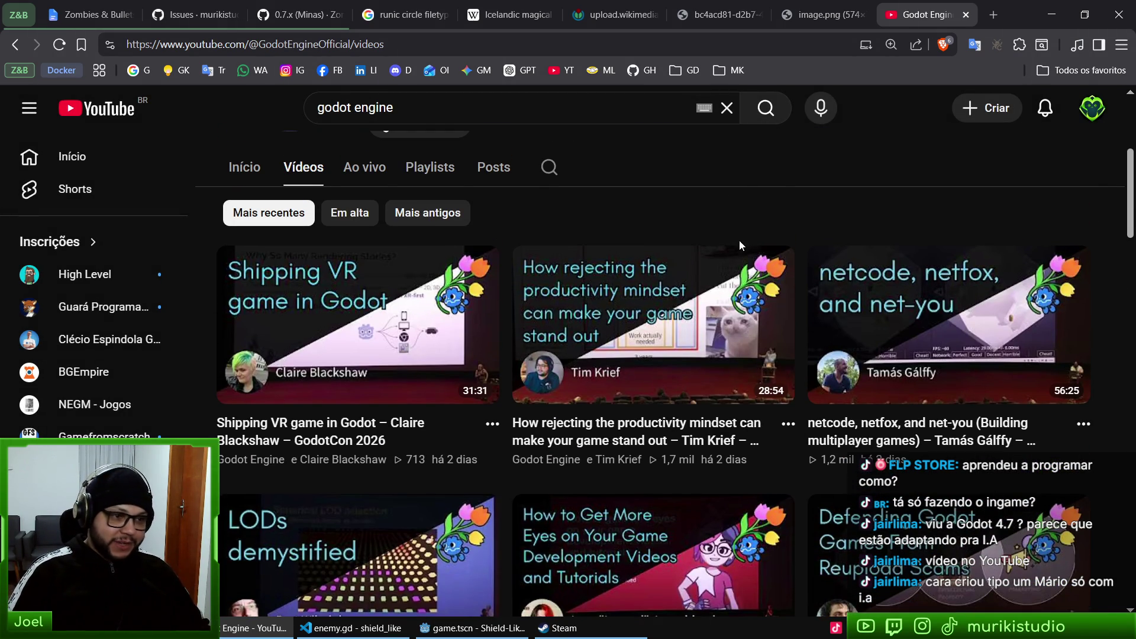
{"action": "scroll", "coordinate": [712, 223], "scroll_direction": "up", "scroll_amount": 3}
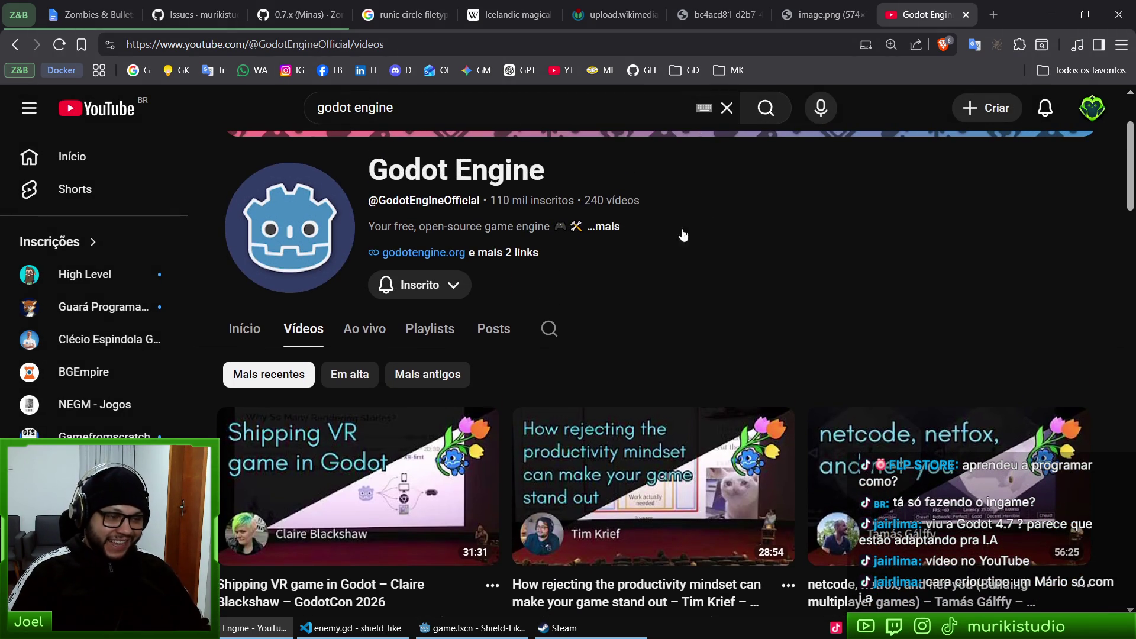
{"action": "left_click", "coordinate": [615, 228]}
{"action": "left_click", "coordinate": [887, 305]}
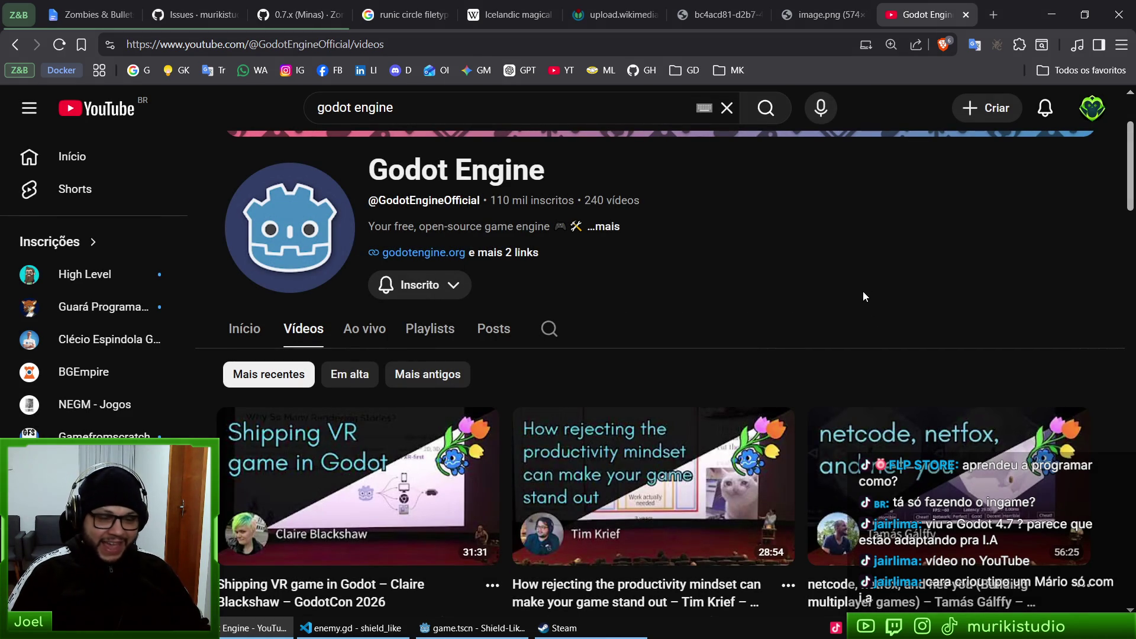
{"action": "scroll", "coordinate": [846, 317], "scroll_direction": "up", "scroll_amount": 2}
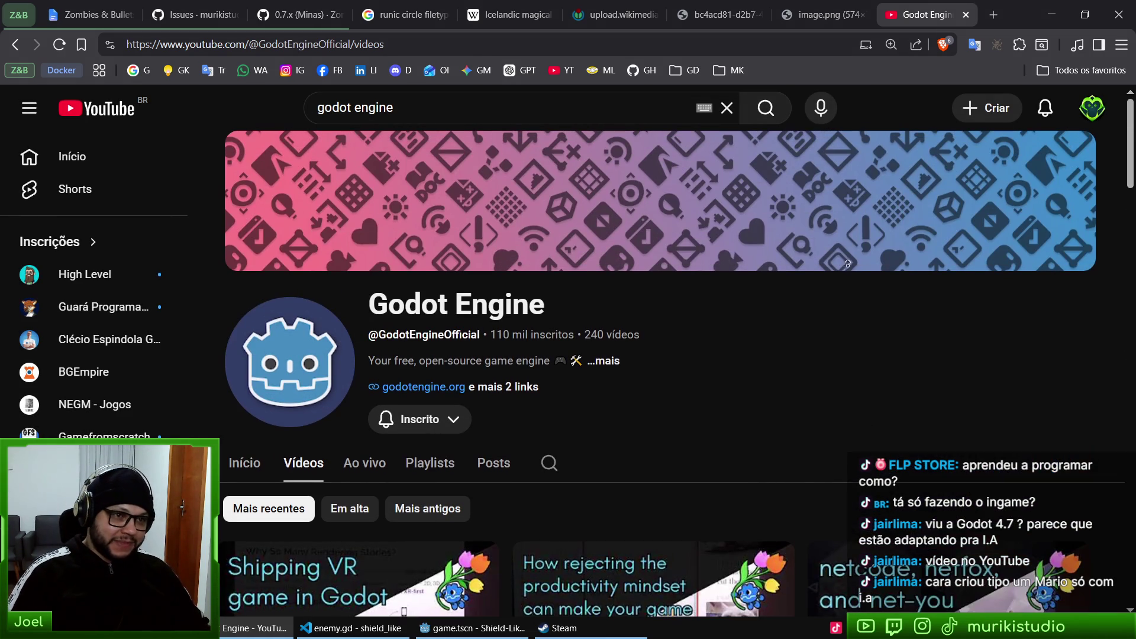
{"action": "left_click", "coordinate": [827, 18]}
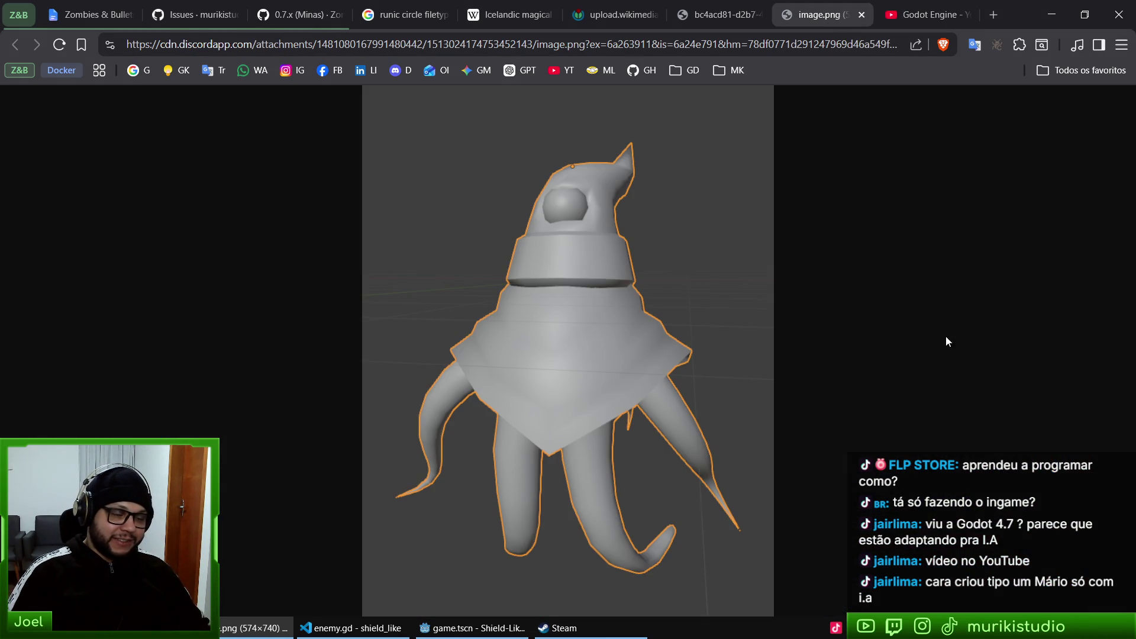
- Close the Godot Engine YouTube channel tab and try reopening it with Ctrl+Shift+T
{"action": "left_click", "coordinate": [928, 11]}
{"action": "middle_click", "coordinate": [928, 12]}
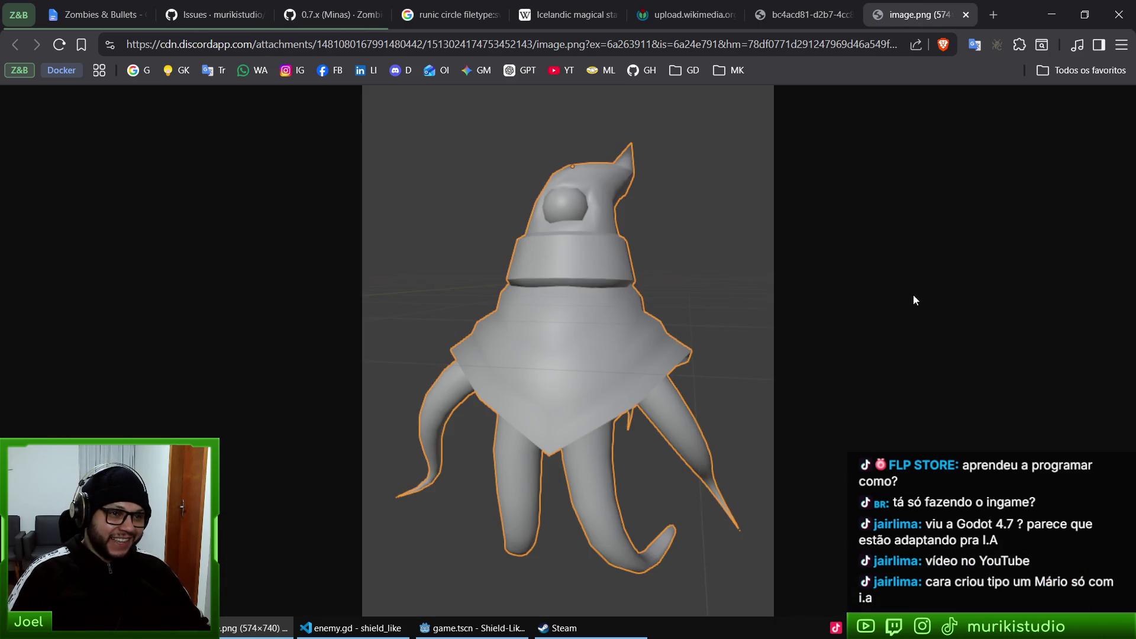
{"action": "key", "text": "ctrl+w"}
{"action": "key", "text": "ctrl+shift+t"}
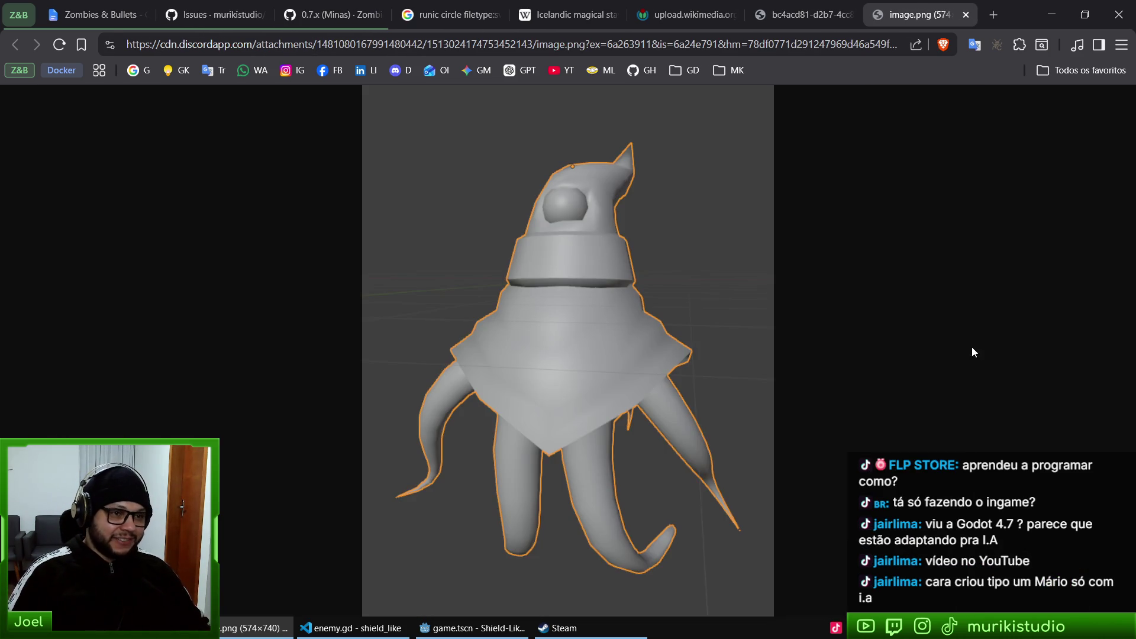
{"action": "key", "text": "ctrl+shift+Tab"}
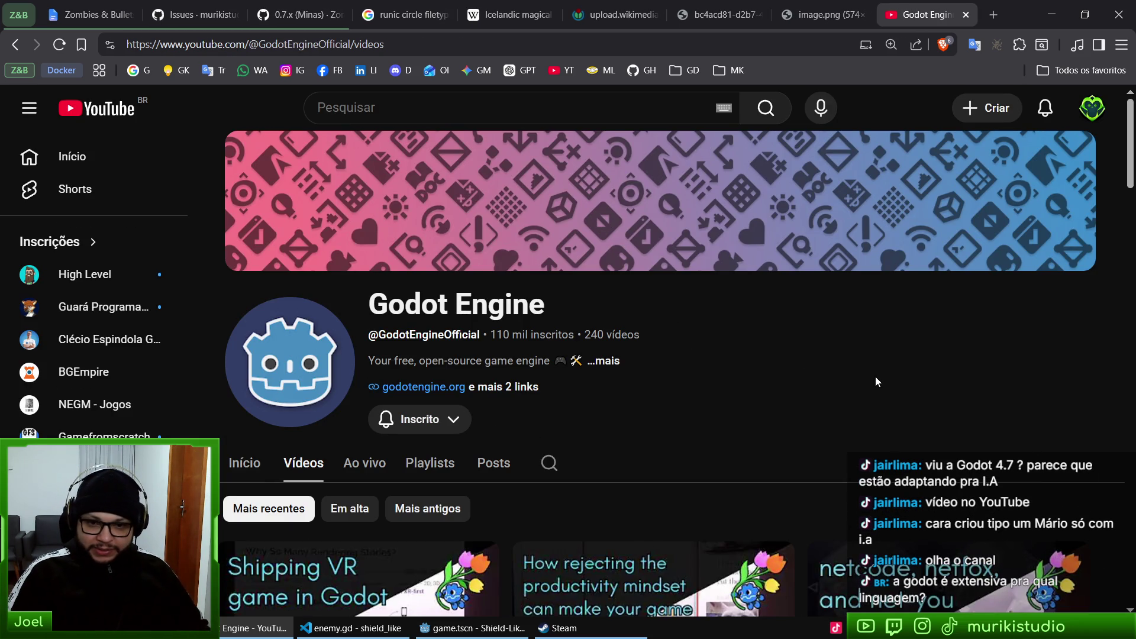
- Look over the Godot Engine channel page and select its title
{"action": "scroll", "coordinate": [864, 446], "scroll_direction": "down", "scroll_amount": 4}
{"action": "scroll", "coordinate": [589, 374], "scroll_direction": "up", "scroll_amount": 4}
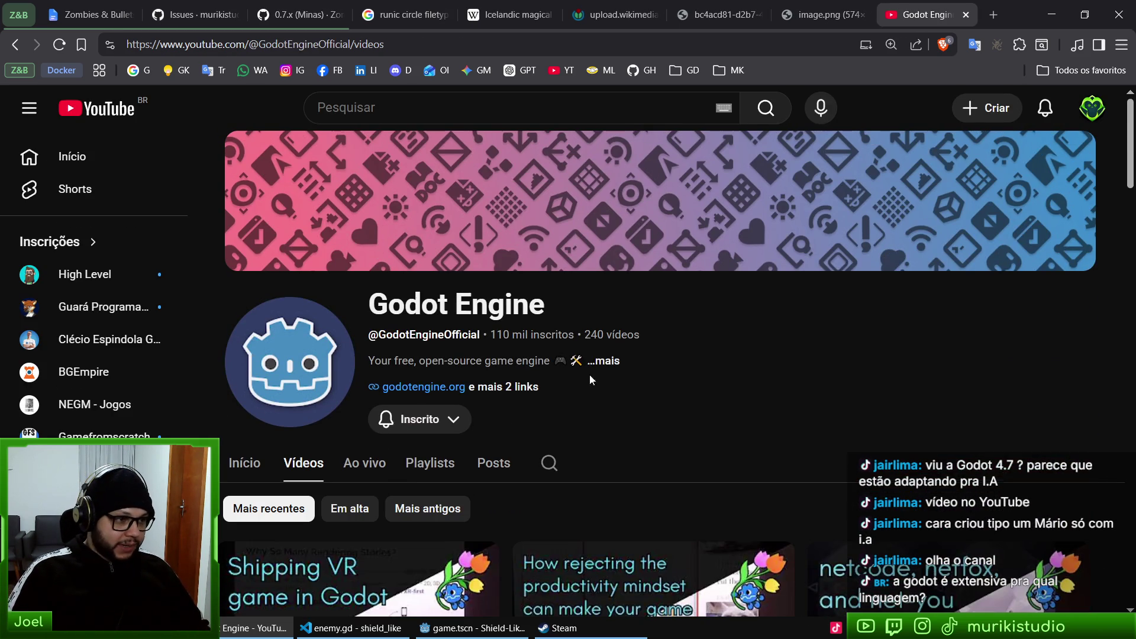
{"action": "triple_click", "coordinate": [452, 309]}
{"action": "left_click", "coordinate": [718, 334]}
{"action": "scroll", "coordinate": [769, 392], "scroll_direction": "down", "scroll_amount": 4}
{"action": "scroll", "coordinate": [780, 385], "scroll_direction": "up", "scroll_amount": 4}
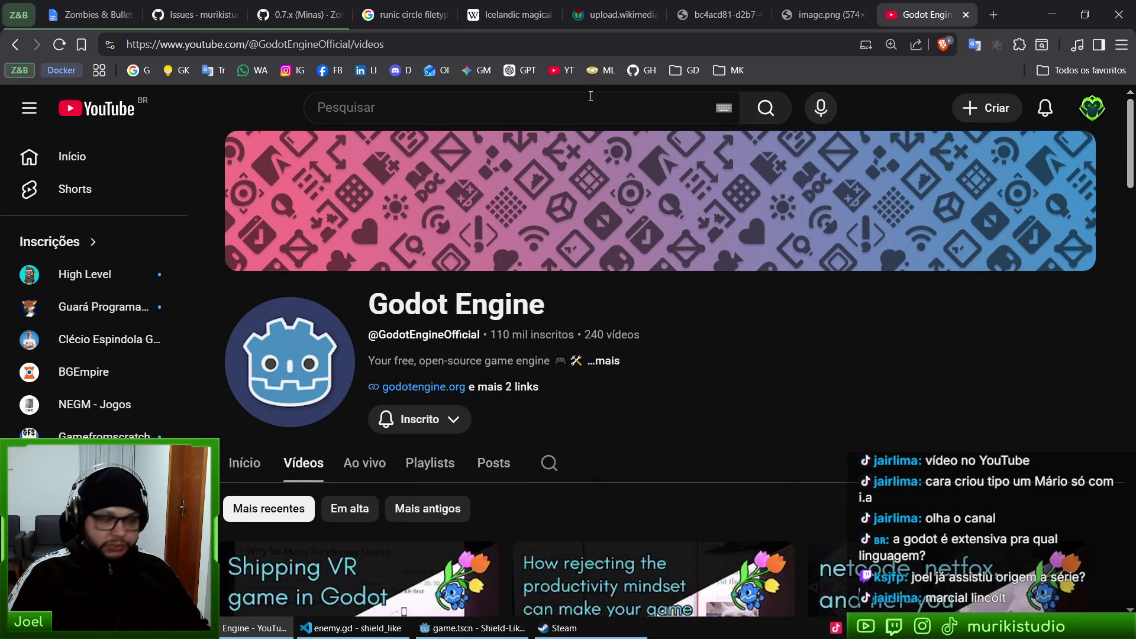
- Search YouTube for the recommended developer's name and reopen their channel page
{"action": "left_click", "coordinate": [571, 104]}
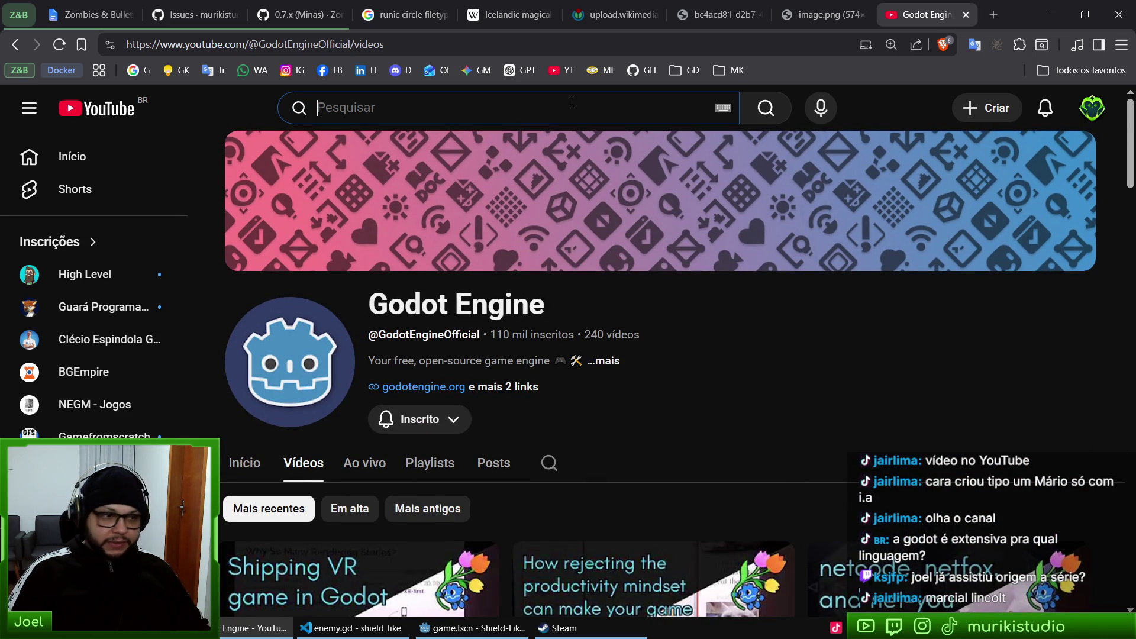
{"action": "type", "text": "mar"}
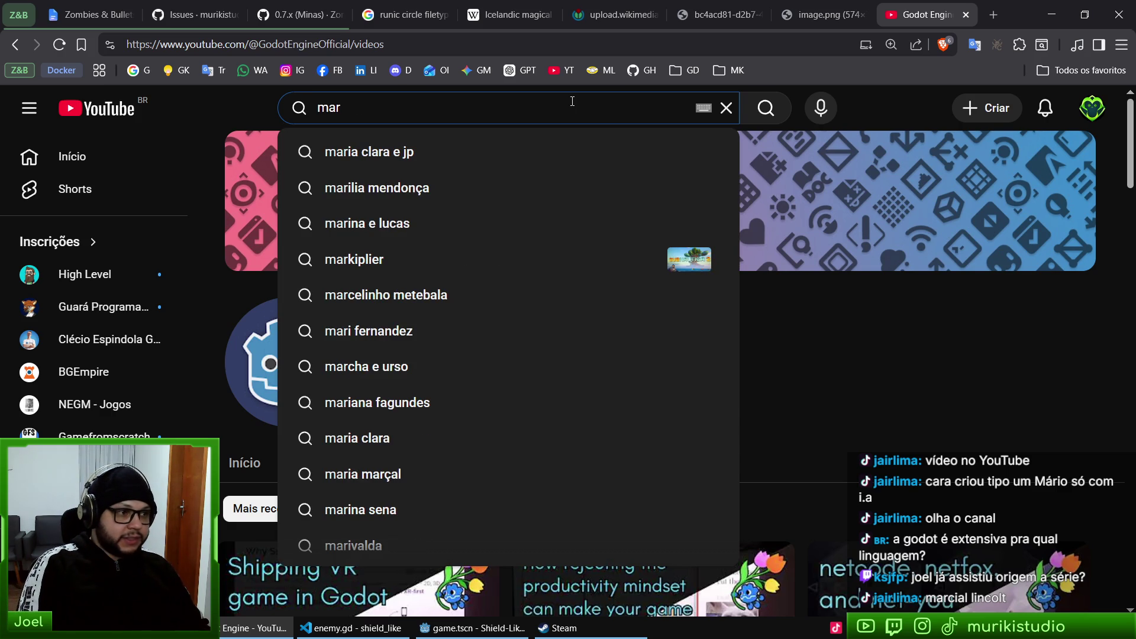
{"action": "type", "text": "cial in"}
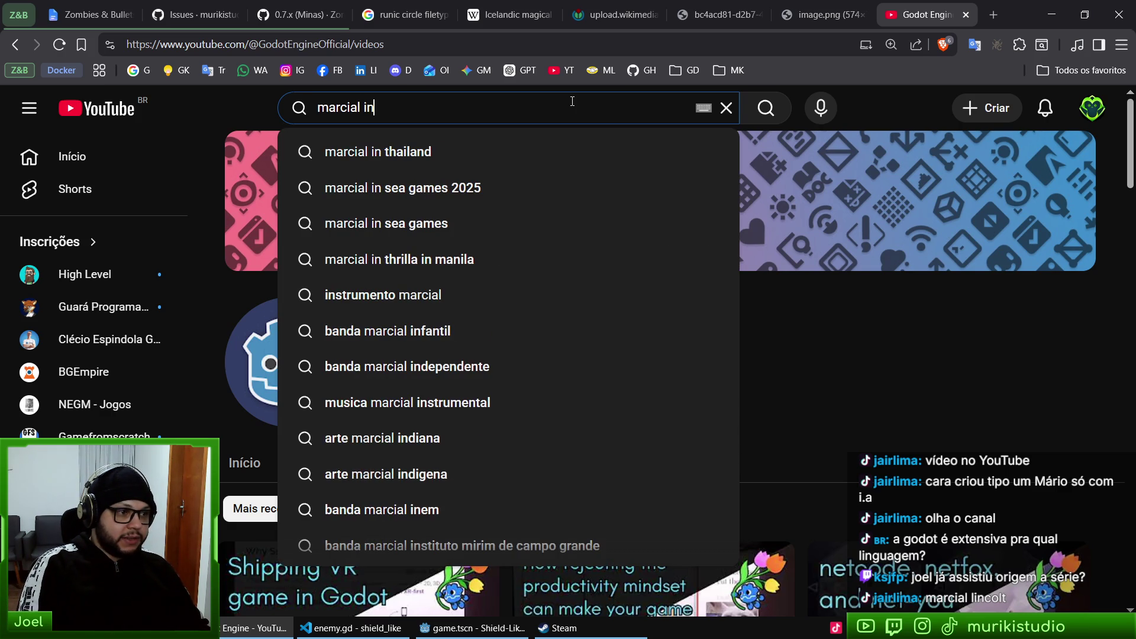
{"action": "key", "text": "BackSpace"}
{"action": "key", "text": "BackSpace"}
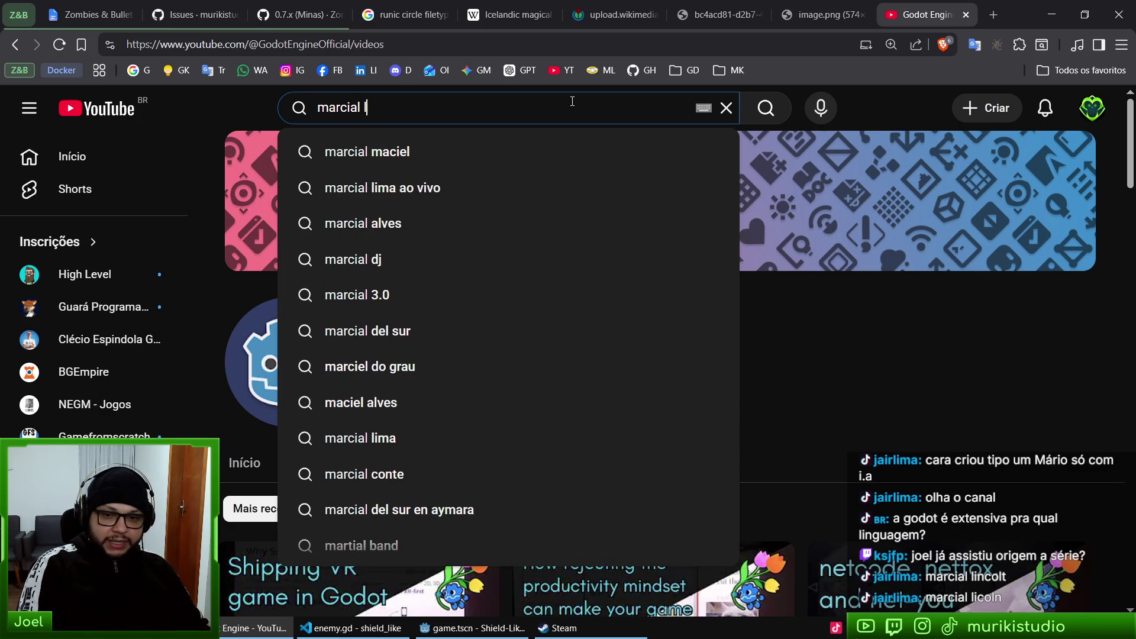
{"action": "type", "text": "li"}
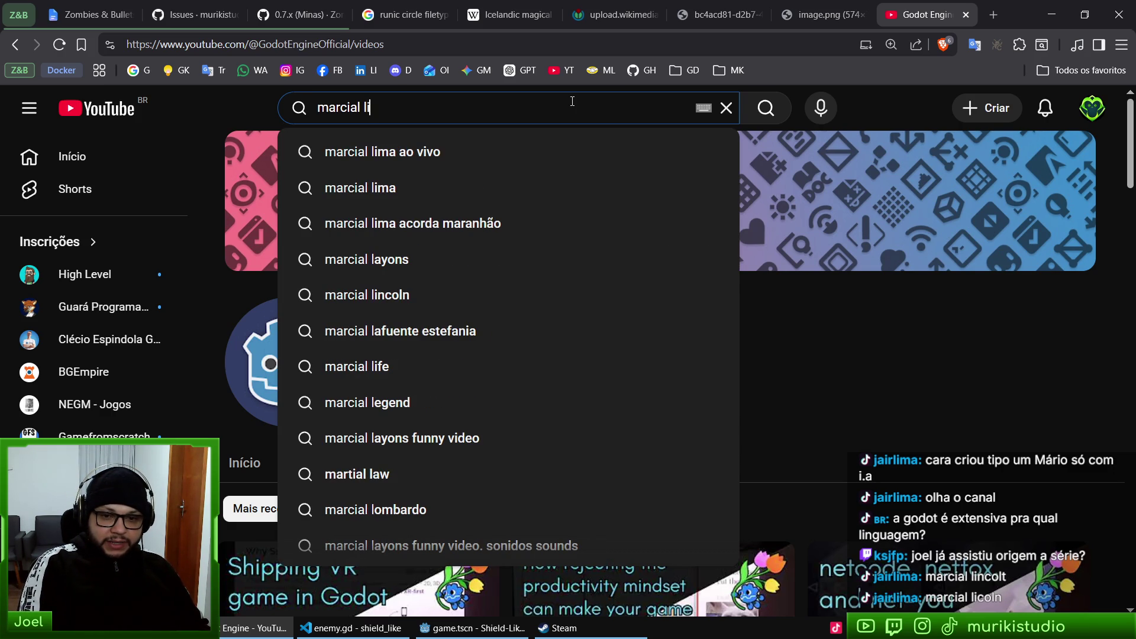
{"action": "type", "text": "ncl"}
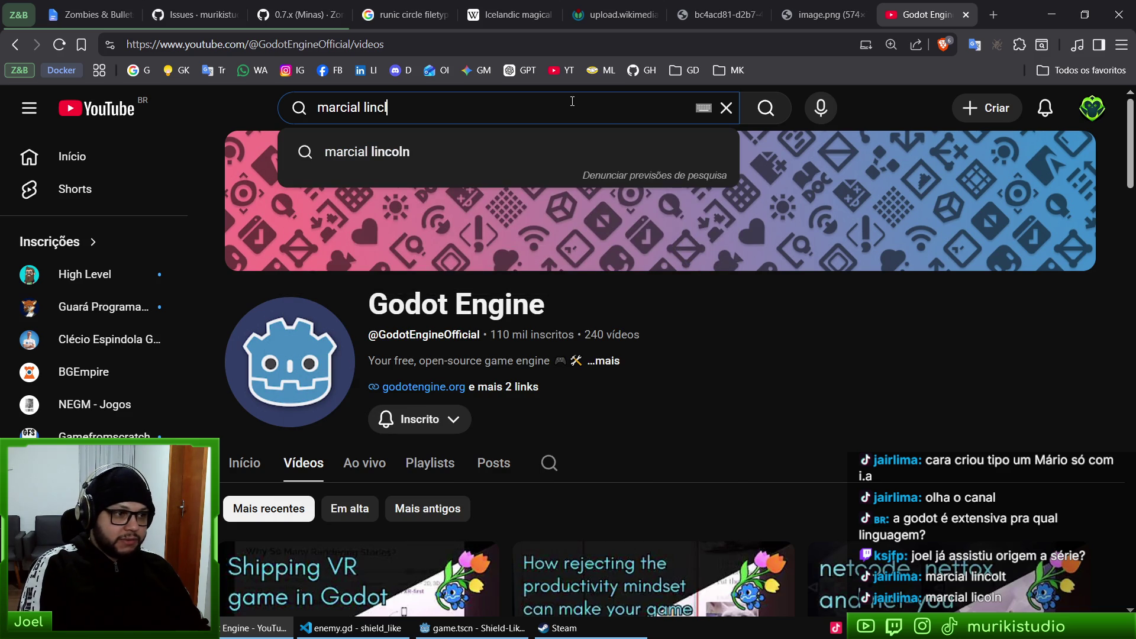
{"action": "key", "text": "Down"}
{"action": "key", "text": "Return"}
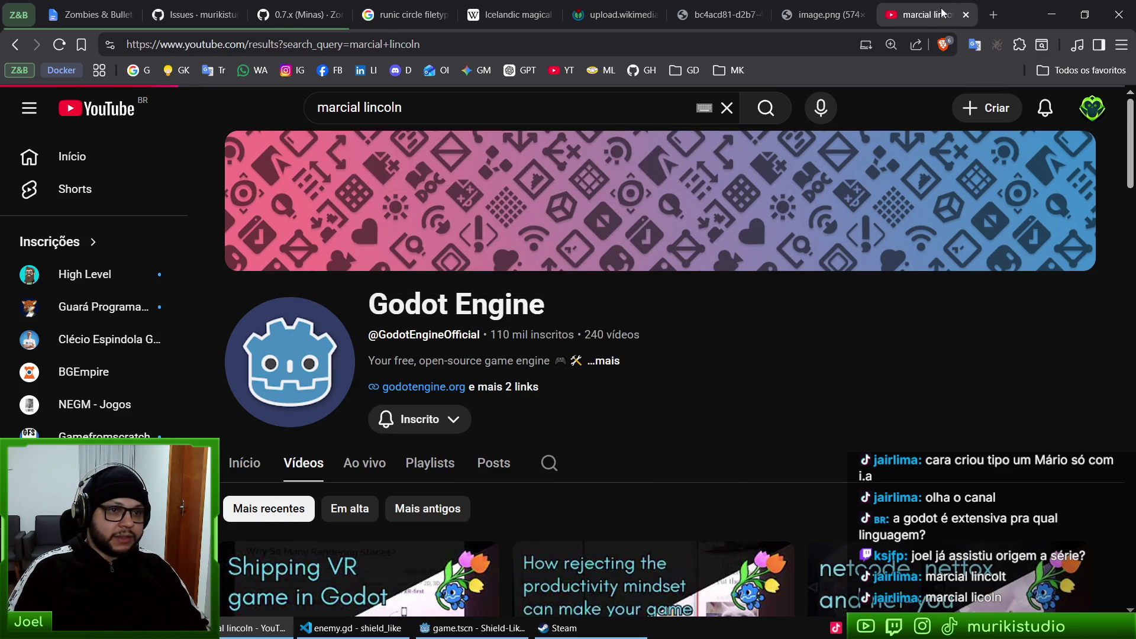
{"action": "key", "text": "ctrl+w"}
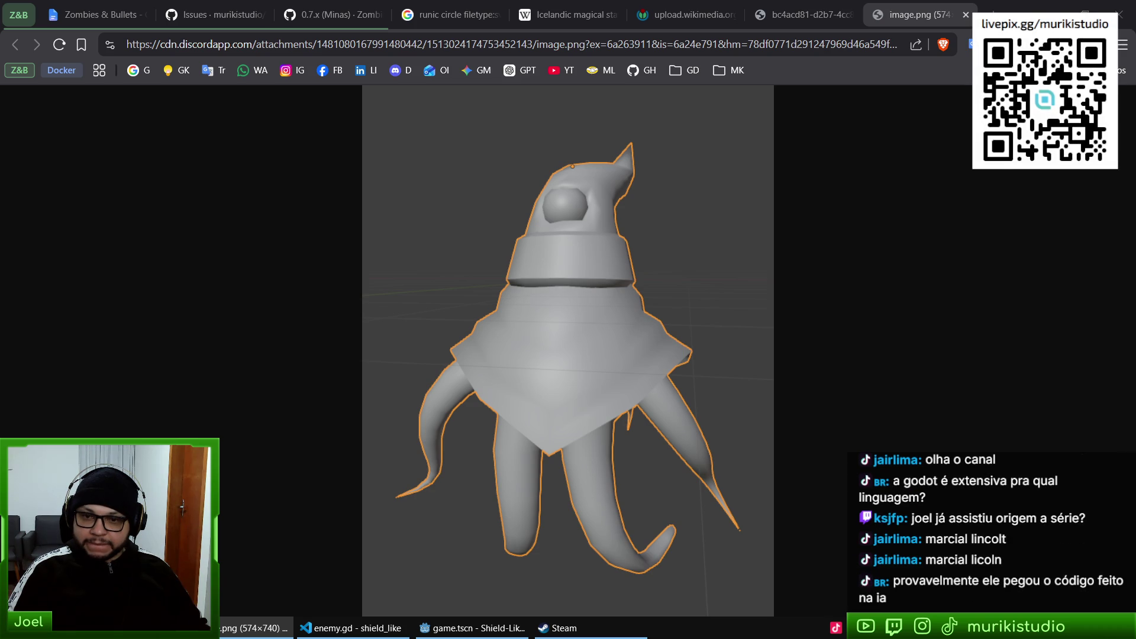
{"action": "key", "text": "ctrl+shift+t"}
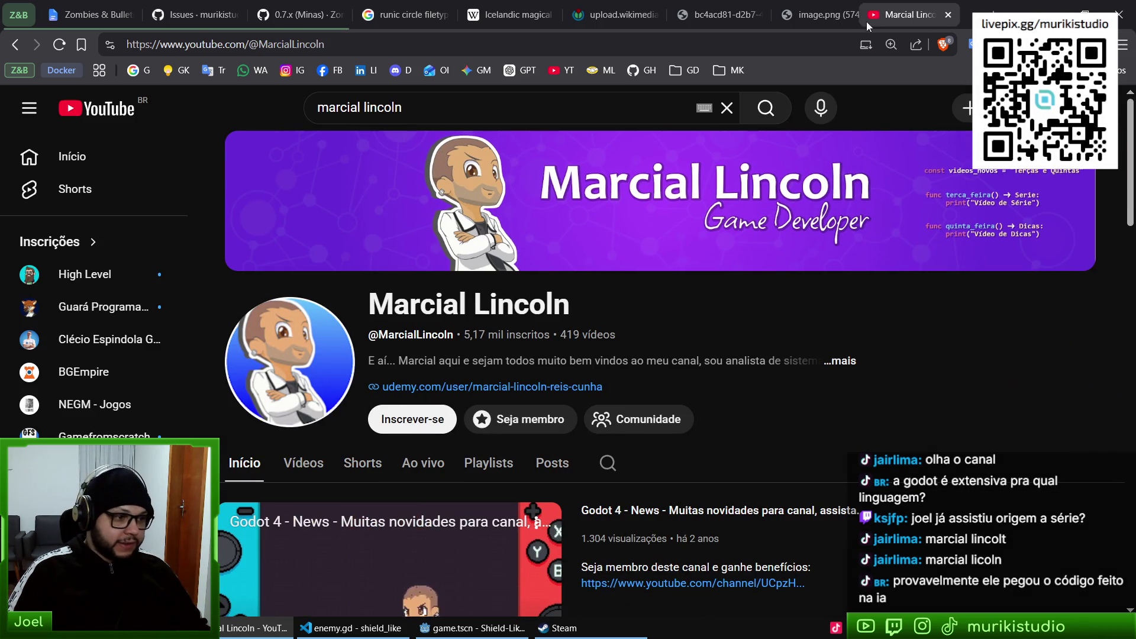
- Open the channel's AI-built Mario in Godot 4.7 video and skip ahead
{"action": "left_click", "coordinate": [300, 477]}
{"action": "scroll", "coordinate": [743, 378], "scroll_direction": "down", "scroll_amount": 5}
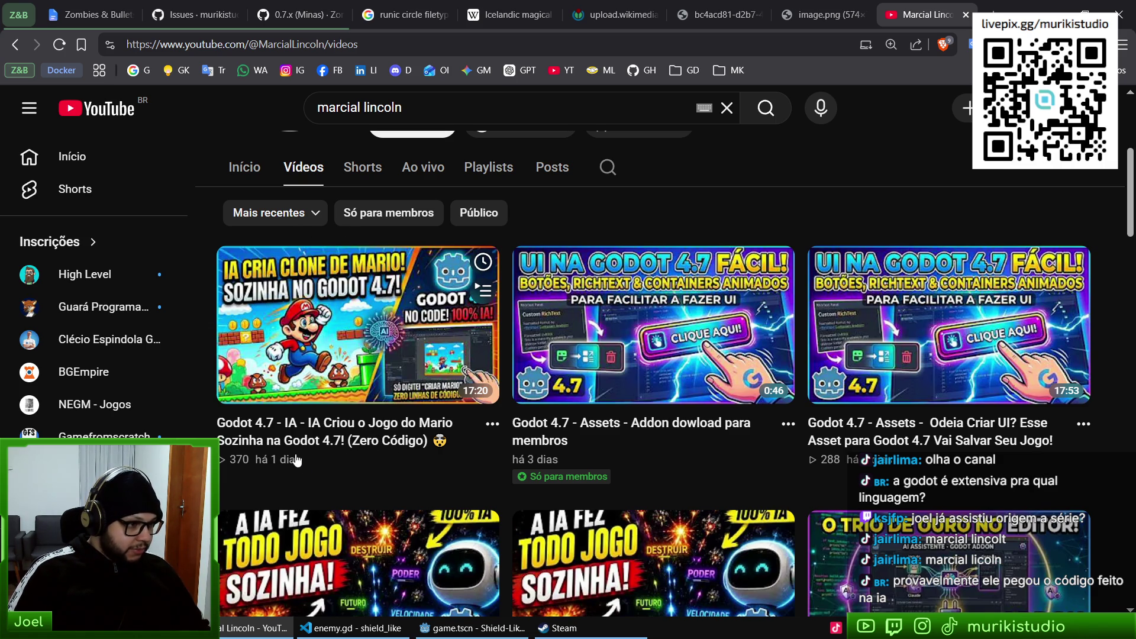
{"action": "left_click", "coordinate": [373, 302]}
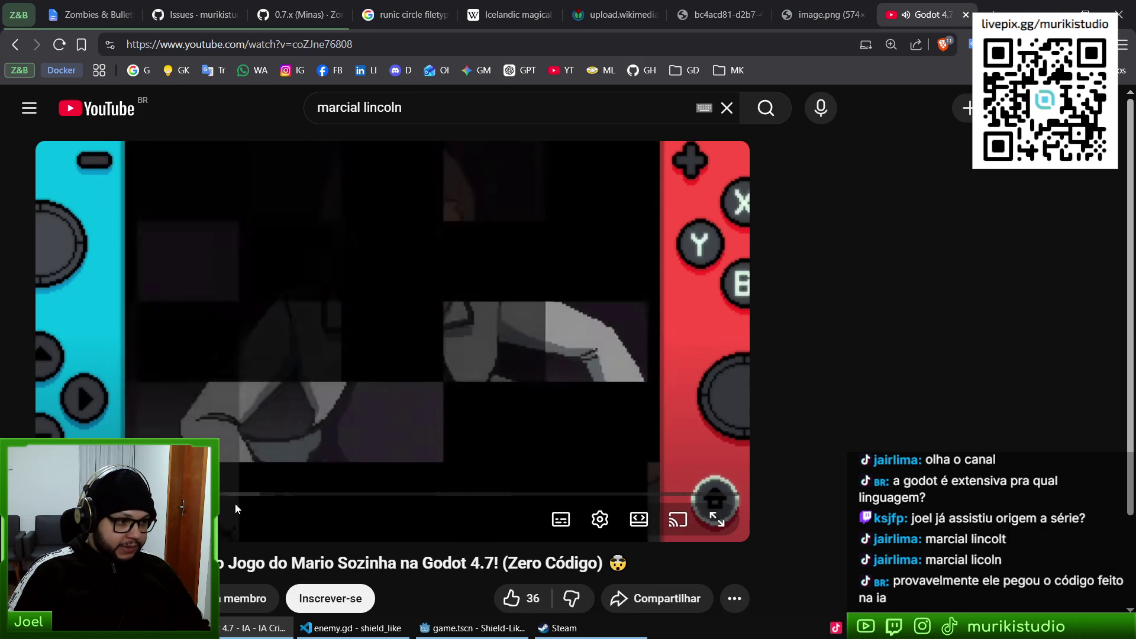
{"action": "key", "text": "Right"}
{"action": "key", "text": "Right"}
{"action": "key", "text": "Right"}
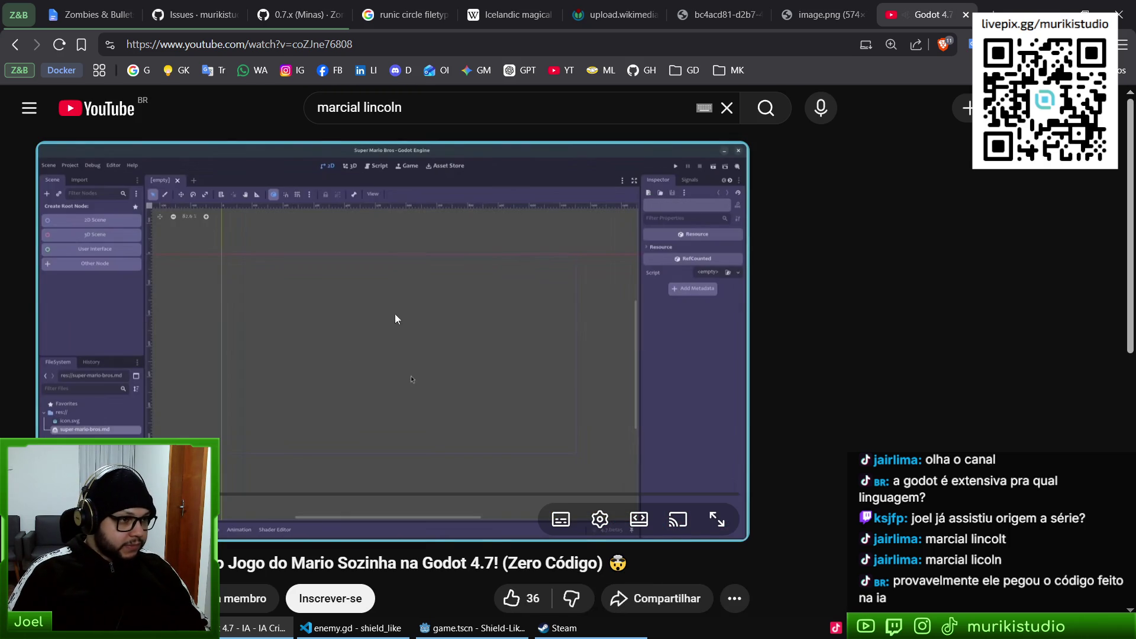
{"action": "key", "text": "Right"}
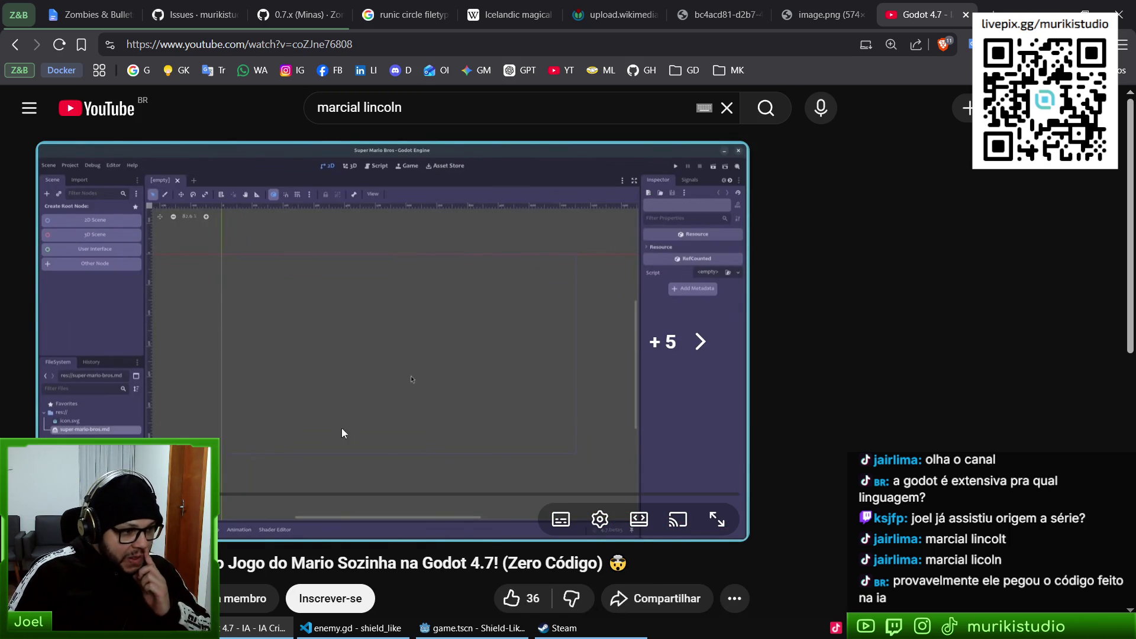
- Expand the video's full description below the player
{"action": "scroll", "coordinate": [297, 294], "scroll_direction": "down", "scroll_amount": 7}
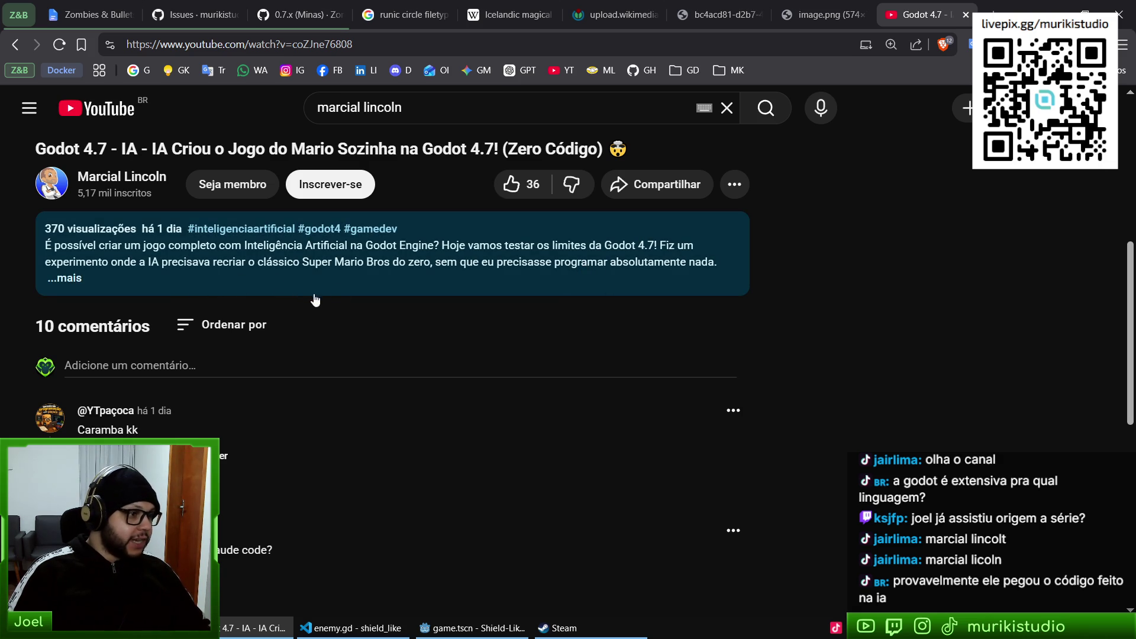
{"action": "left_click", "coordinate": [541, 283]}
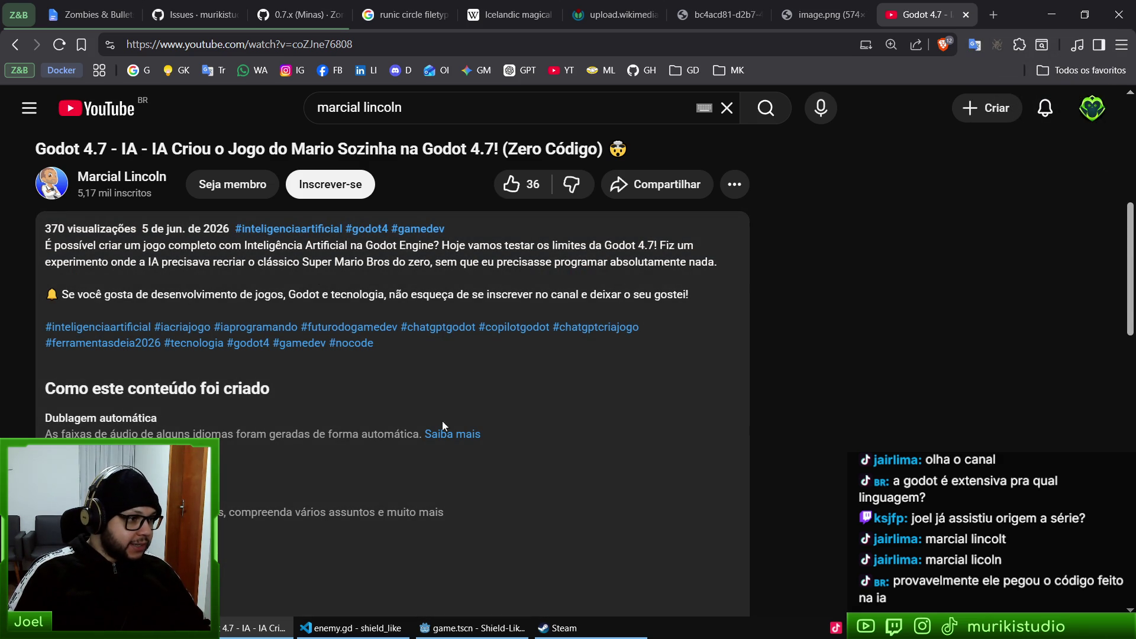
{"action": "scroll", "coordinate": [426, 386], "scroll_direction": "down", "scroll_amount": 5}
{"action": "scroll", "coordinate": [395, 420], "scroll_direction": "down", "scroll_amount": 5}
{"action": "middle_click", "coordinate": [423, 327]}
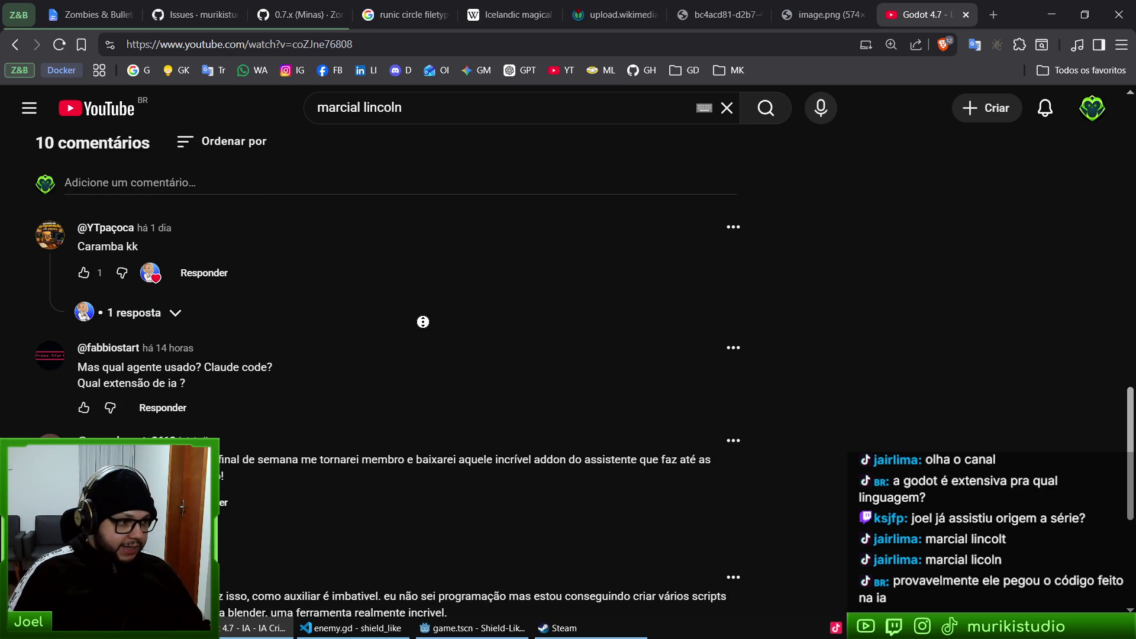
{"action": "left_click", "coordinate": [423, 327]}
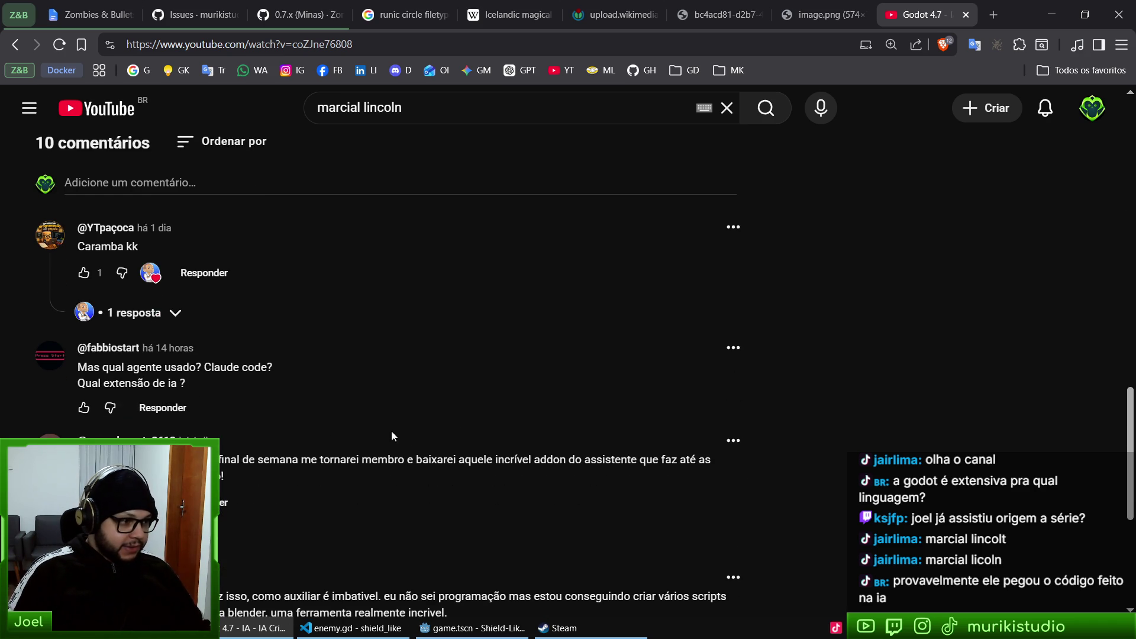
- Read through the video's comments, then close the video tab
{"action": "scroll", "coordinate": [419, 456], "scroll_direction": "down", "scroll_amount": 6}
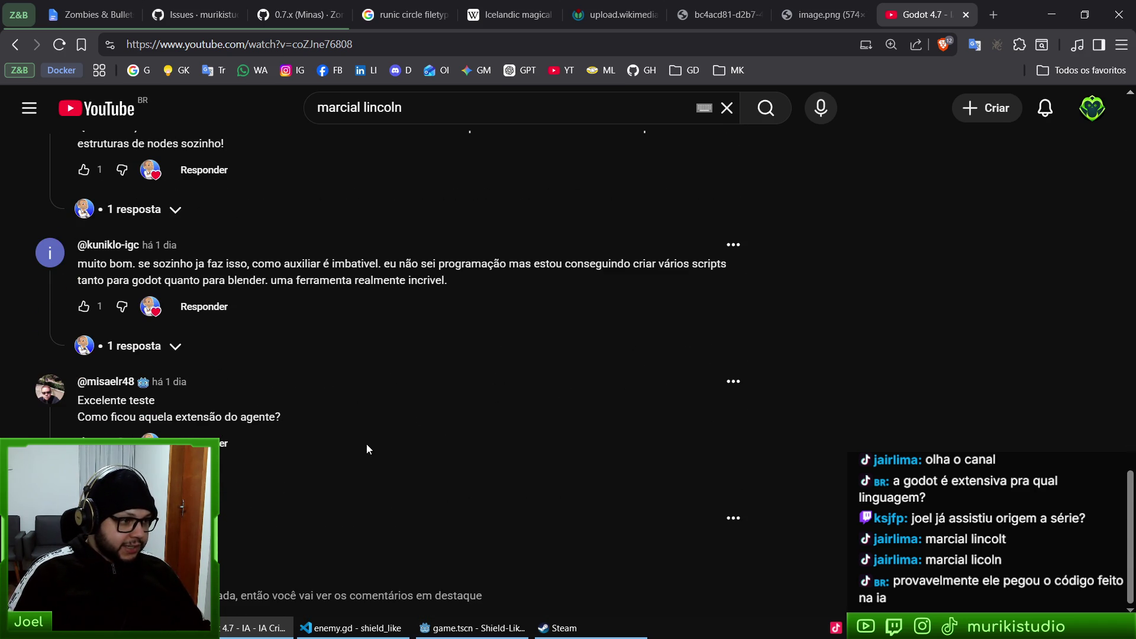
{"action": "scroll", "coordinate": [461, 399], "scroll_direction": "down", "scroll_amount": 1}
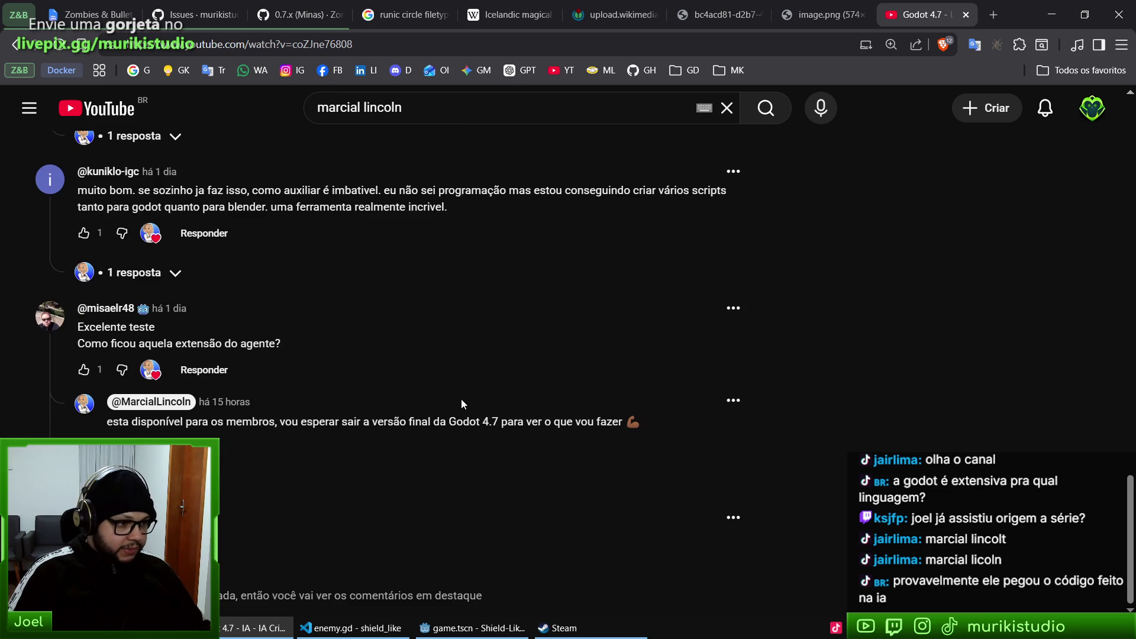
{"action": "scroll", "coordinate": [328, 250], "scroll_direction": "up", "scroll_amount": 10}
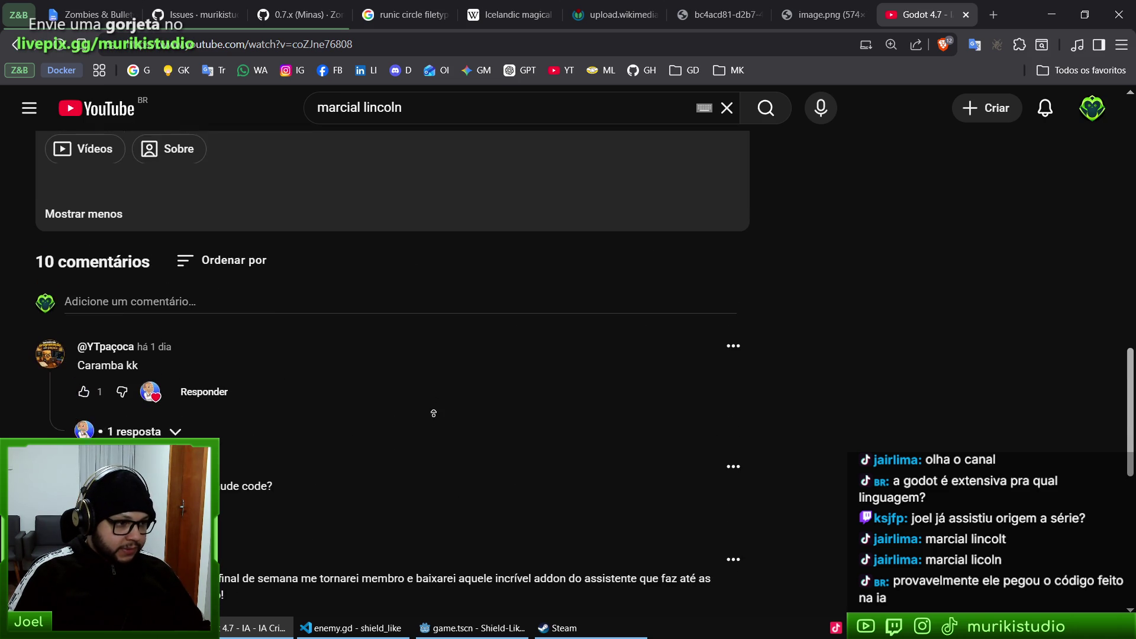
{"action": "scroll", "coordinate": [395, 480], "scroll_direction": "up", "scroll_amount": 10}
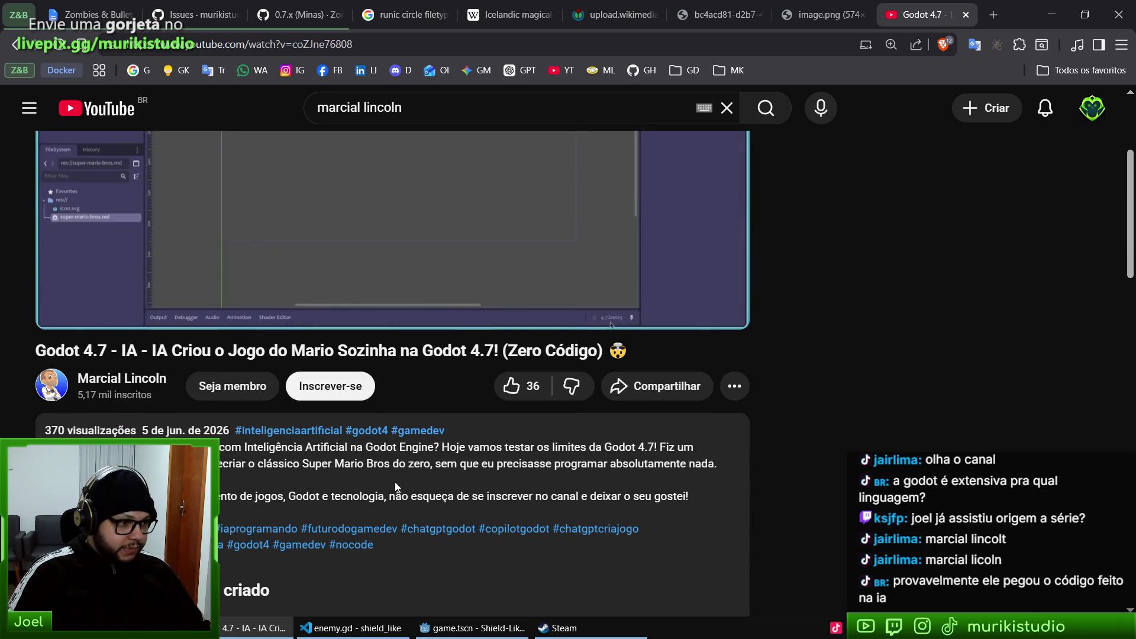
{"action": "scroll", "coordinate": [545, 481], "scroll_direction": "up", "scroll_amount": 3}
{"action": "scroll", "coordinate": [545, 480], "scroll_direction": "up", "scroll_amount": 3}
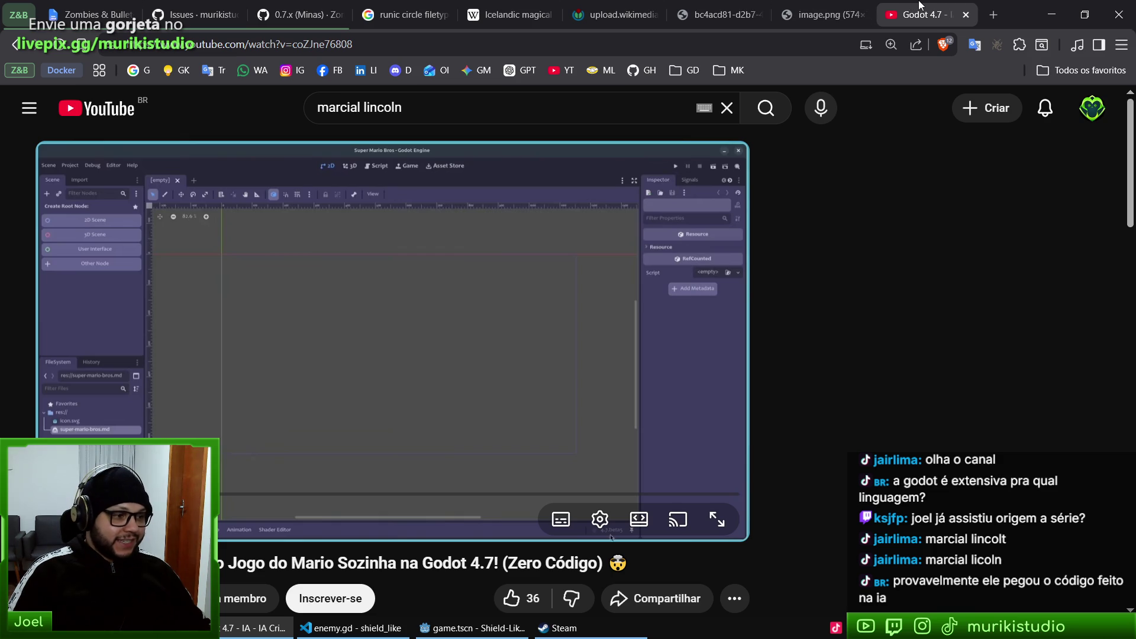
{"action": "scroll", "coordinate": [445, 358], "scroll_direction": "down", "scroll_amount": 4}
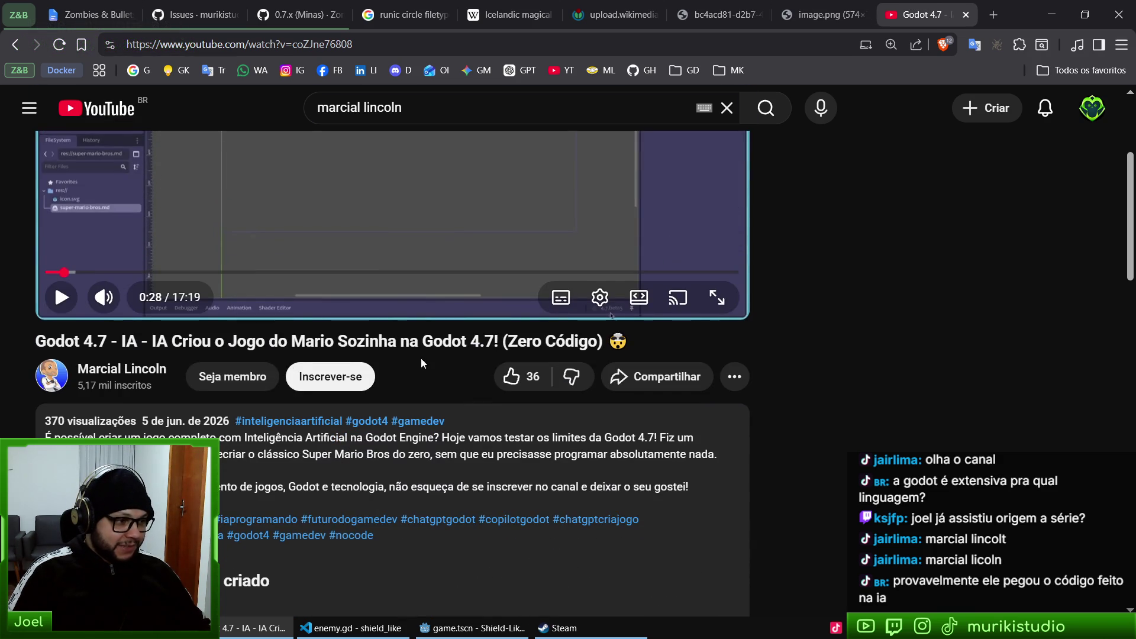
{"action": "scroll", "coordinate": [505, 401], "scroll_direction": "up", "scroll_amount": 4}
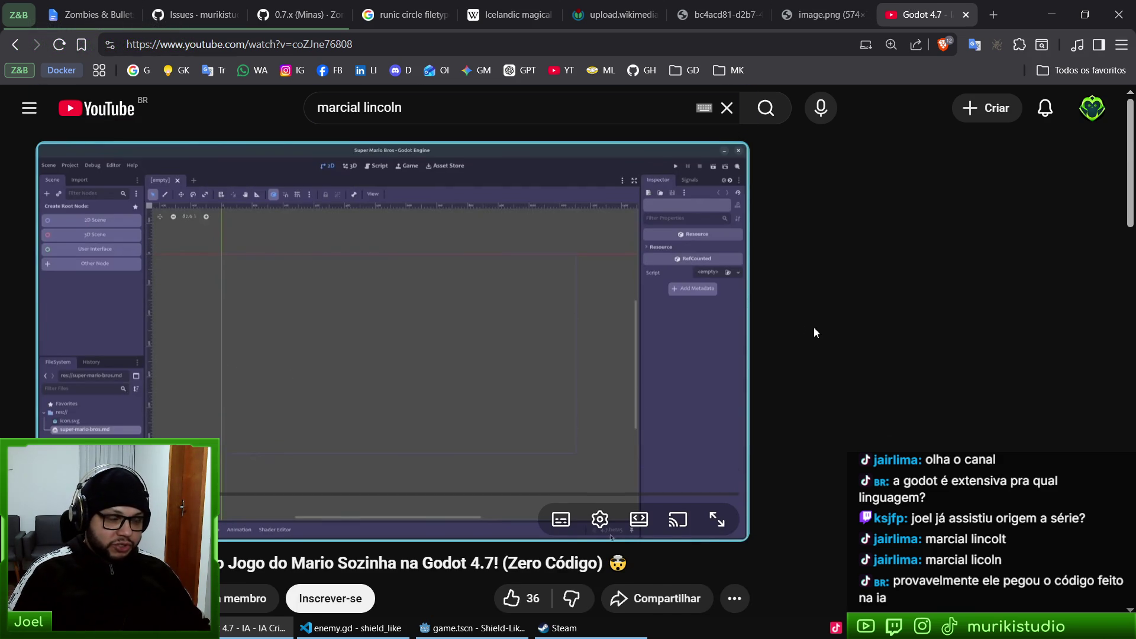
{"action": "left_click", "coordinate": [965, 14]}
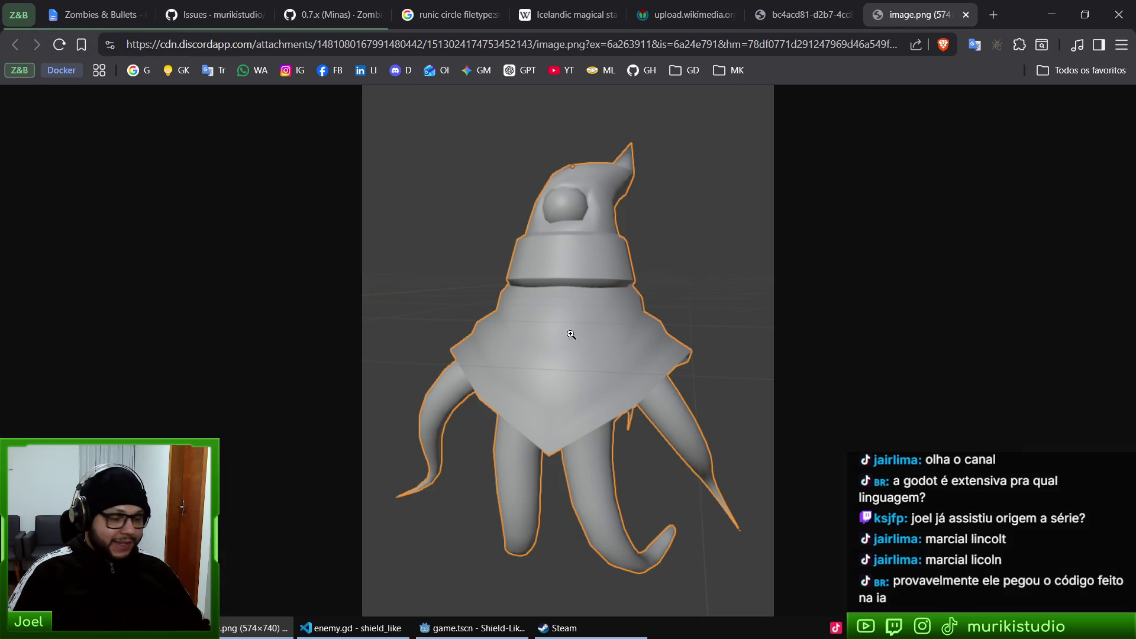
- Return to the Shield-Like project in Godot and run the game with F5
{"action": "left_click", "coordinate": [473, 627]}
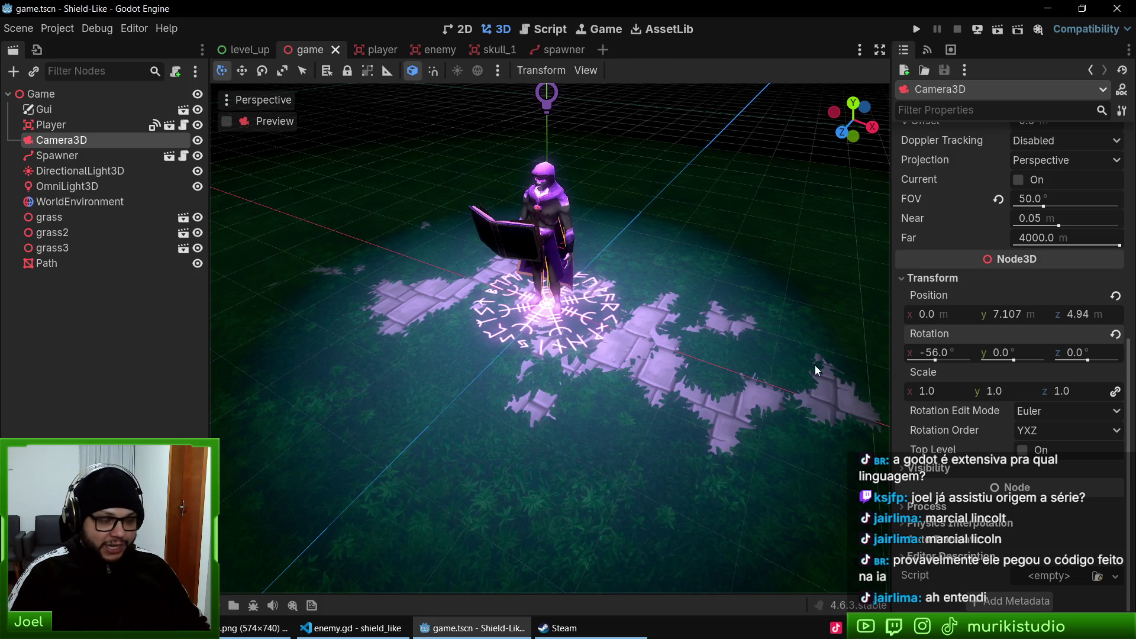
{"action": "scroll", "coordinate": [627, 243], "scroll_direction": "up", "scroll_amount": 3}
{"action": "scroll", "coordinate": [627, 243], "scroll_direction": "down", "scroll_amount": 3}
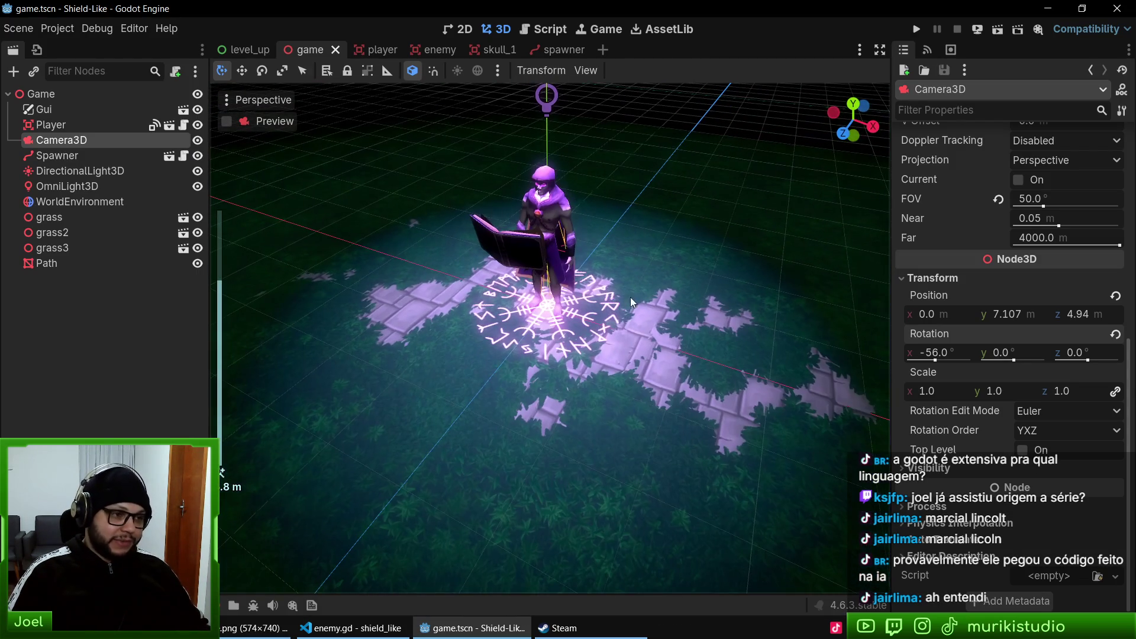
{"action": "scroll", "coordinate": [630, 261], "scroll_direction": "up", "scroll_amount": 3}
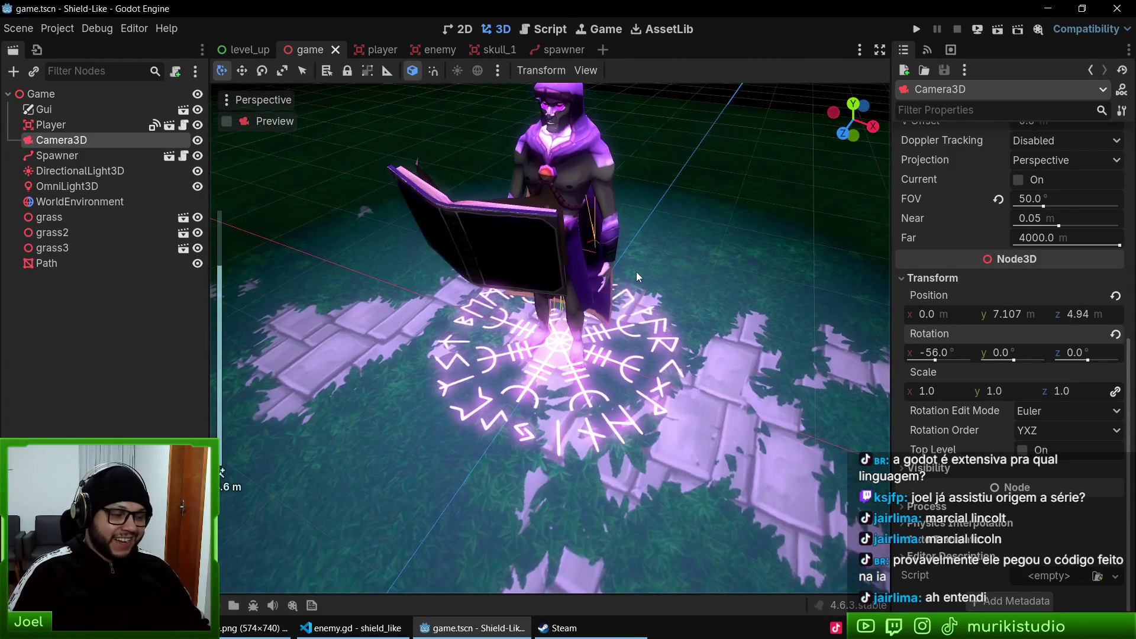
{"action": "scroll", "coordinate": [632, 280], "scroll_direction": "down", "scroll_amount": 2}
{"action": "key", "text": "F5"}
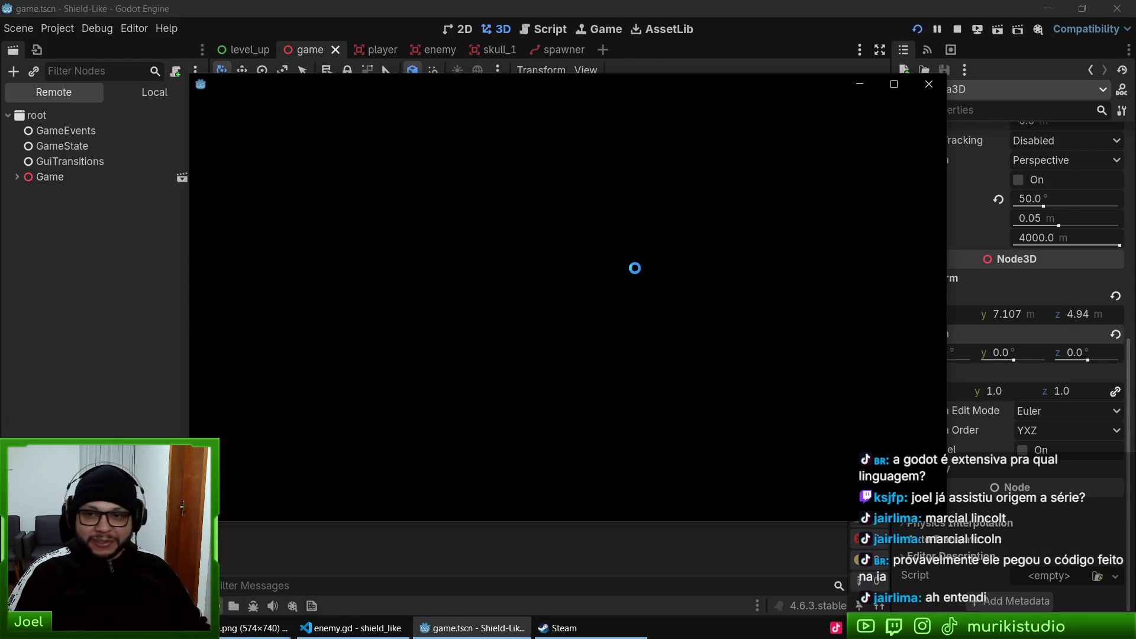
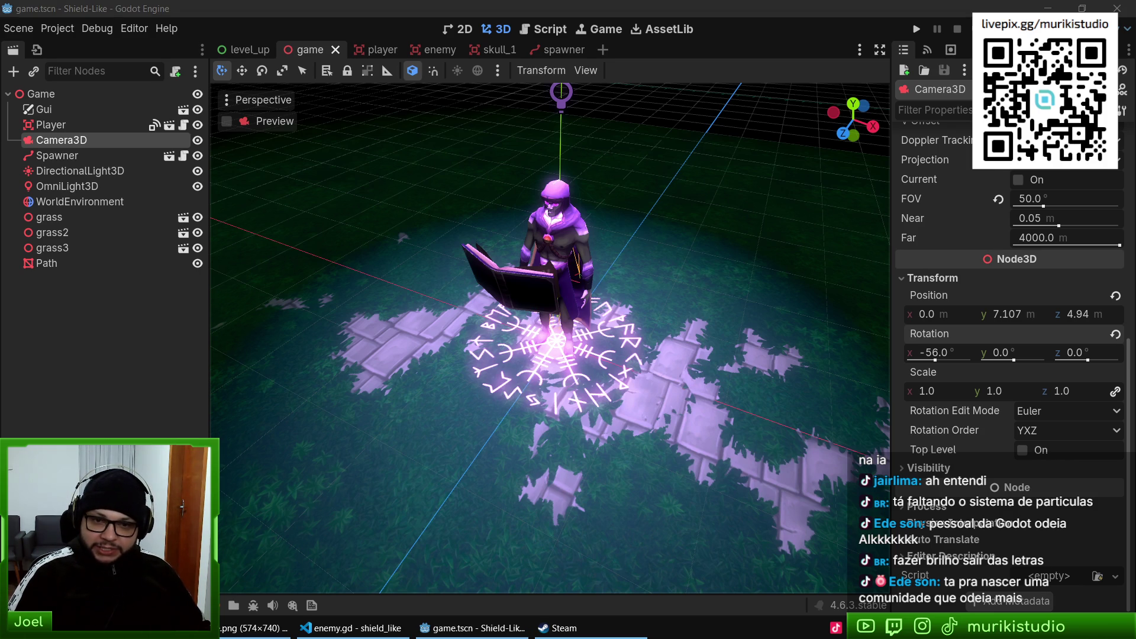
- Run and close the game, then open the Zombies & Bullets Demo library page in Steam
{"action": "key", "text": "F5"}
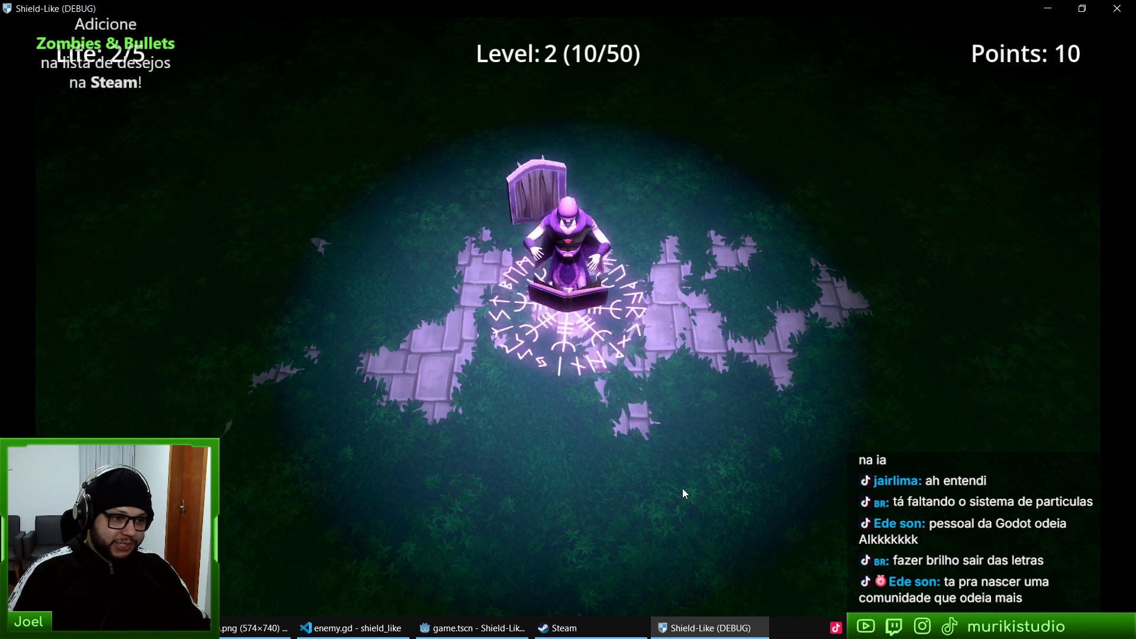
{"action": "key", "text": "alt+F4"}
{"action": "left_click", "coordinate": [562, 628]}
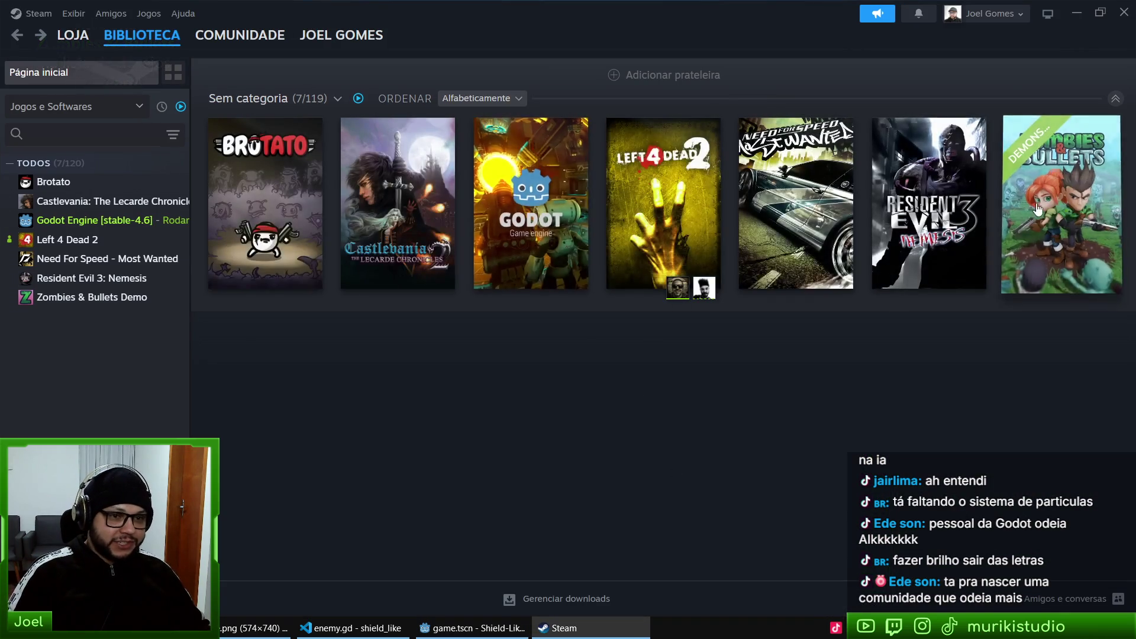
{"action": "left_click", "coordinate": [92, 297]}
- View the store page and fullscreen trailer, go back, then rerun the game from Godot
{"action": "left_click", "coordinate": [251, 361]}
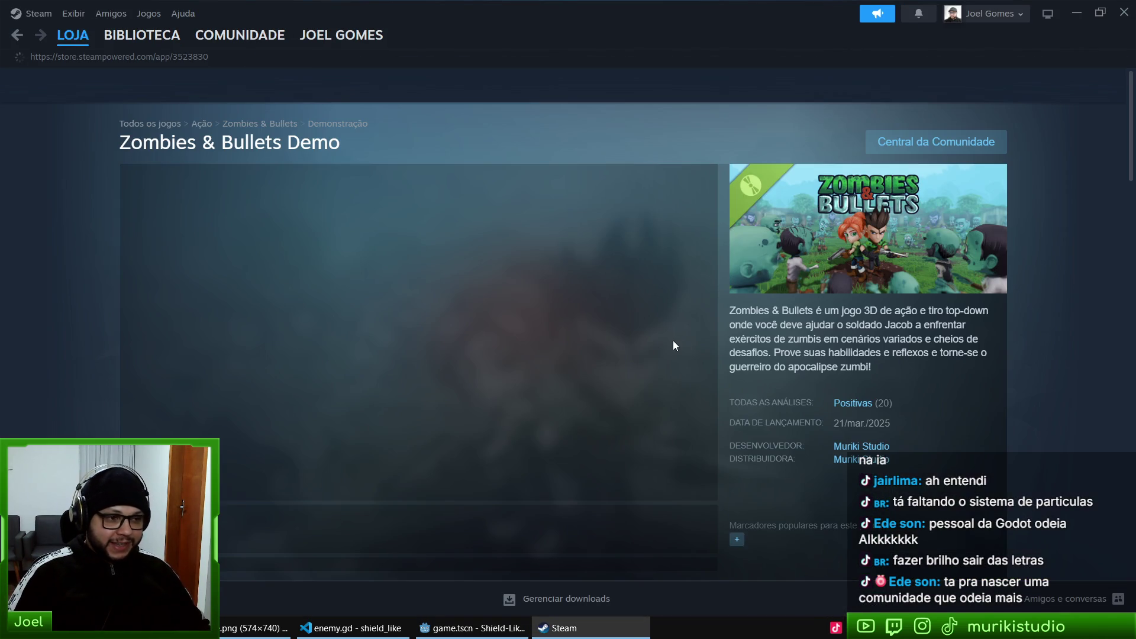
{"action": "left_click", "coordinate": [707, 482]}
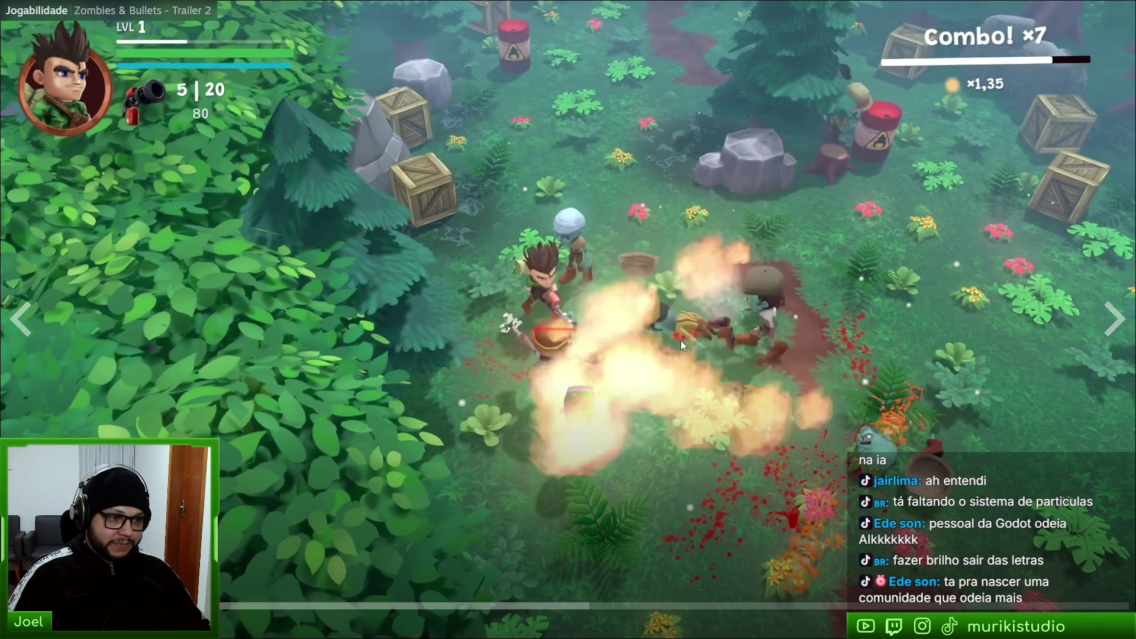
{"action": "key", "text": "Escape"}
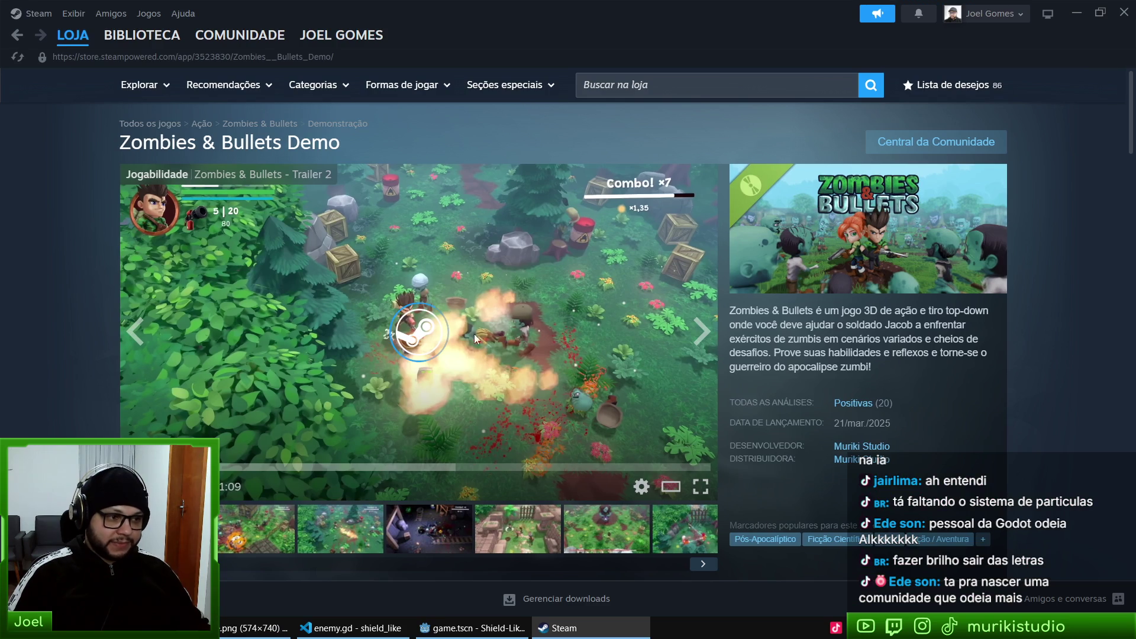
{"action": "key", "text": "alt+Left"}
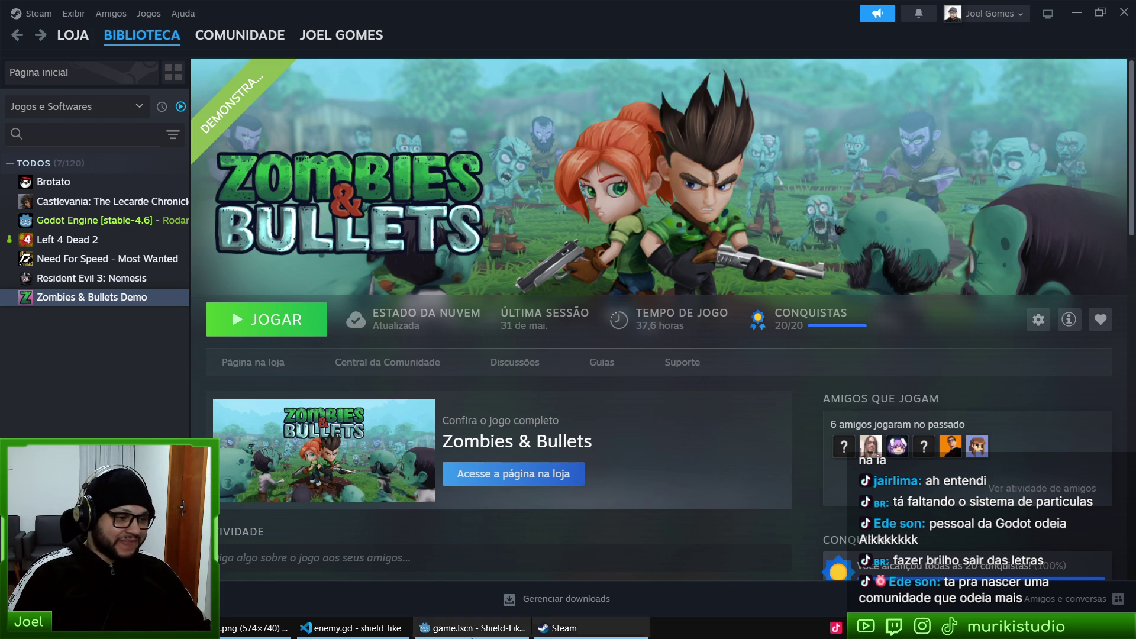
{"action": "left_click", "coordinate": [471, 627]}
{"action": "key", "text": "F5"}
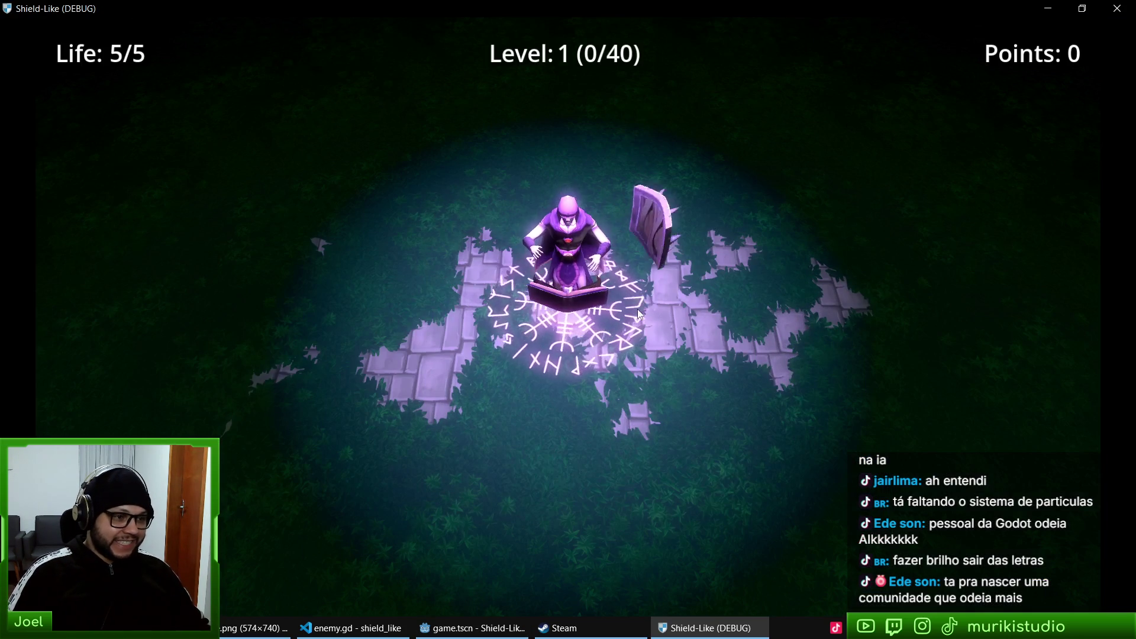
- Turn the shield with the arrow keys to block orbs and skulls up to Level 4, then stop the game
{"action": "key", "text": "Up"}
{"action": "key", "text": "Right"}
{"action": "key", "text": "Left"}
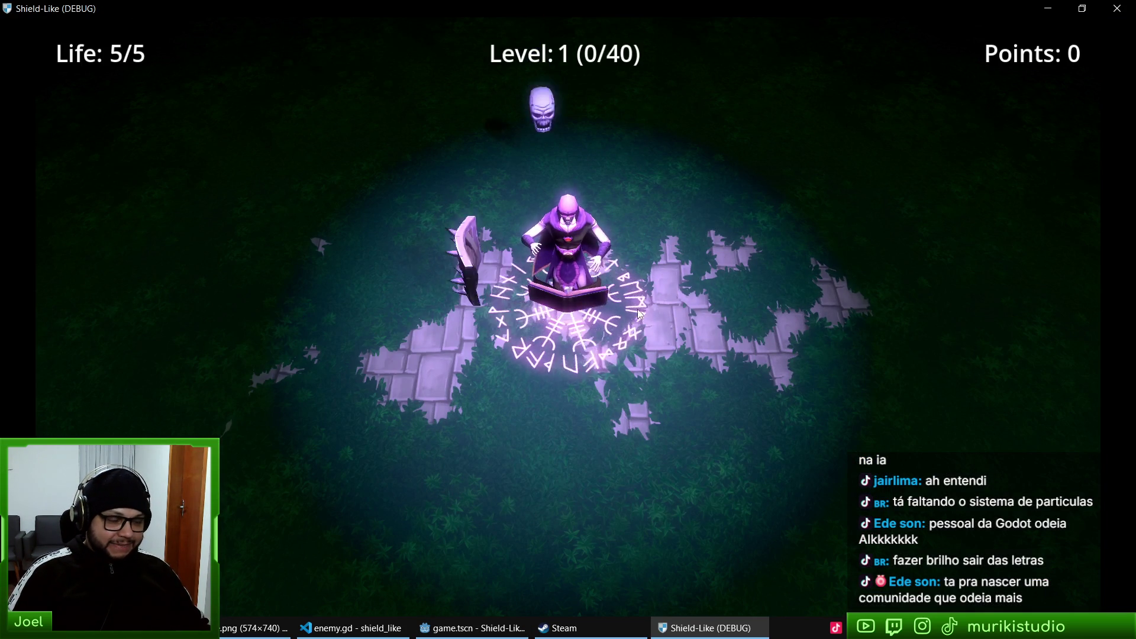
{"action": "key", "text": "Up"}
{"action": "key", "text": "Left"}
{"action": "key", "text": "Up"}
{"action": "key", "text": "Right"}
{"action": "key", "text": "Up"}
{"action": "key", "text": "Left"}
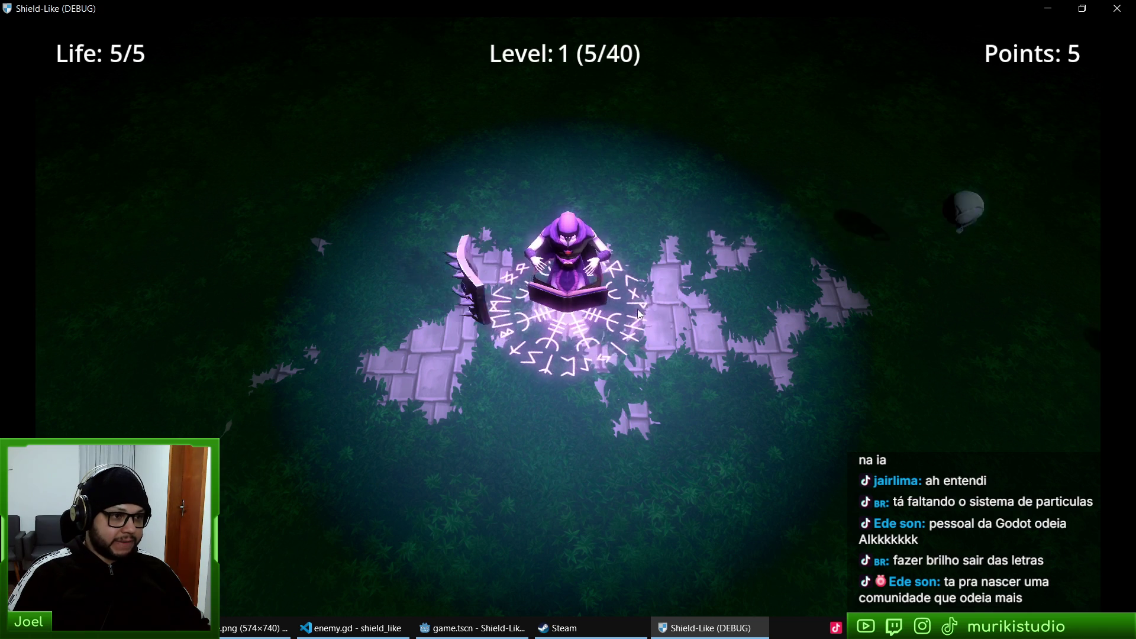
{"action": "key", "text": "Right"}
{"action": "key", "text": "Up"}
{"action": "key", "text": "Right"}
{"action": "key", "text": "Left"}
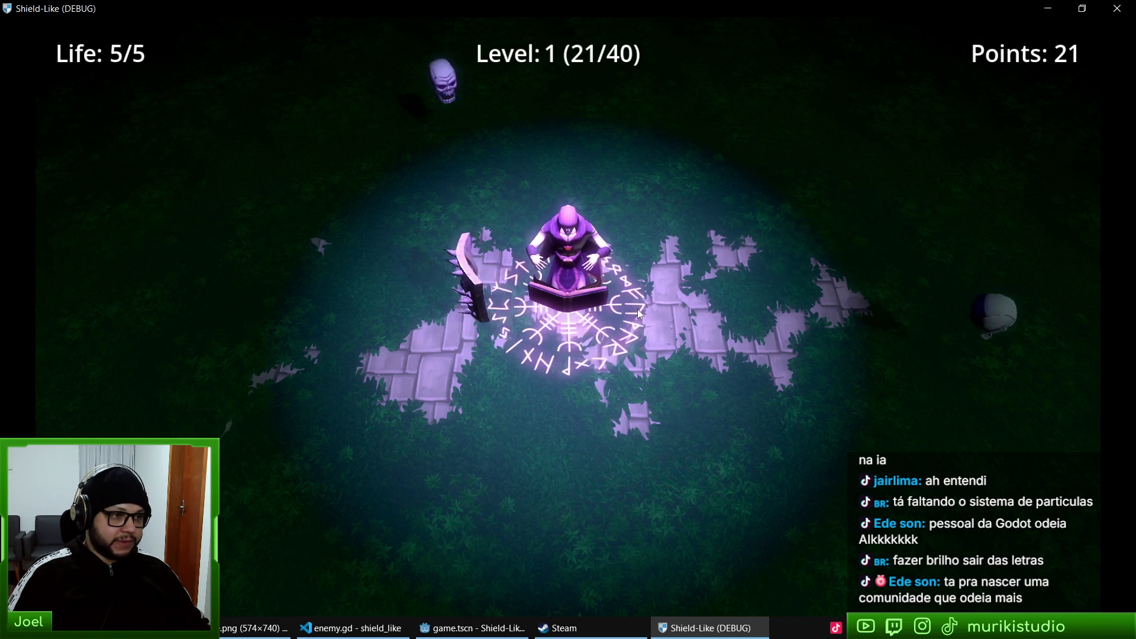
{"action": "key", "text": "Up"}
{"action": "key", "text": "Left"}
{"action": "key", "text": "Right"}
{"action": "key", "text": "Up"}
{"action": "key", "text": "Right"}
{"action": "key", "text": "Up"}
{"action": "key", "text": "Left"}
{"action": "key", "text": "Right"}
{"action": "key", "text": "Left"}
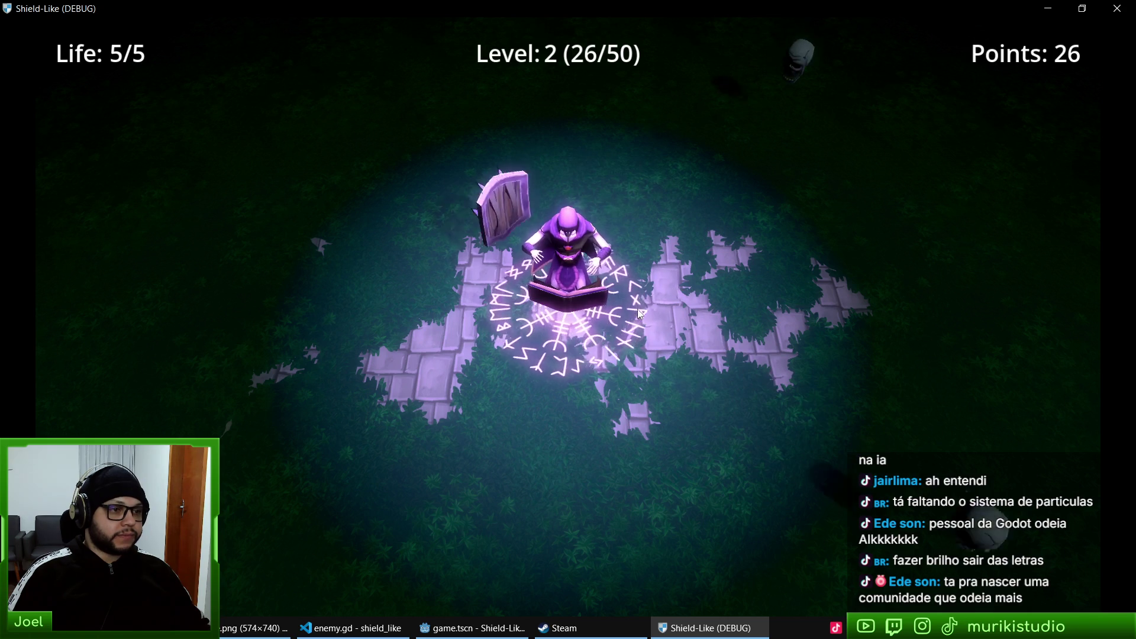
{"action": "key", "text": "Right"}
{"action": "key", "text": "Left"}
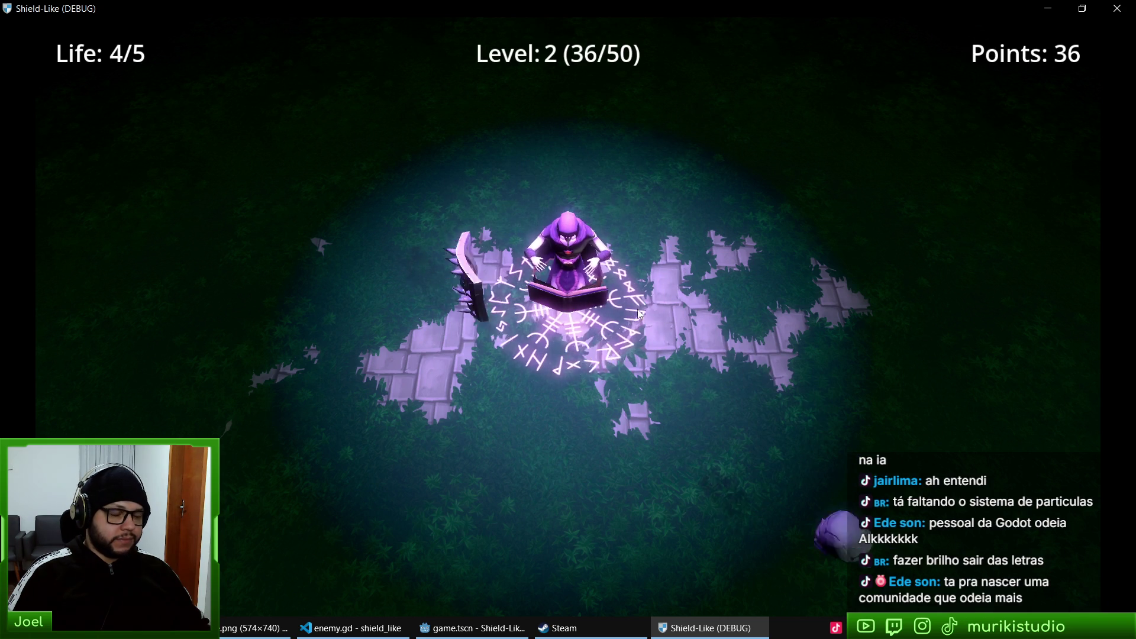
{"action": "key", "text": "Up"}
{"action": "key", "text": "Right"}
{"action": "key", "text": "Left"}
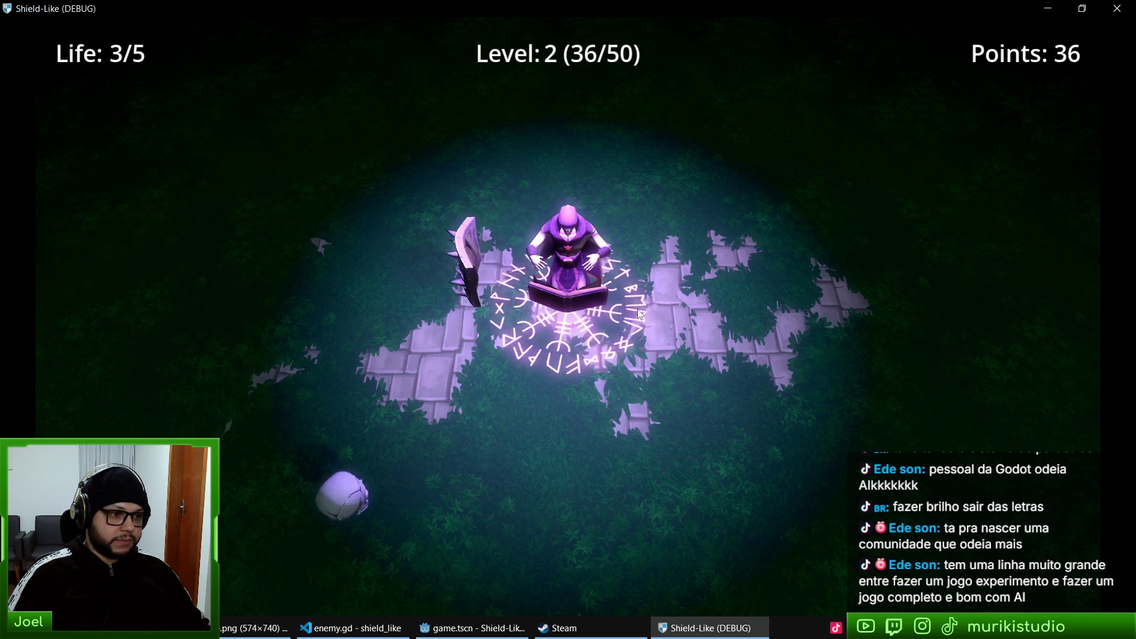
{"action": "key", "text": "Right"}
{"action": "key", "text": "Left"}
{"action": "key", "text": "Right"}
{"action": "key", "text": "Up"}
{"action": "key", "text": "Left"}
{"action": "key", "text": "Right"}
{"action": "key", "text": "Down"}
{"action": "key", "text": "Up"}
{"action": "key", "text": "Right"}
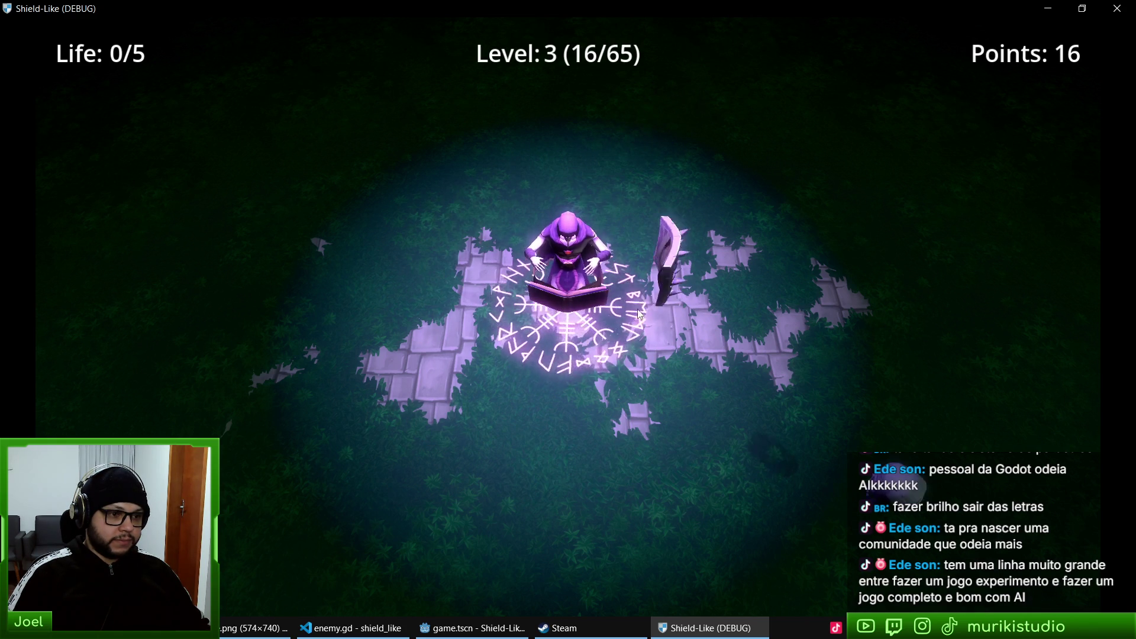
{"action": "key", "text": "Left"}
{"action": "key", "text": "Right"}
{"action": "key", "text": "Up"}
{"action": "key", "text": "Left"}
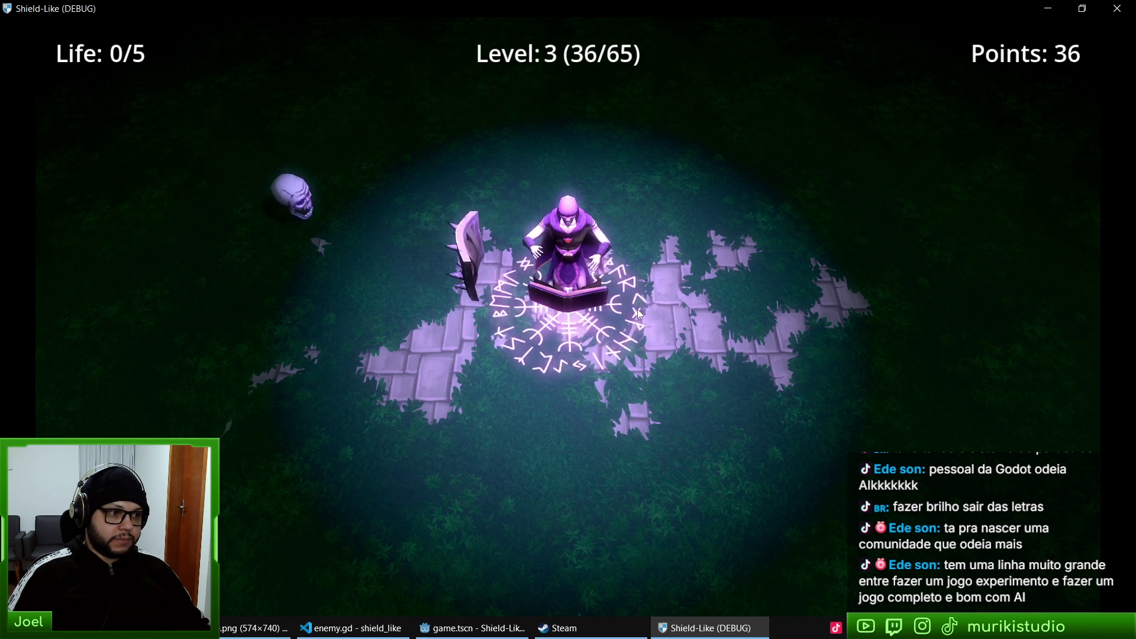
{"action": "key", "text": "Up"}
{"action": "key", "text": "Right"}
{"action": "key", "text": "Left"}
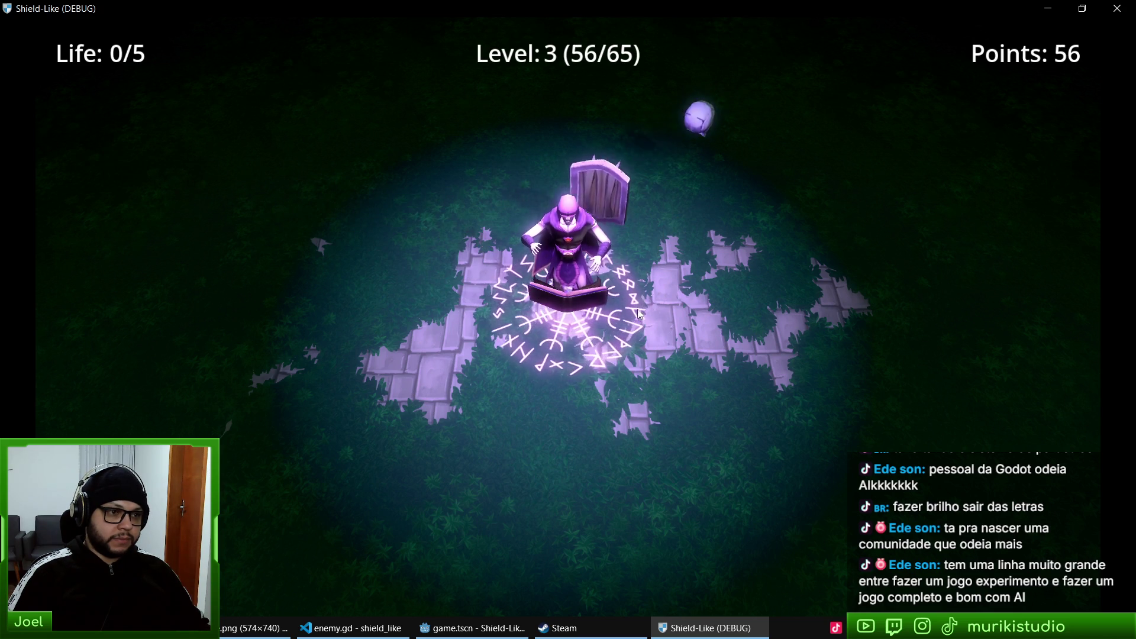
{"action": "key", "text": "Down"}
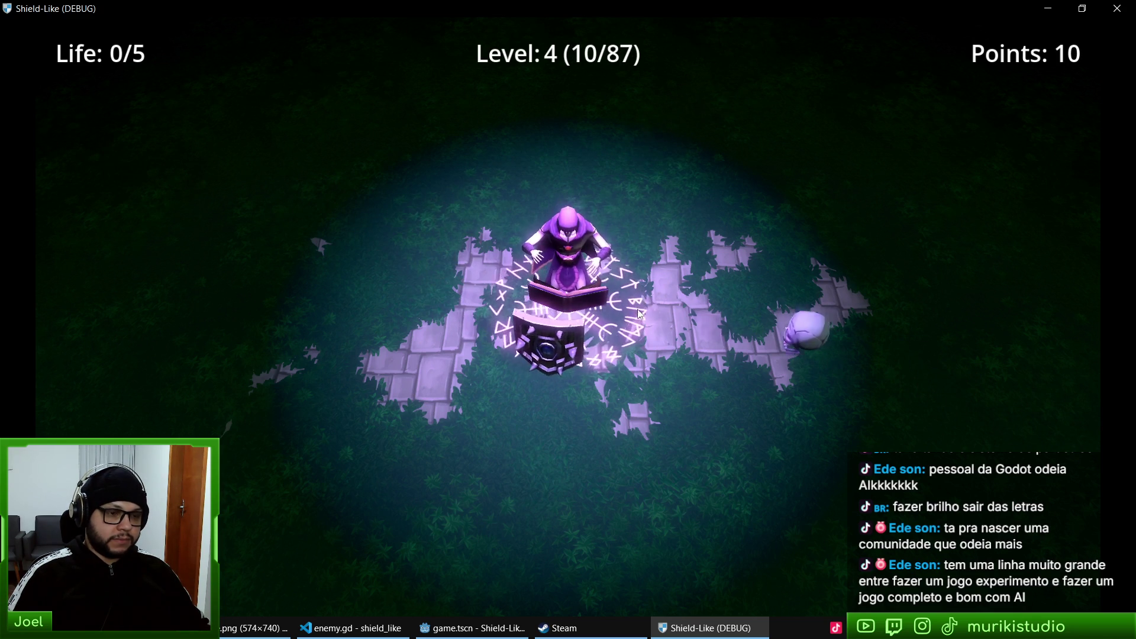
{"action": "key", "text": "Right"}
{"action": "key", "text": "Up"}
{"action": "key", "text": "Left"}
{"action": "key", "text": "Right"}
{"action": "key", "text": "Up"}
{"action": "key", "text": "Left"}
{"action": "key", "text": "Down"}
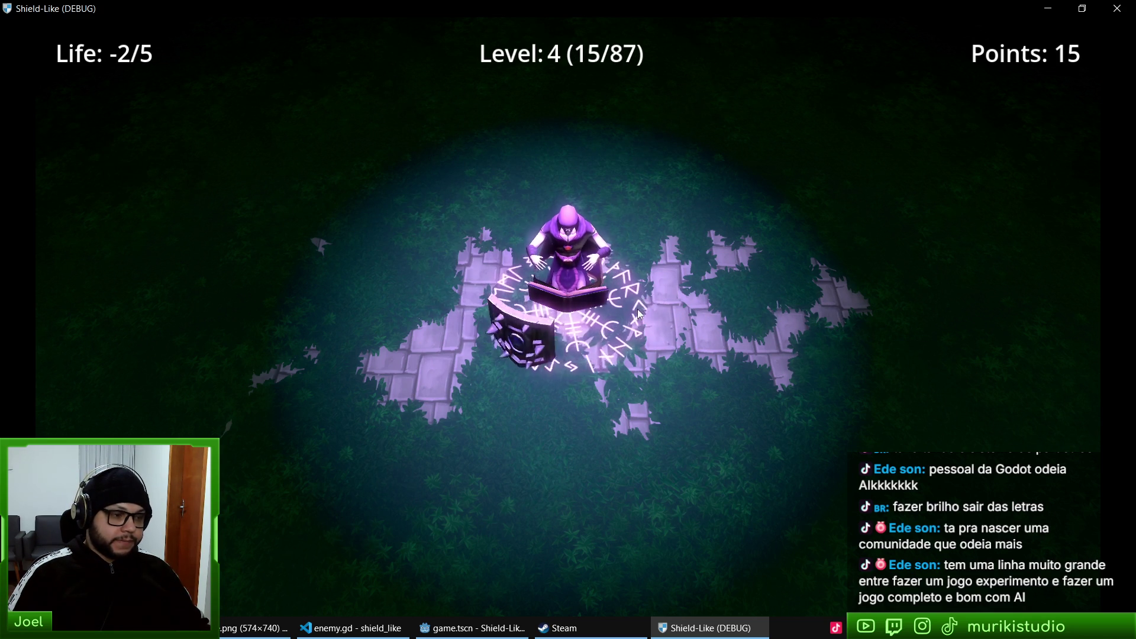
{"action": "key", "text": "Left"}
{"action": "key", "text": "Up"}
{"action": "key", "text": "Left"}
{"action": "key", "text": "Up"}
{"action": "key", "text": "Right"}
{"action": "key", "text": "Down"}
{"action": "key", "text": "Up"}
{"action": "key", "text": "Left"}
{"action": "key", "text": "Right"}
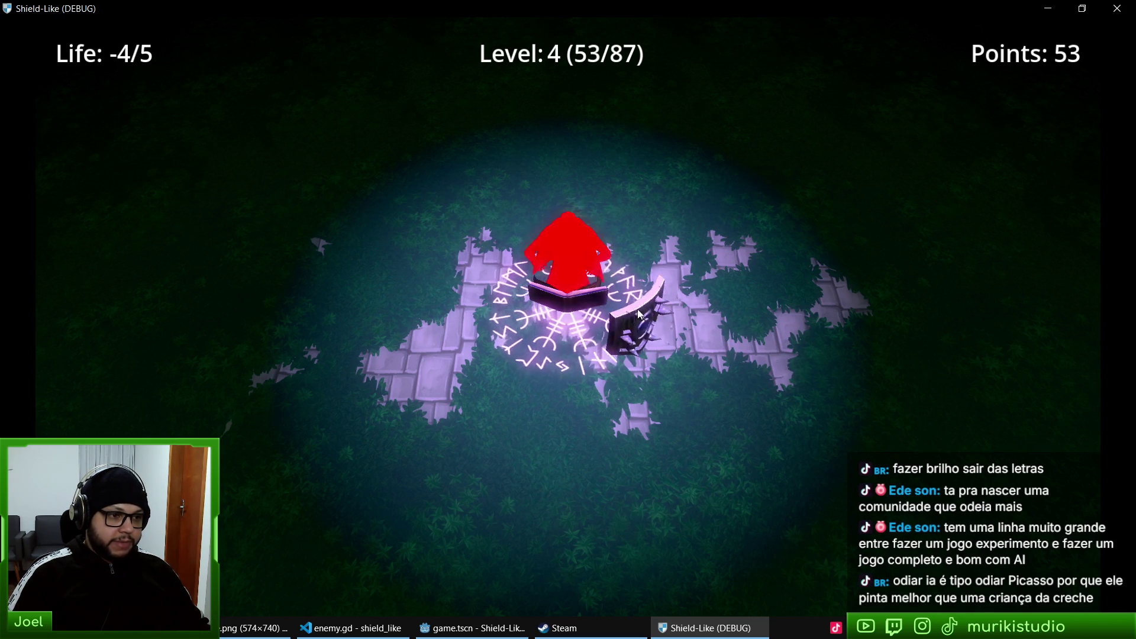
{"action": "key", "text": "Up"}
{"action": "key", "text": "Left"}
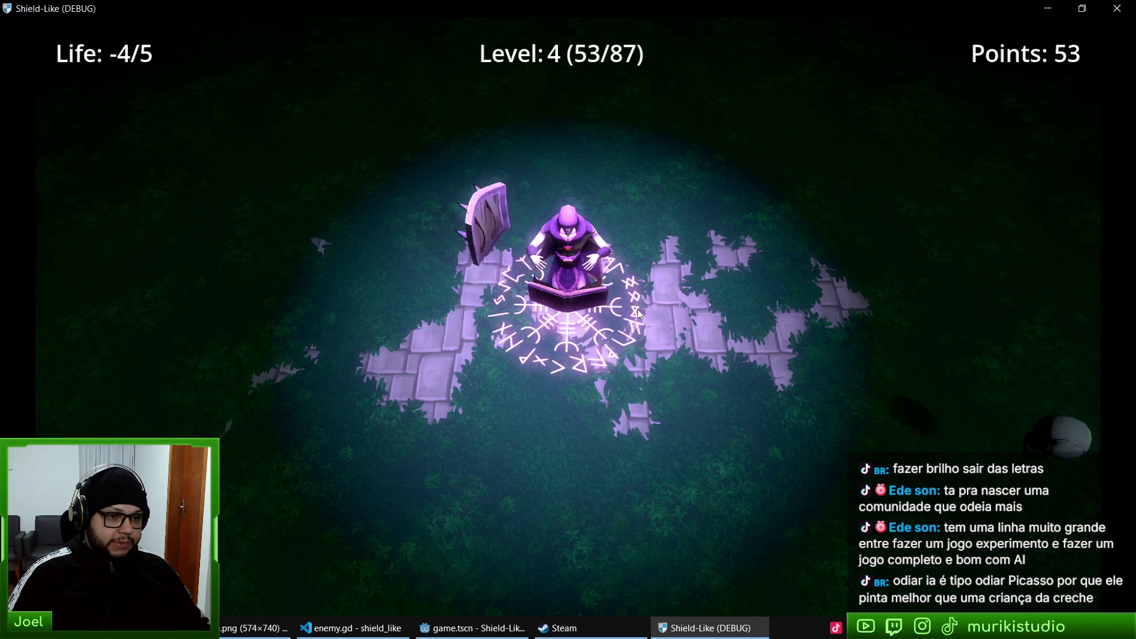
{"action": "key", "text": "Right"}
{"action": "key", "text": "Down"}
{"action": "key", "text": "Left"}
{"action": "key", "text": "Up"}
{"action": "key", "text": "Right"}
{"action": "key", "text": "F8"}
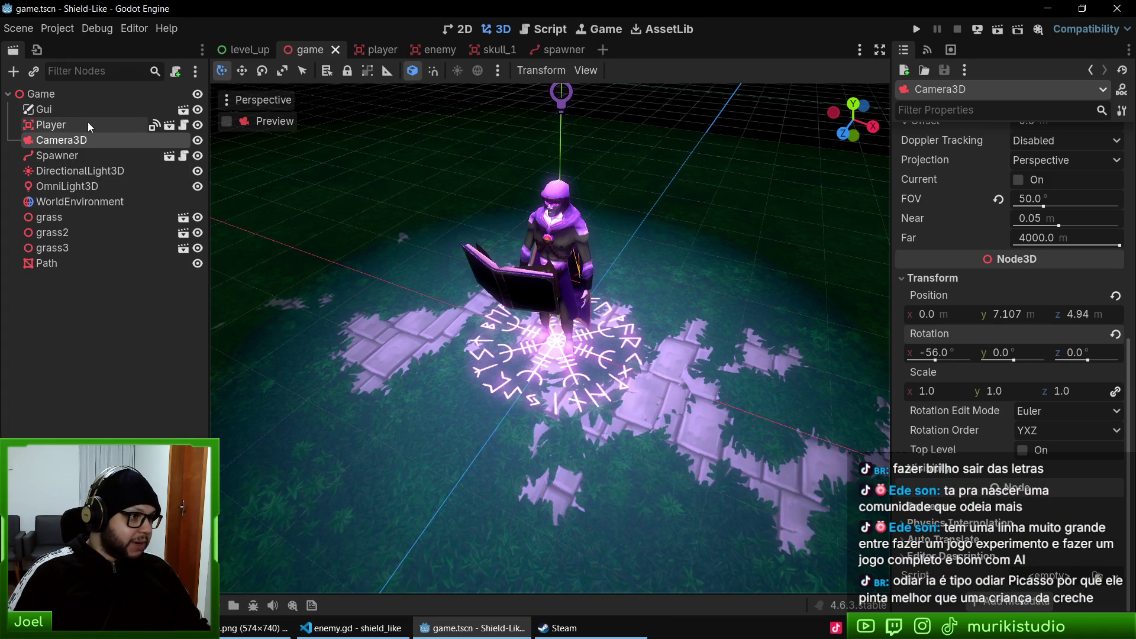
- Change line 26 of spawner.gd to _spawn_enemies(3) and test-run the game
{"action": "left_click", "coordinate": [74, 155]}
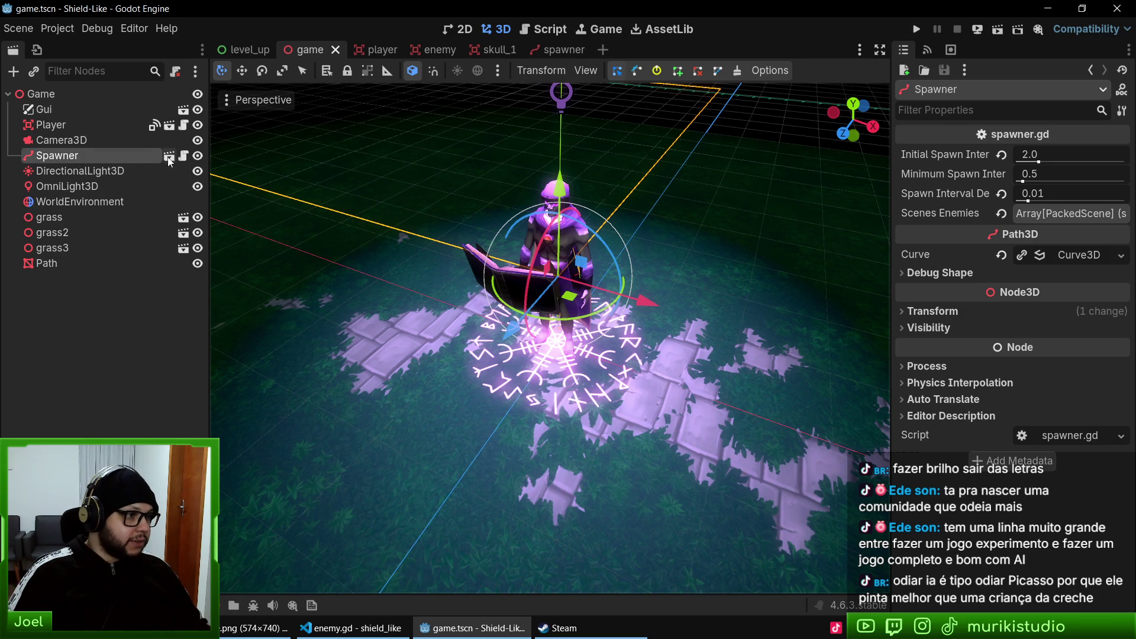
{"action": "left_click", "coordinate": [184, 156]}
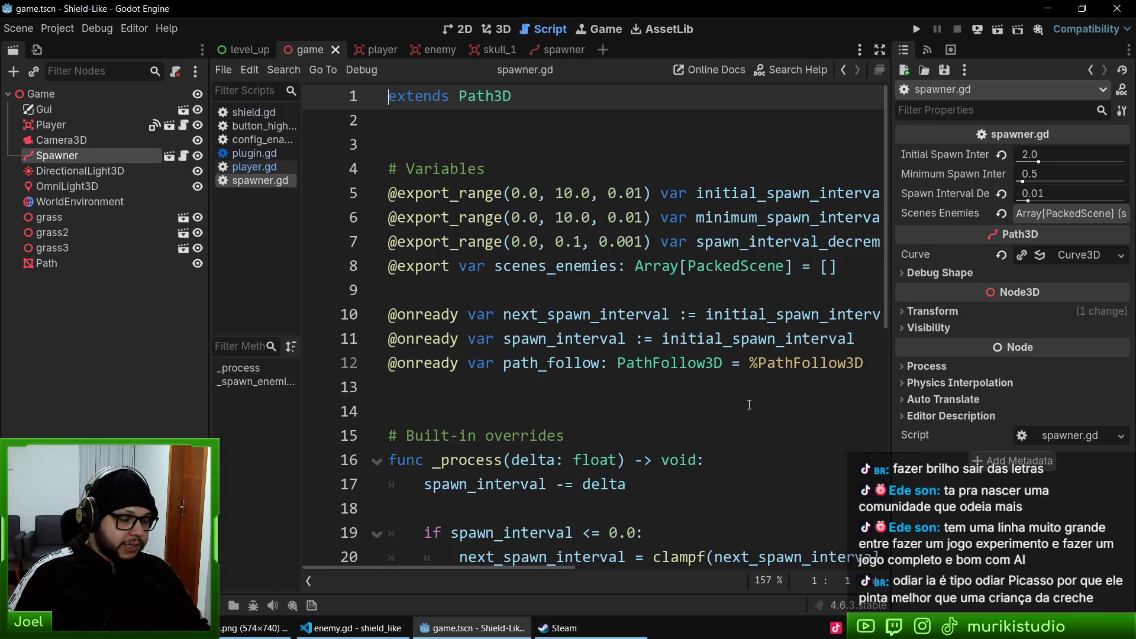
{"action": "scroll", "coordinate": [747, 396], "scroll_direction": "down", "scroll_amount": 6}
{"action": "key", "text": "ctrl+End"}
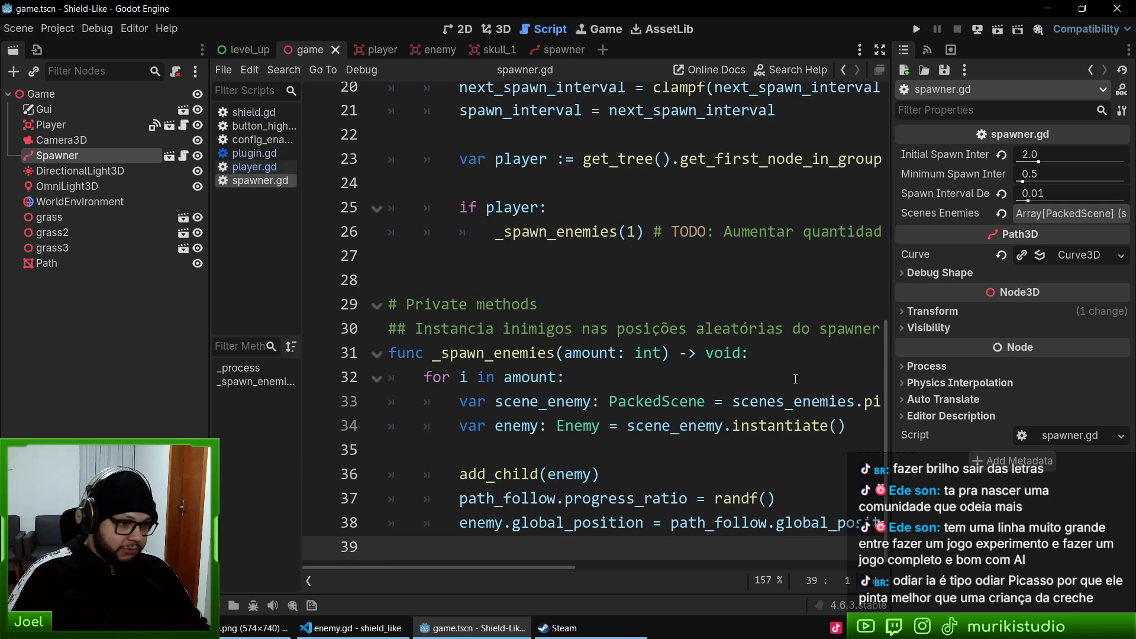
{"action": "double_click", "coordinate": [534, 376]}
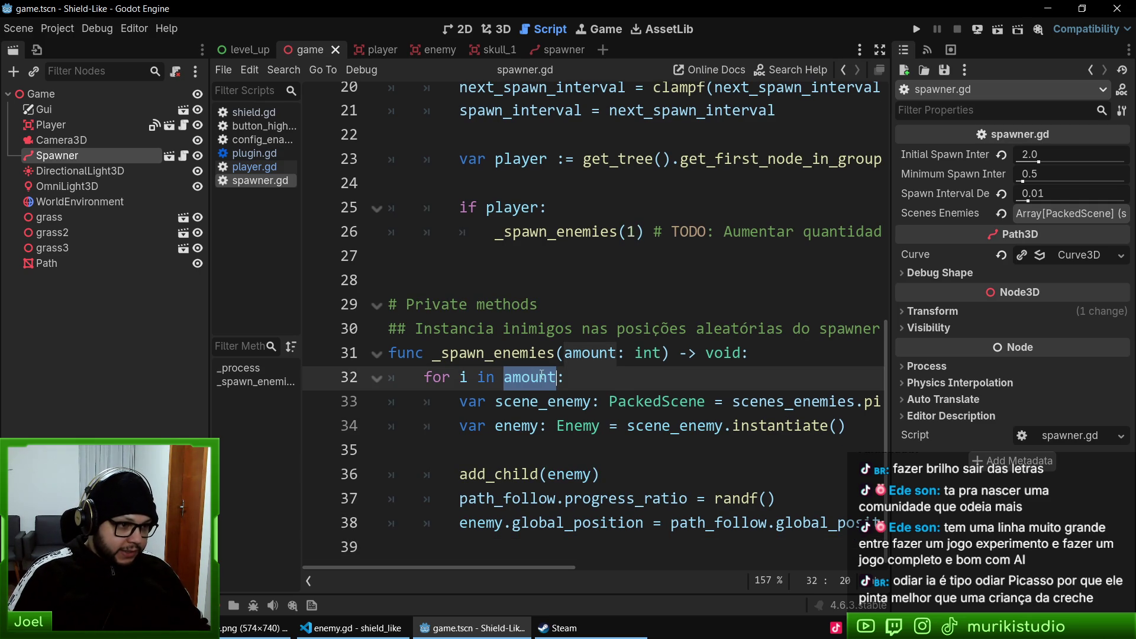
{"action": "double_click", "coordinate": [585, 352]}
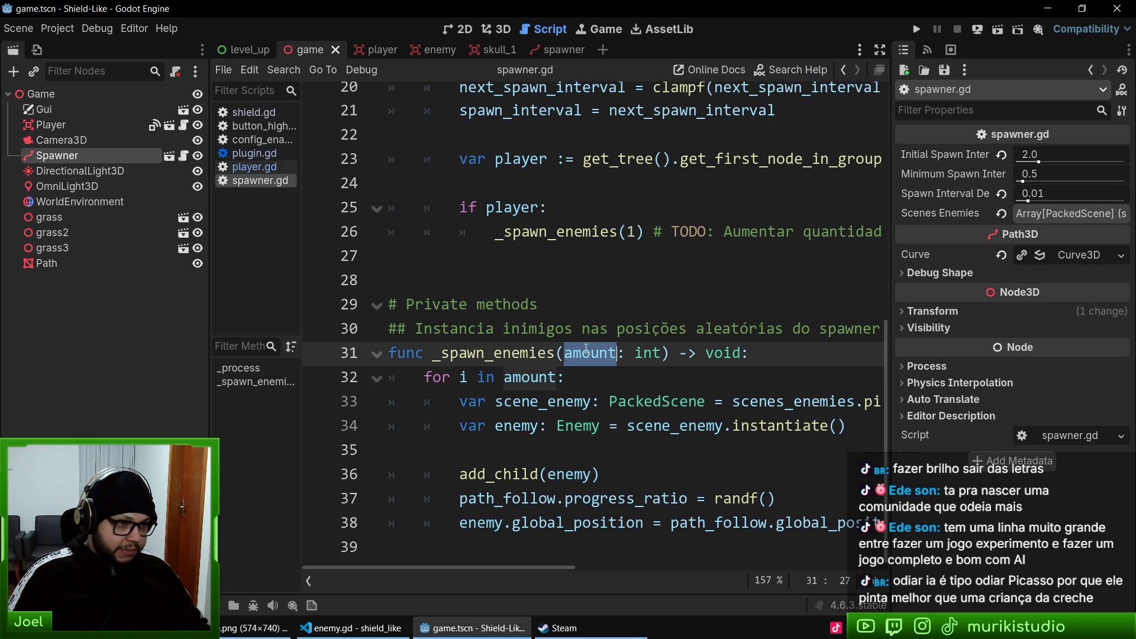
{"action": "left_click", "coordinate": [618, 232]}
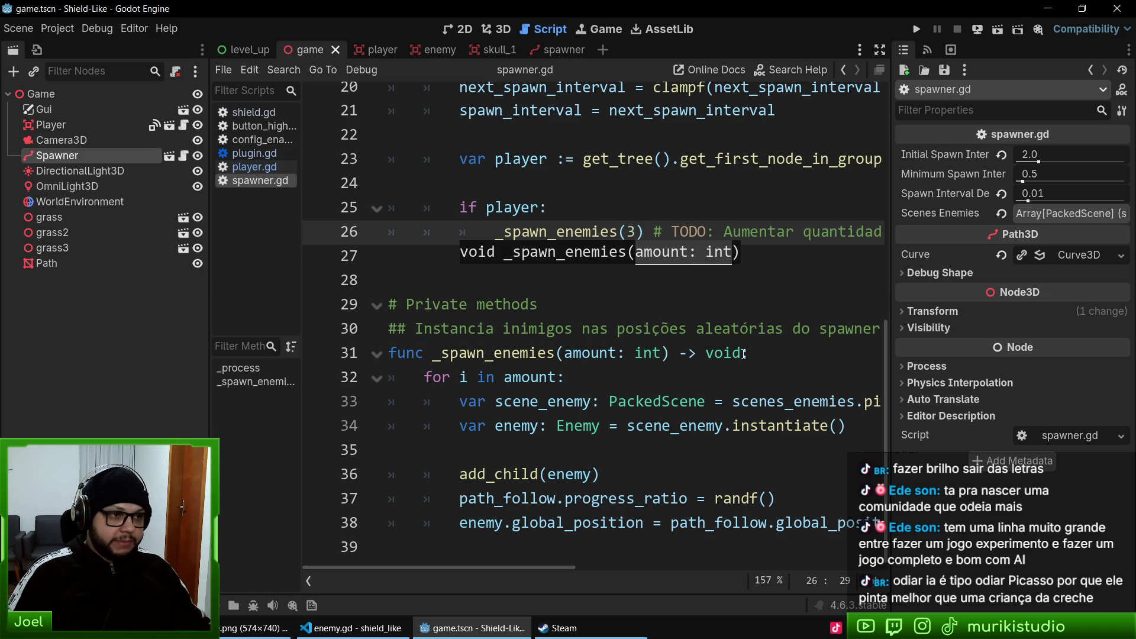
{"action": "key", "text": "F5"}
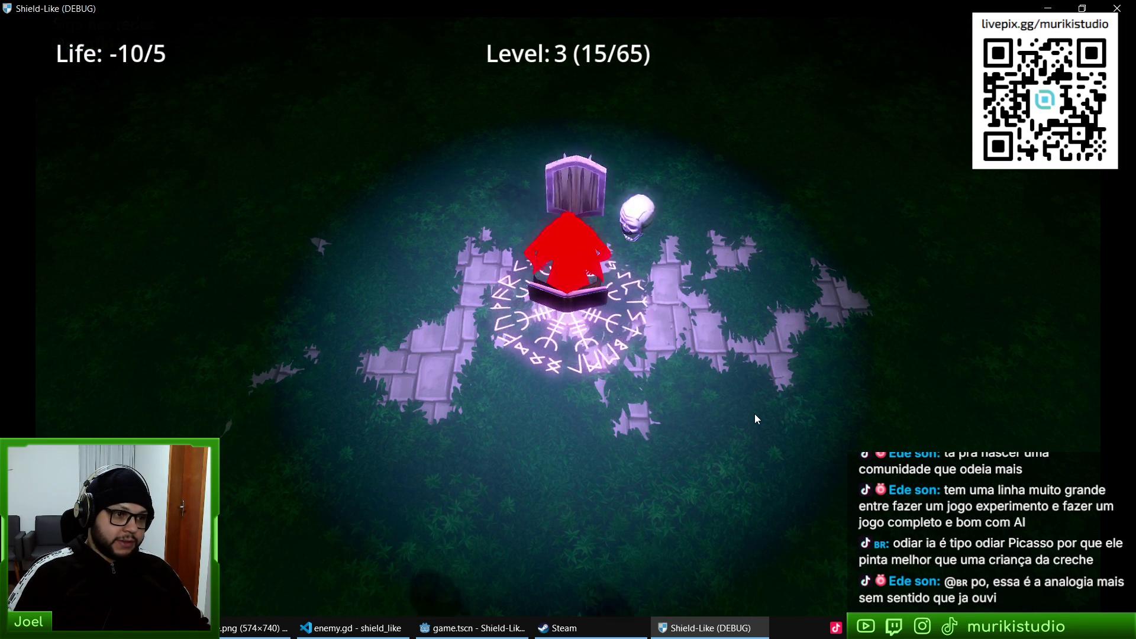
{"action": "key", "text": "F8"}
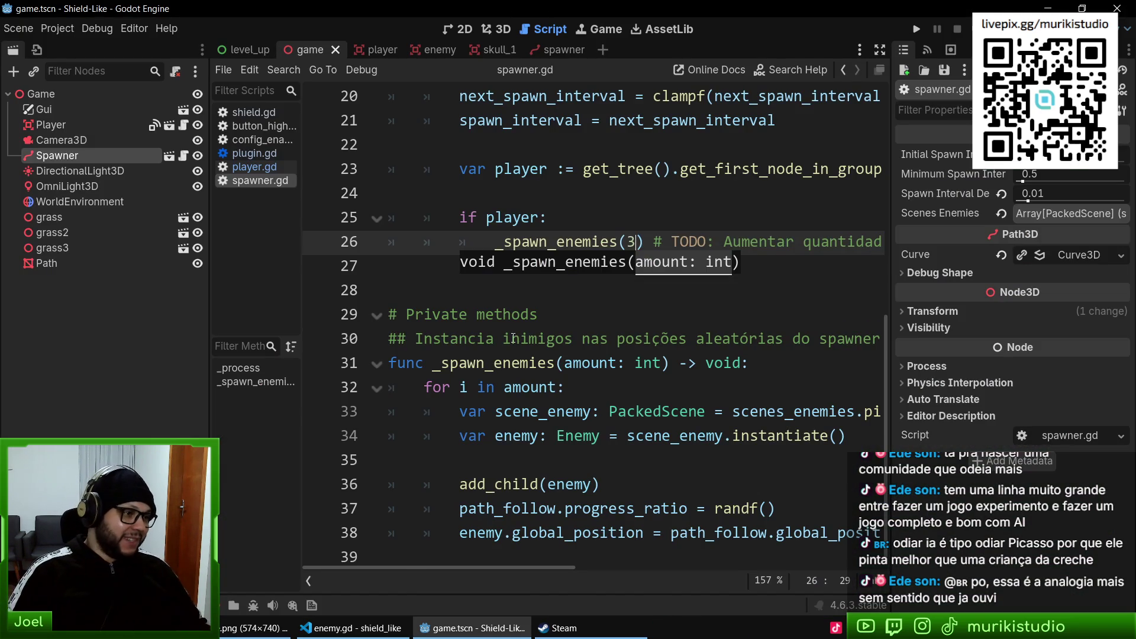
- Open skull_1.tscn, rename its root Comet1 to Skull1 and set Speed to 0.5
{"action": "left_click", "coordinate": [512, 339]}
{"action": "left_click", "coordinate": [560, 312]}
{"action": "key", "text": "ctrl+shift+o"}
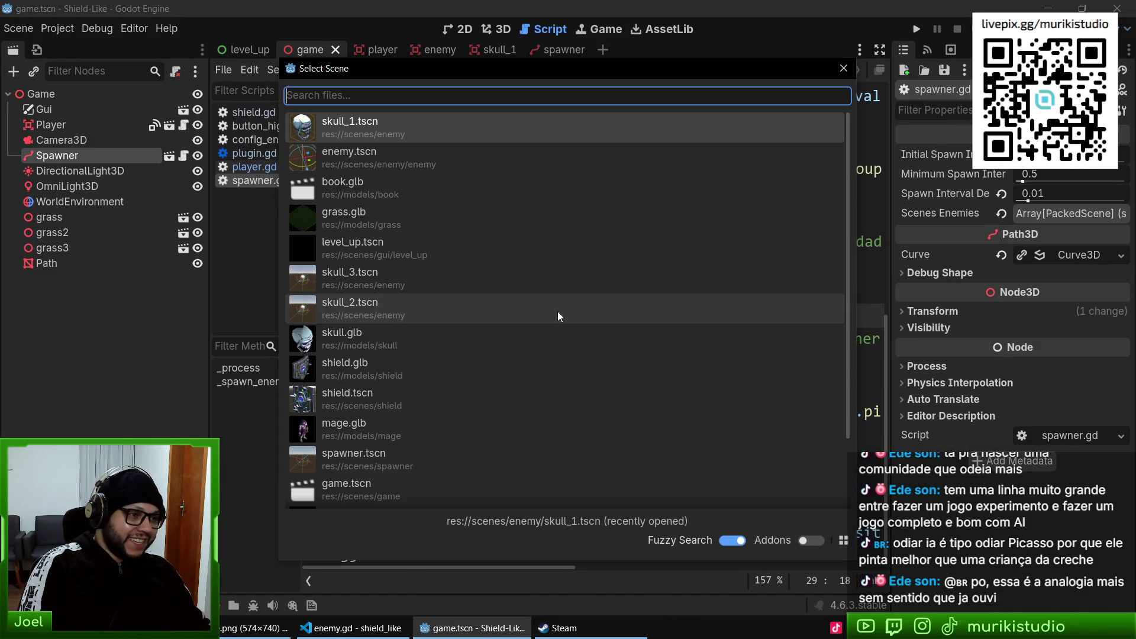
{"action": "type", "text": "enemy"}
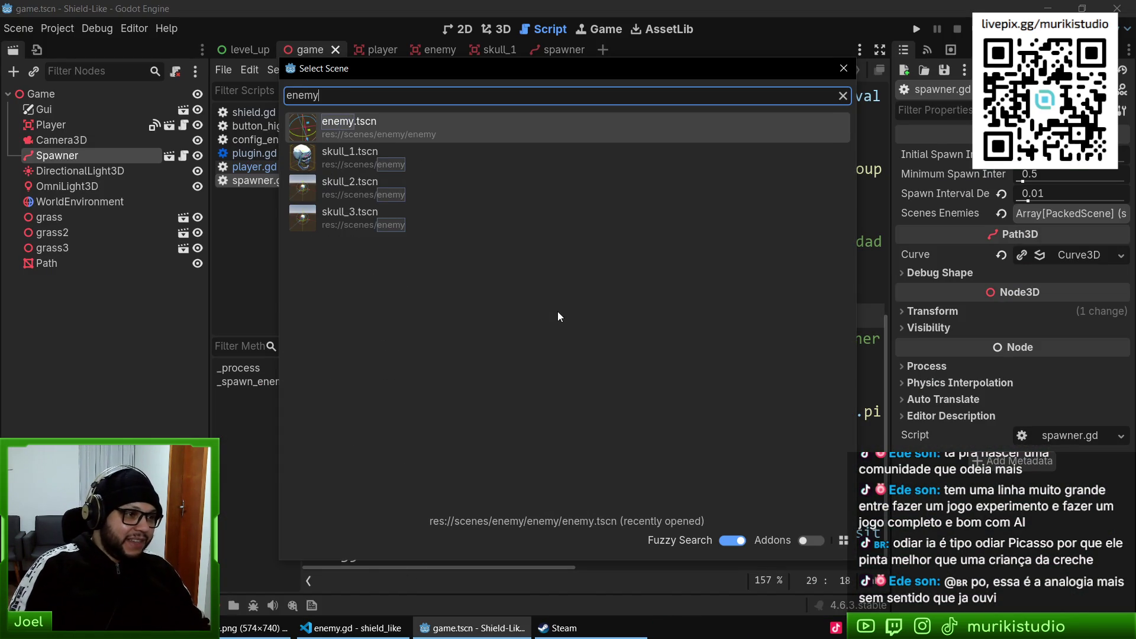
{"action": "key", "text": "Return"}
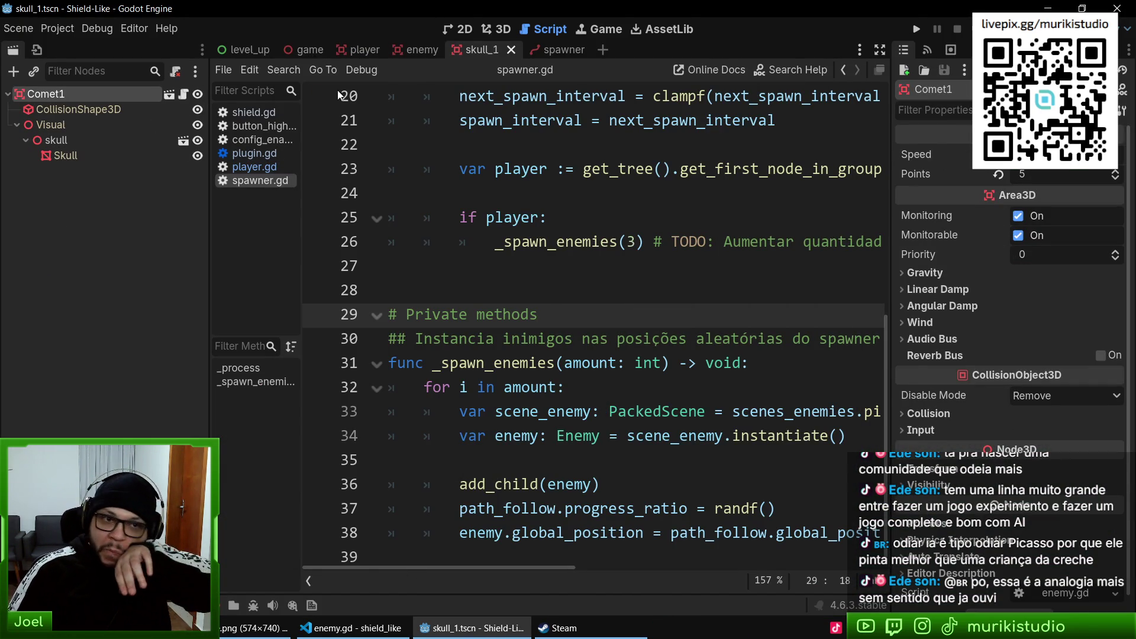
{"action": "double_click", "coordinate": [54, 92]}
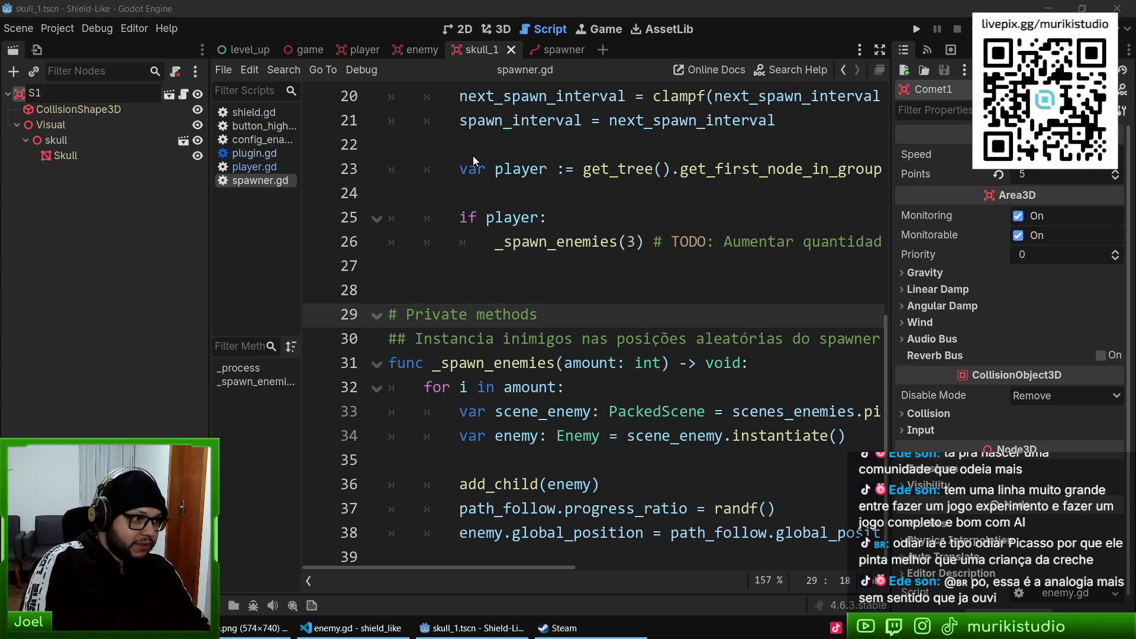
{"action": "type", "text": "kull"}
{"action": "key", "text": "Return"}
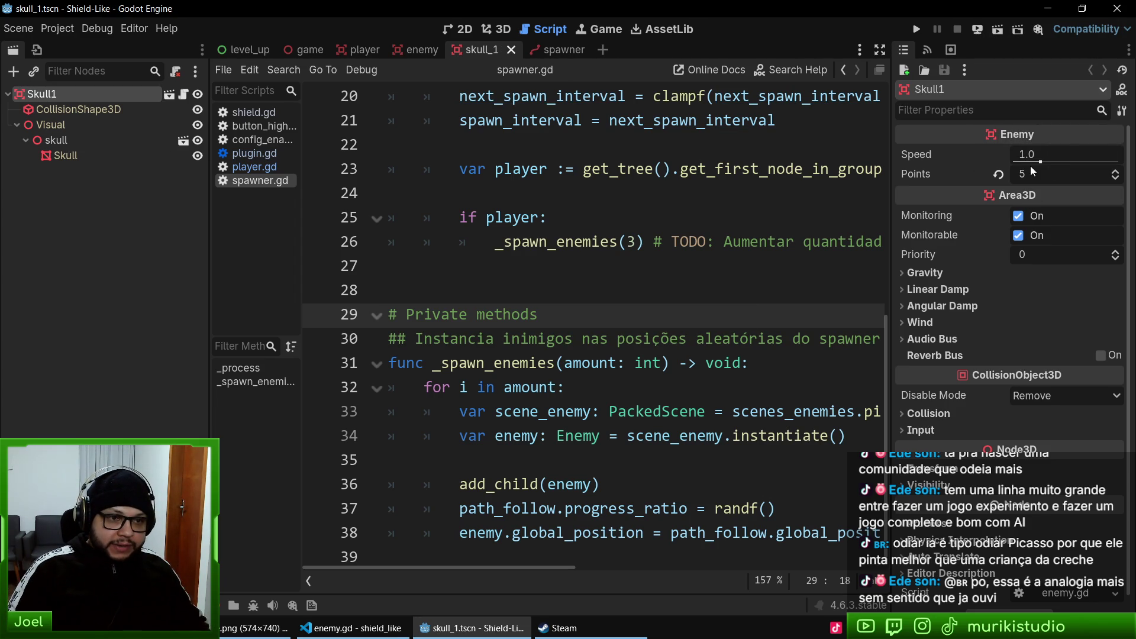
{"action": "type", "text": "0.5"}
{"action": "key", "text": "Return"}
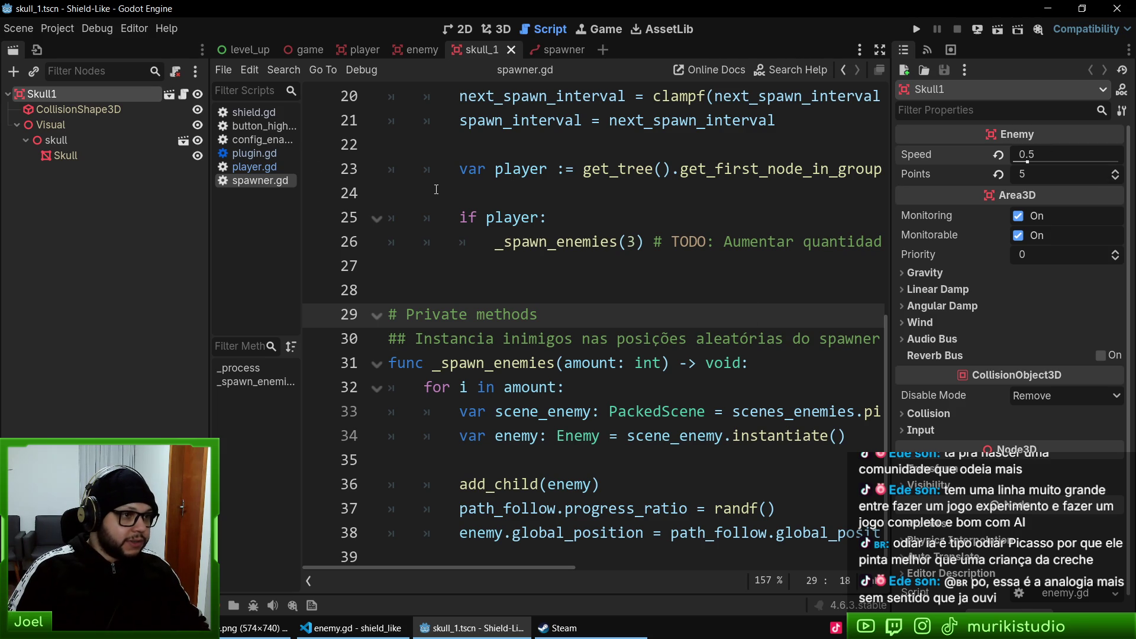
- Open skull_2.tscn, rename its root to Skull2 with Speed 0.6, and save it
{"action": "right_click", "coordinate": [485, 56]}
{"action": "left_click", "coordinate": [526, 119]}
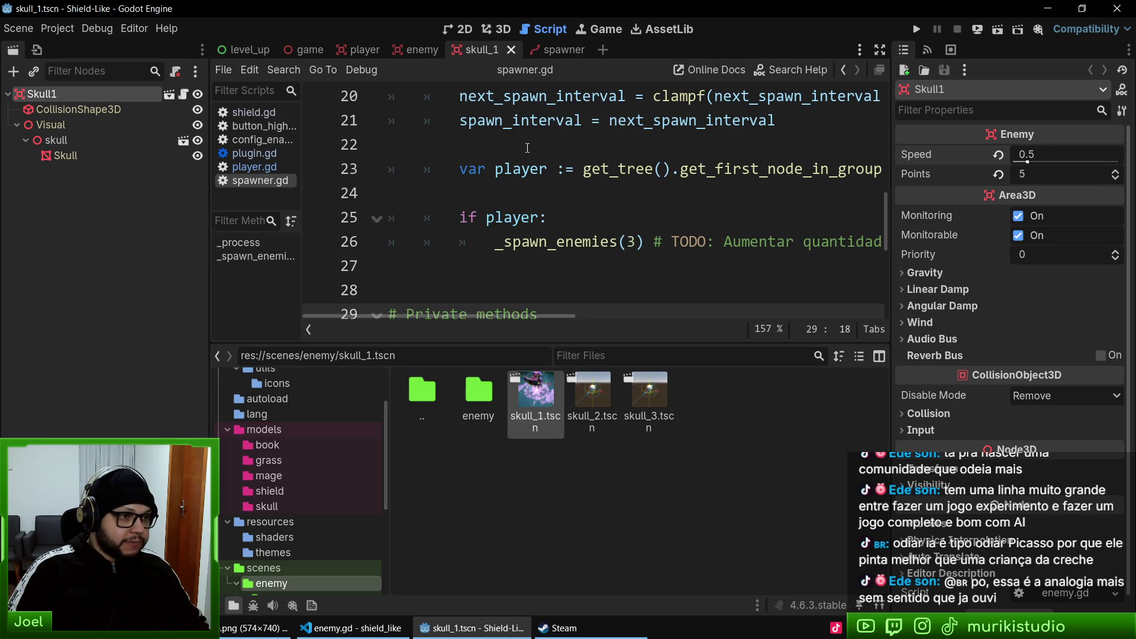
{"action": "double_click", "coordinate": [599, 392]}
{"action": "double_click", "coordinate": [59, 93]}
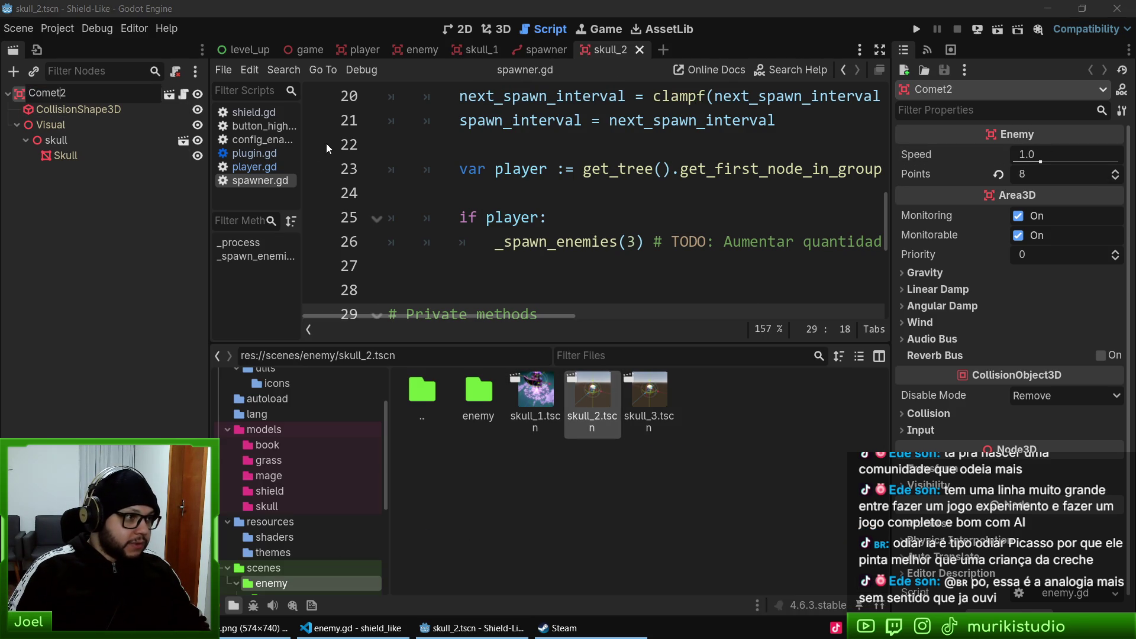
{"action": "type", "text": "Skull"}
{"action": "key", "text": "Return"}
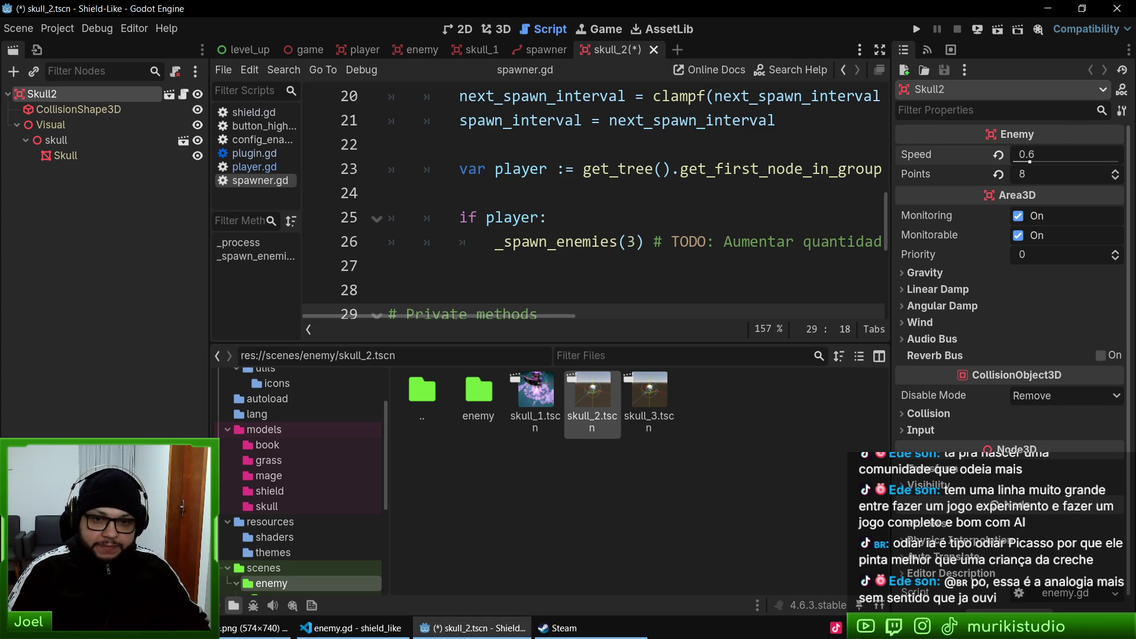
{"action": "key", "text": "ctrl+s"}
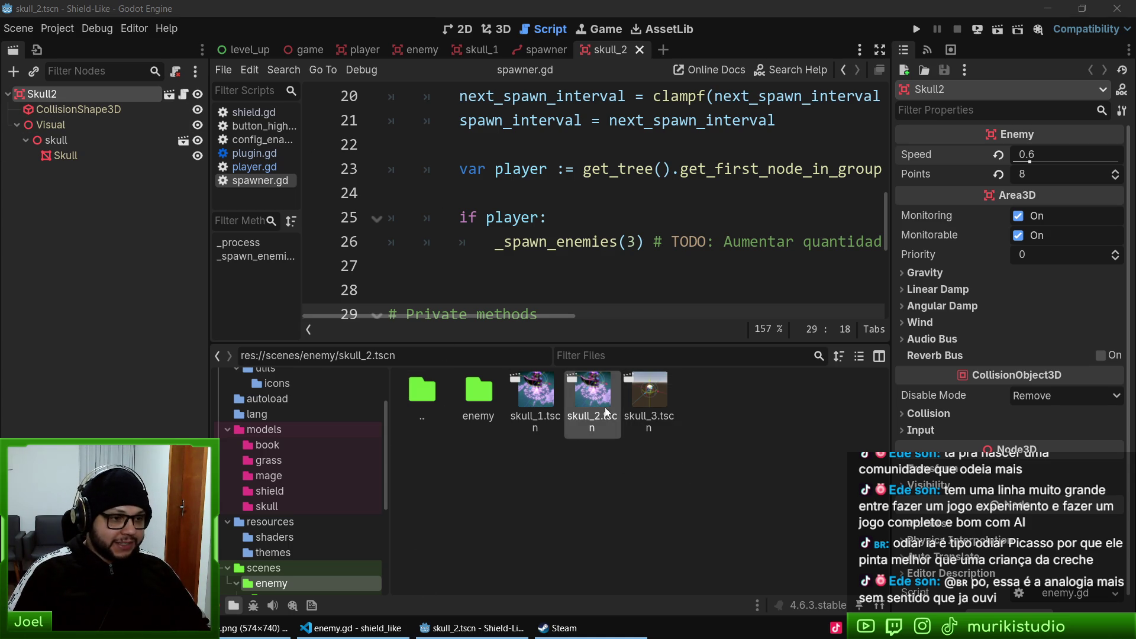
- Rename the skull_3.tscn root to Skull3, set Speed 0.7, and run the game
{"action": "double_click", "coordinate": [653, 401]}
{"action": "double_click", "coordinate": [49, 93]}
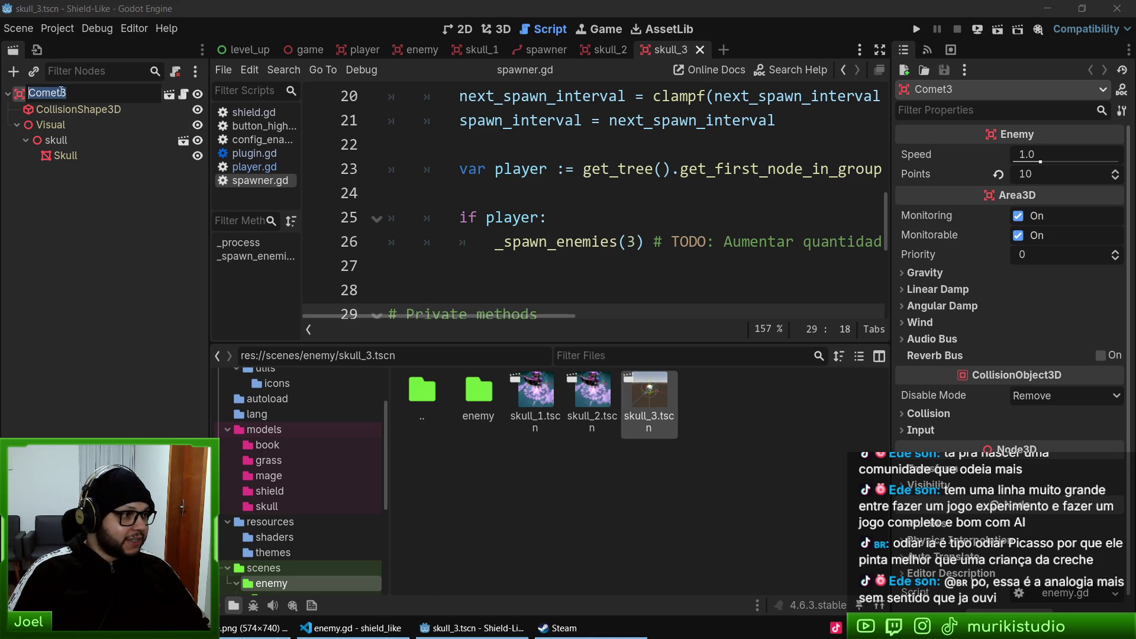
{"action": "key", "text": "ctrl+BackSpace"}
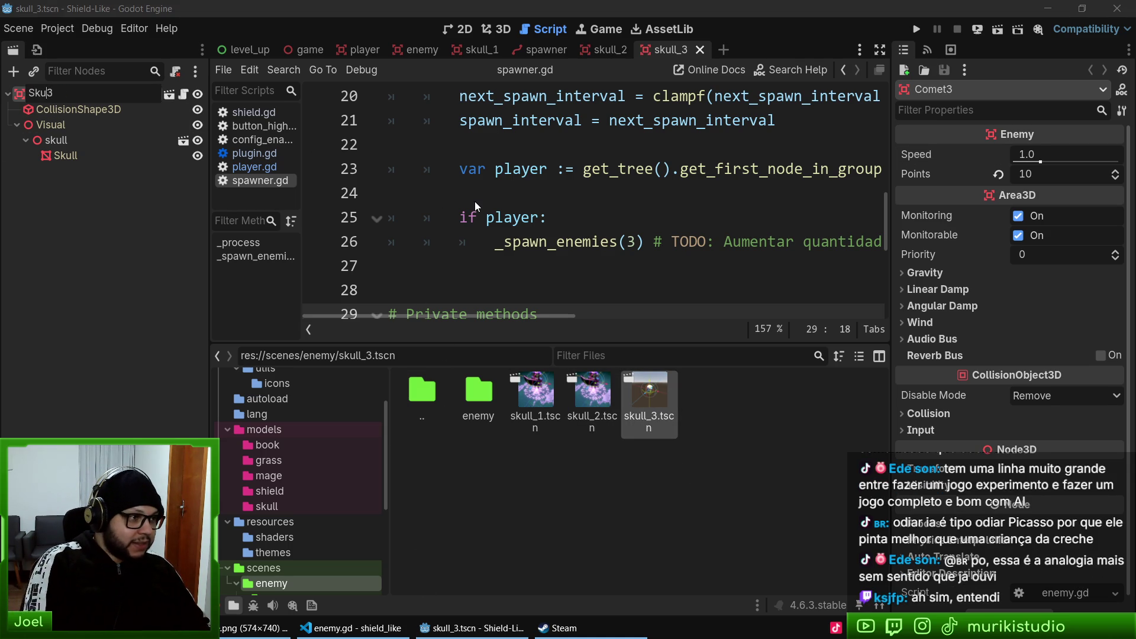
{"action": "key", "text": "Return"}
{"action": "left_click", "coordinate": [1066, 154]}
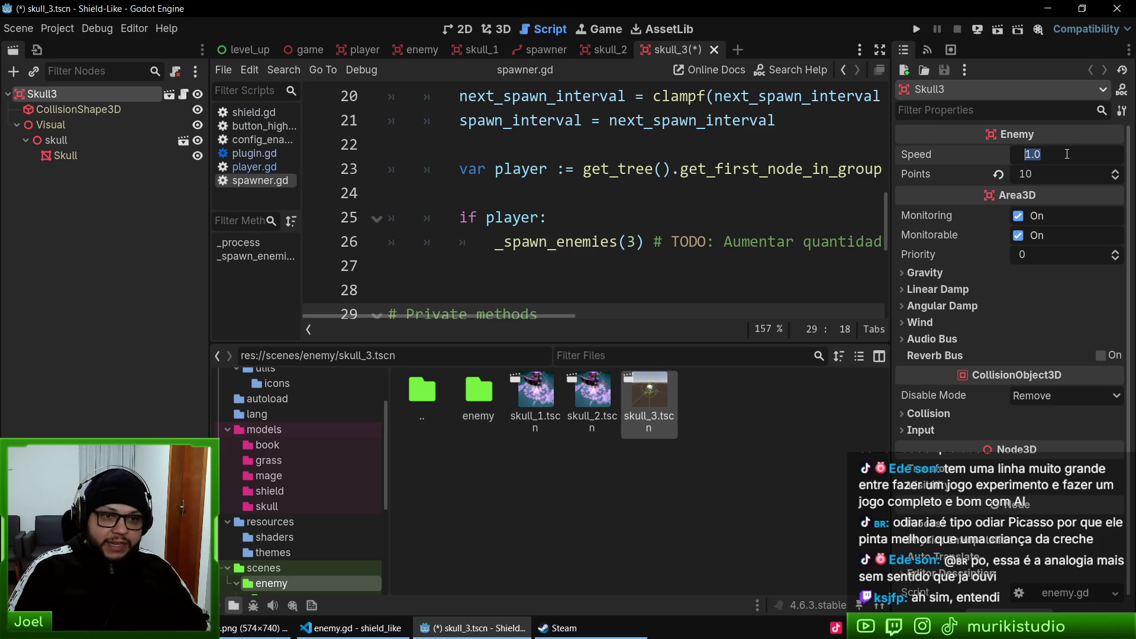
{"action": "type", "text": "0.7"}
{"action": "key", "text": "F5"}
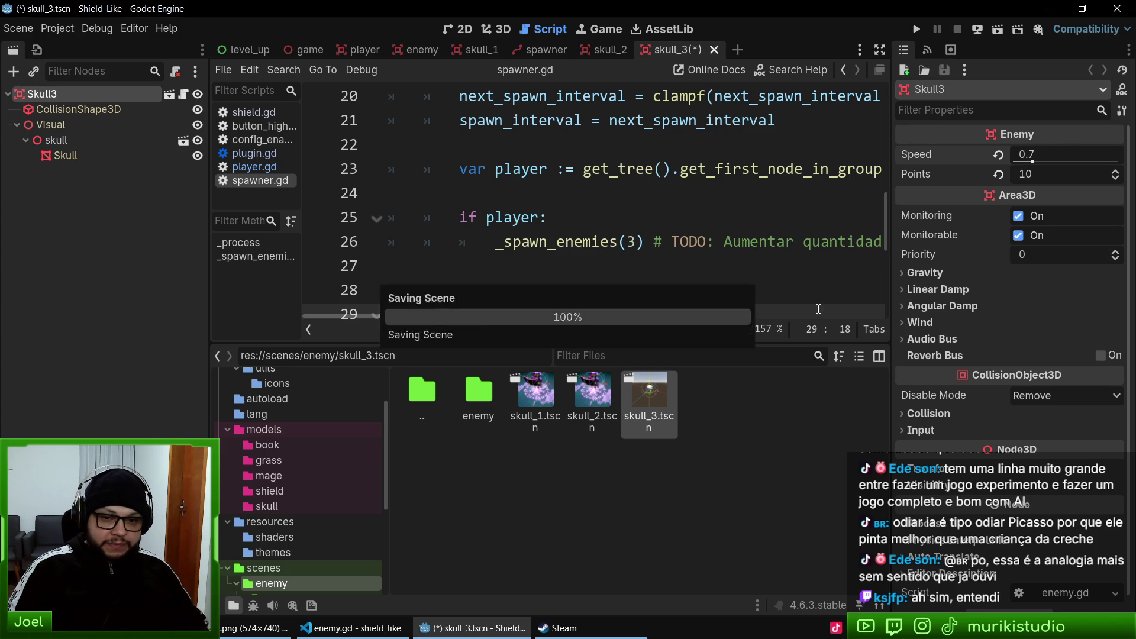
{"action": "left_click", "coordinate": [591, 242]}
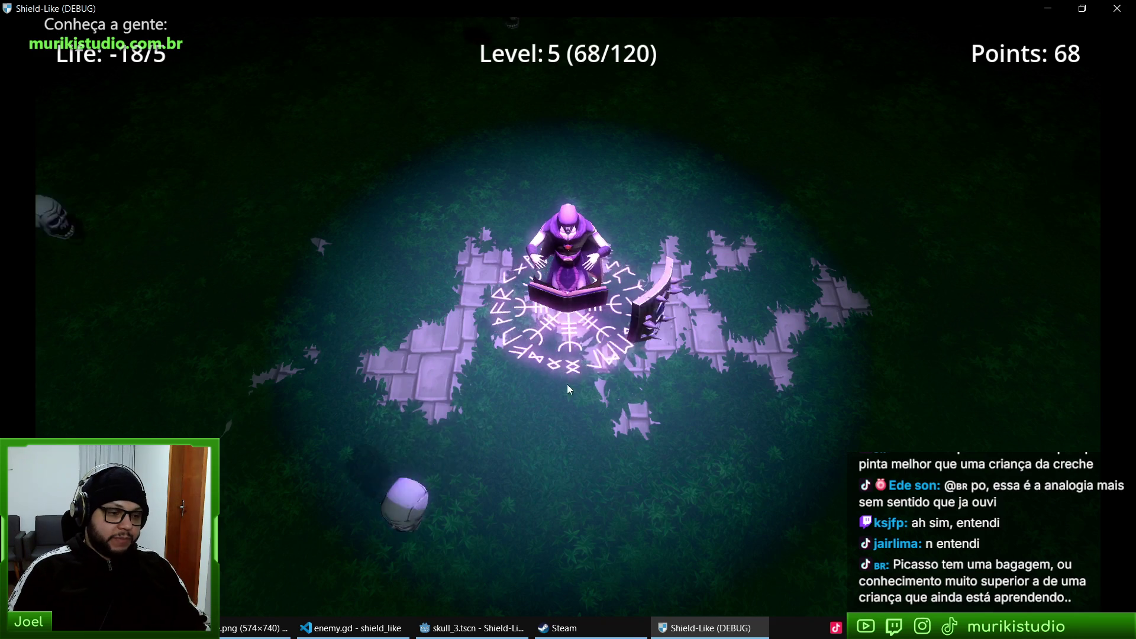
- Close the game and look over the enemy.gd changes in VS Code
{"action": "key", "text": "alt+F4"}
{"action": "left_click", "coordinate": [352, 628]}
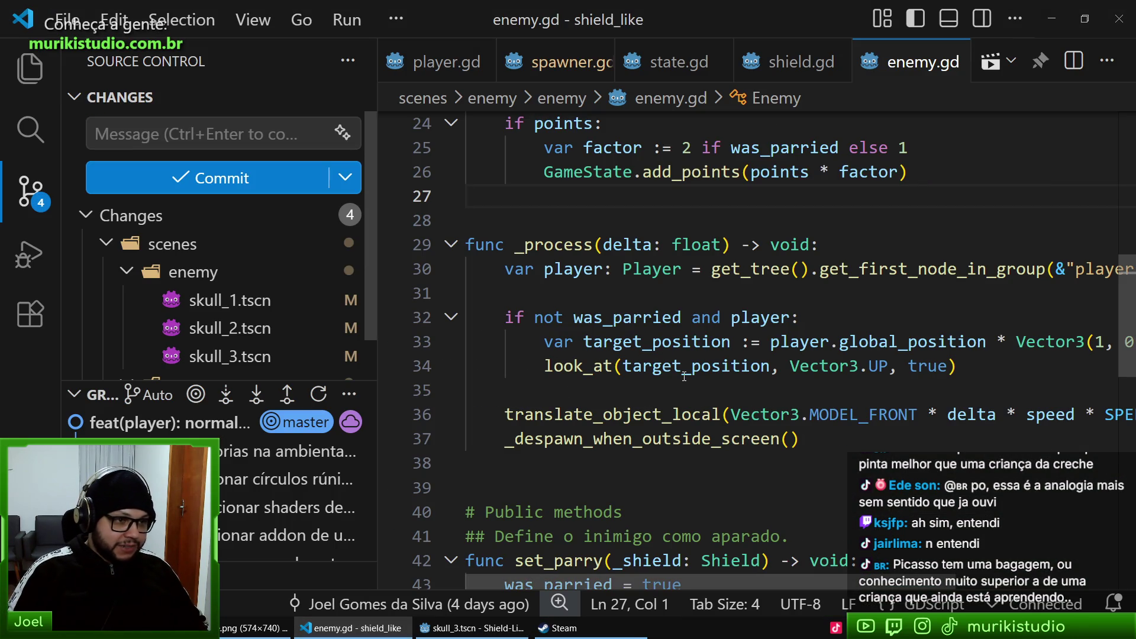
{"action": "left_click", "coordinate": [815, 404]}
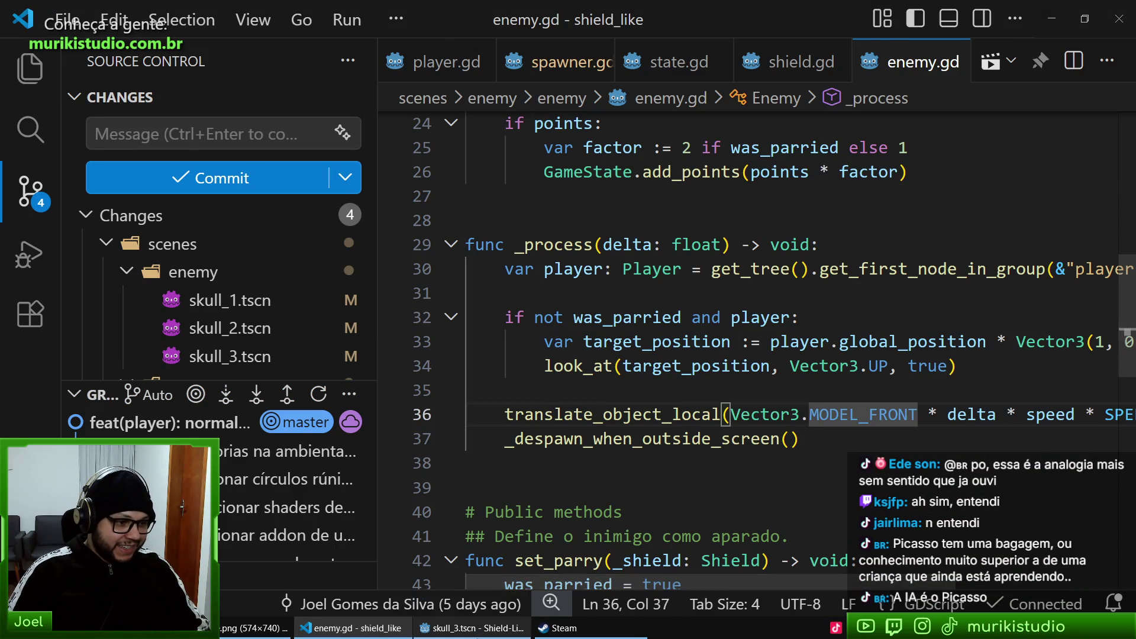
- Back in Godot, change the spawner call to _spawn_enemies(2)
{"action": "left_click", "coordinate": [471, 627]}
{"action": "type", "text": "2"}
{"action": "left_click", "coordinate": [644, 290]}
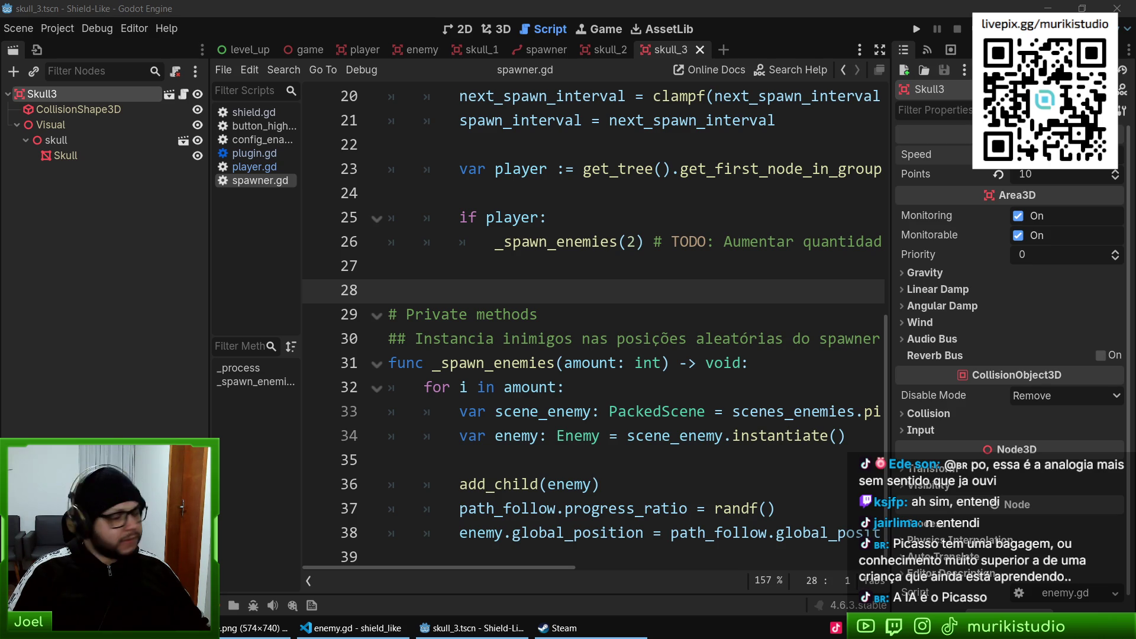
- Run the Shield-Like project from spawner.gd to test the two-enemy spawn
{"action": "left_click", "coordinate": [716, 349]}
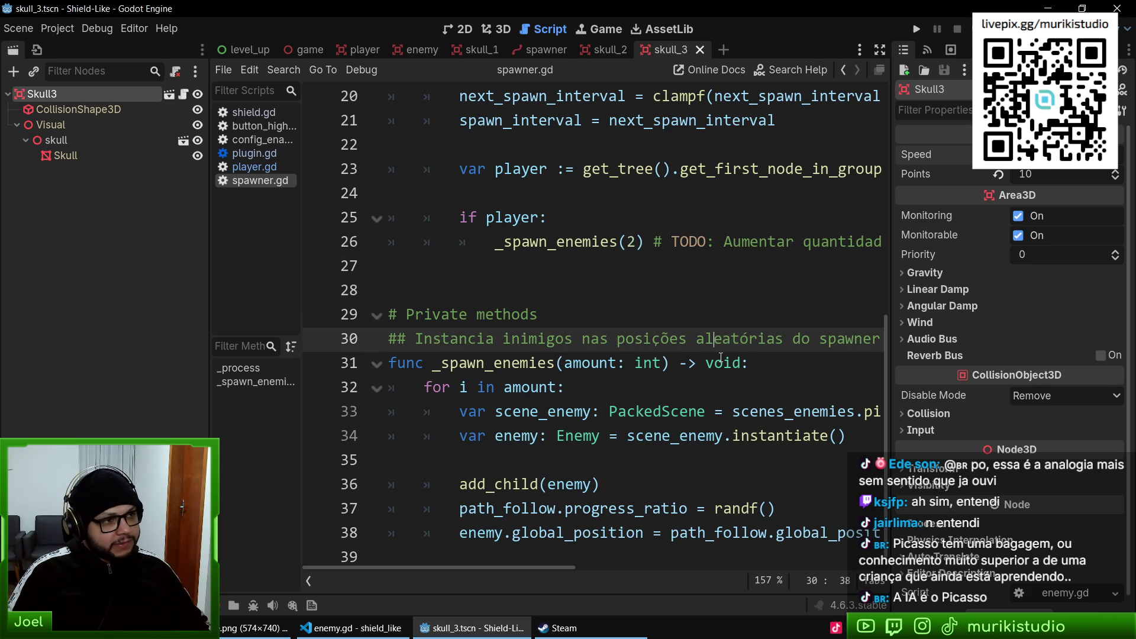
{"action": "key", "text": "F5"}
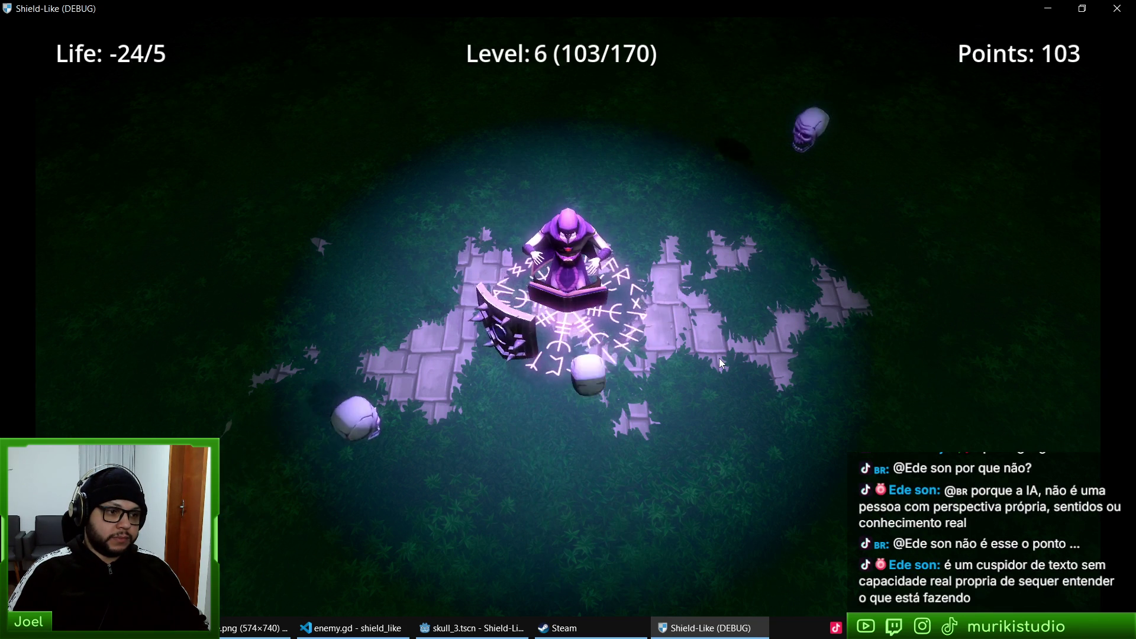
- Swing the shield with A and D to hit skulls, then close the game window
{"action": "key", "text": "a"}
{"action": "key", "text": "d"}
{"action": "key", "text": "a"}
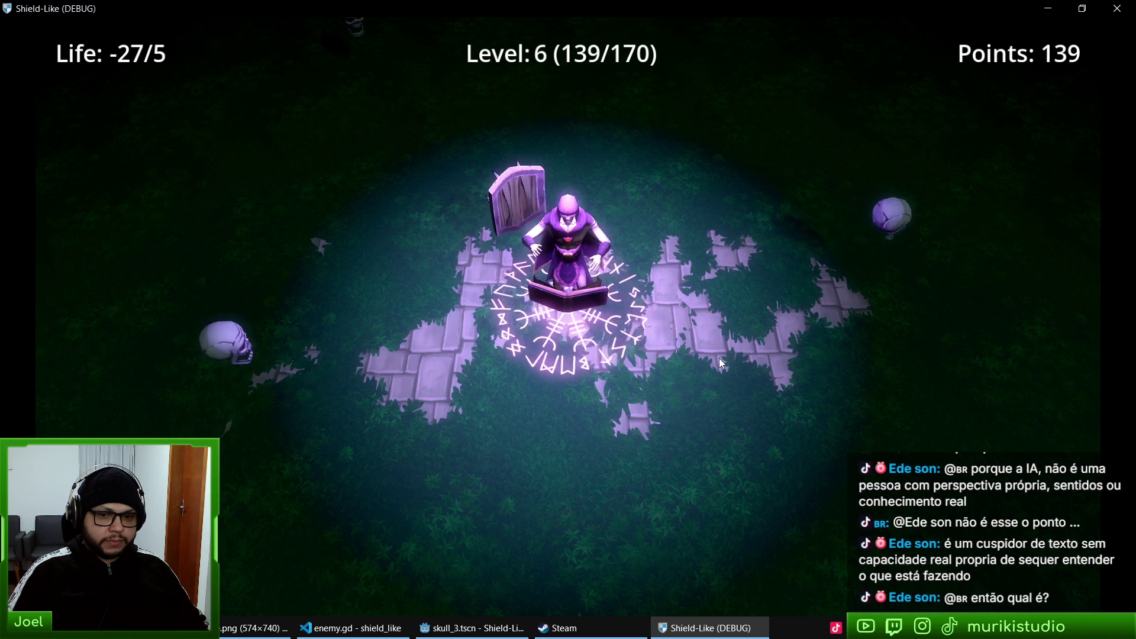
{"action": "key", "text": "d"}
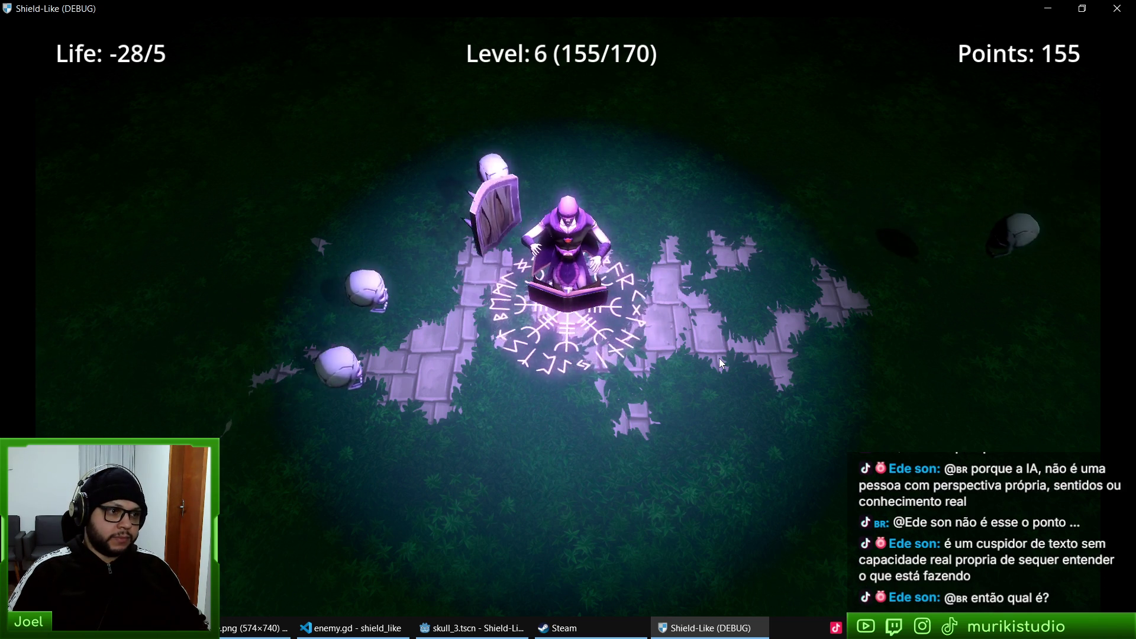
{"action": "key", "text": "a"}
{"action": "key", "text": "alt+F4"}
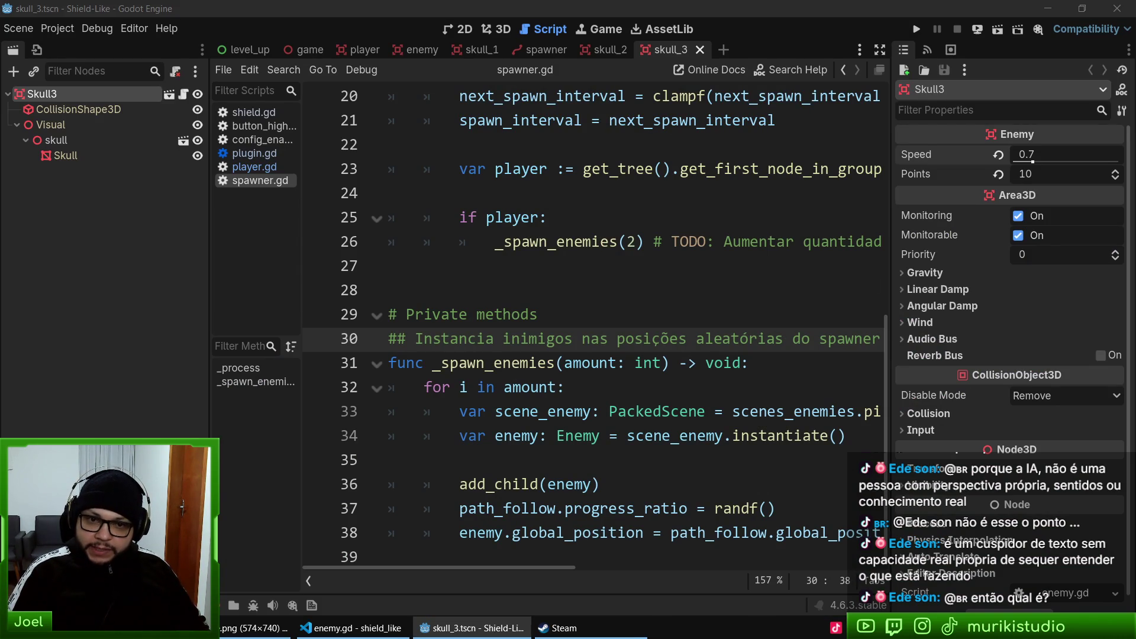
- Look over the enemy placement lines 36–38 and view the About Godot dialog
{"action": "left_click", "coordinate": [564, 363]}
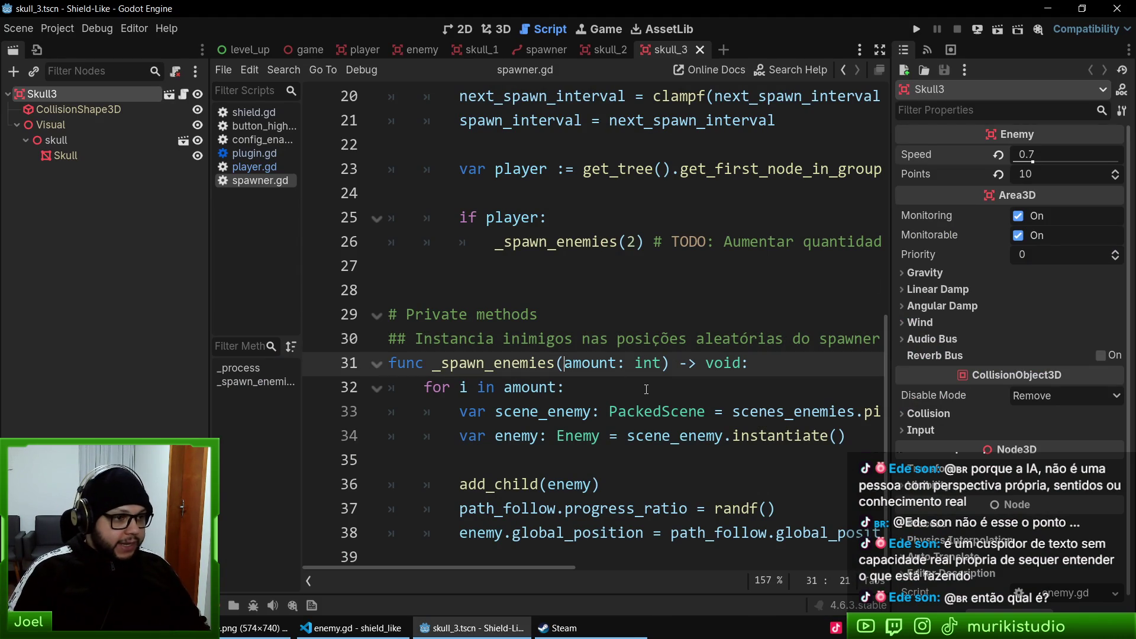
{"action": "left_click_drag", "start_coordinate": [834, 533], "coordinate": [462, 483]}
{"action": "left_click", "coordinate": [555, 363]}
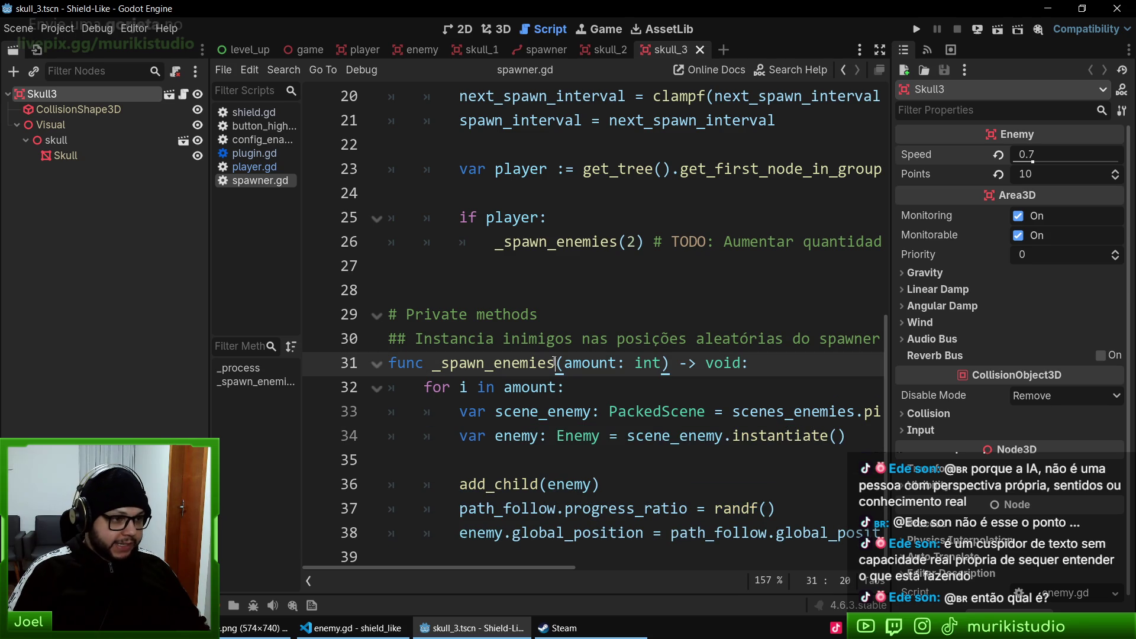
{"action": "left_click", "coordinate": [148, 29]}
{"action": "left_click", "coordinate": [218, 172]}
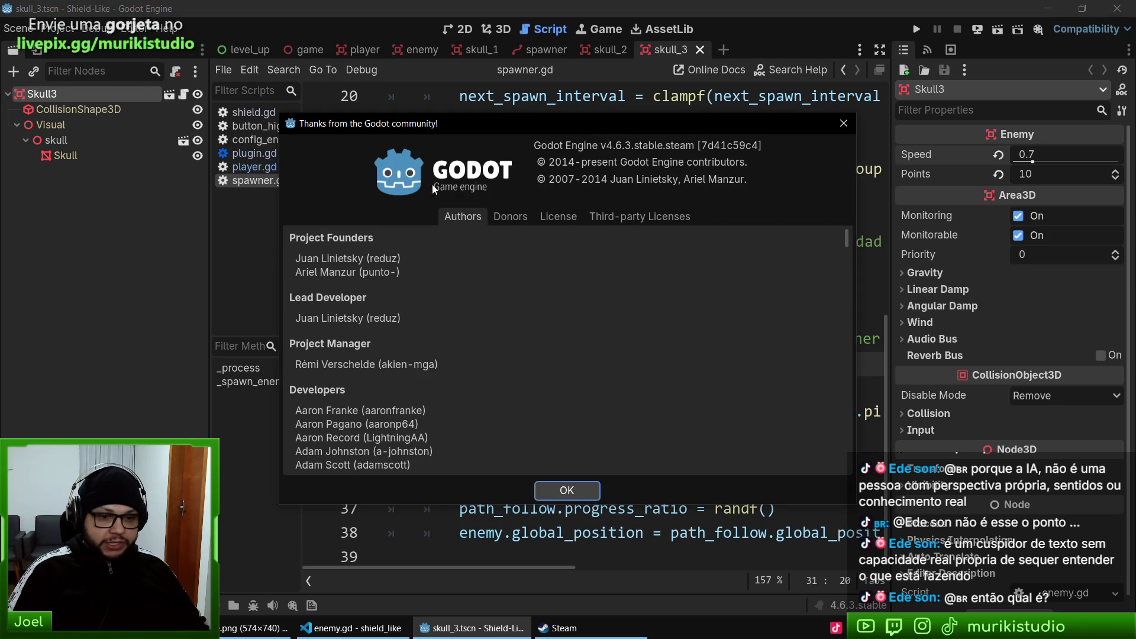
{"action": "left_click", "coordinate": [567, 490]}
- Review lines 26–38 of spawner.gd, then bring the Steam library forward
{"action": "mouse_move", "coordinate": [828, 533]}
{"action": "left_mouse_down"}
{"action": "mouse_move", "coordinate": [461, 266]}
{"action": "mouse_move", "coordinate": [461, 241]}
{"action": "left_mouse_up"}
{"action": "left_click", "coordinate": [538, 314]}
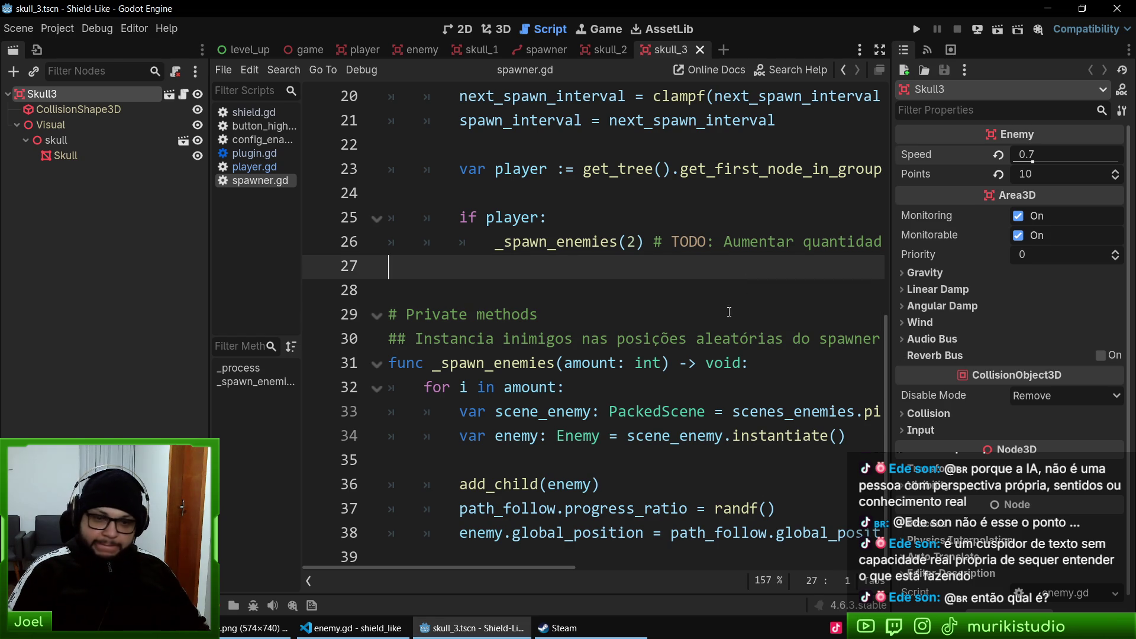
{"action": "left_click", "coordinate": [592, 618]}
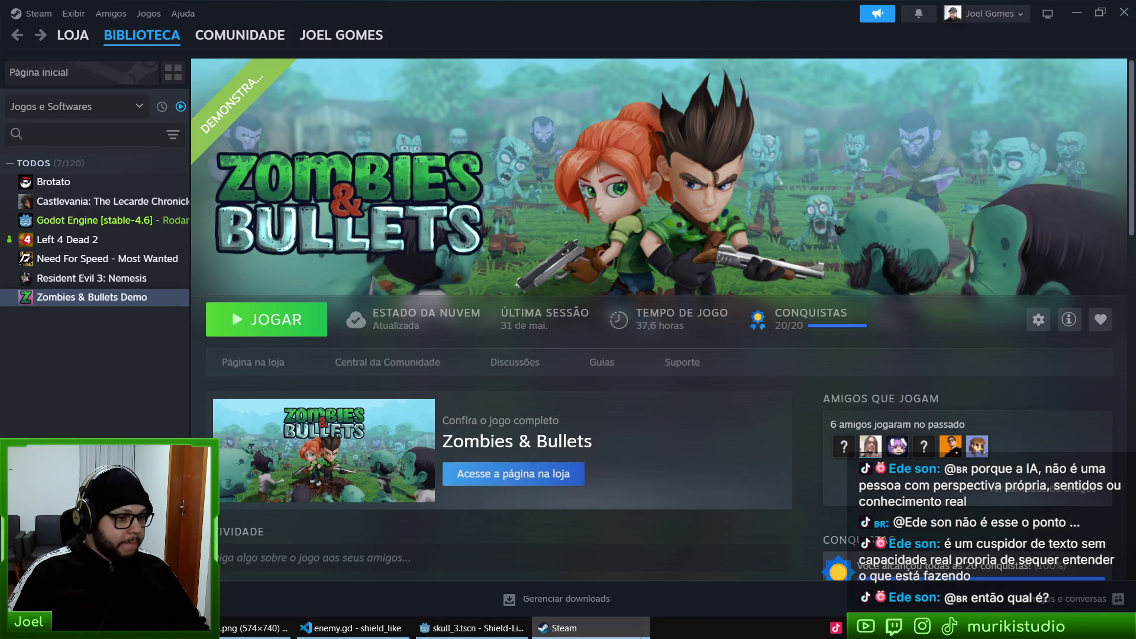
- In VS Code Source Control, view the spawner.gd diff raising spawned enemies from 1 to 2
{"action": "left_click", "coordinate": [591, 627]}
{"action": "left_click", "coordinate": [355, 628]}
{"action": "scroll", "coordinate": [246, 345], "scroll_direction": "down", "scroll_amount": 1}
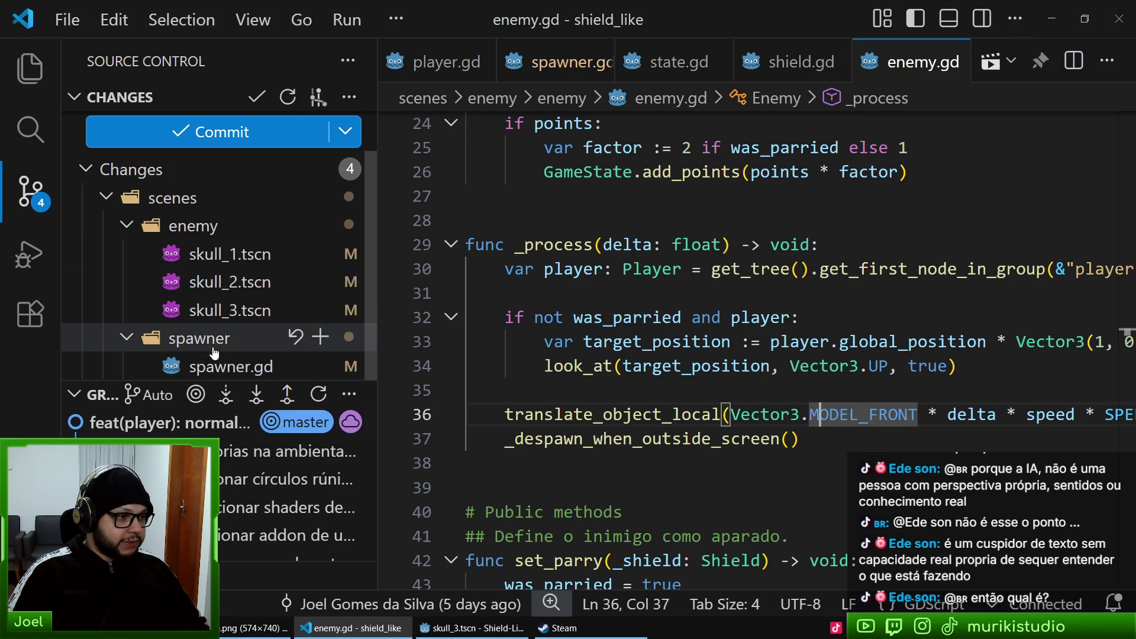
{"action": "left_click", "coordinate": [204, 367]}
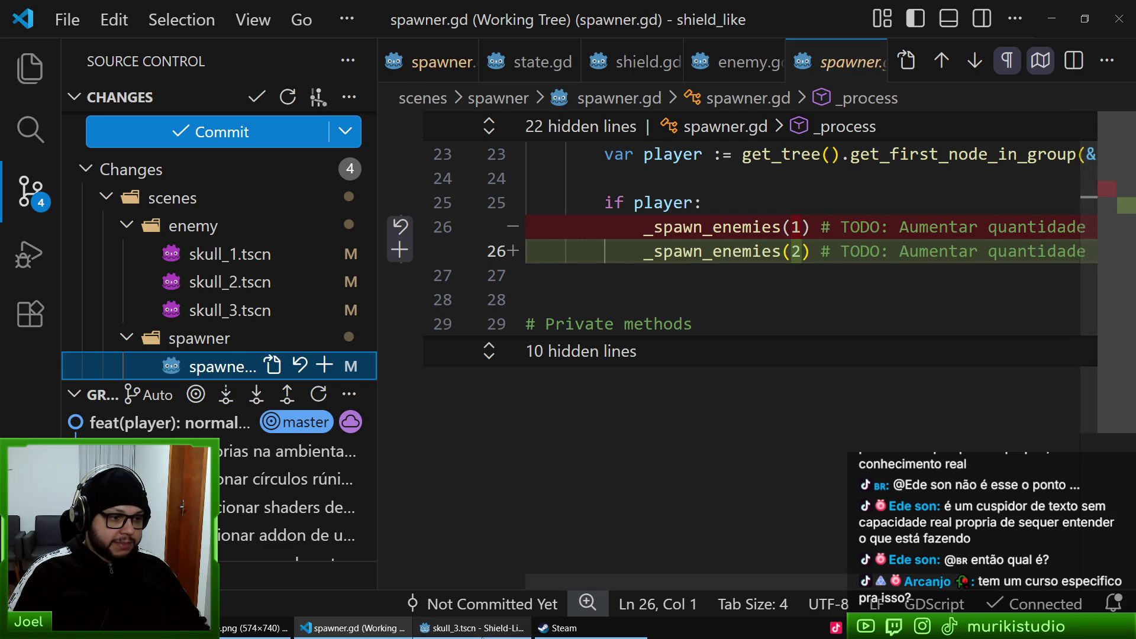
- Glance over spawner.gd in Godot, then open a new blank tab in Brave
{"action": "left_click", "coordinate": [471, 627]}
{"action": "scroll", "coordinate": [888, 399], "scroll_direction": "up", "scroll_amount": 6}
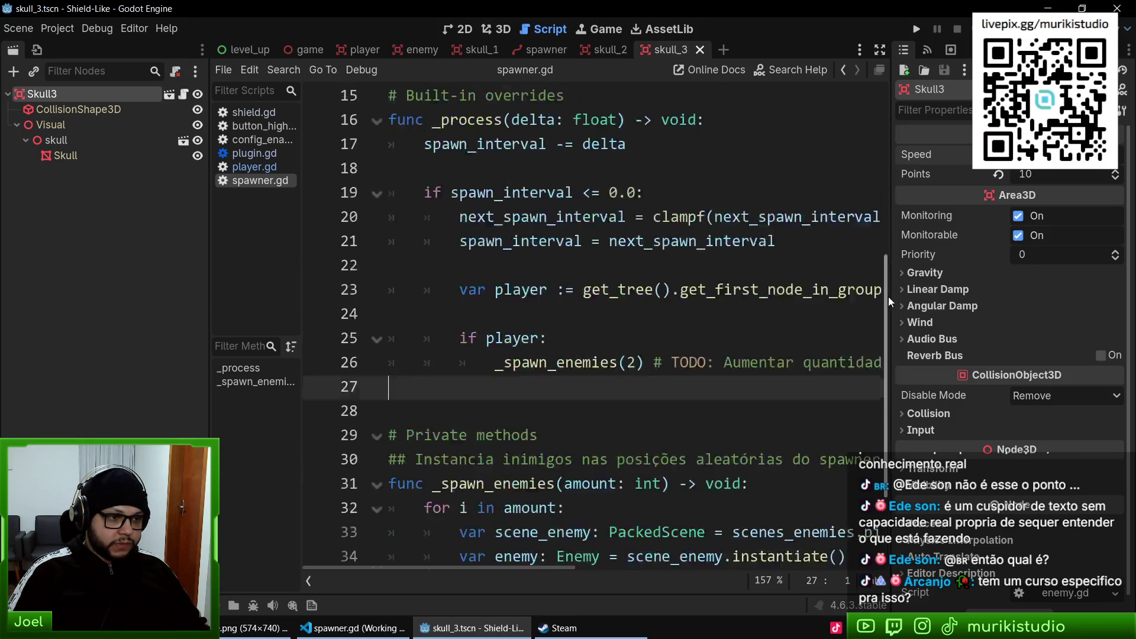
{"action": "scroll", "coordinate": [852, 346], "scroll_direction": "down", "scroll_amount": 5}
{"action": "scroll", "coordinate": [860, 240], "scroll_direction": "up", "scroll_amount": 3}
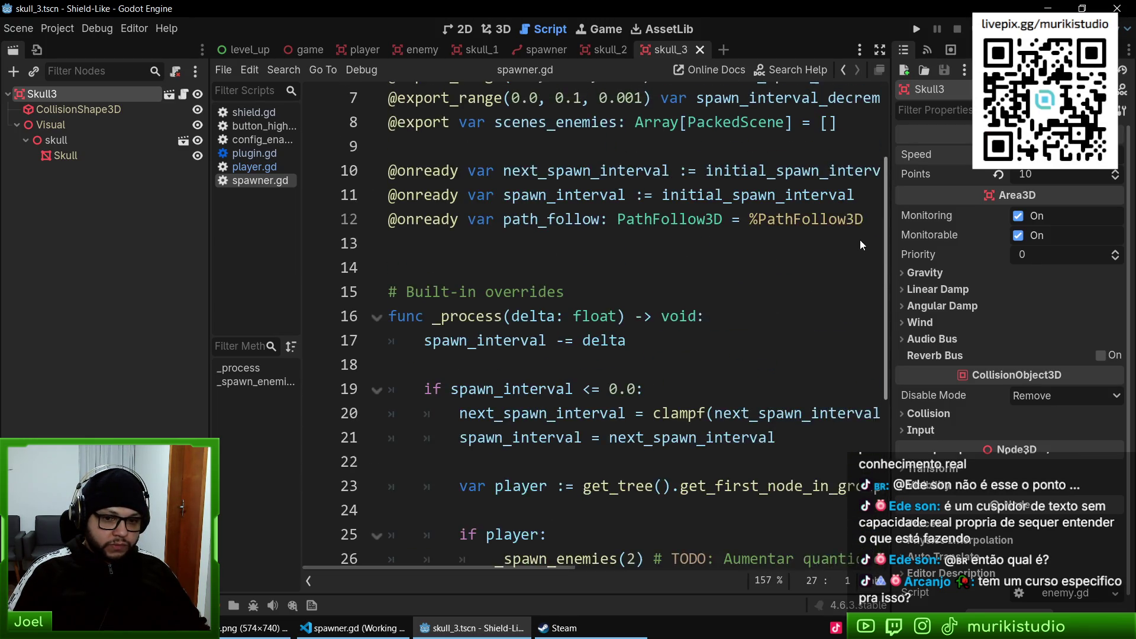
{"action": "scroll", "coordinate": [860, 247], "scroll_direction": "down", "scroll_amount": 4}
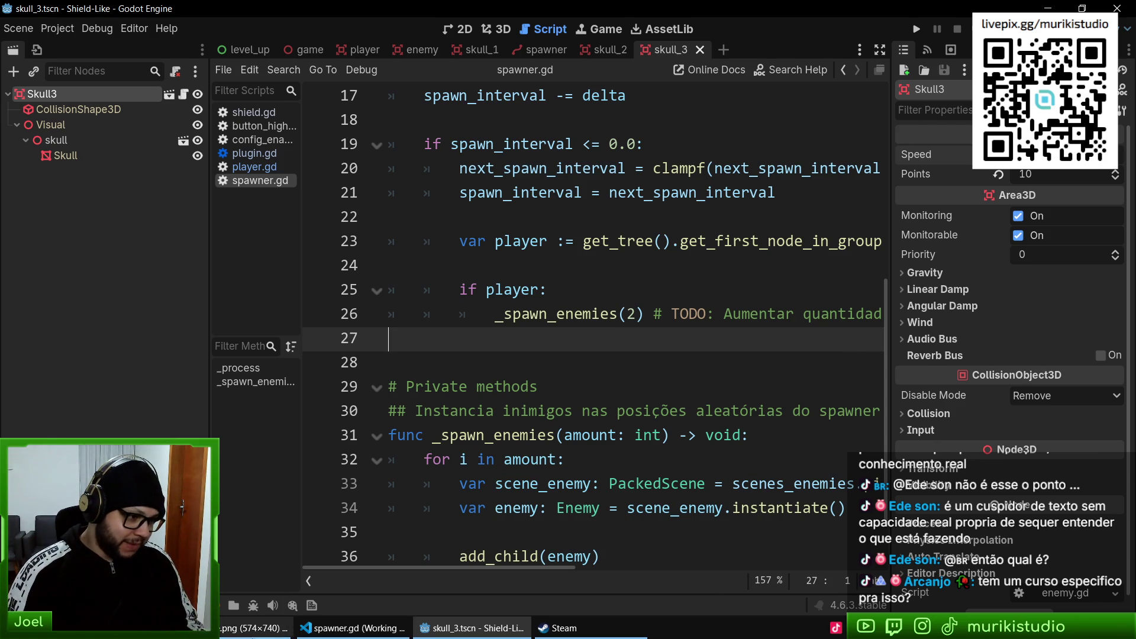
{"action": "key", "text": "alt+Tab"}
{"action": "key", "text": "ctrl+t"}
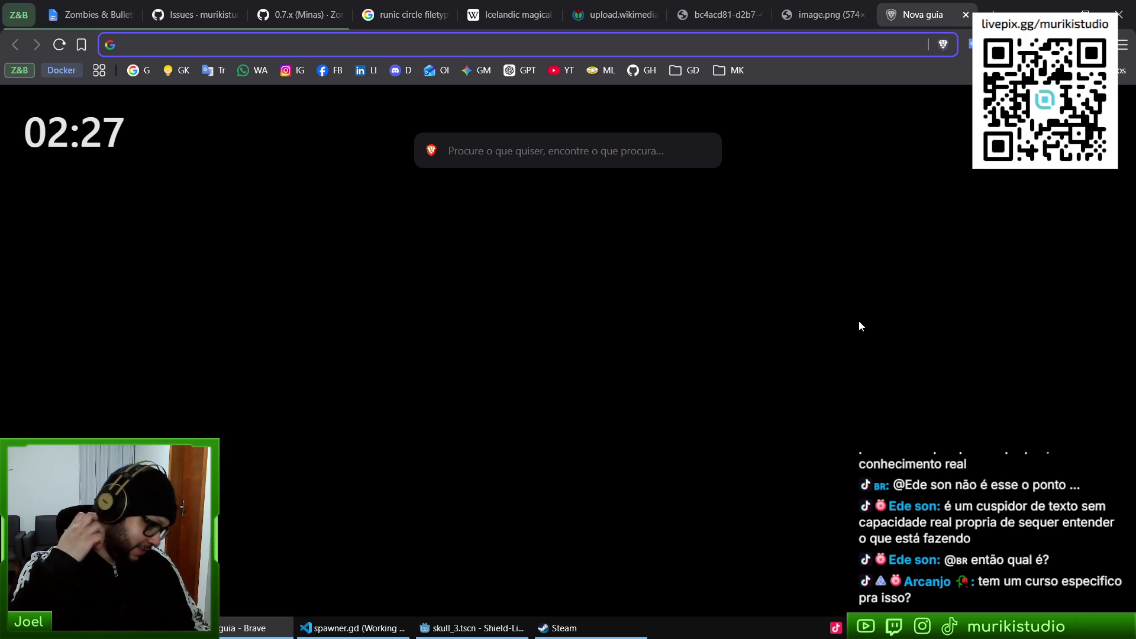
- Go to udemy.com and search for 'godot' courses
{"action": "type", "text": "udemy"}
{"action": "key", "text": "Return"}
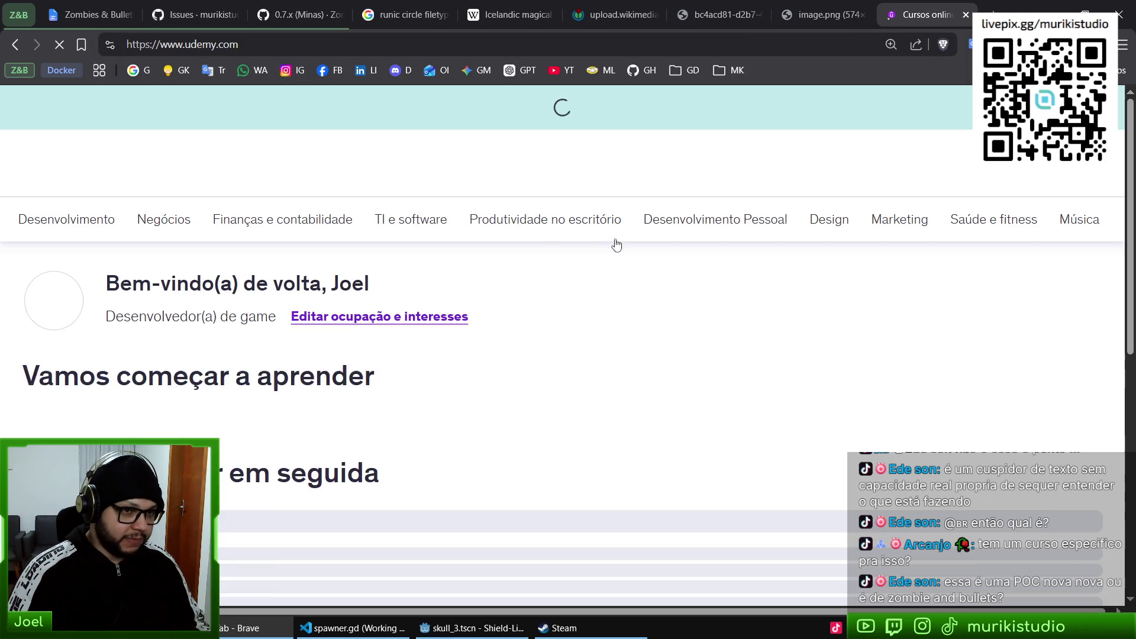
{"action": "left_click", "coordinate": [355, 164]}
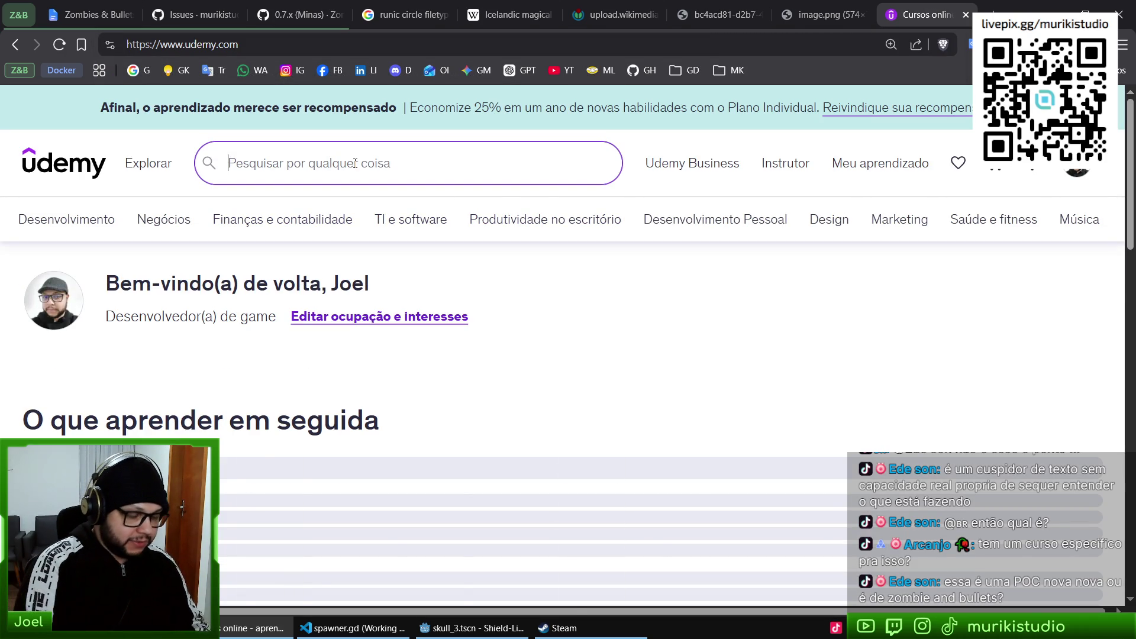
{"action": "type", "text": "godot"}
{"action": "key", "text": "Return"}
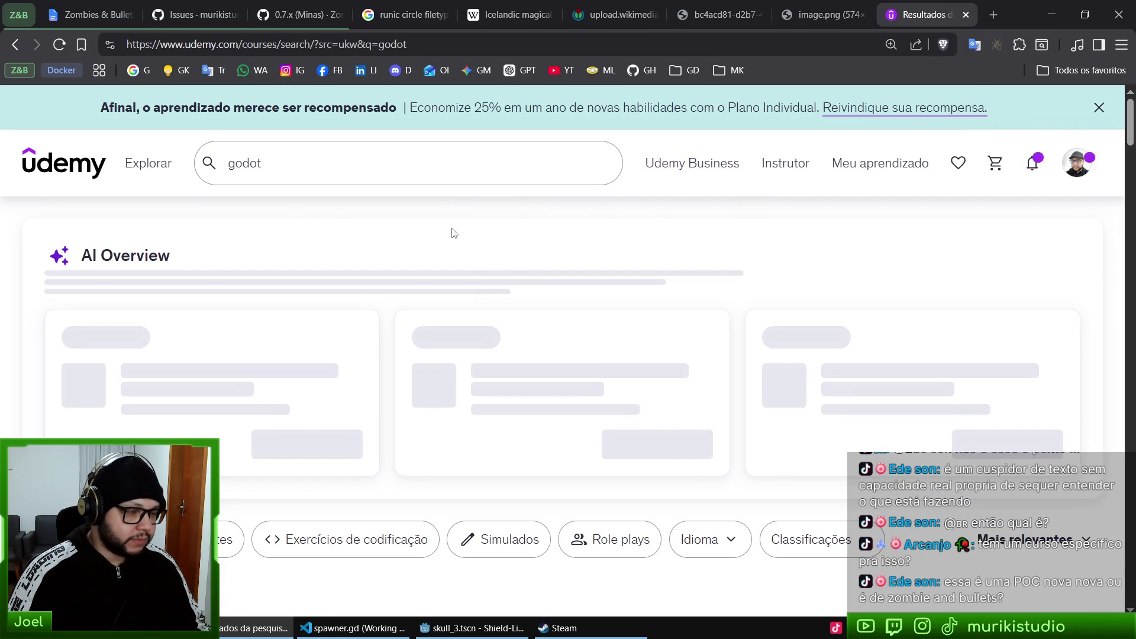
{"action": "scroll", "coordinate": [580, 253], "scroll_direction": "down", "scroll_amount": 1}
{"action": "scroll", "coordinate": [580, 254], "scroll_direction": "down", "scroll_amount": 8}
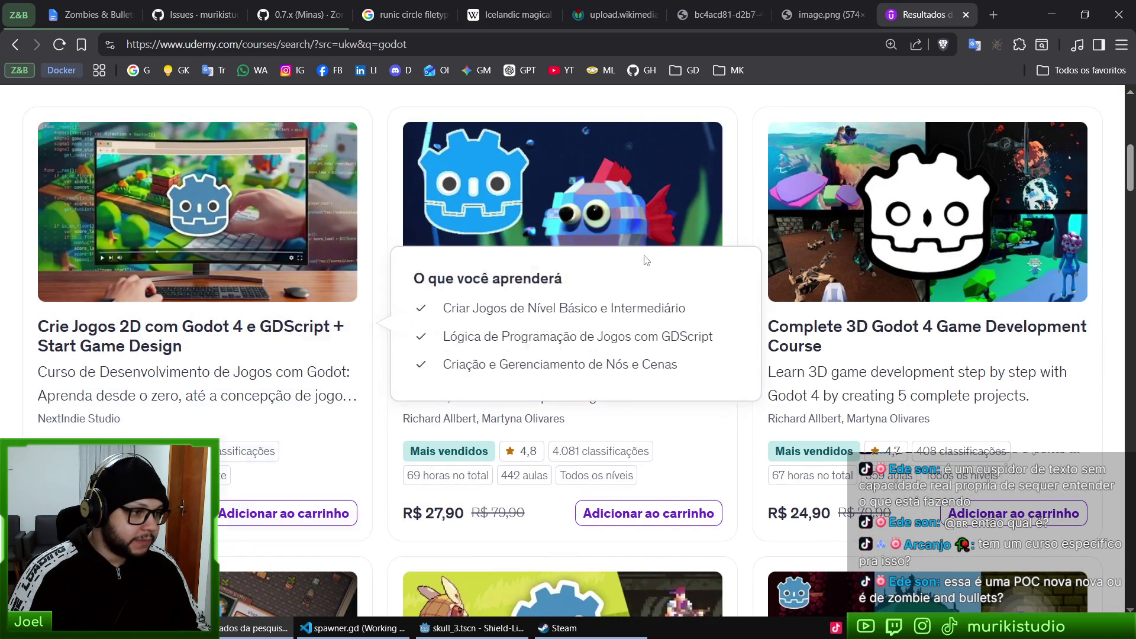
{"action": "scroll", "coordinate": [246, 348], "scroll_direction": "up", "scroll_amount": 6}
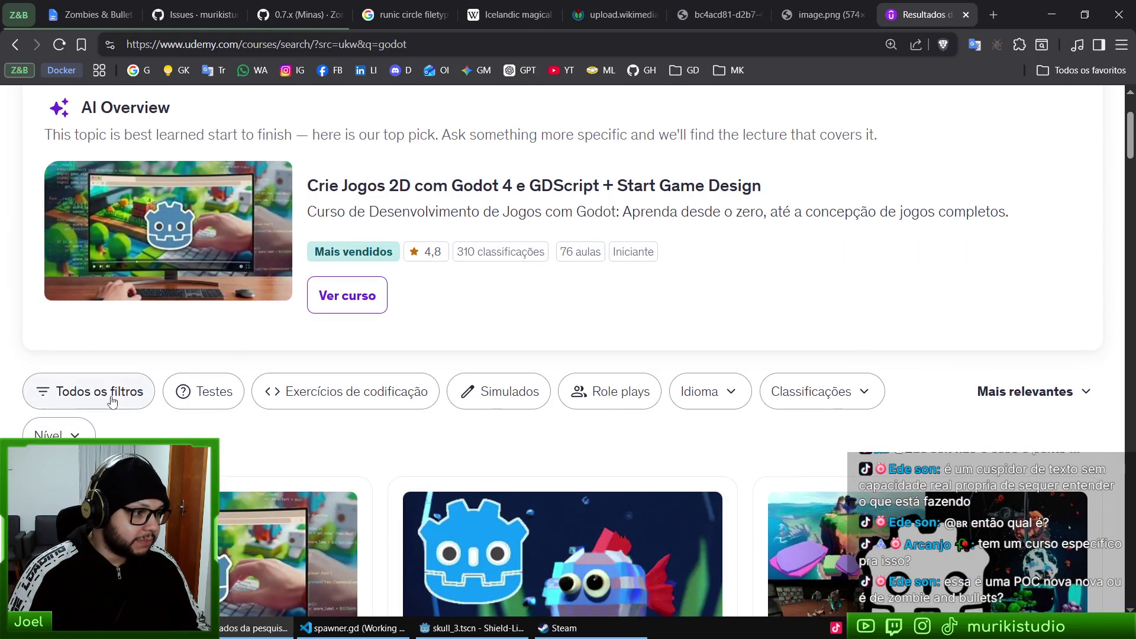
- Filter the Udemy results to Português courses and browse them
{"action": "left_click", "coordinate": [112, 402]}
{"action": "scroll", "coordinate": [201, 372], "scroll_direction": "down", "scroll_amount": 6}
{"action": "scroll", "coordinate": [111, 274], "scroll_direction": "up", "scroll_amount": 2}
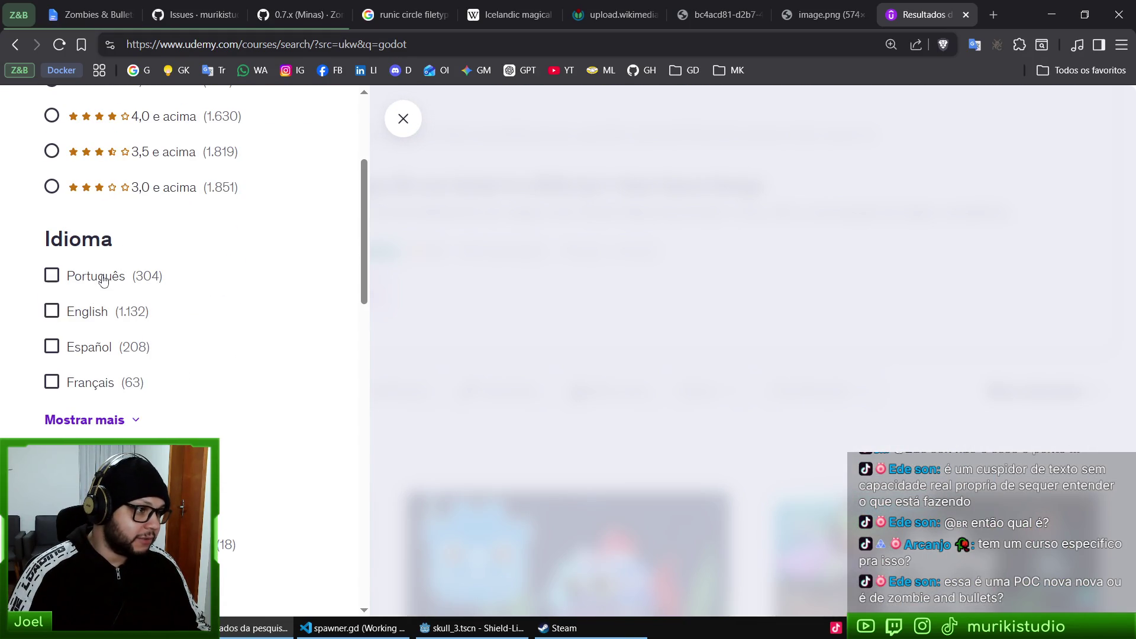
{"action": "left_click", "coordinate": [111, 274]}
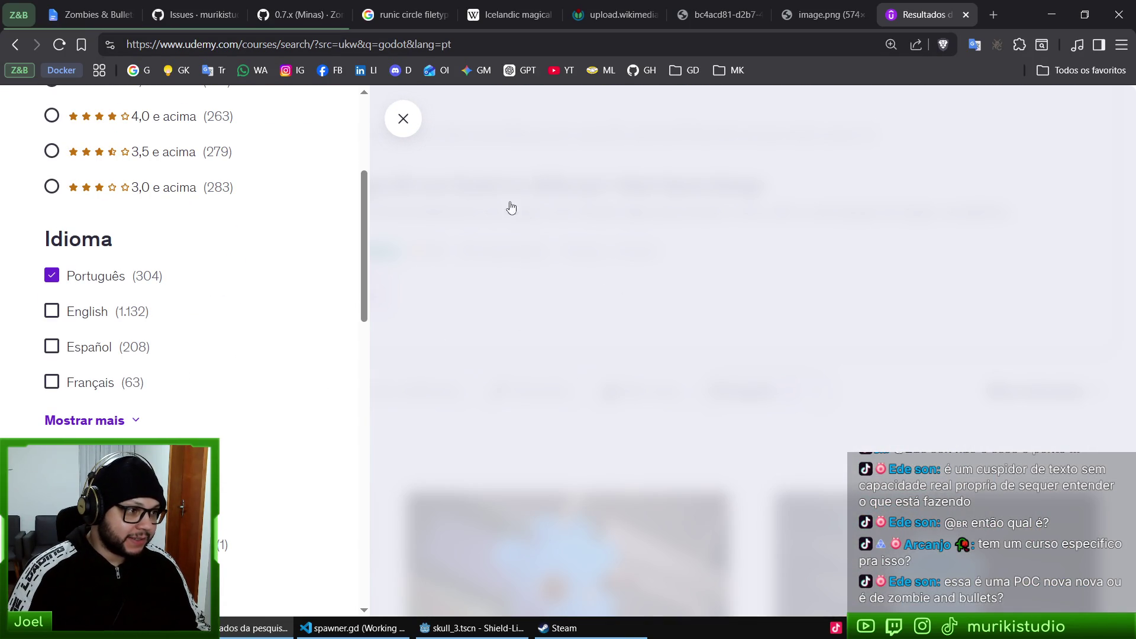
{"action": "left_click", "coordinate": [524, 259]}
{"action": "scroll", "coordinate": [781, 329], "scroll_direction": "down", "scroll_amount": 6}
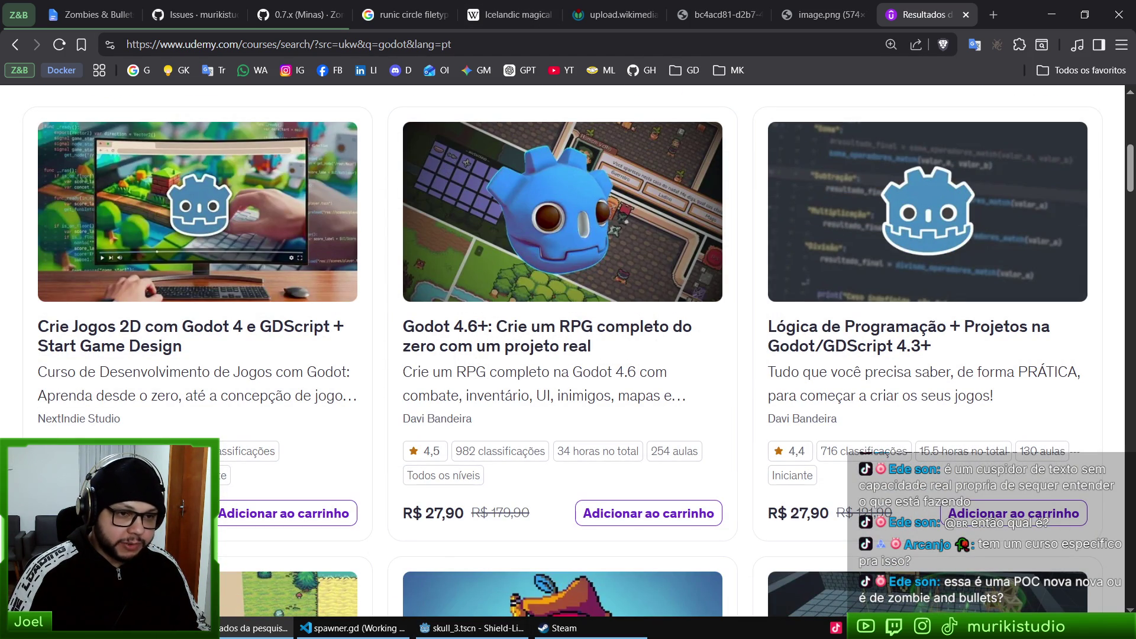
{"action": "scroll", "coordinate": [1106, 286], "scroll_direction": "down", "scroll_amount": 7}
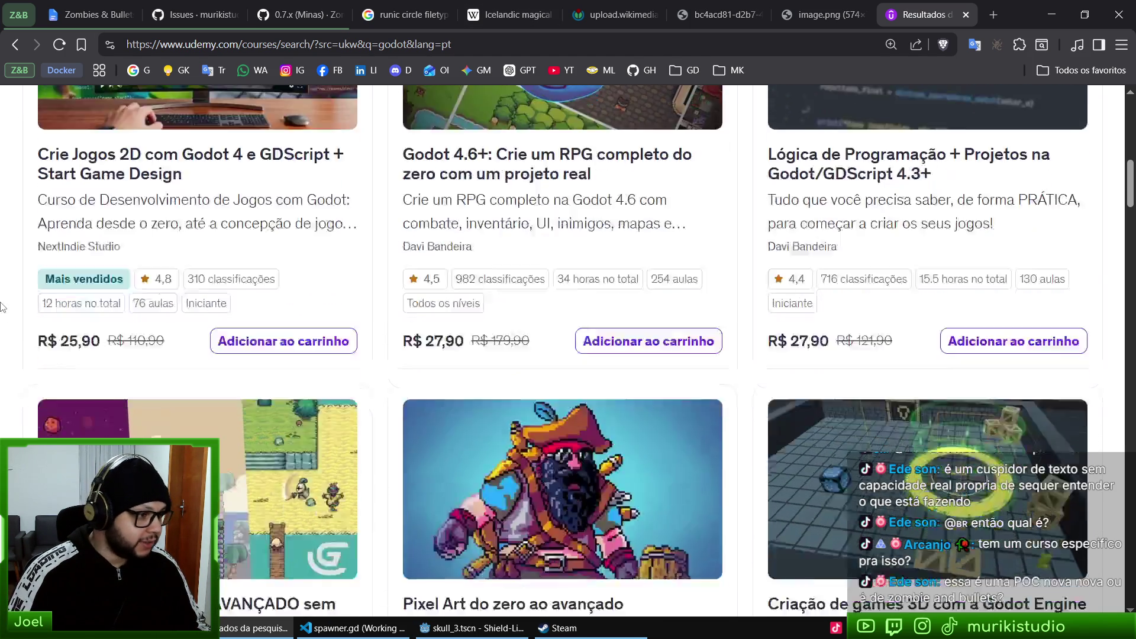
{"action": "scroll", "coordinate": [613, 418], "scroll_direction": "down", "scroll_amount": 6}
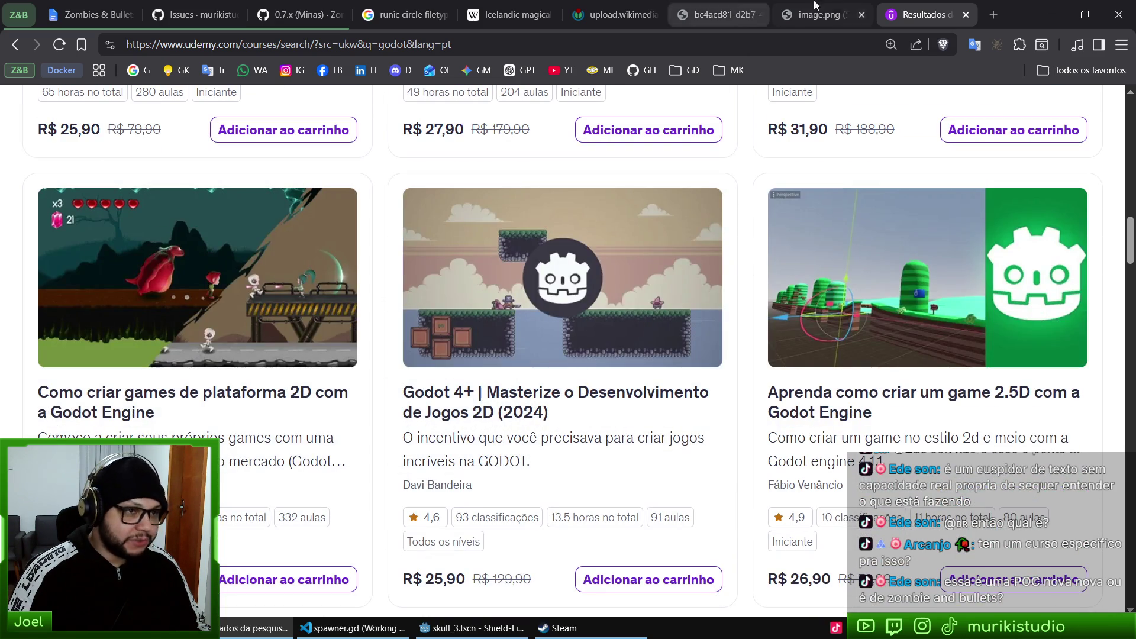
- Close the Udemy, 3D model, sketches, Aegishjalmr, staves and runic circle tabs, then return to Godot
{"action": "middle_click", "coordinate": [931, 5]}
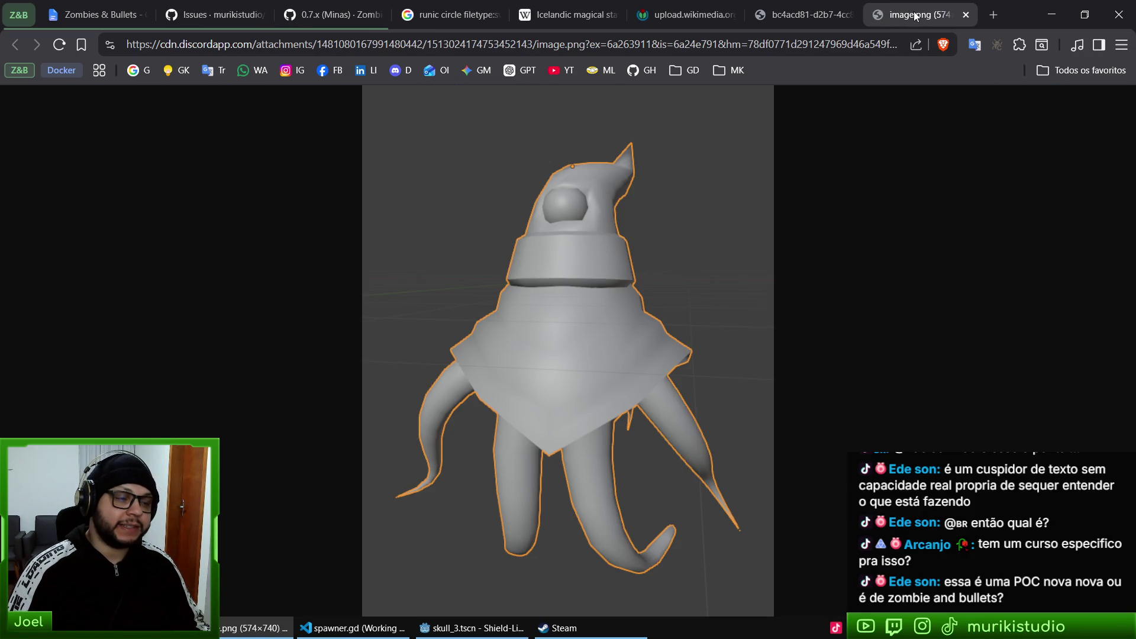
{"action": "middle_click", "coordinate": [914, 15]}
{"action": "middle_click", "coordinate": [852, 13]}
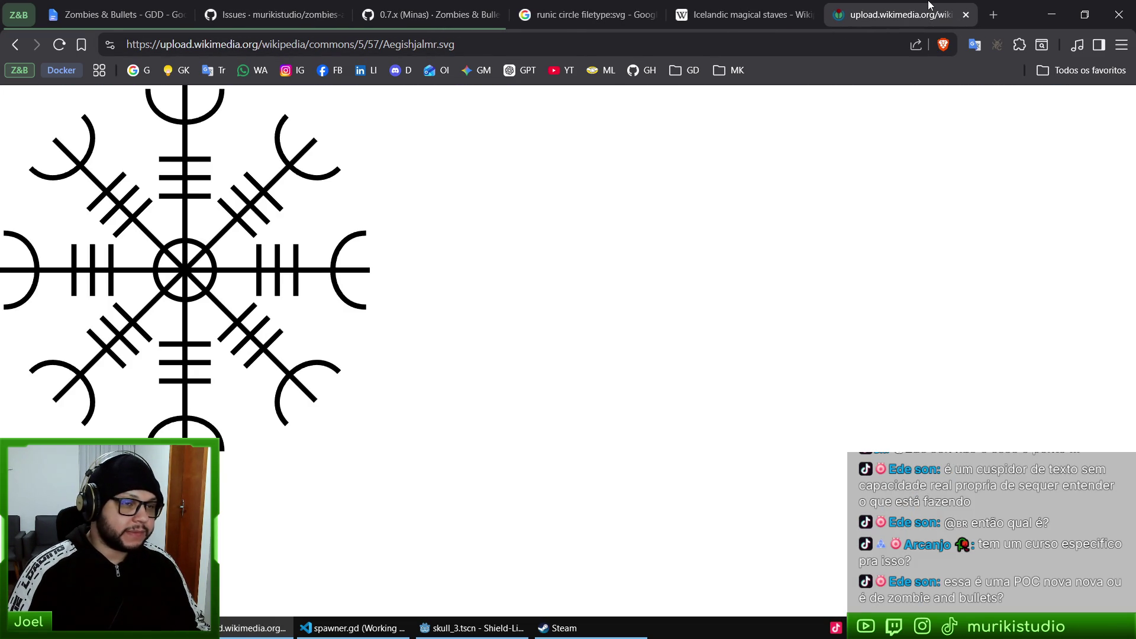
{"action": "middle_click", "coordinate": [931, 5]}
{"action": "middle_click", "coordinate": [852, 12]}
{"action": "middle_click", "coordinate": [705, 6]}
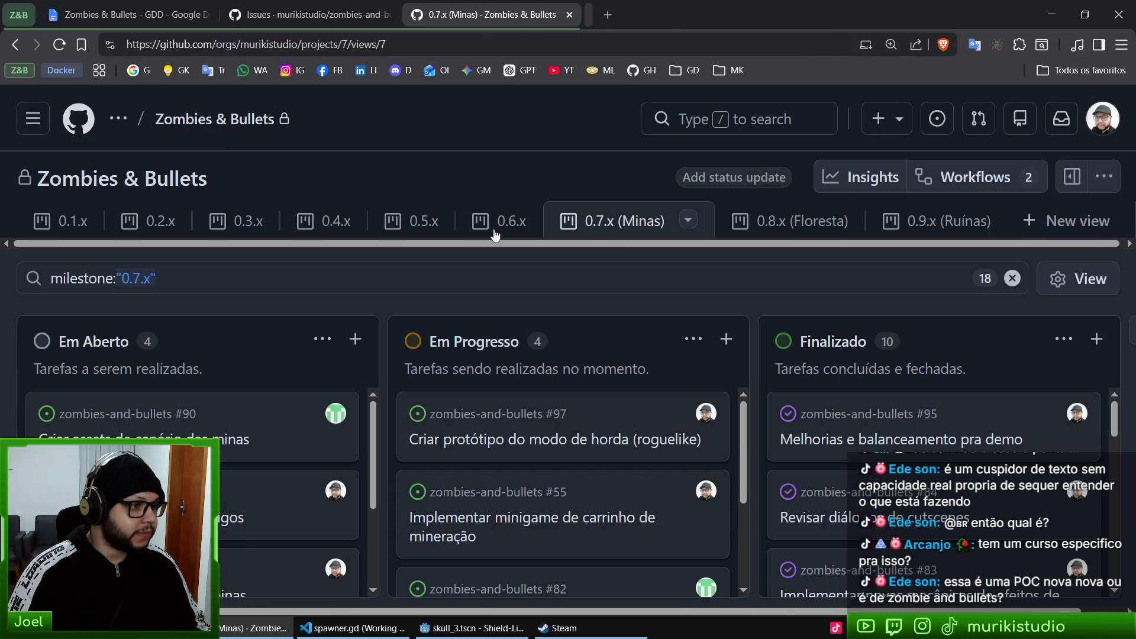
{"action": "key", "text": "alt+Tab"}
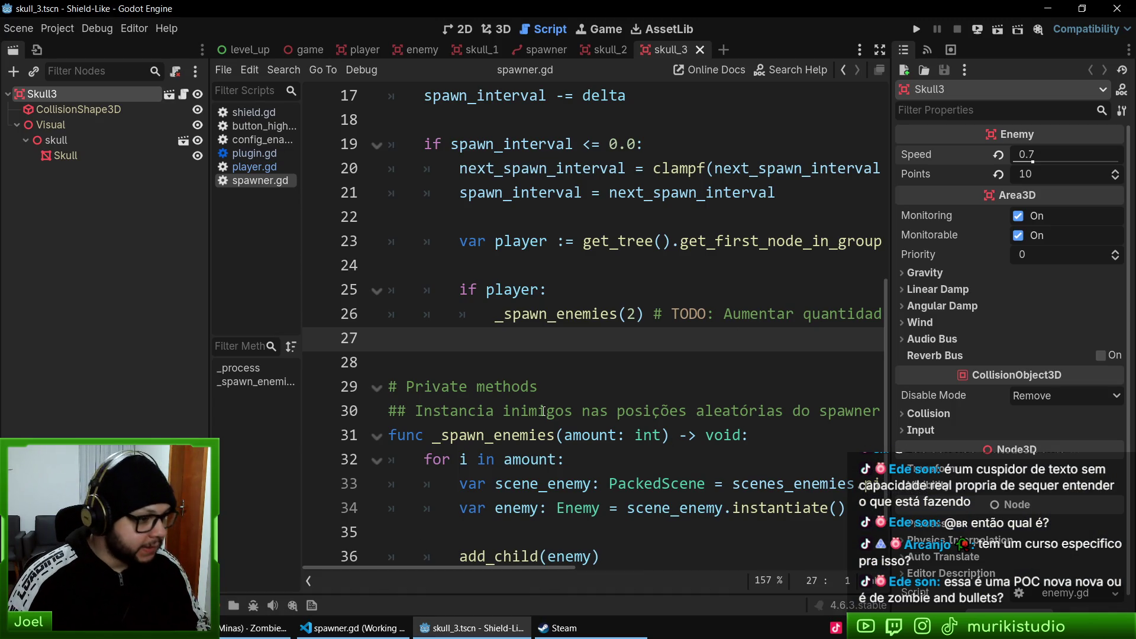
- Run Shield-Like with F5 and play until reaching level 4 as skulls approach
{"action": "key", "text": "F5"}
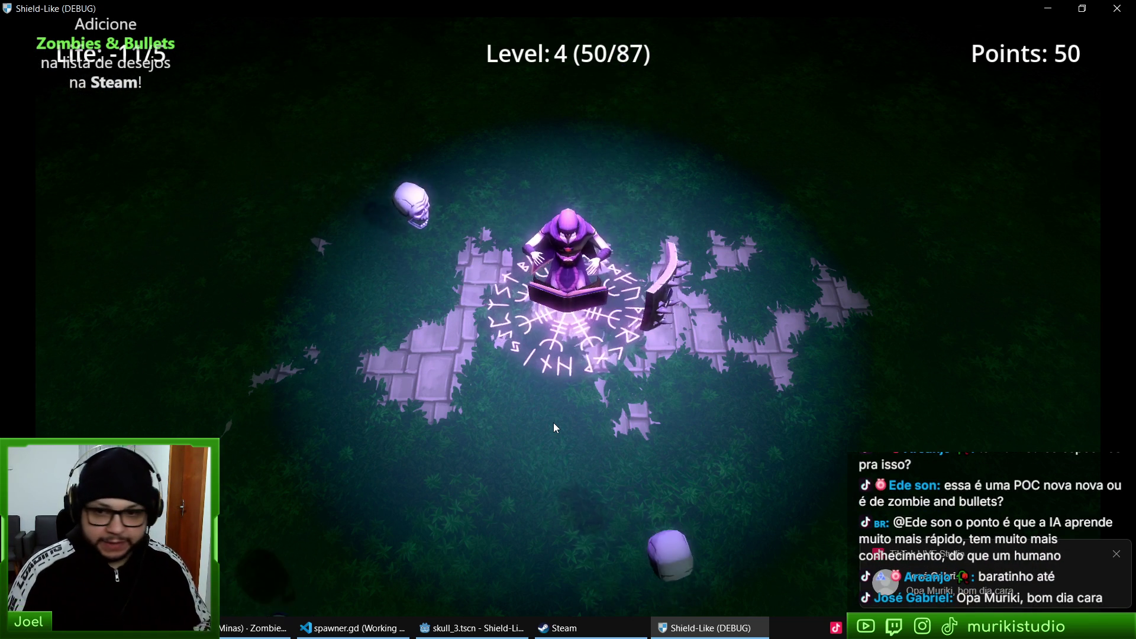
- Close the running Shield-Like game with Escape to get back to spawner.gd
{"action": "key", "text": "Escape"}
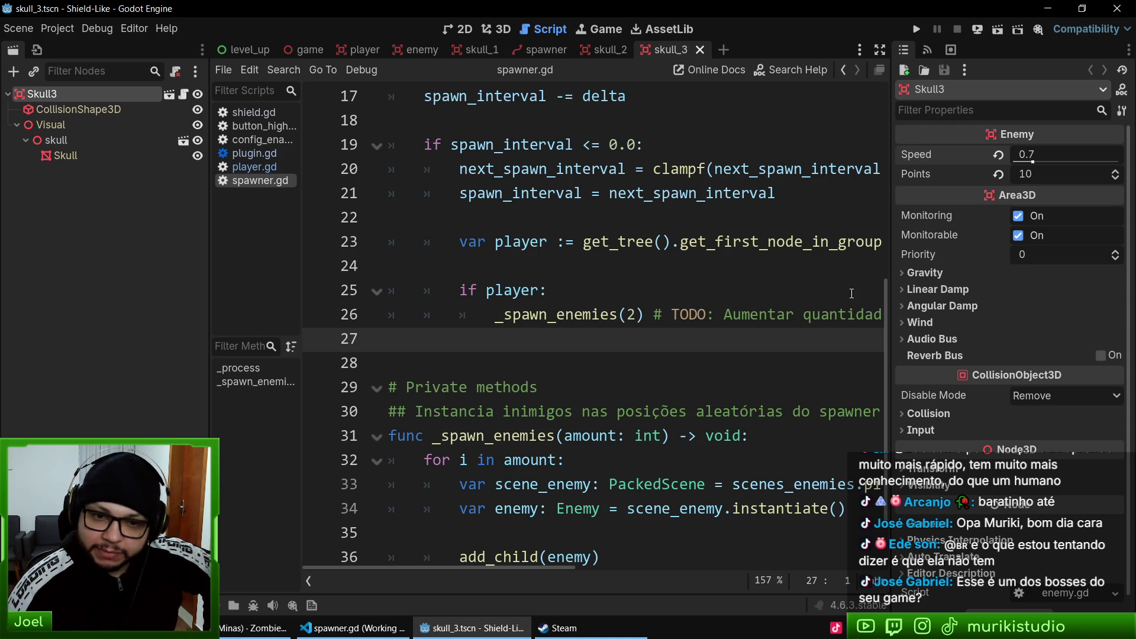
{"action": "left_click", "coordinate": [752, 300]}
{"action": "key", "text": "F5"}
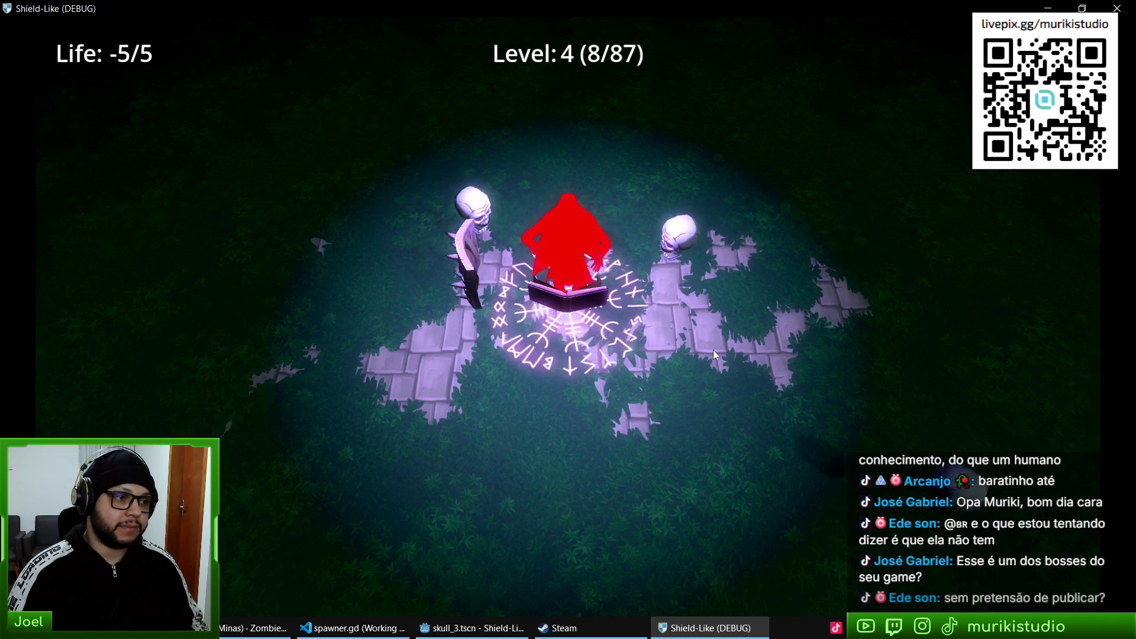
{"action": "key", "text": "Escape"}
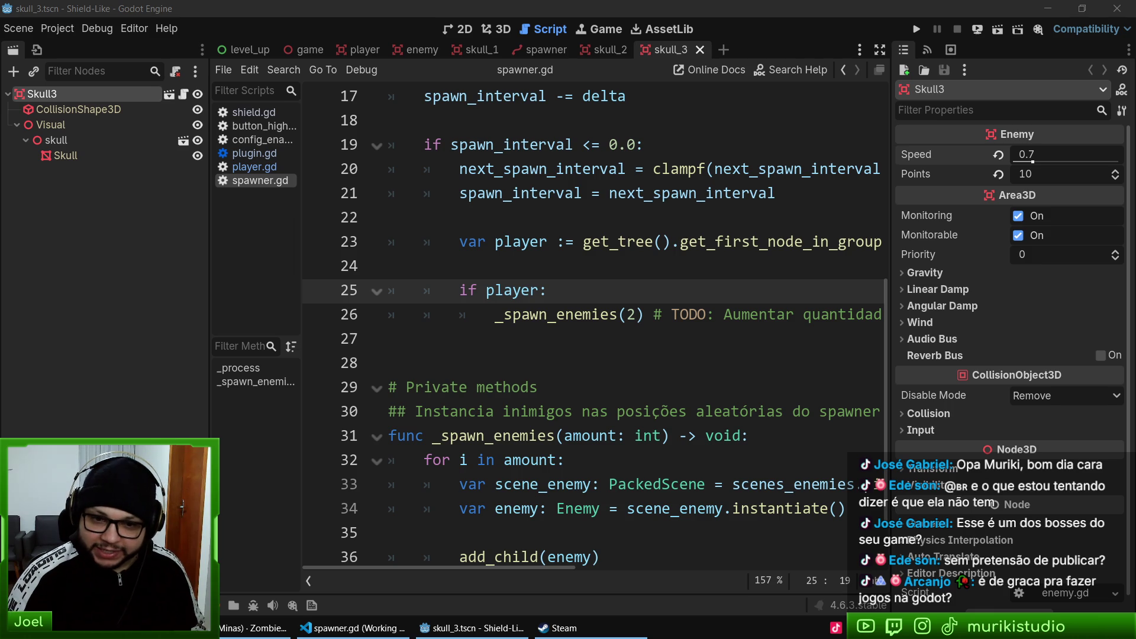
- Play a test run to level 5, stop it, and switch to the Zombies & Bullets board in the browser
{"action": "key", "text": "F5"}
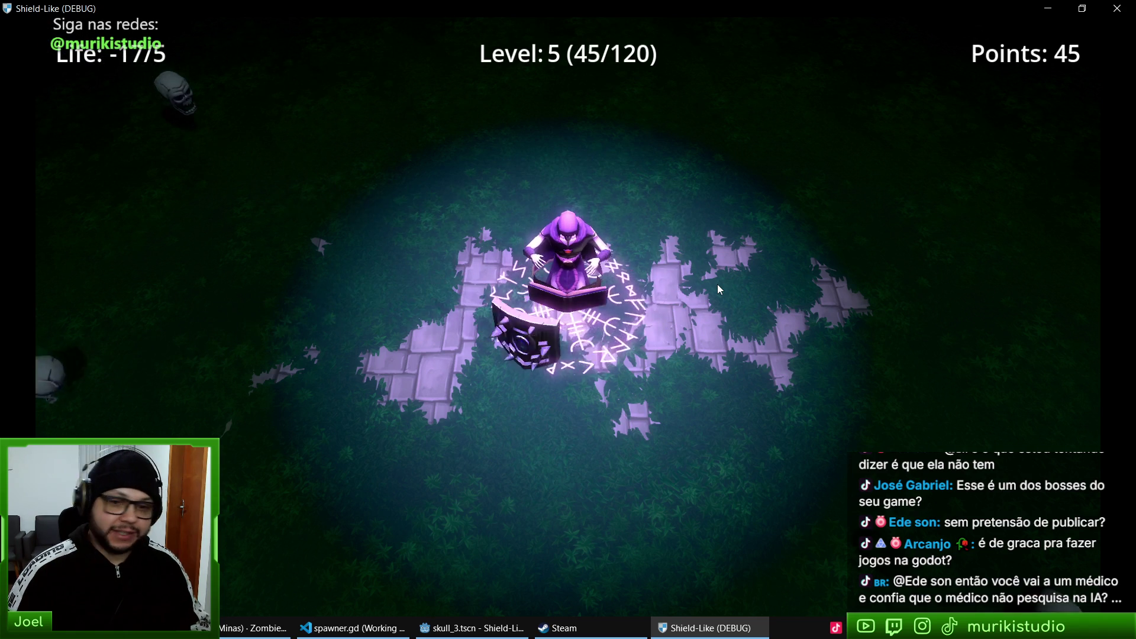
{"action": "key", "text": "F8"}
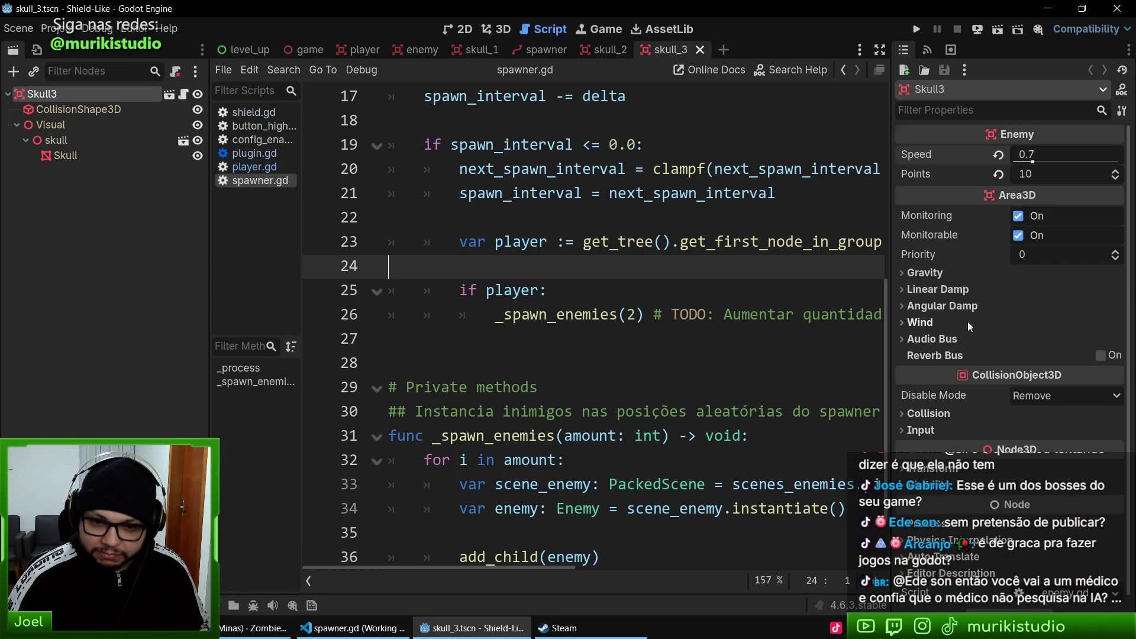
{"action": "key", "text": "alt+Tab"}
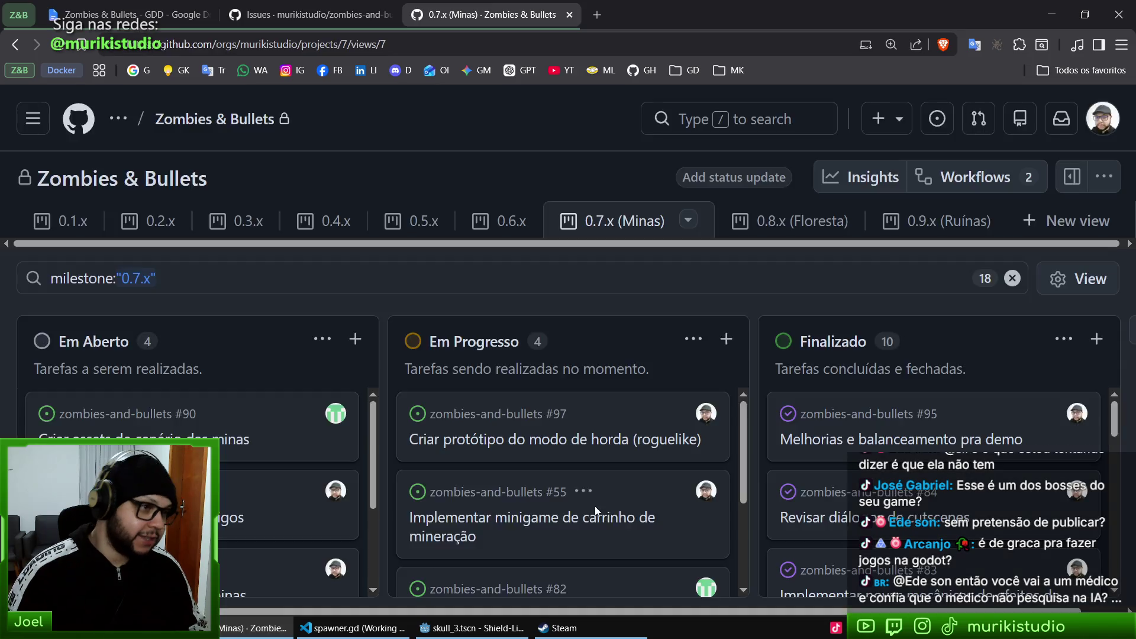
- View godotengine.org's Windows download page offering Godot 4.6.3, then return to the Godot editor
{"action": "key", "text": "ctrl+t"}
{"action": "type", "text": "godo"}
{"action": "key", "text": "Return"}
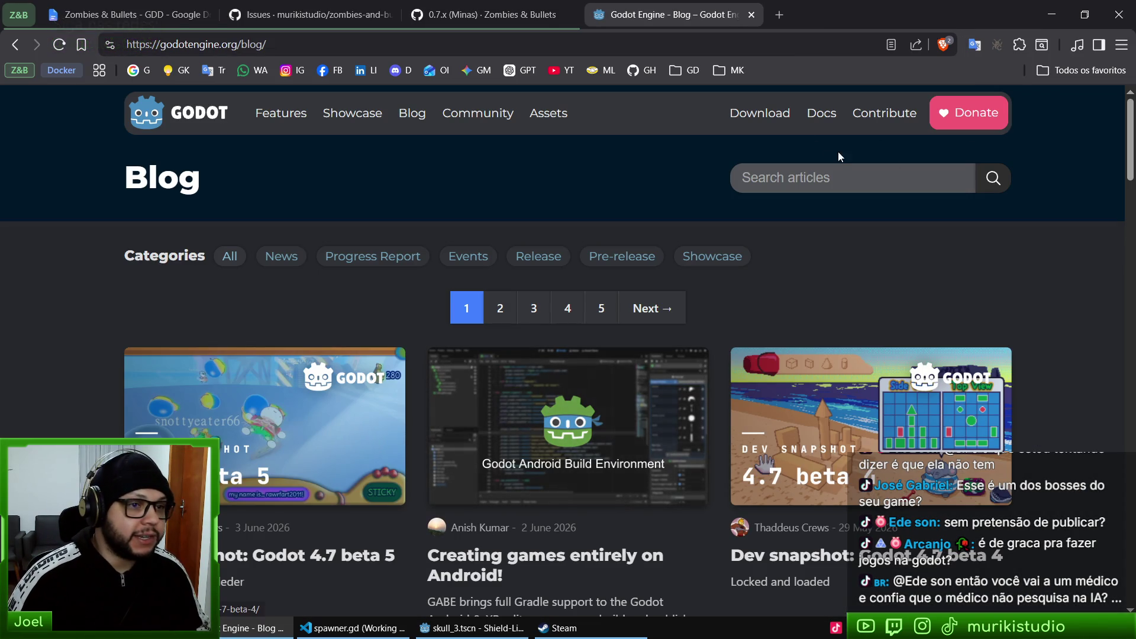
{"action": "left_click", "coordinate": [777, 124]}
{"action": "scroll", "coordinate": [601, 240], "scroll_direction": "down", "scroll_amount": 3}
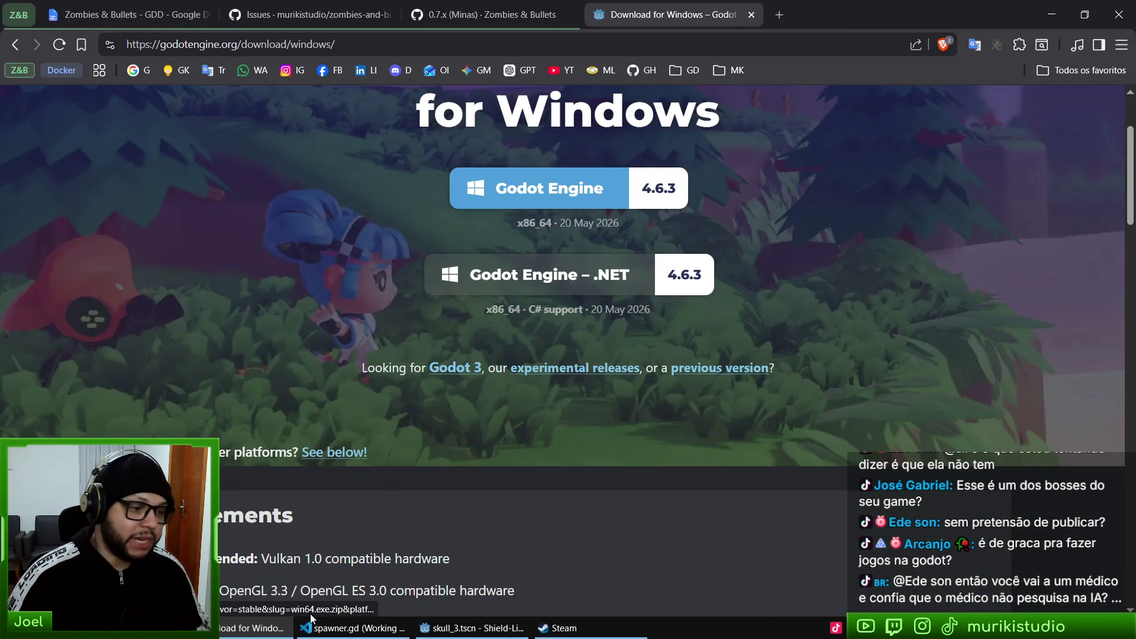
{"action": "left_click", "coordinate": [354, 627]}
{"action": "left_click", "coordinate": [473, 628]}
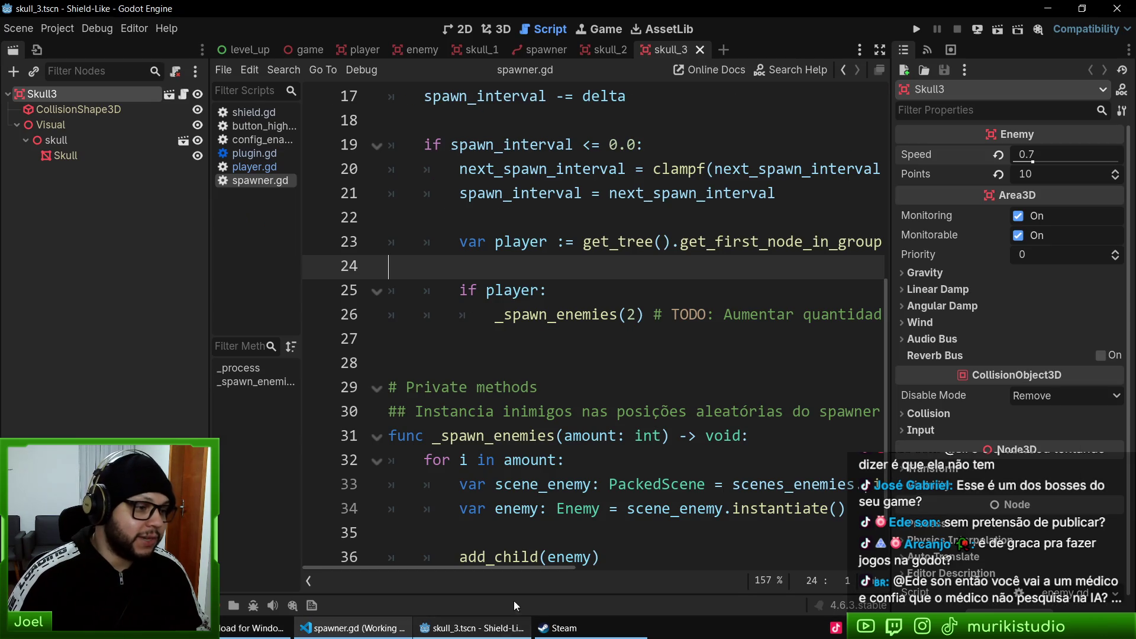
- Close the skull_3, skull_2, skull_1, spawner and enemy scene tabs
{"action": "left_click", "coordinate": [465, 28]}
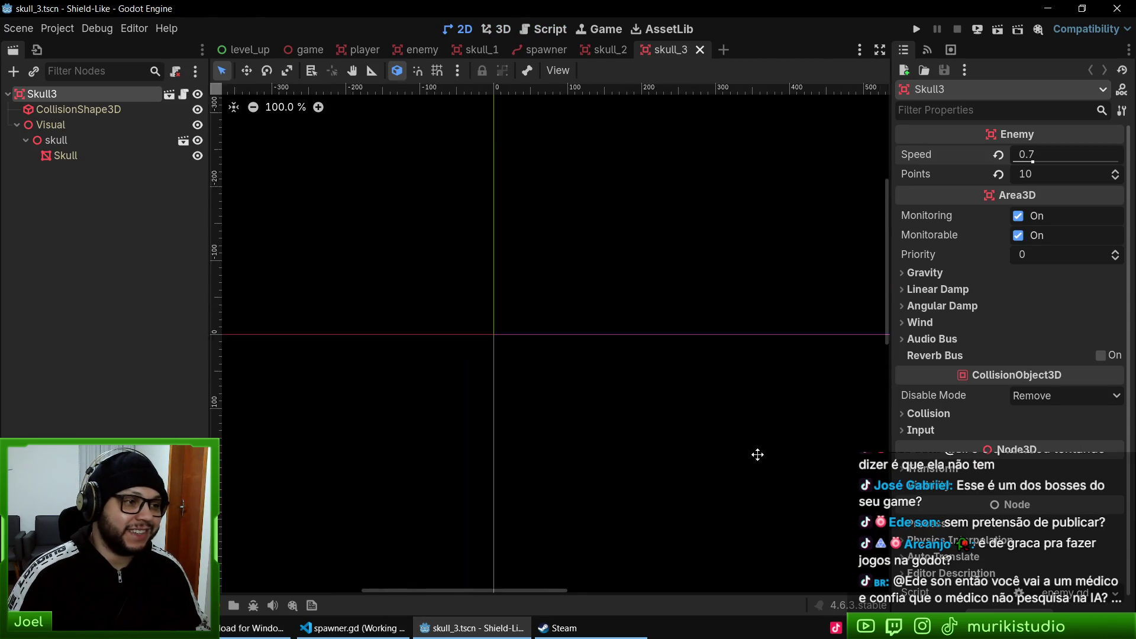
{"action": "left_click", "coordinate": [497, 29]}
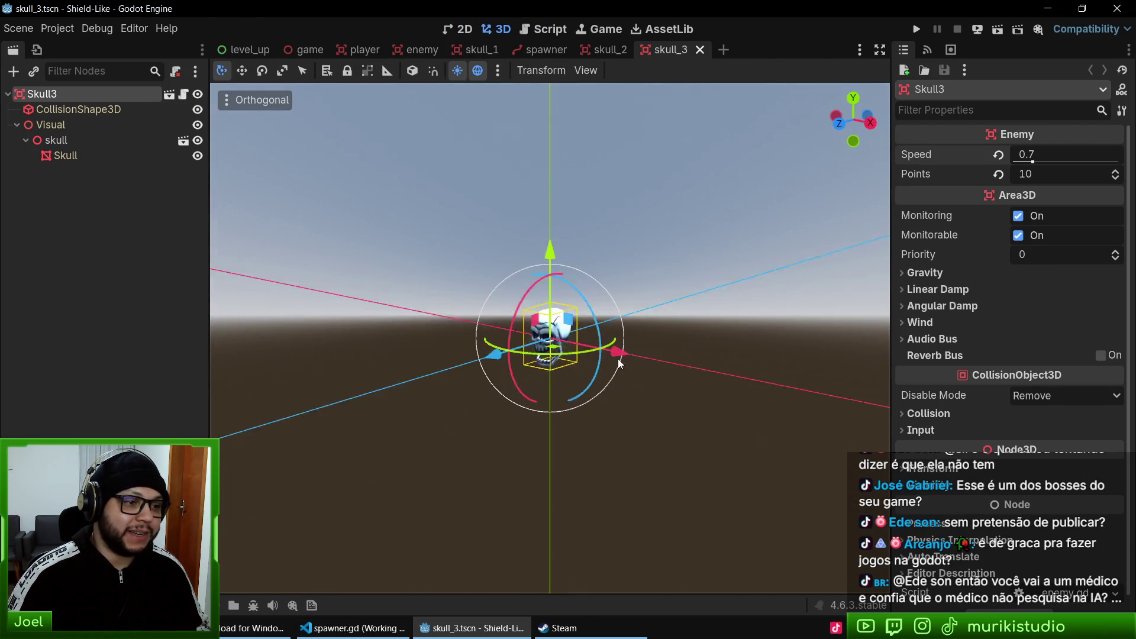
{"action": "middle_click", "coordinate": [648, 52]}
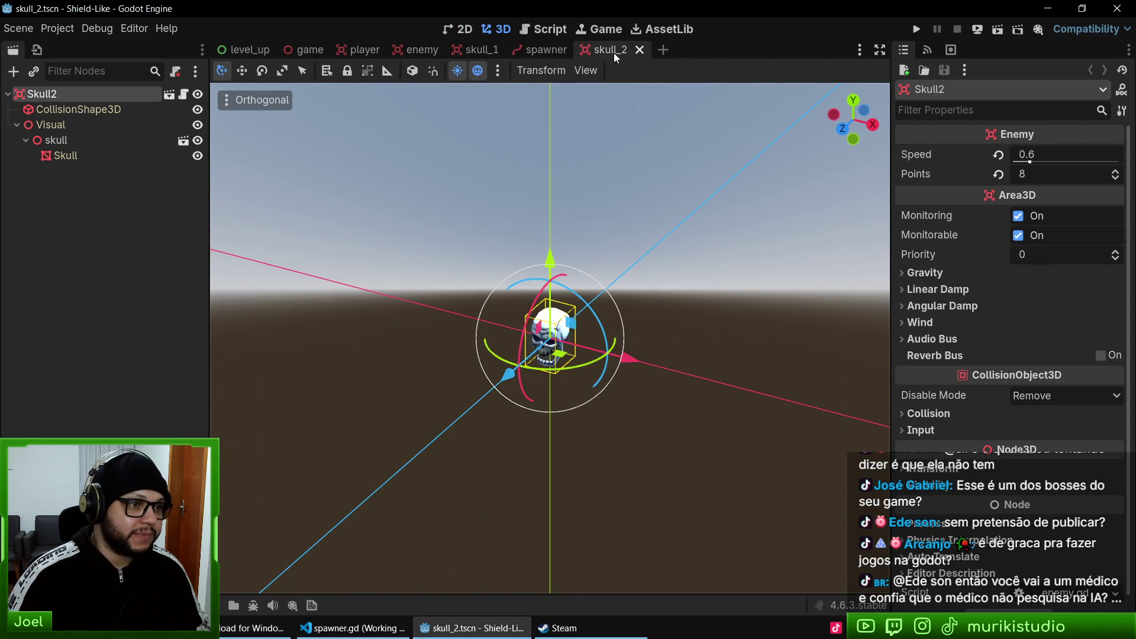
{"action": "middle_click", "coordinate": [613, 52]}
{"action": "middle_click", "coordinate": [461, 51]}
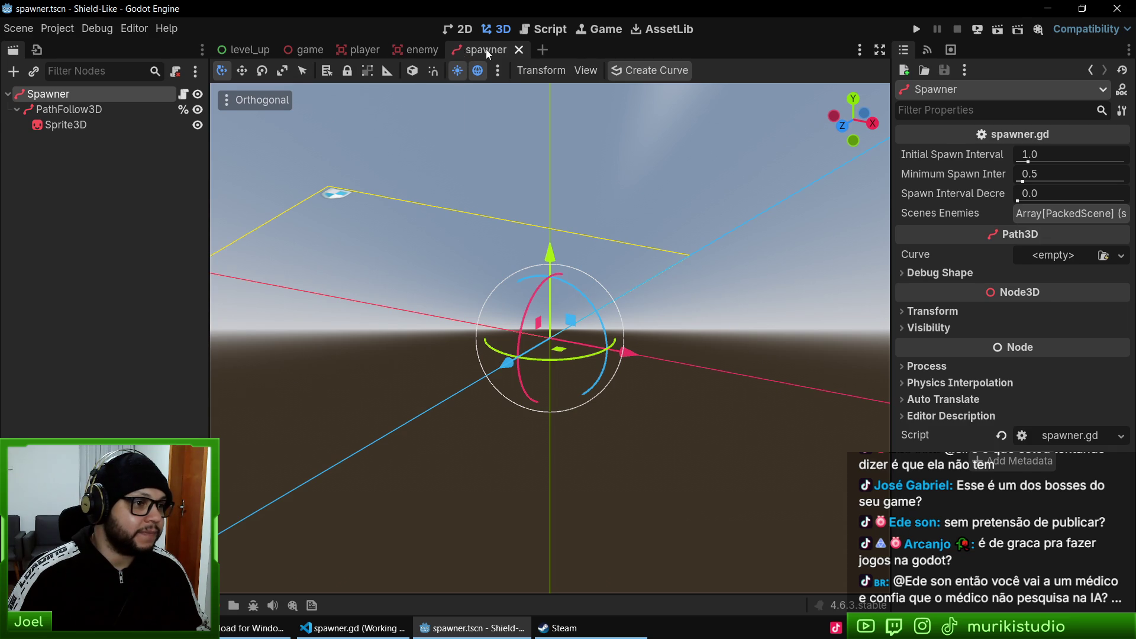
{"action": "middle_click", "coordinate": [485, 50]}
{"action": "middle_click", "coordinate": [417, 51]}
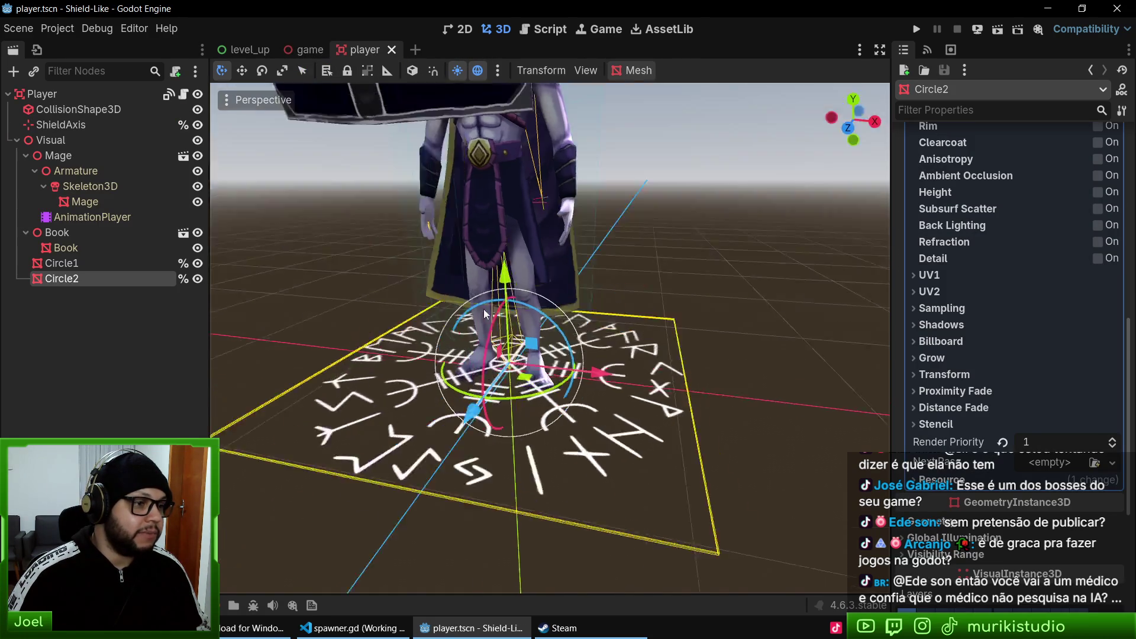
- Orbit to see the mage and rune circle, then switch to the game scene tab
{"action": "scroll", "coordinate": [472, 278], "scroll_direction": "down", "scroll_amount": 5}
{"action": "left_click_drag", "start_coordinate": [549, 381], "coordinate": [477, 356]}
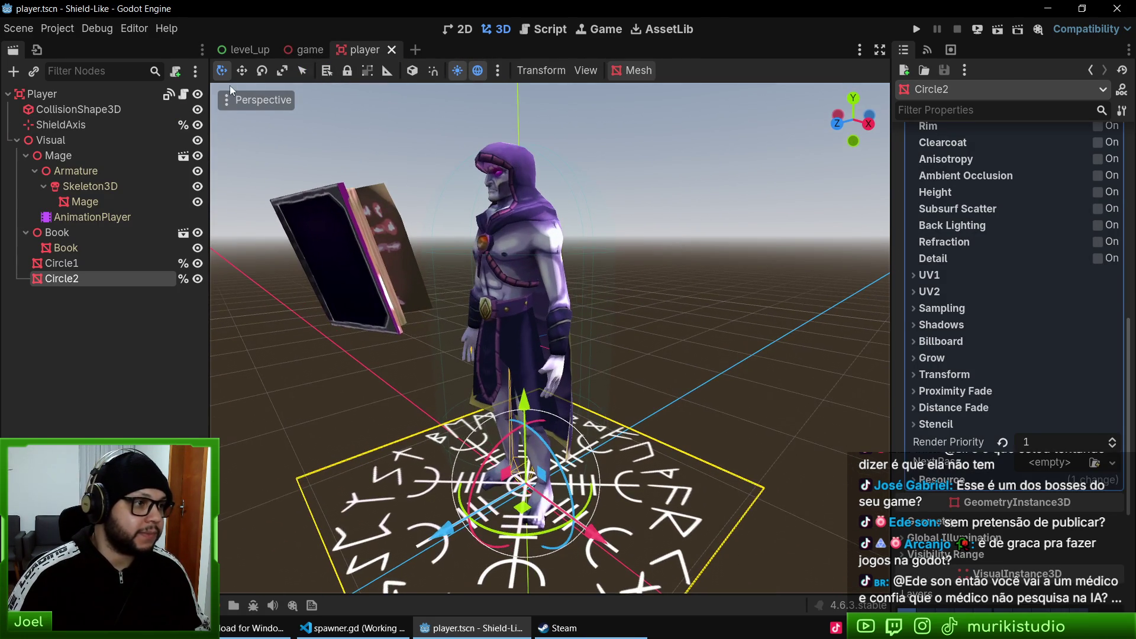
{"action": "left_click", "coordinate": [305, 50]}
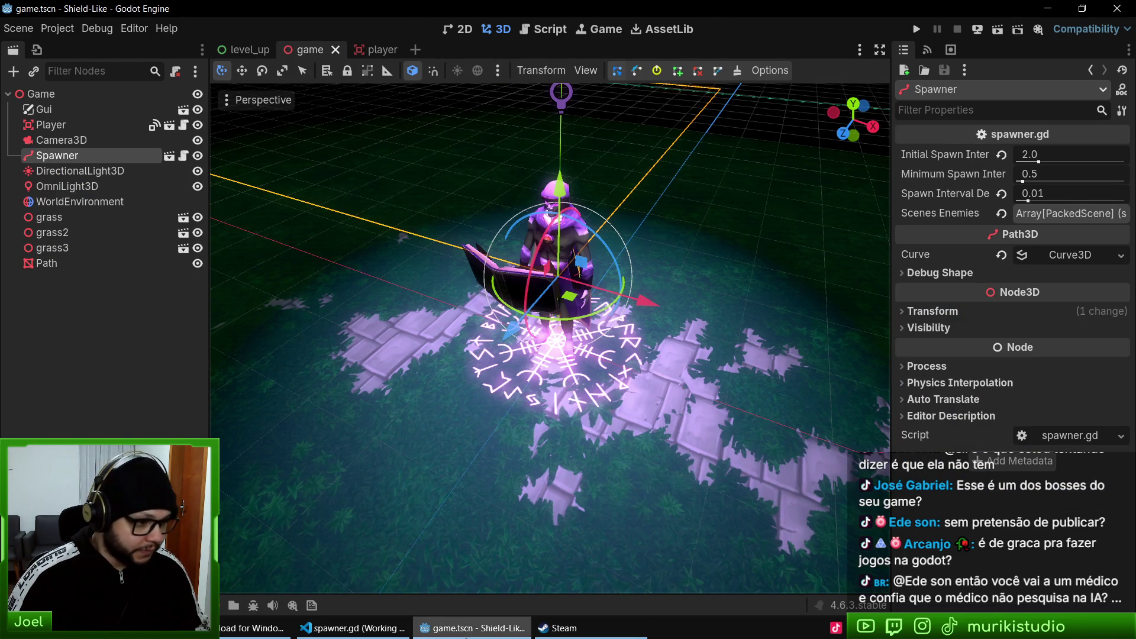
{"action": "left_click", "coordinate": [353, 627]}
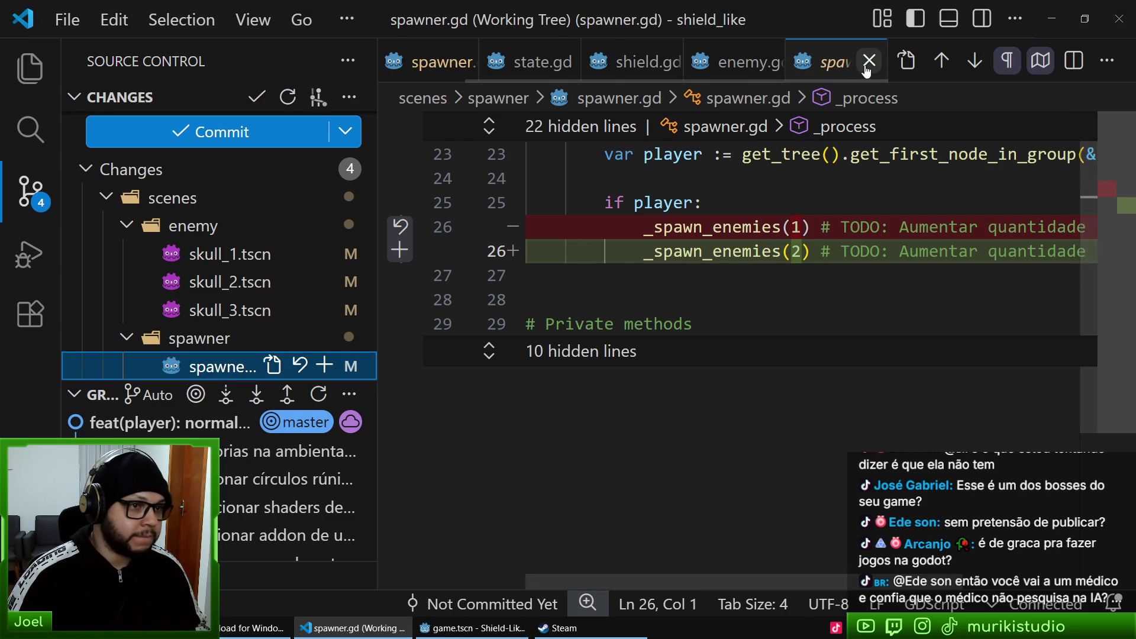
- Reopen and review the spawner.gd diff in VS Code Source Control
{"action": "left_click", "coordinate": [872, 61]}
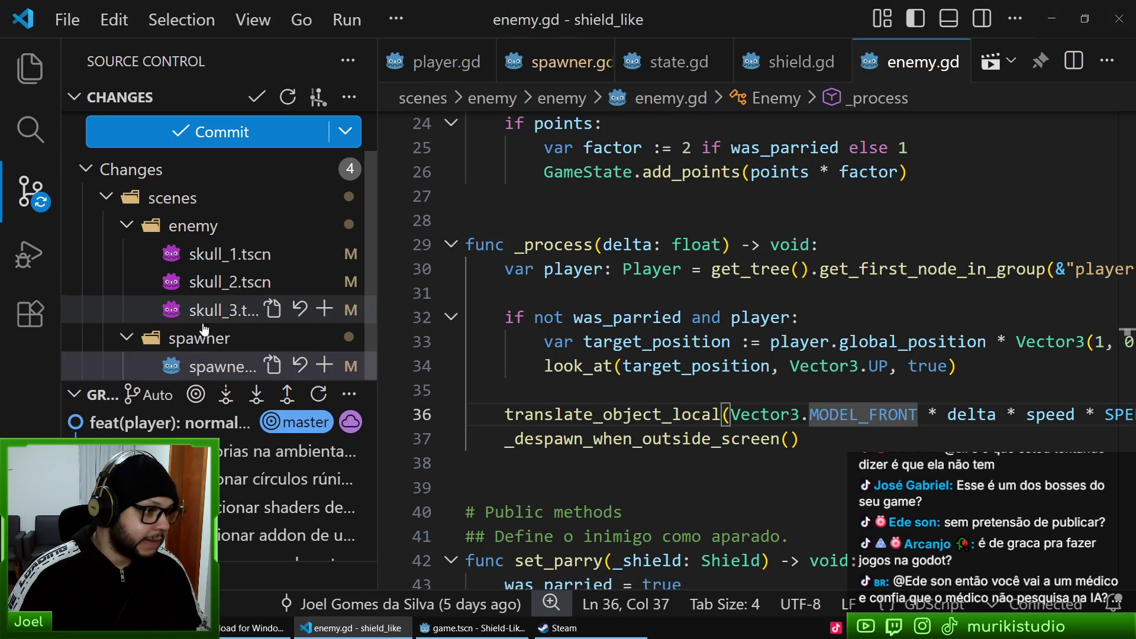
{"action": "left_click", "coordinate": [200, 368]}
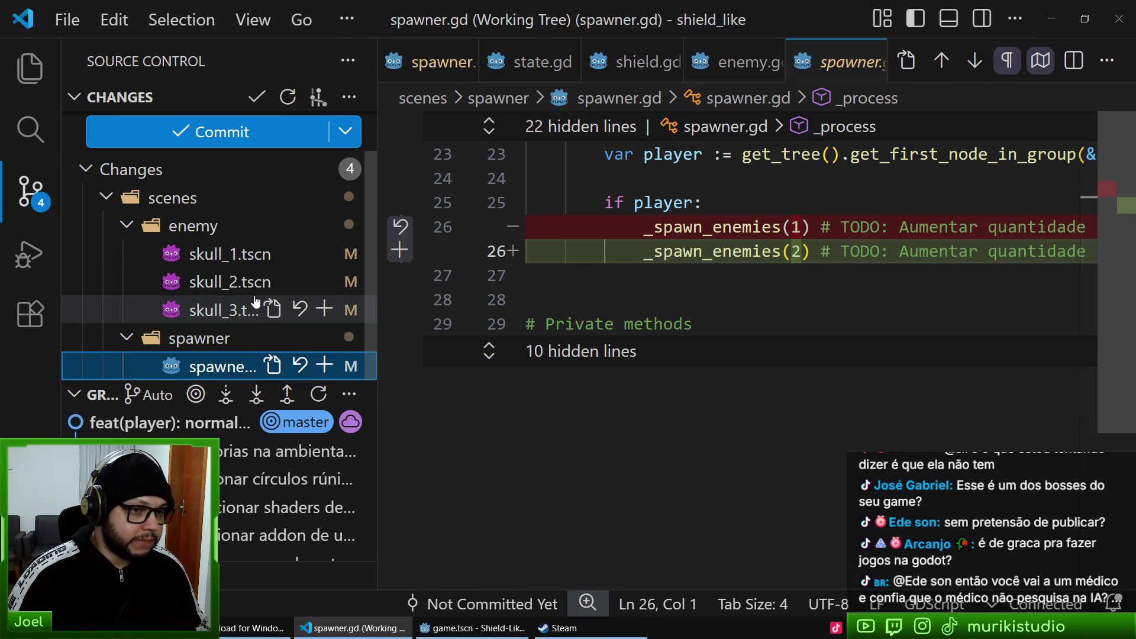
{"action": "mouse_move", "coordinate": [332, 479]}
{"action": "key", "text": "alt+Tab"}
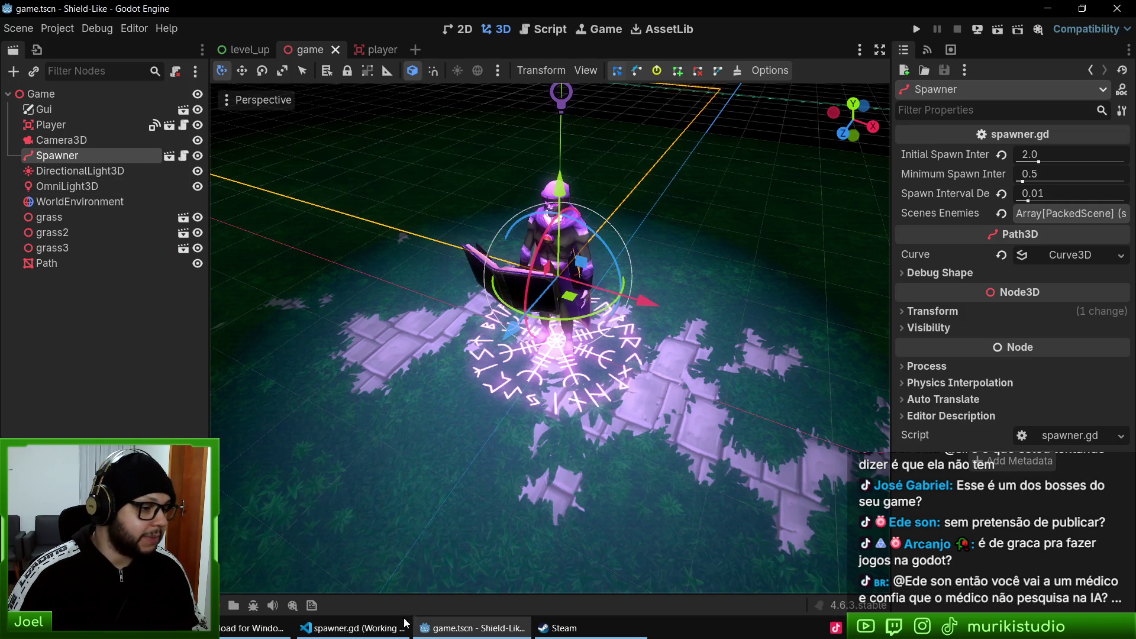
{"action": "left_click", "coordinate": [353, 627]}
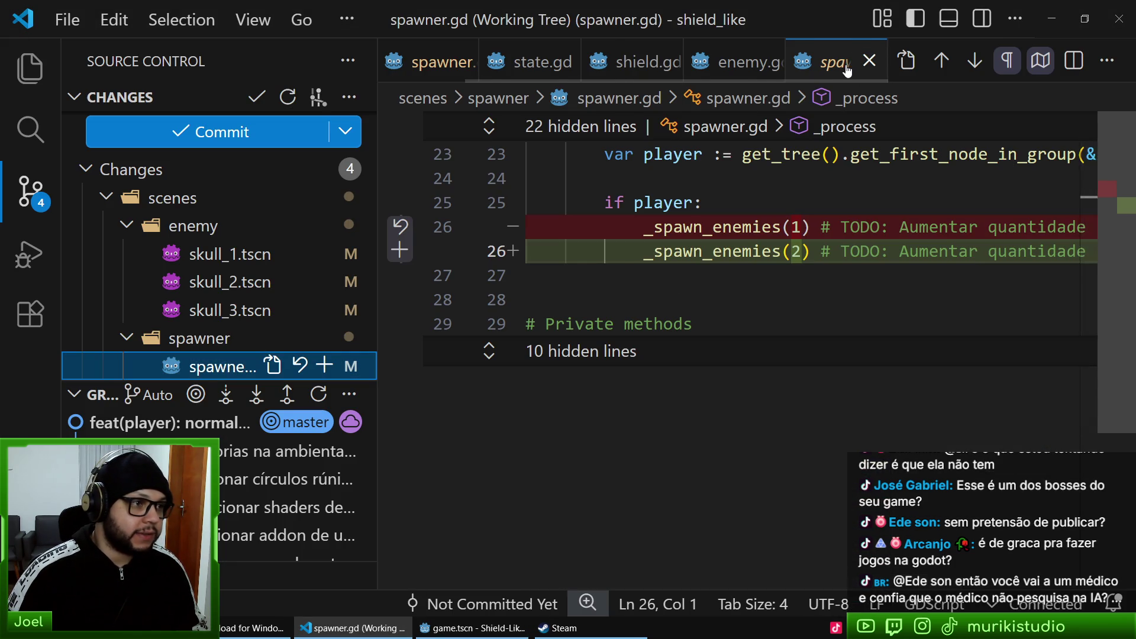
- Close the diff and open the spawner.gd file itself at its top line
{"action": "left_click", "coordinate": [869, 60]}
{"action": "left_click", "coordinate": [550, 62]}
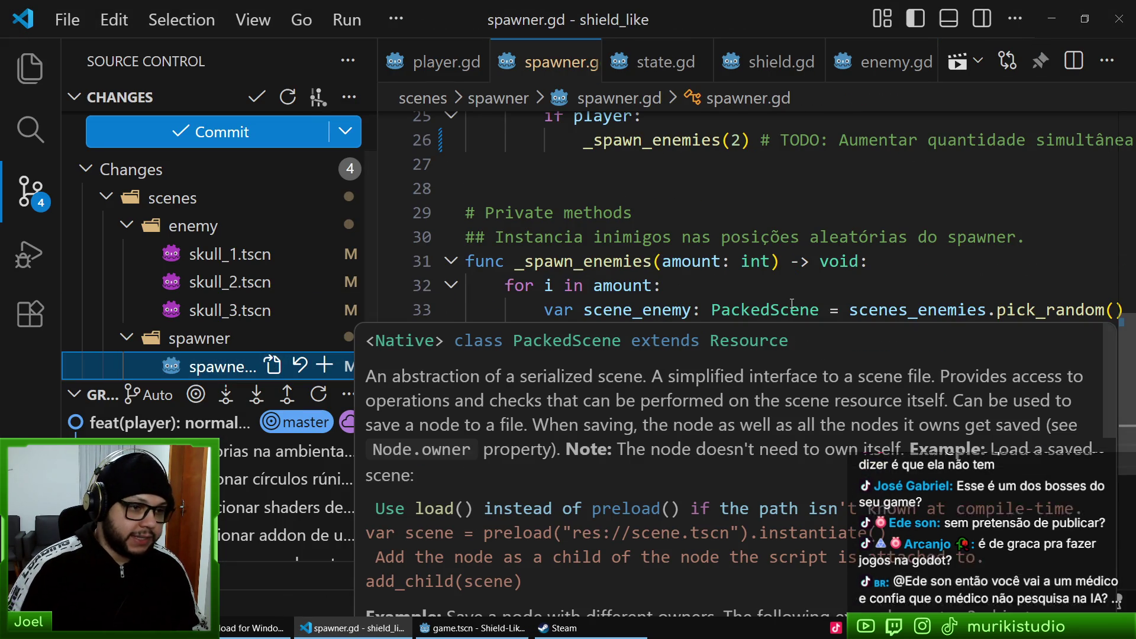
{"action": "left_click", "coordinate": [808, 198]}
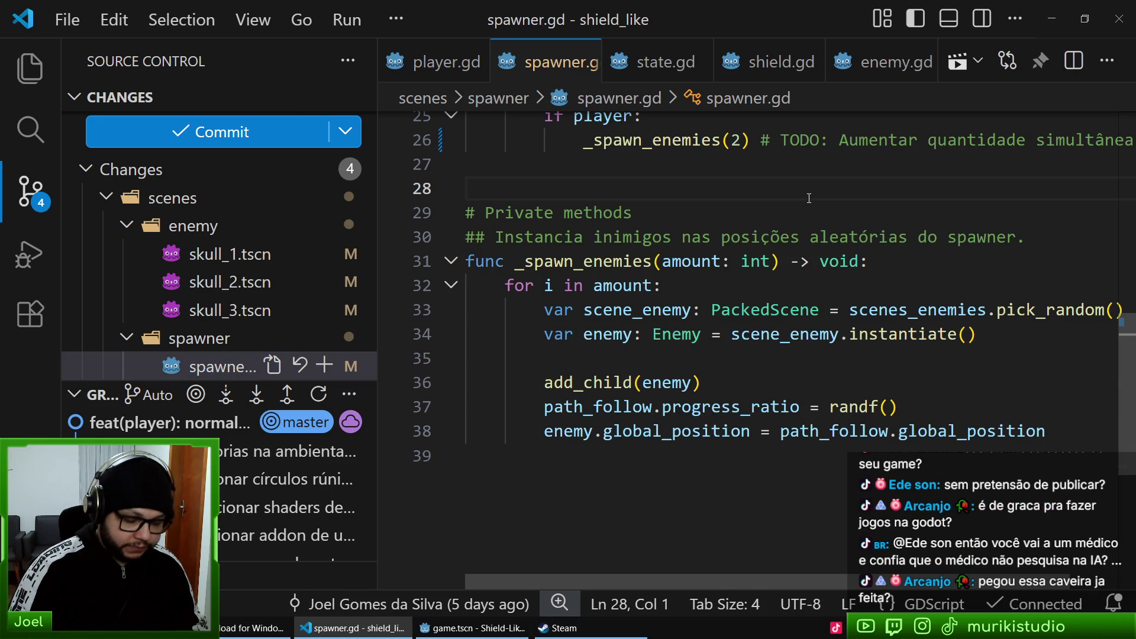
{"action": "key", "text": "ctrl+Home"}
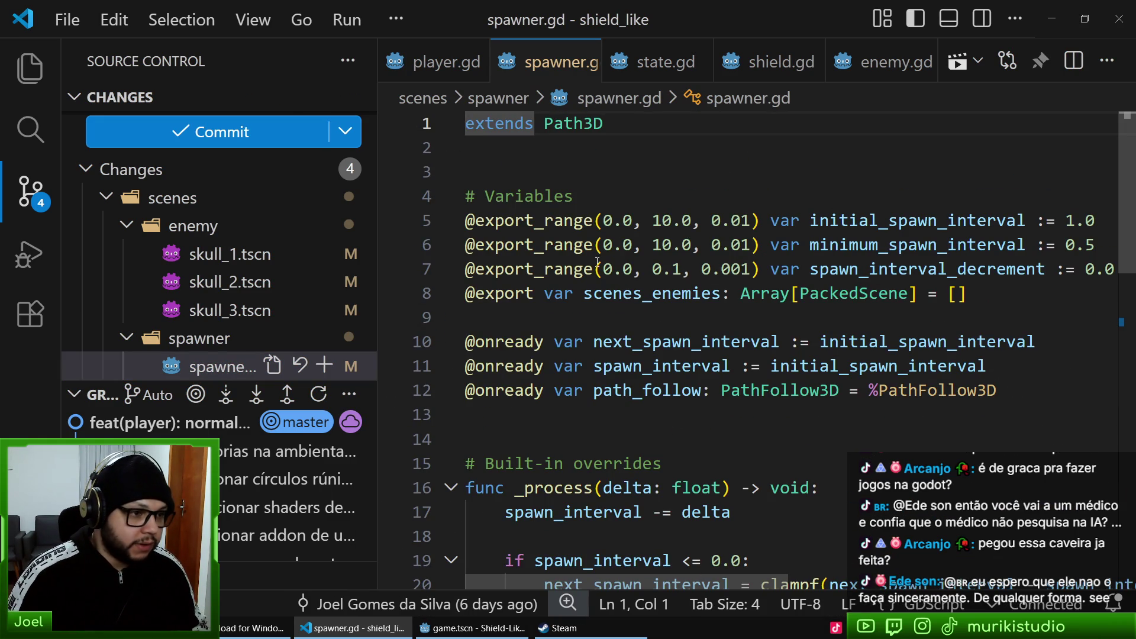
{"action": "left_click", "coordinate": [564, 269]}
{"action": "key", "text": "shift+alt+Down"}
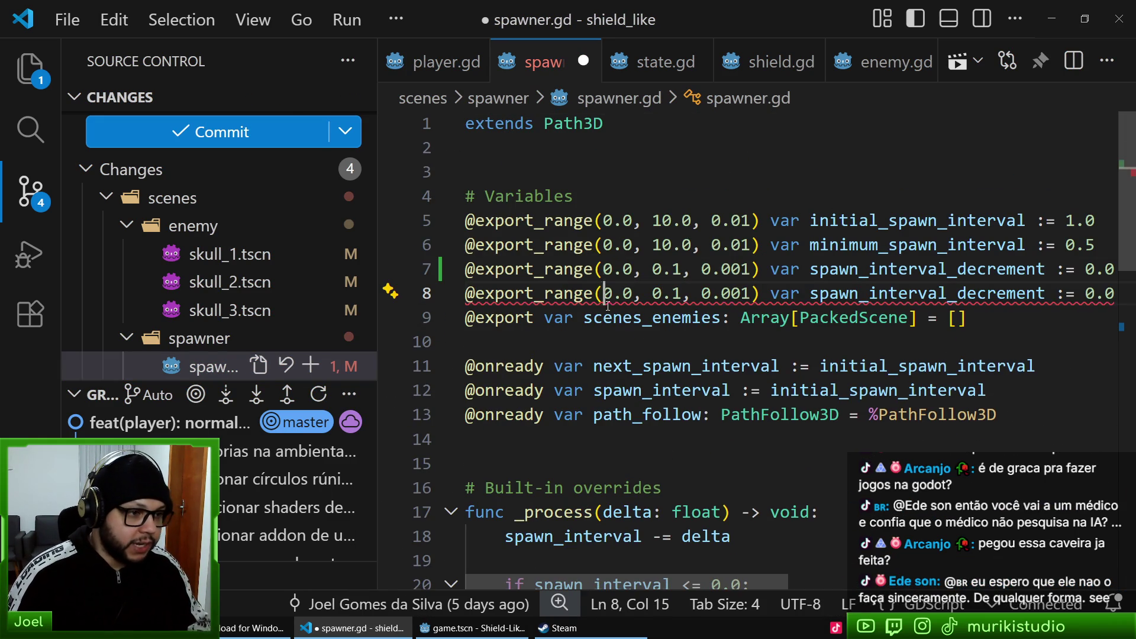
{"action": "left_click_drag", "start_coordinate": [614, 294], "coordinate": [713, 294]}
{"action": "left_click", "coordinate": [633, 299]}
{"action": "key", "text": "BackSpace"}
{"action": "key", "text": "BackSpace"}
{"action": "type", "text": "10, 1"}
{"action": "double_click", "coordinate": [786, 294]}
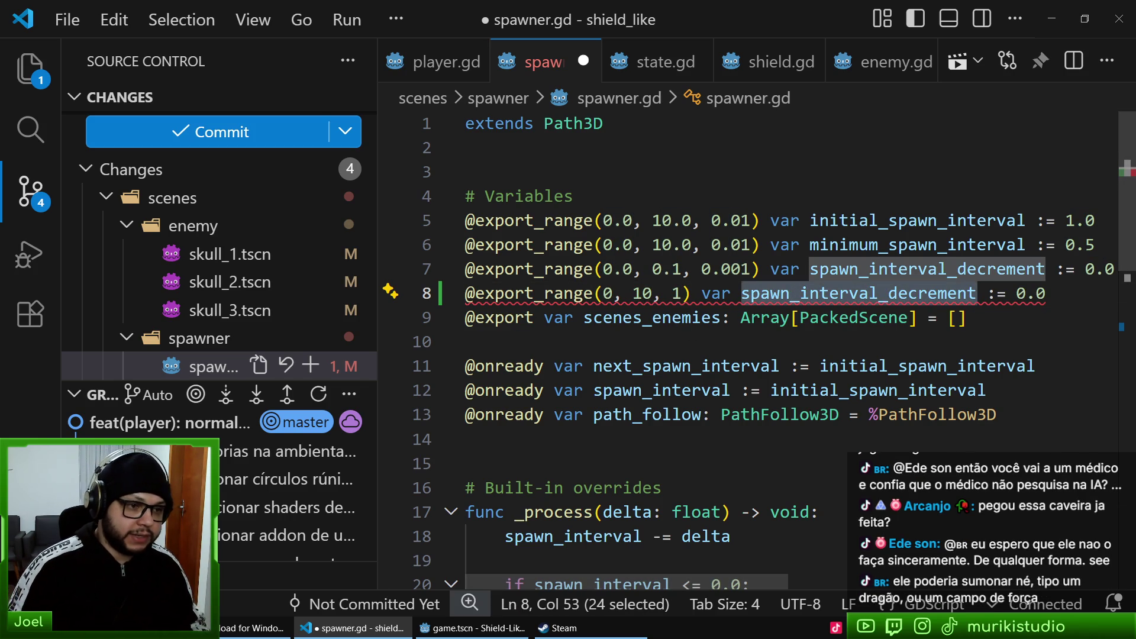
{"action": "type", "text": "amount"}
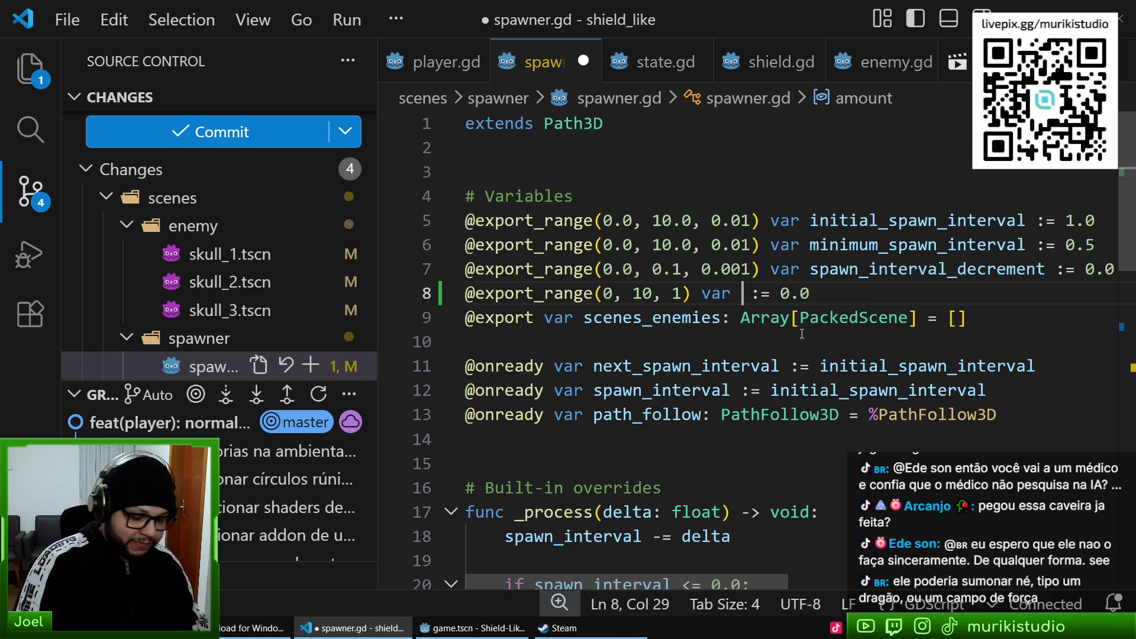
{"action": "type", "text": "initial_amou"}
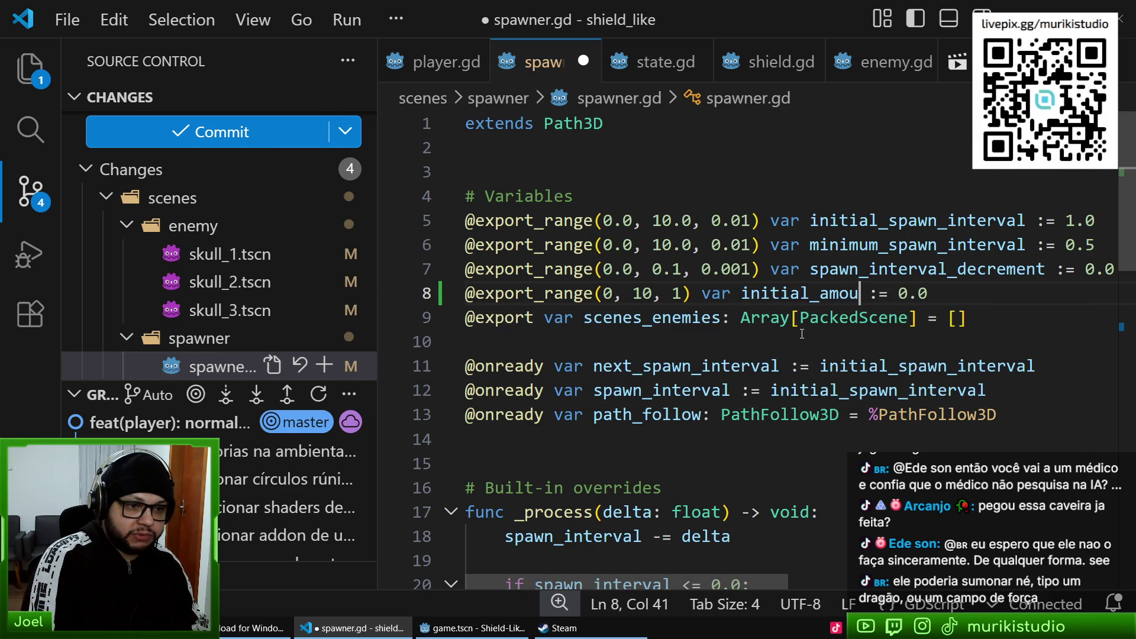
- Pass initial_amount to _spawn_enemies instead of 2 and add blank lines after the exports
{"action": "double_click", "coordinate": [805, 294]}
{"action": "key", "text": "ctrl+c"}
{"action": "scroll", "coordinate": [1130, 359], "scroll_direction": "down", "scroll_amount": 6}
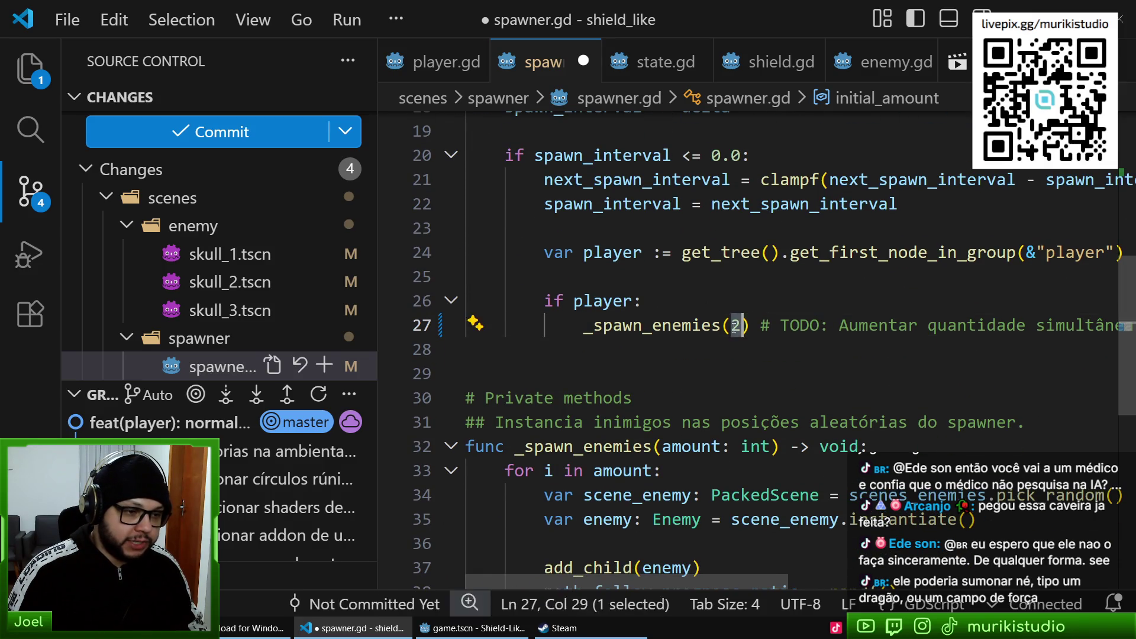
{"action": "key", "text": "ctrl+v"}
{"action": "scroll", "coordinate": [970, 355], "scroll_direction": "right", "scroll_amount": 5}
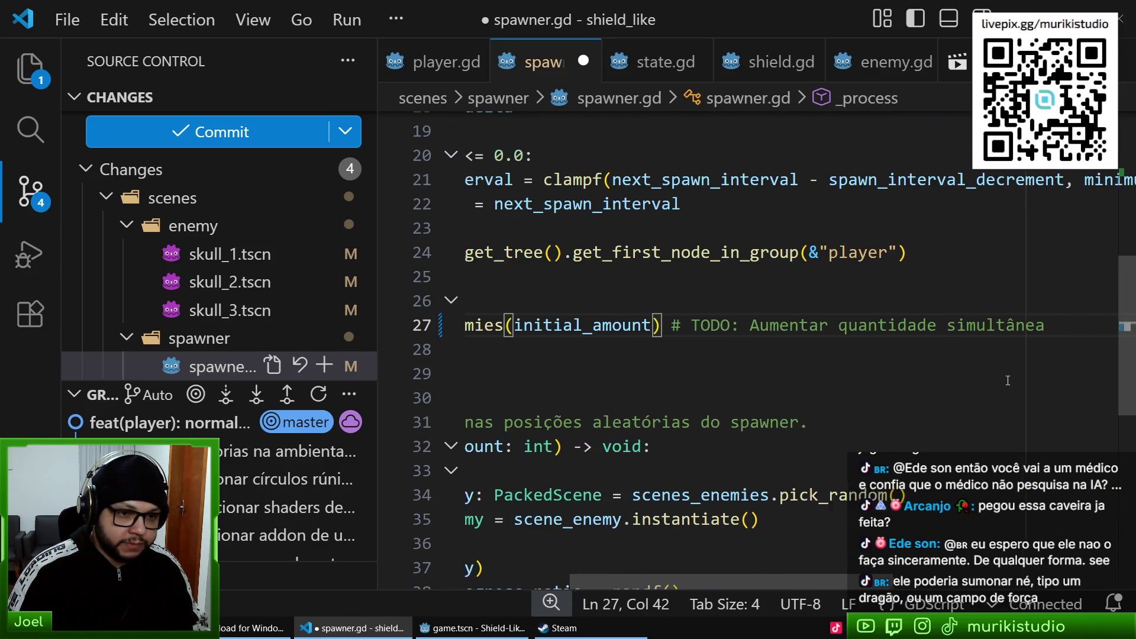
{"action": "scroll", "coordinate": [997, 376], "scroll_direction": "left", "scroll_amount": 5}
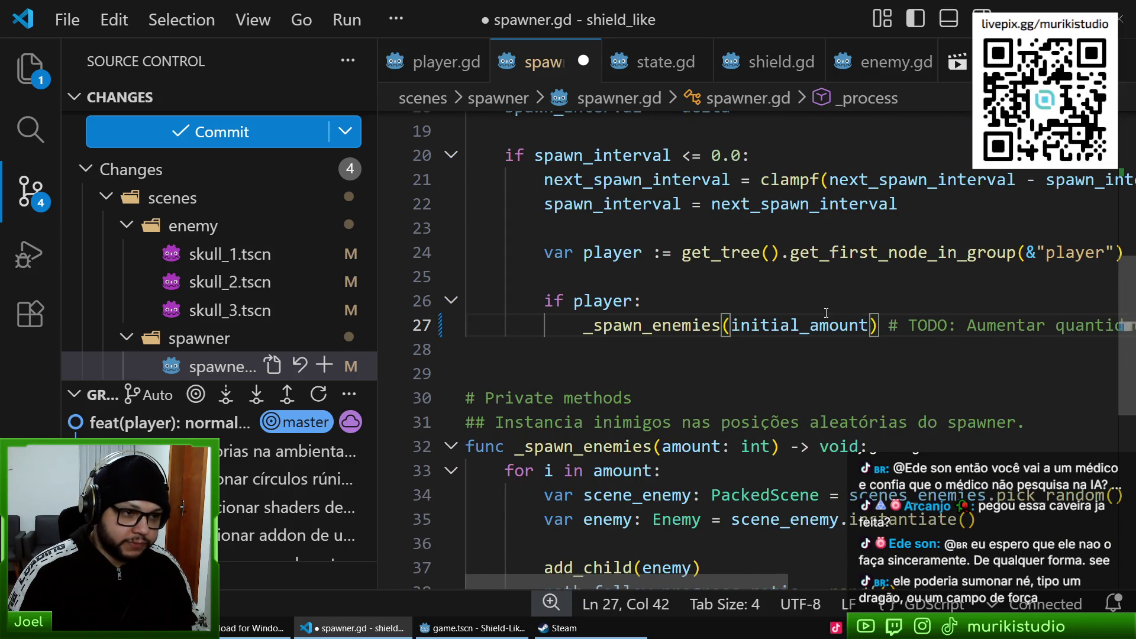
{"action": "scroll", "coordinate": [824, 311], "scroll_direction": "up", "scroll_amount": 4}
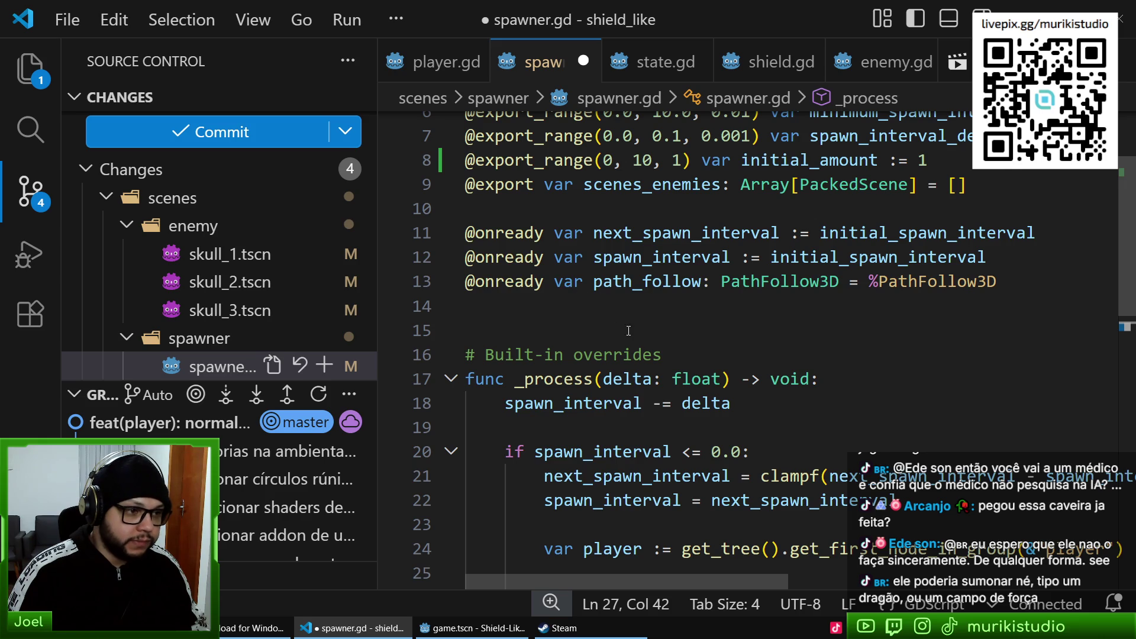
{"action": "scroll", "coordinate": [615, 315], "scroll_direction": "down", "scroll_amount": 3}
{"action": "scroll", "coordinate": [831, 389], "scroll_direction": "down", "scroll_amount": 1}
{"action": "scroll", "coordinate": [710, 296], "scroll_direction": "up", "scroll_amount": 4}
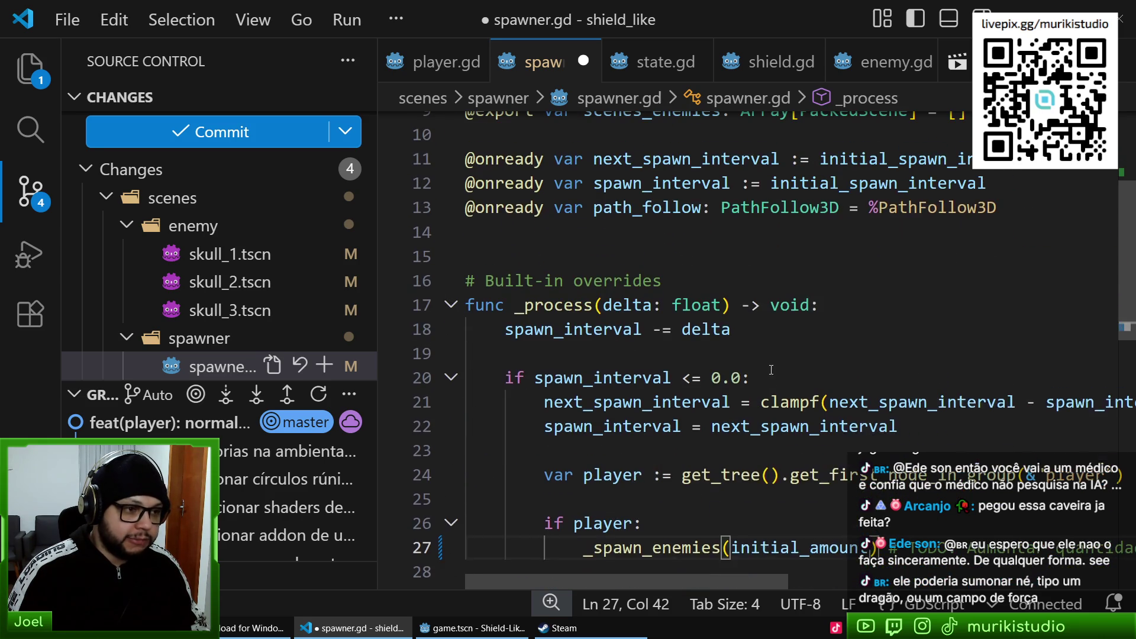
{"action": "left_click", "coordinate": [620, 220]}
{"action": "scroll", "coordinate": [620, 224], "scroll_direction": "up", "scroll_amount": 2}
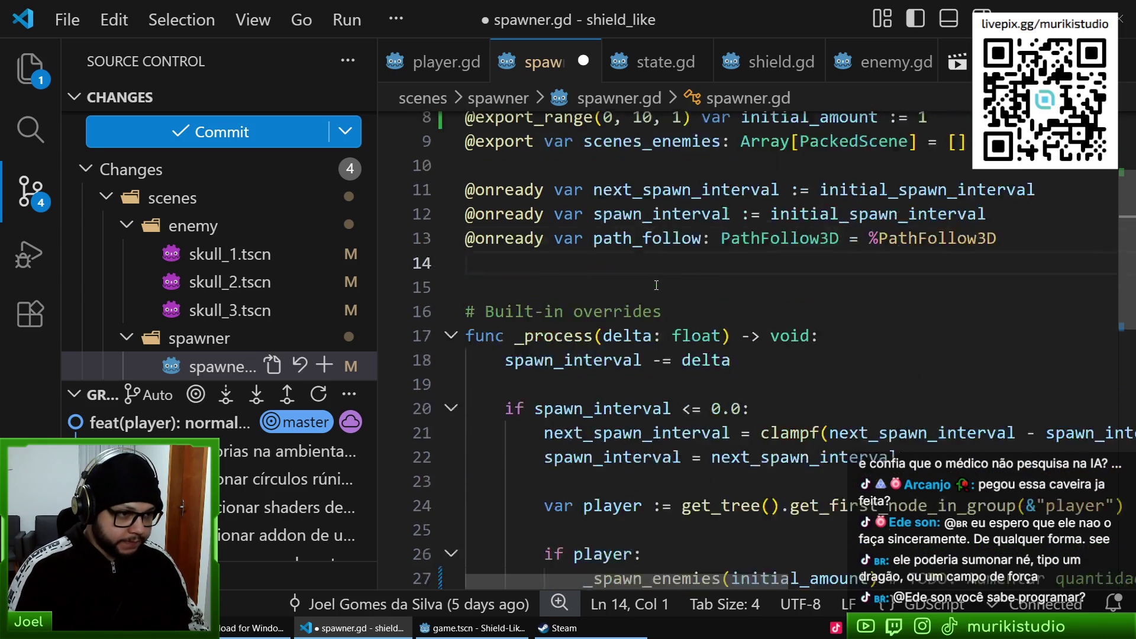
{"action": "key", "text": "Return"}
{"action": "key", "text": "Return"}
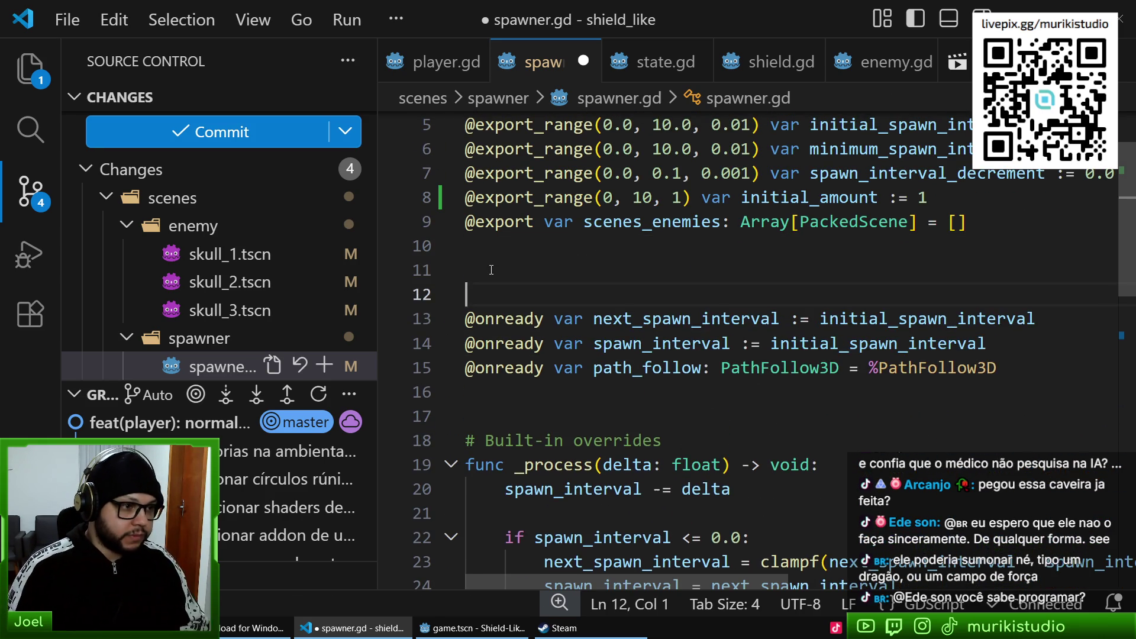
- Add a 'var amount := initial_amount' declaration below the exported variables
{"action": "type", "text": "var amount := 1"}
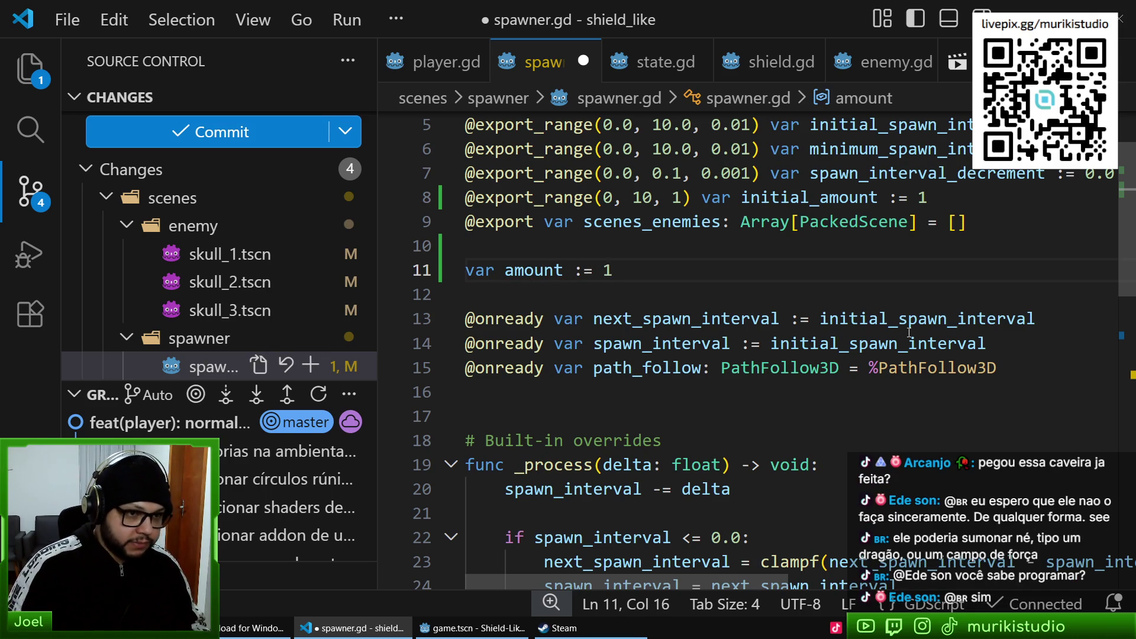
{"action": "key", "text": "BackSpace"}
{"action": "type", "text": "initialç"}
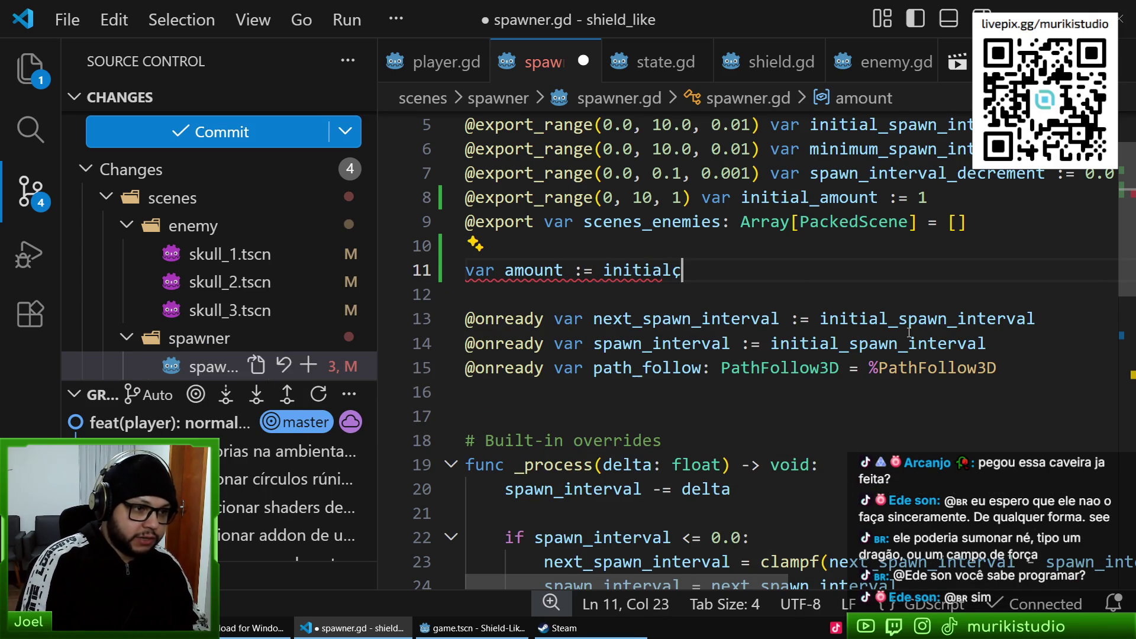
{"action": "key", "text": "ctrl+BackSpace"}
{"action": "type", "text": "initi"}
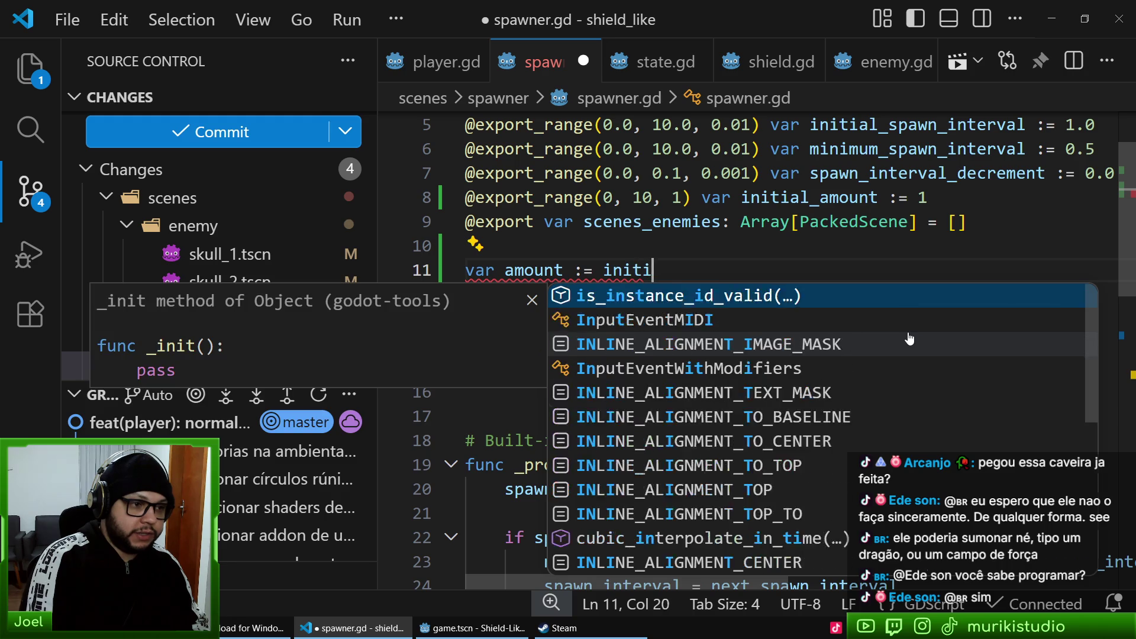
{"action": "type", "text": "al_amount"}
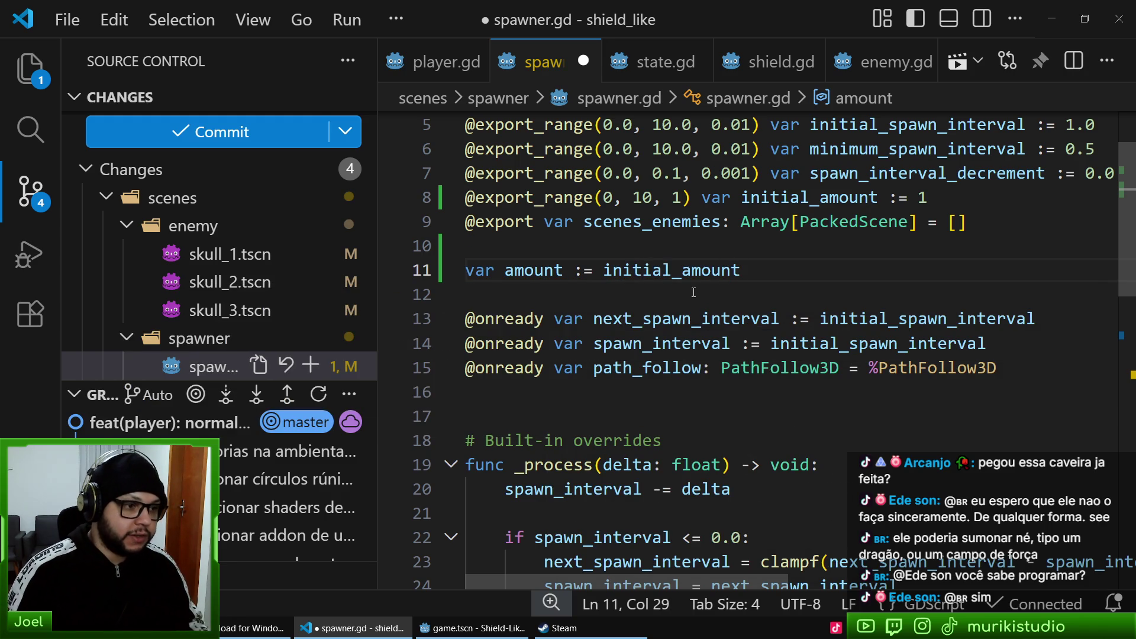
- Replace initial_amount with amount in the _spawn_enemies call
{"action": "double_click", "coordinate": [543, 262]}
{"action": "key", "text": "ctrl+c"}
{"action": "scroll", "coordinate": [805, 255], "scroll_direction": "down", "scroll_amount": 5}
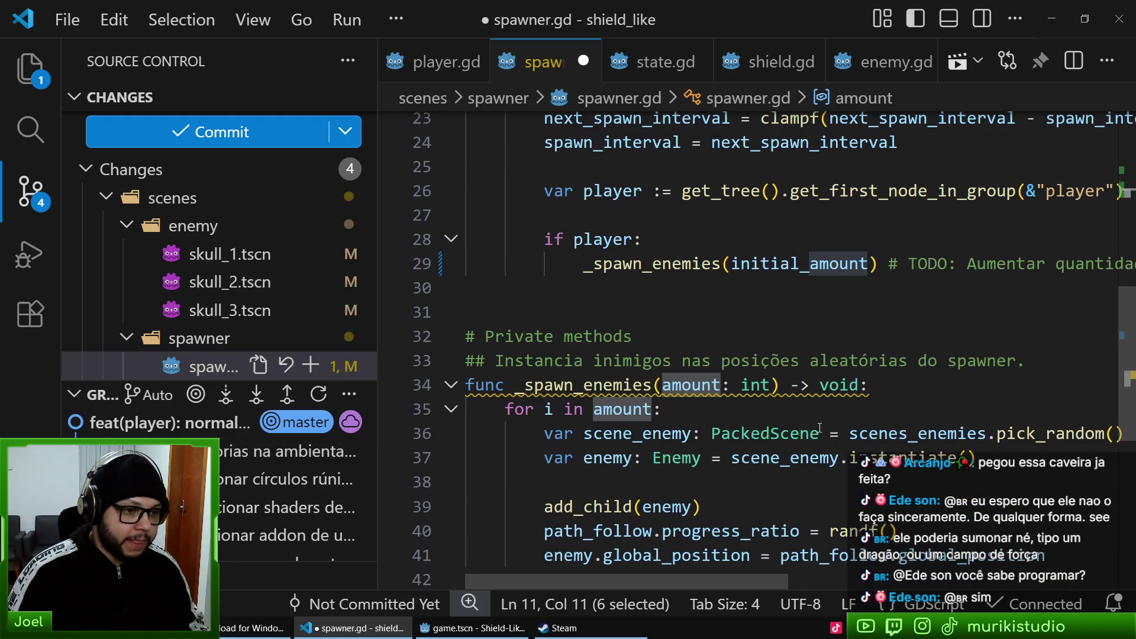
{"action": "double_click", "coordinate": [805, 261]}
{"action": "key", "text": "ctrl+v"}
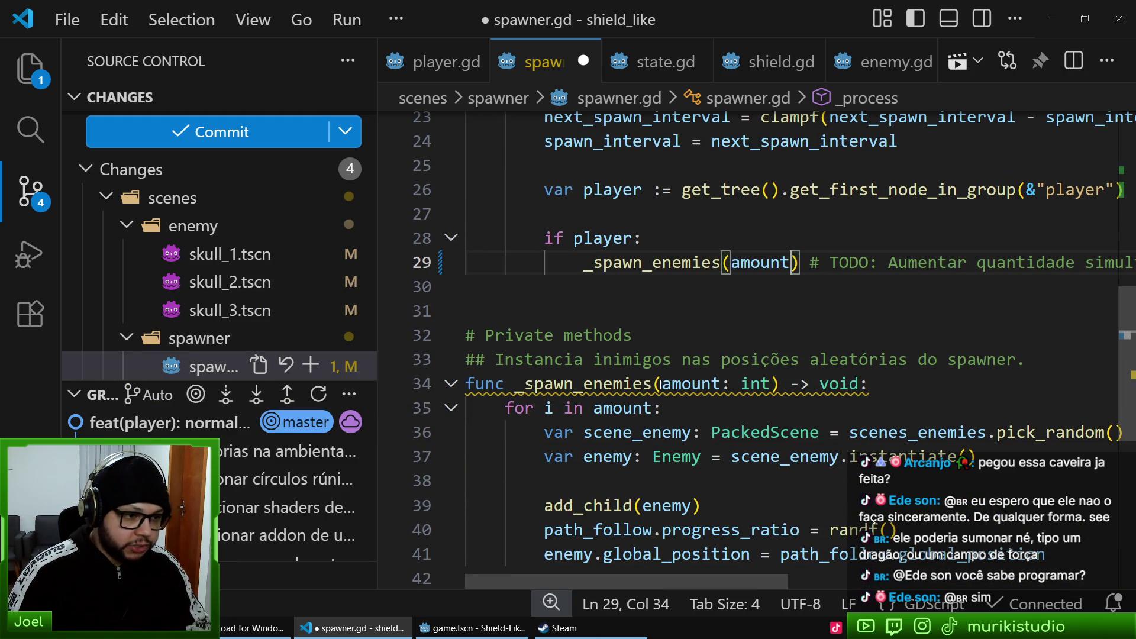
{"action": "left_click", "coordinate": [662, 384]}
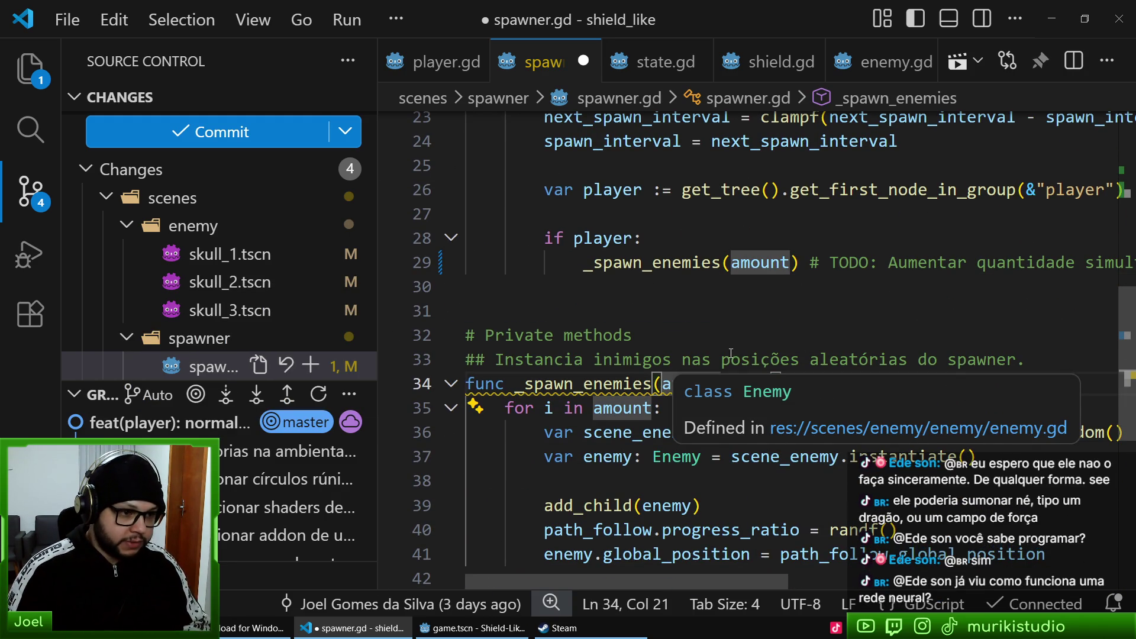
{"action": "key", "text": "Up"}
{"action": "key", "text": "Up"}
{"action": "key", "text": "Up"}
{"action": "left_click", "coordinate": [663, 383]}
{"action": "left_click", "coordinate": [805, 432]}
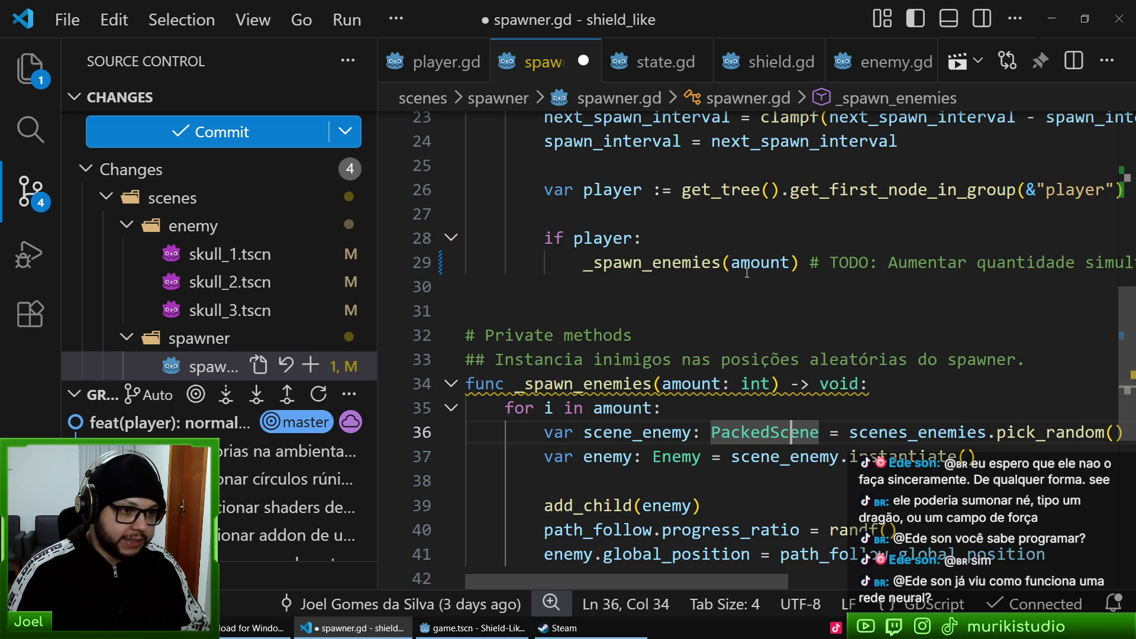
- Remove the argument and 'amount: int' parameter from _spawn_enemies, then save spawner.gd
{"action": "double_click", "coordinate": [749, 262]}
{"action": "key", "text": "BackSpace"}
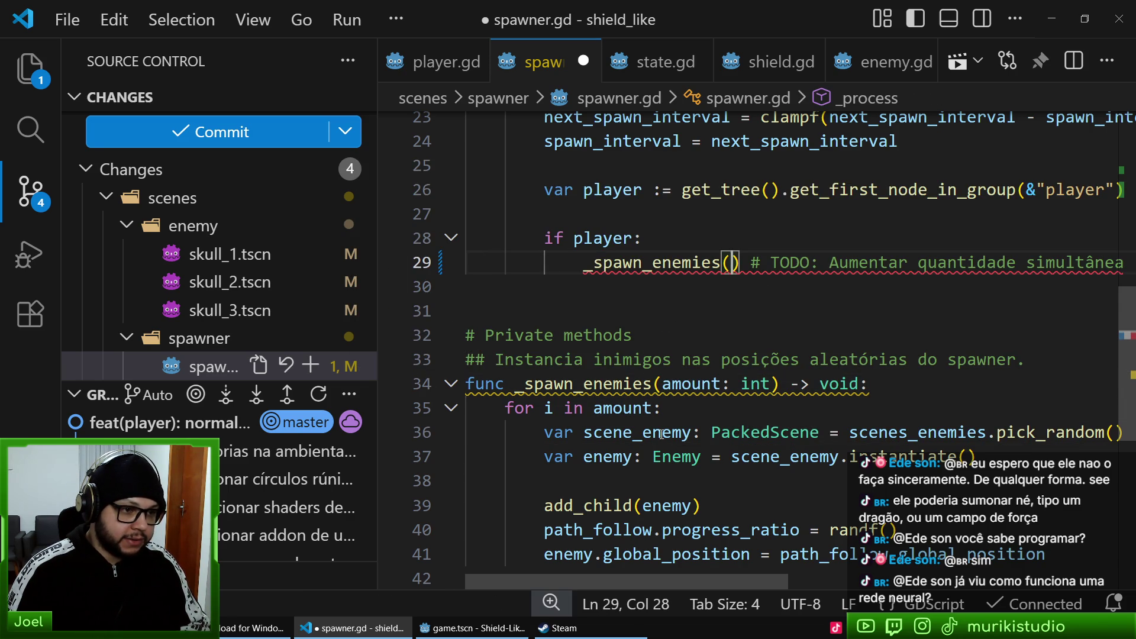
{"action": "left_click_drag", "start_coordinate": [661, 383], "coordinate": [765, 383]}
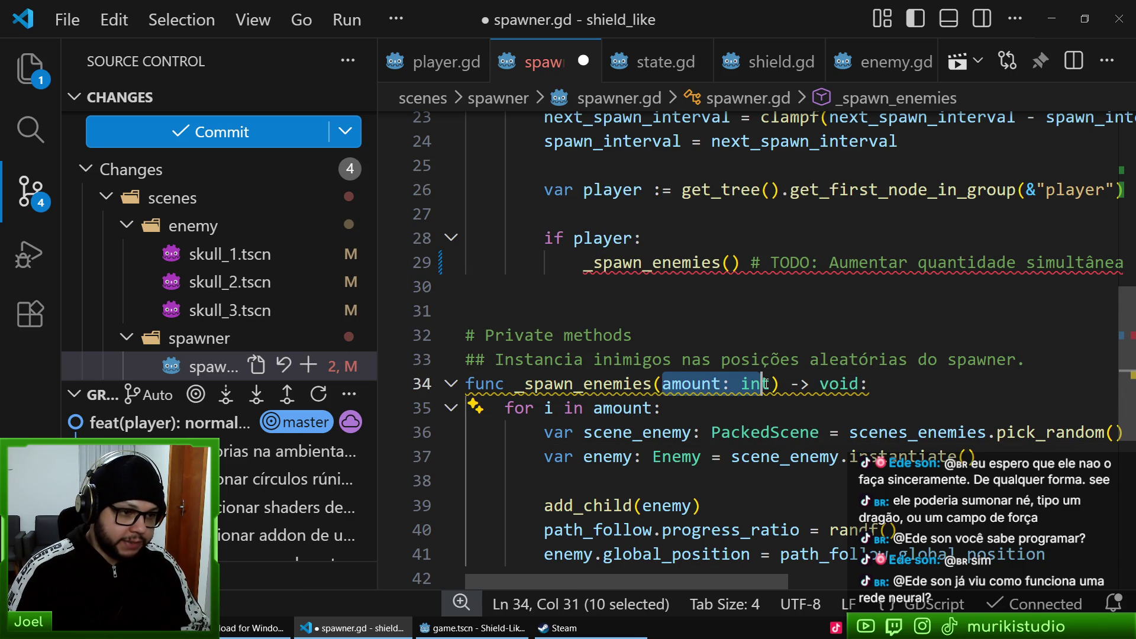
{"action": "key", "text": "BackSpace"}
{"action": "key", "text": "Down"}
{"action": "scroll", "coordinate": [706, 298], "scroll_direction": "down", "scroll_amount": 2}
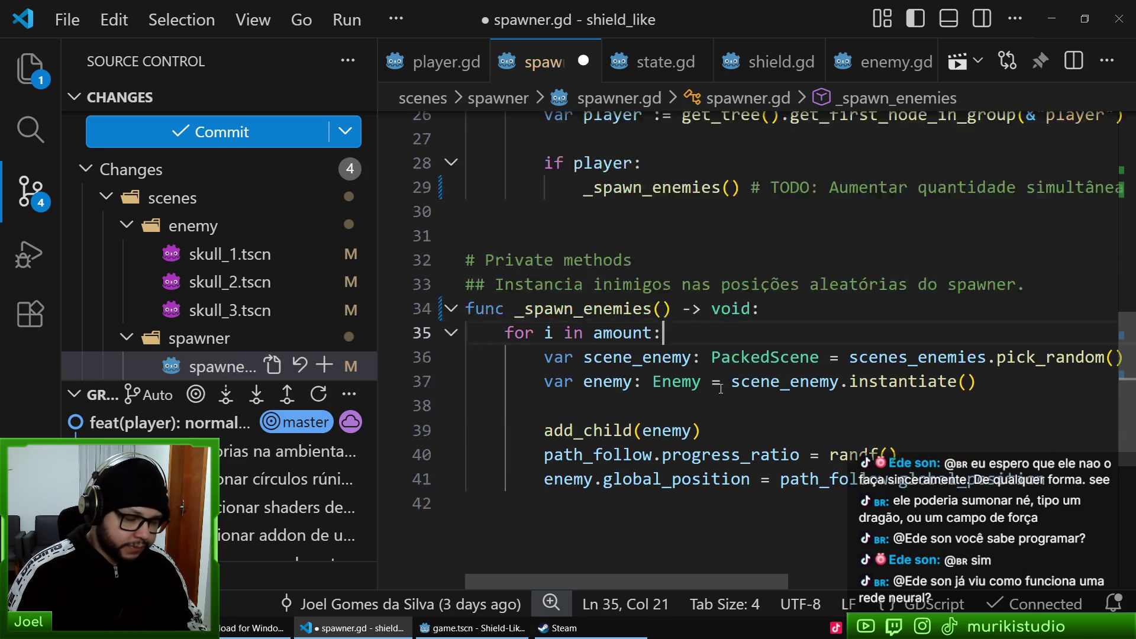
{"action": "key", "text": "ctrl+s"}
{"action": "left_click", "coordinate": [703, 272]}
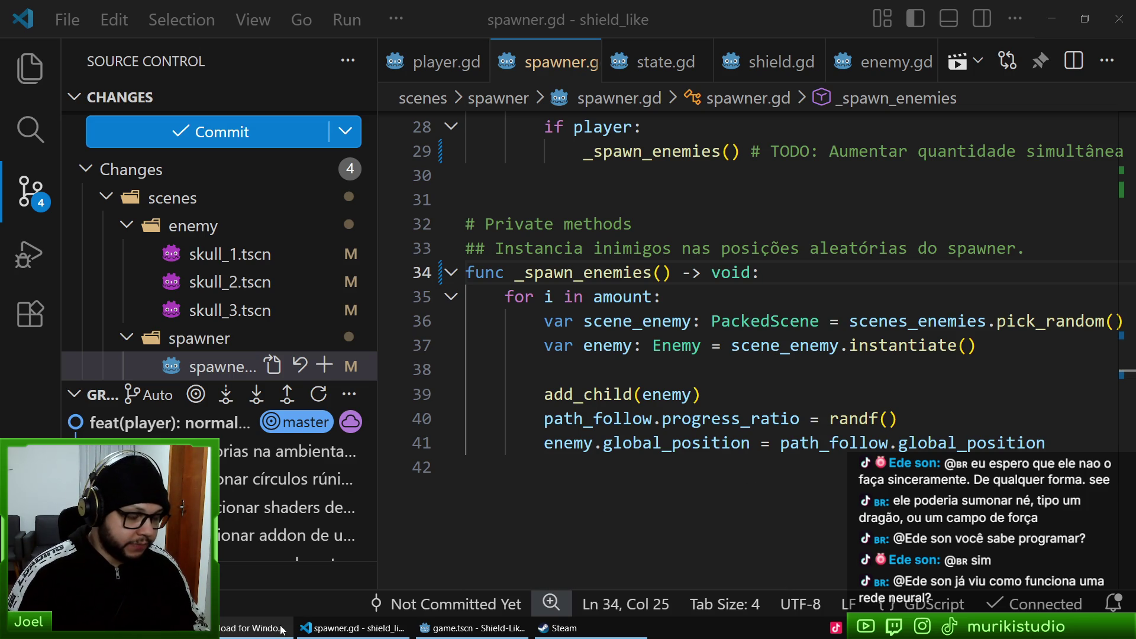
- Bring the Godot editor forward, look around the character, and run the project with F5
{"action": "left_click", "coordinate": [474, 626]}
{"action": "mouse_move", "coordinate": [653, 392]}
{"action": "left_mouse_down"}
{"action": "mouse_move", "coordinate": [658, 356]}
{"action": "mouse_move", "coordinate": [638, 350]}
{"action": "mouse_move", "coordinate": [620, 304]}
{"action": "left_mouse_up"}
{"action": "mouse_move", "coordinate": [668, 359]}
{"action": "left_mouse_down"}
{"action": "mouse_move", "coordinate": [549, 352]}
{"action": "mouse_move", "coordinate": [598, 292]}
{"action": "mouse_move", "coordinate": [576, 349]}
{"action": "left_mouse_up"}
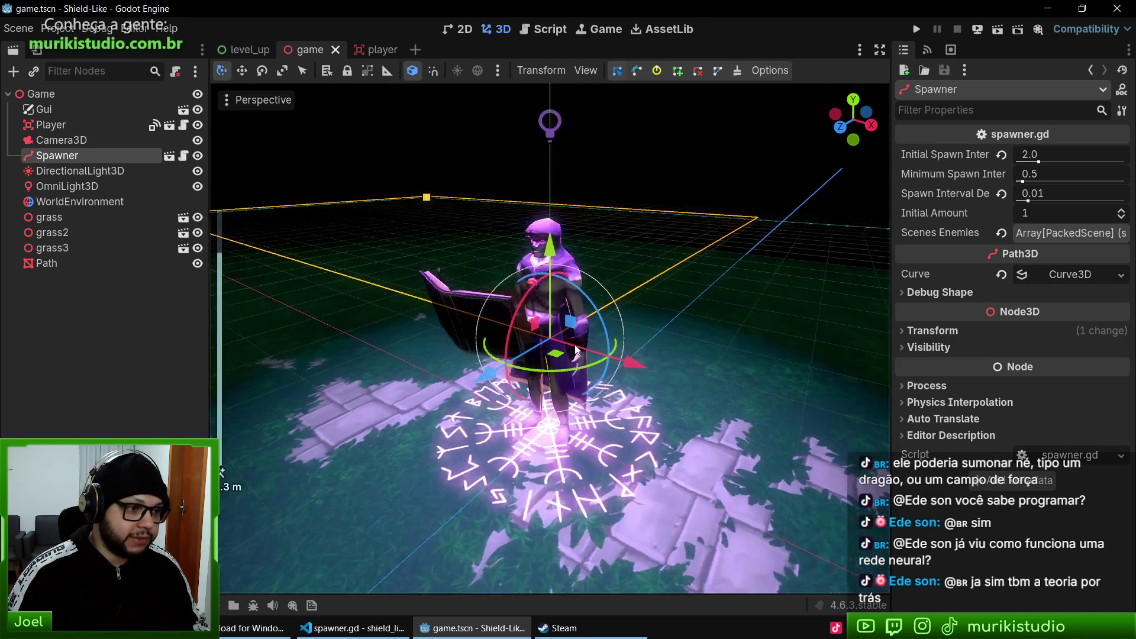
{"action": "scroll", "coordinate": [630, 215], "scroll_direction": "up", "scroll_amount": 3}
{"action": "mouse_move", "coordinate": [733, 153]}
{"action": "left_mouse_down"}
{"action": "mouse_move", "coordinate": [475, 236]}
{"action": "mouse_move", "coordinate": [260, 230]}
{"action": "mouse_move", "coordinate": [571, 239]}
{"action": "mouse_move", "coordinate": [618, 278]}
{"action": "left_mouse_up"}
{"action": "scroll", "coordinate": [639, 355], "scroll_direction": "down", "scroll_amount": 5}
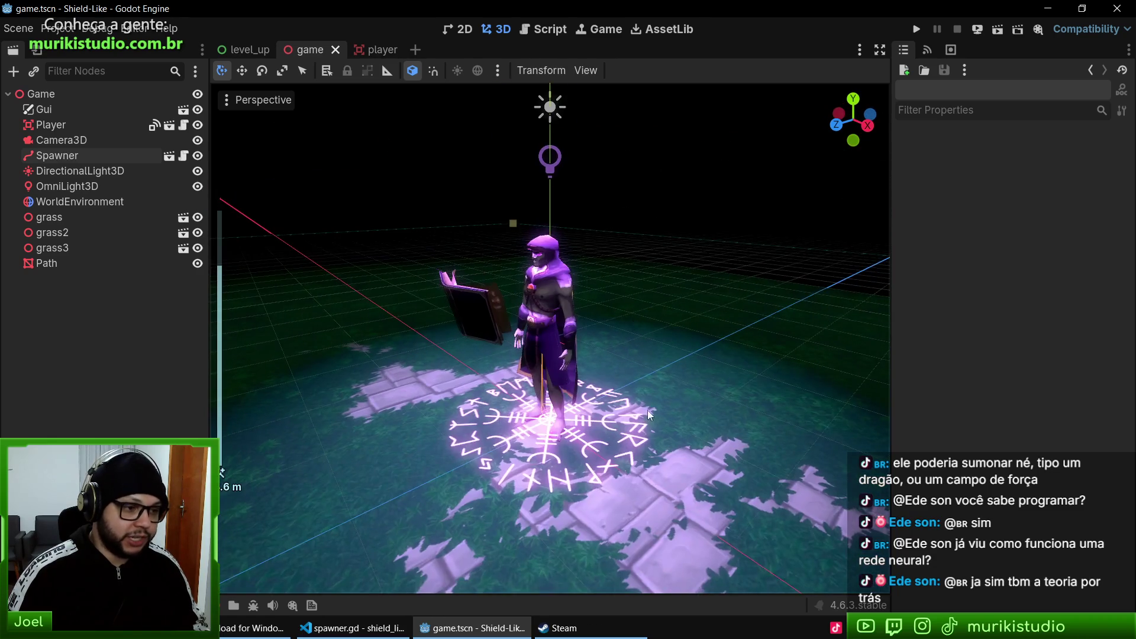
{"action": "scroll", "coordinate": [650, 411], "scroll_direction": "up", "scroll_amount": 4}
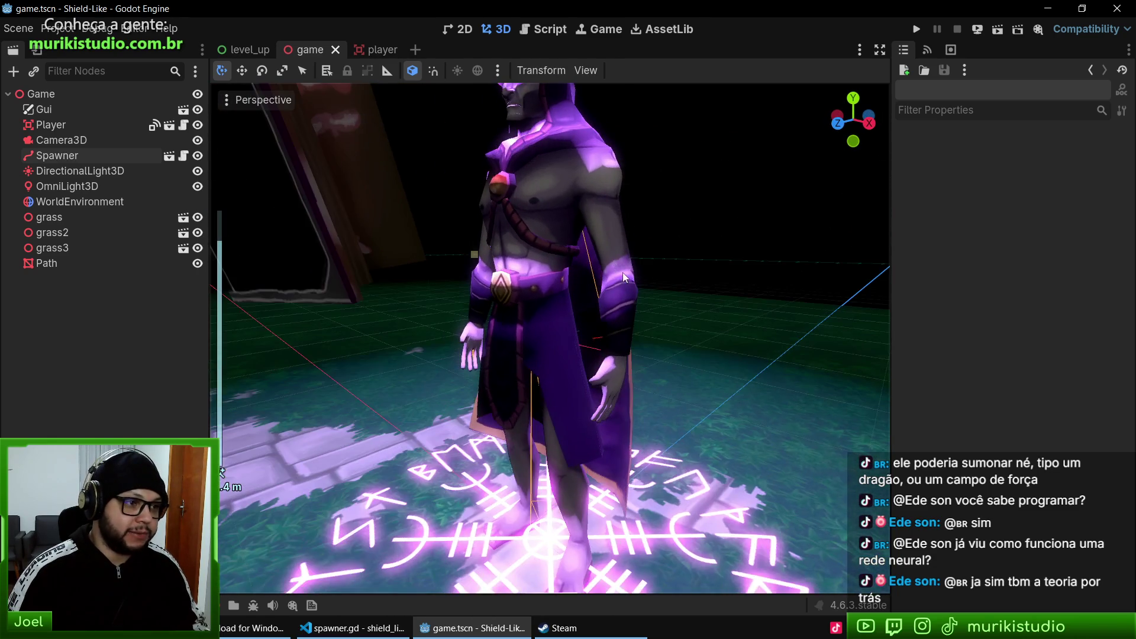
{"action": "scroll", "coordinate": [615, 290], "scroll_direction": "down", "scroll_amount": 5}
{"action": "mouse_move", "coordinate": [605, 310]}
{"action": "left_mouse_down"}
{"action": "mouse_move", "coordinate": [360, 328]}
{"action": "mouse_move", "coordinate": [652, 346]}
{"action": "left_mouse_up"}
{"action": "key", "text": "F5"}
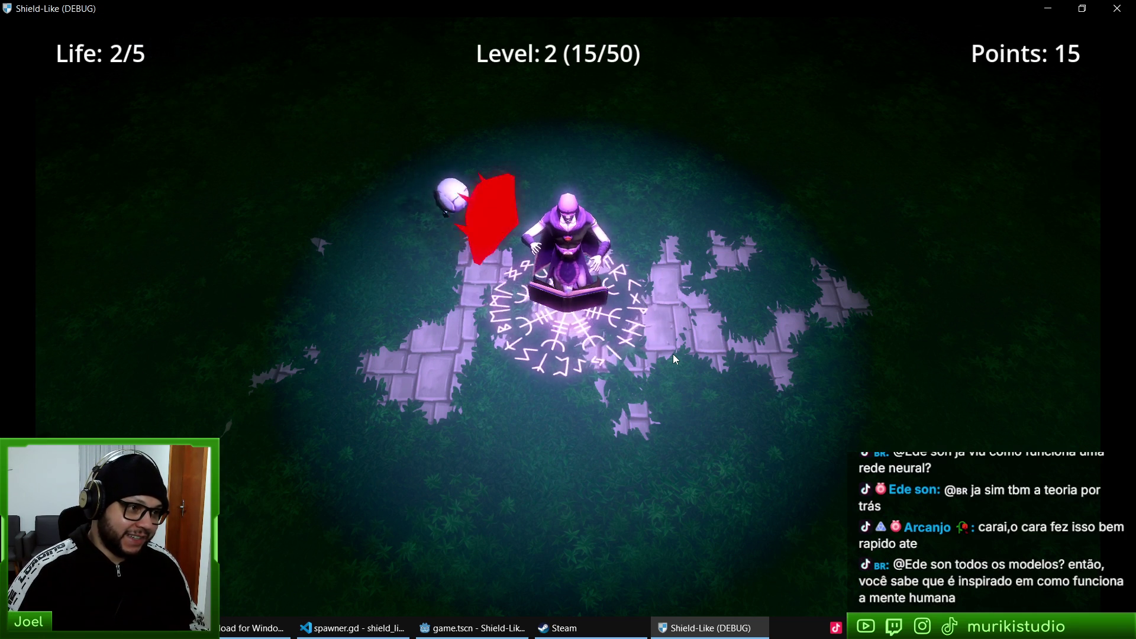
- Play up to Level 2 (15/50) and close the running game with F8
{"action": "key", "text": "F8"}
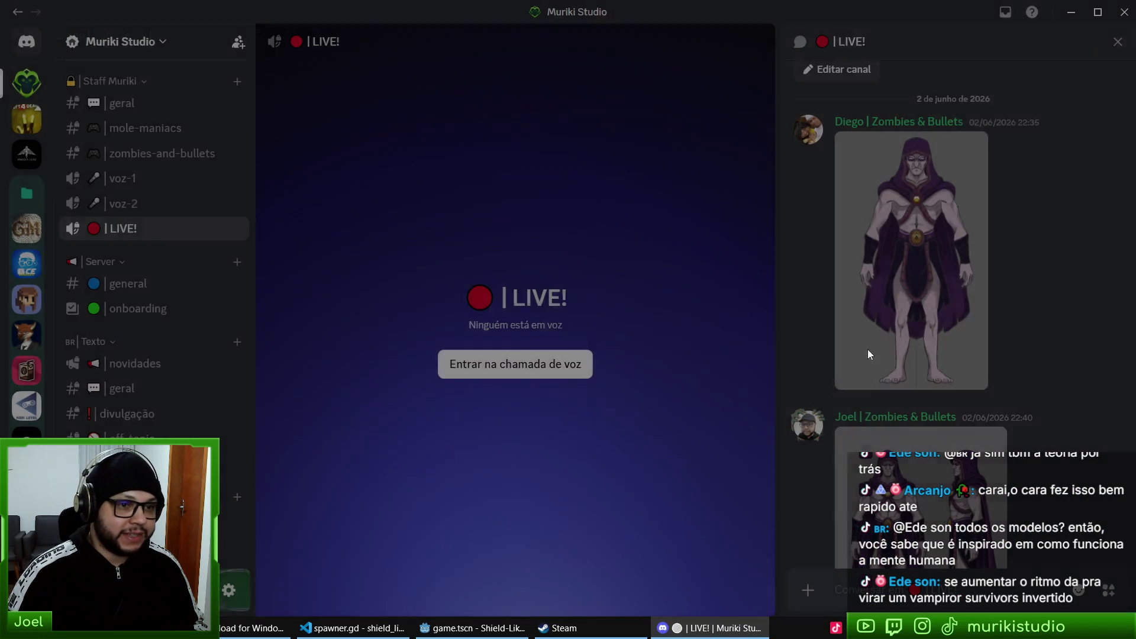
- View the shared hooded character image and the two-view character sheet full size, zooming in
{"action": "left_click", "coordinate": [880, 297]}
{"action": "left_click", "coordinate": [594, 143]}
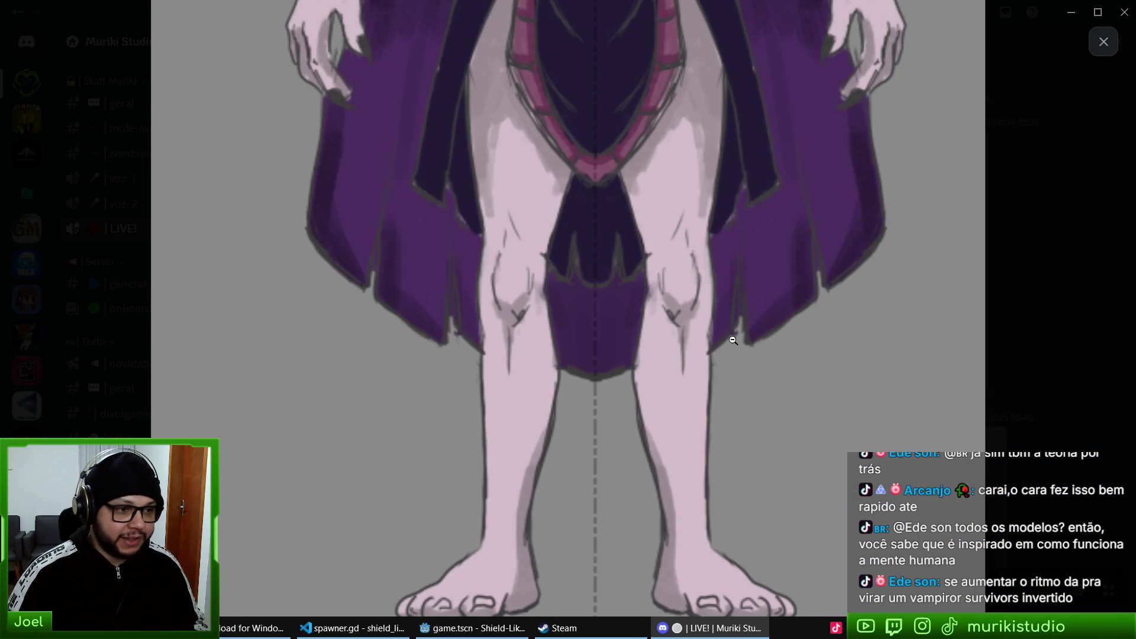
{"action": "left_click", "coordinate": [734, 230]}
{"action": "left_click", "coordinate": [860, 294]}
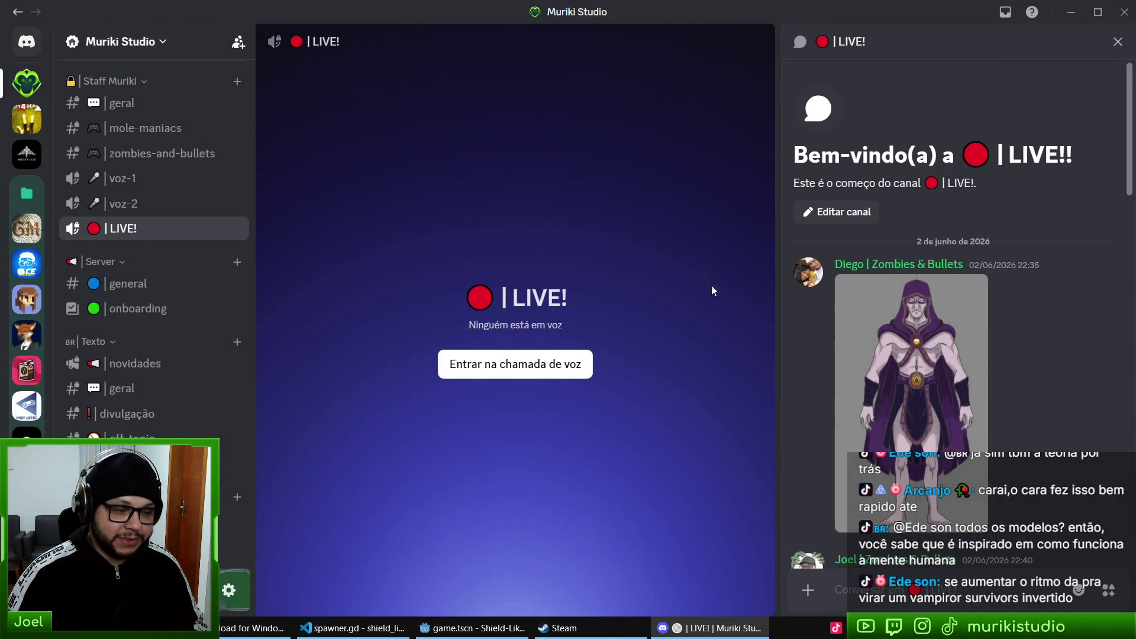
{"action": "left_click", "coordinate": [926, 264]}
{"action": "left_click", "coordinate": [592, 178]}
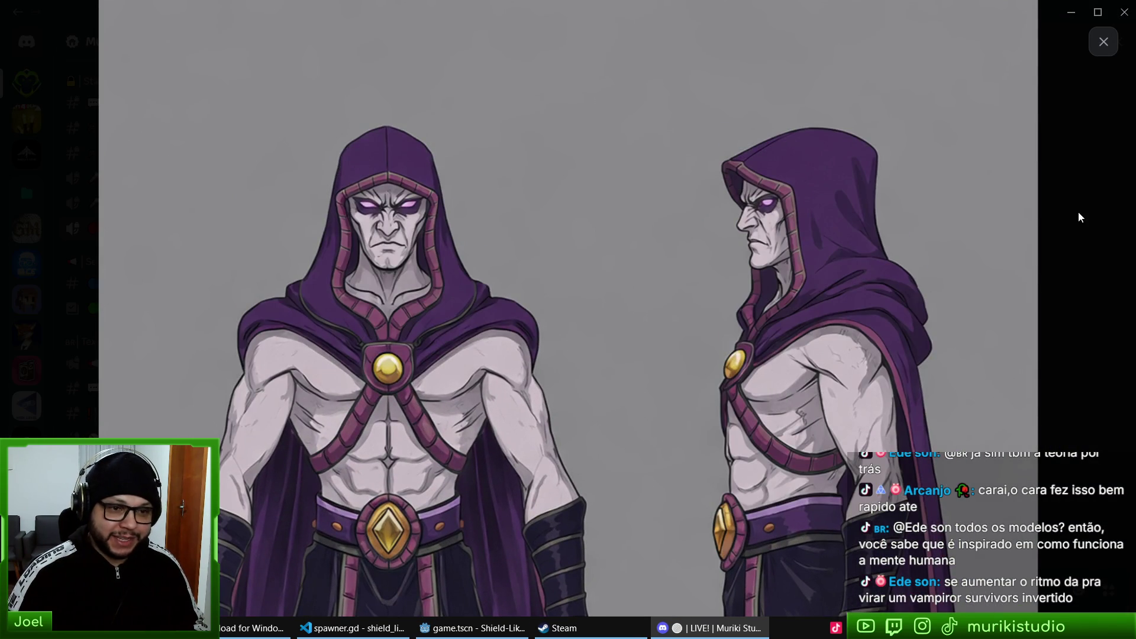
{"action": "left_click", "coordinate": [1079, 217]}
{"action": "left_click", "coordinate": [966, 248]}
{"action": "left_click", "coordinate": [966, 248]}
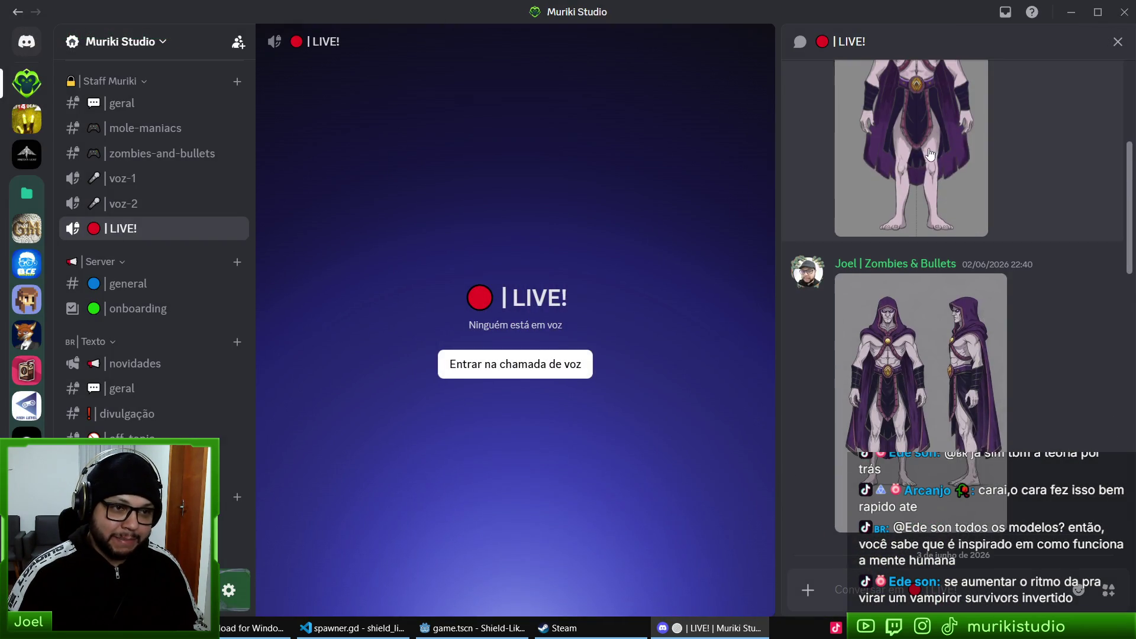
- Zoom into the front-view image and character sheet, then visit #geral and minimise Discord
{"action": "left_click", "coordinate": [930, 155]}
{"action": "left_click", "coordinate": [572, 100]}
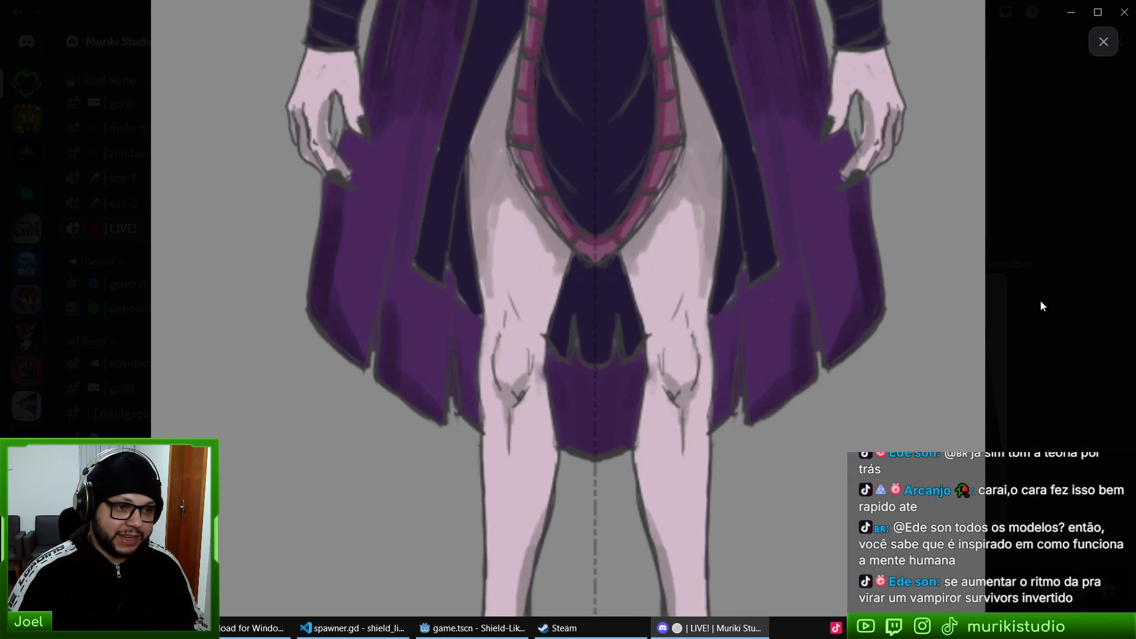
{"action": "left_click", "coordinate": [1013, 376]}
{"action": "left_click", "coordinate": [982, 378]}
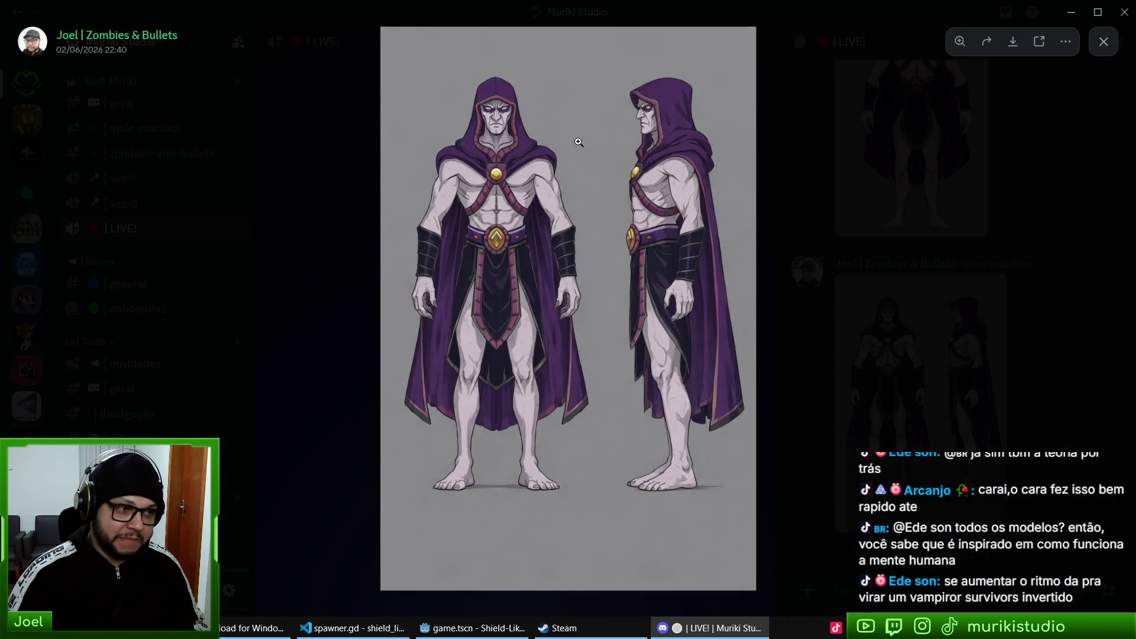
{"action": "left_click", "coordinate": [459, 204]}
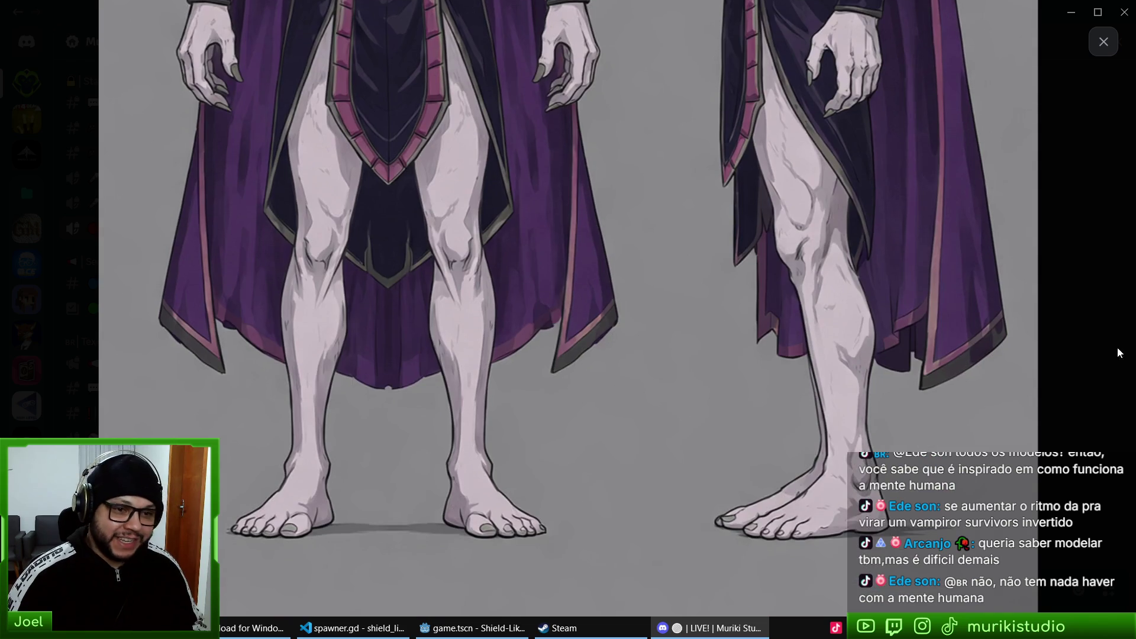
{"action": "key", "text": "Escape"}
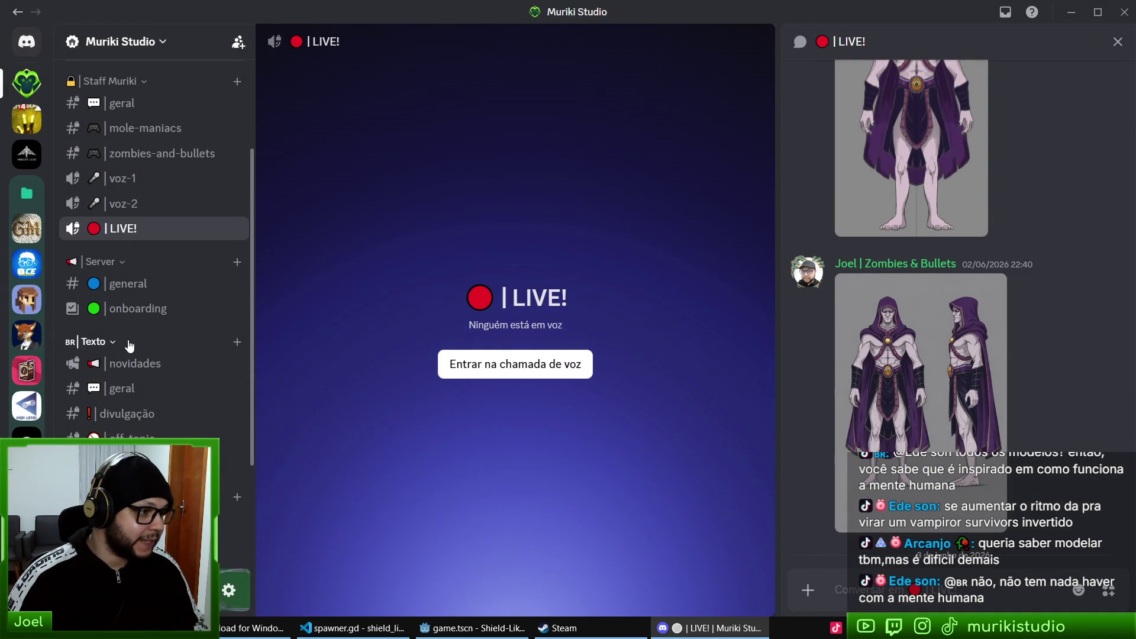
{"action": "left_click", "coordinate": [122, 387]}
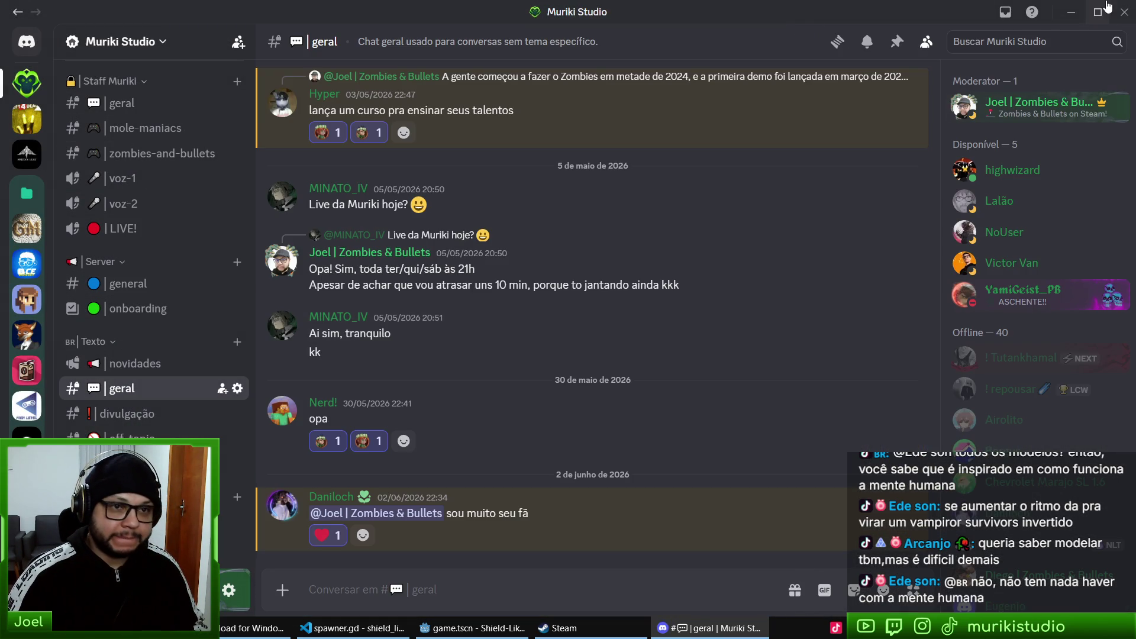
{"action": "left_click", "coordinate": [1124, 12]}
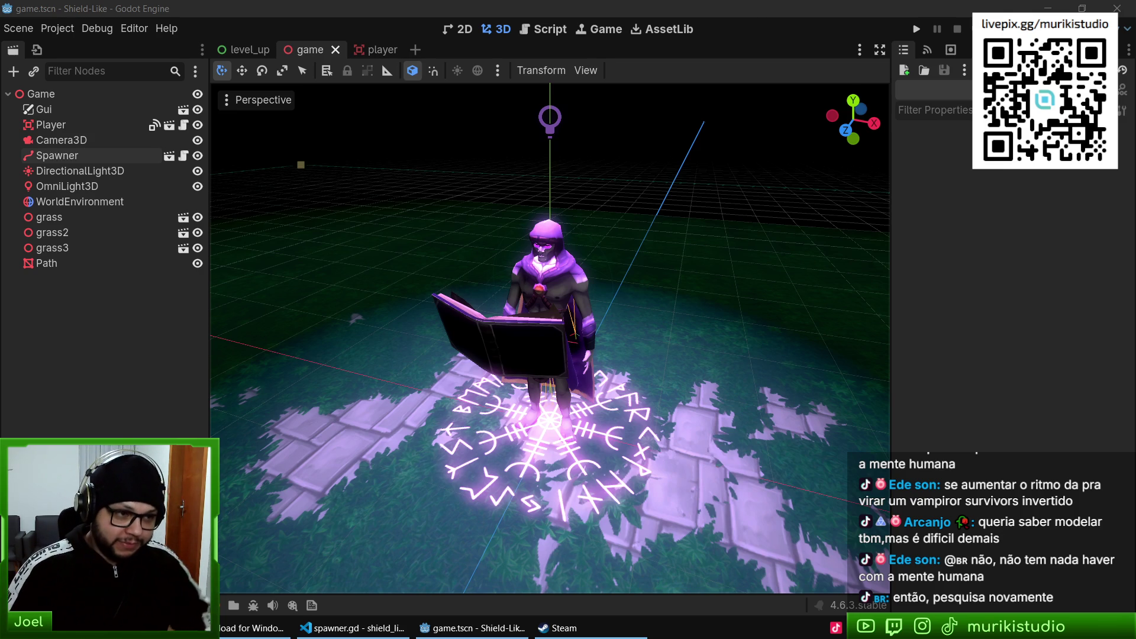
- Run the game again and swing the shield left and right to block incoming skulls
{"action": "key", "text": "F5"}
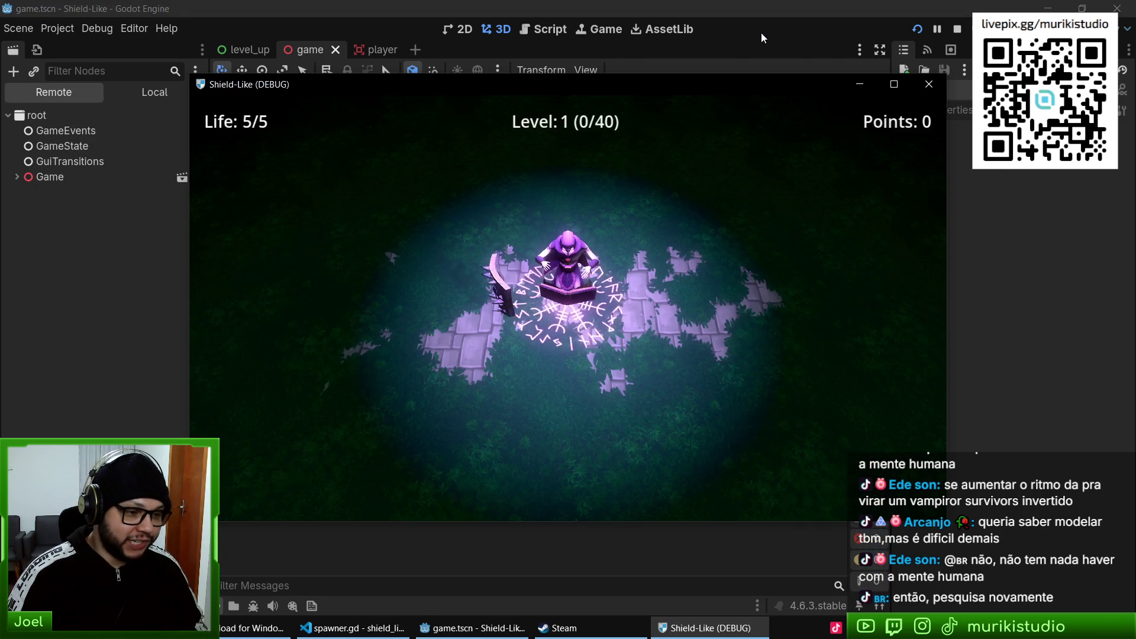
{"action": "key", "text": "Right"}
{"action": "key", "text": "Right"}
{"action": "key", "text": "Right"}
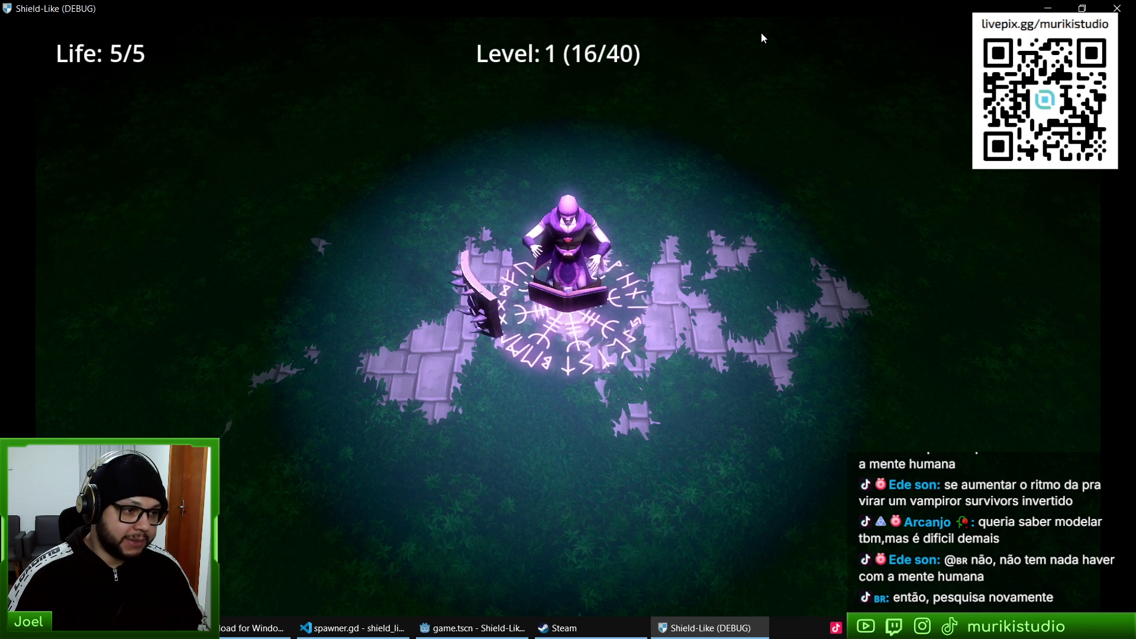
{"action": "key", "text": "Right"}
{"action": "key", "text": "Left"}
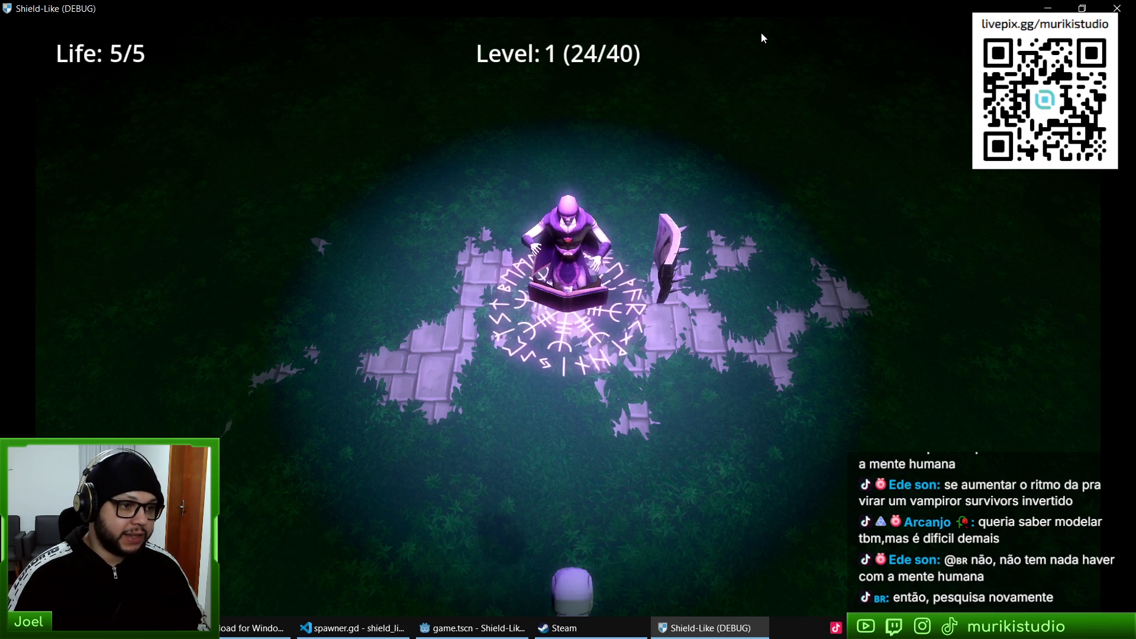
{"action": "key", "text": "Right"}
{"action": "key", "text": "Left"}
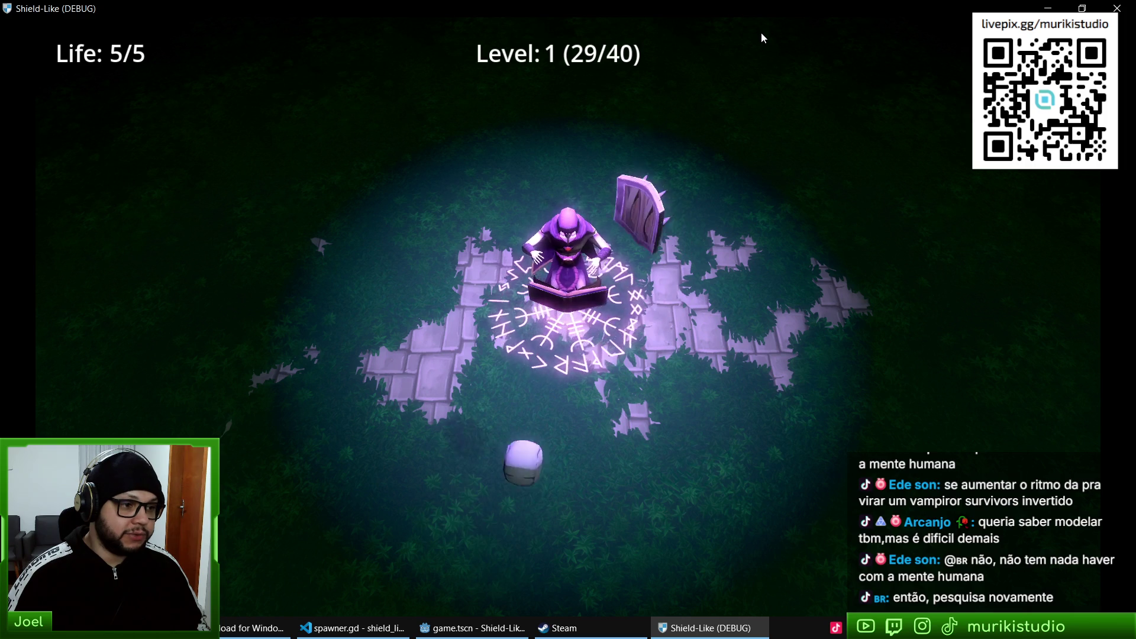
{"action": "key", "text": "Right"}
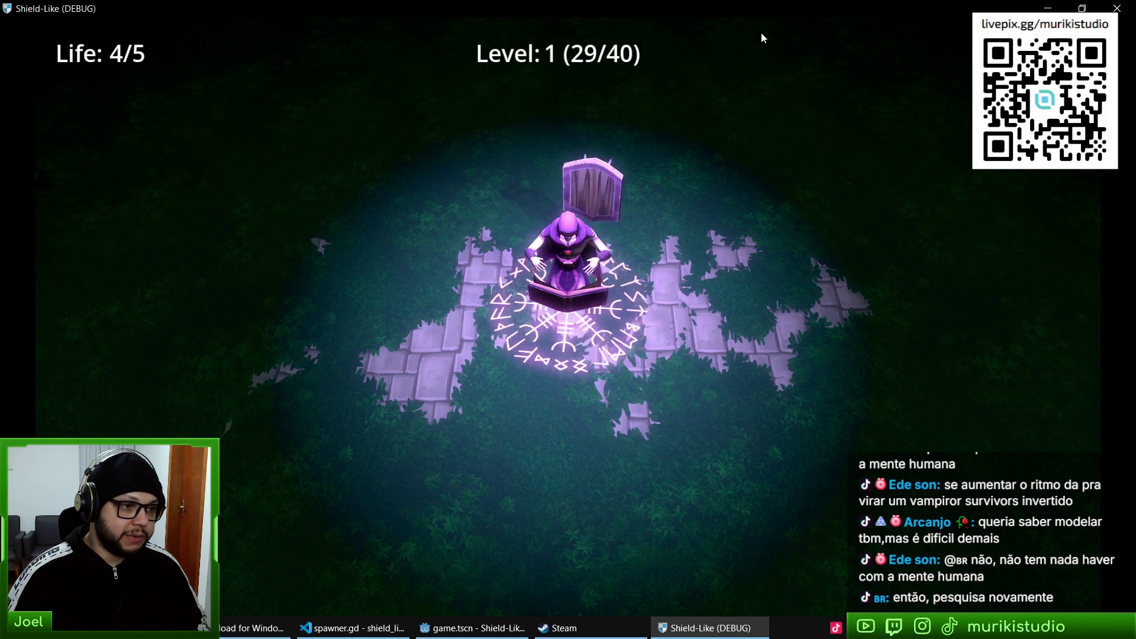
{"action": "key", "text": "Left"}
{"action": "key", "text": "Right"}
{"action": "key", "text": "Left"}
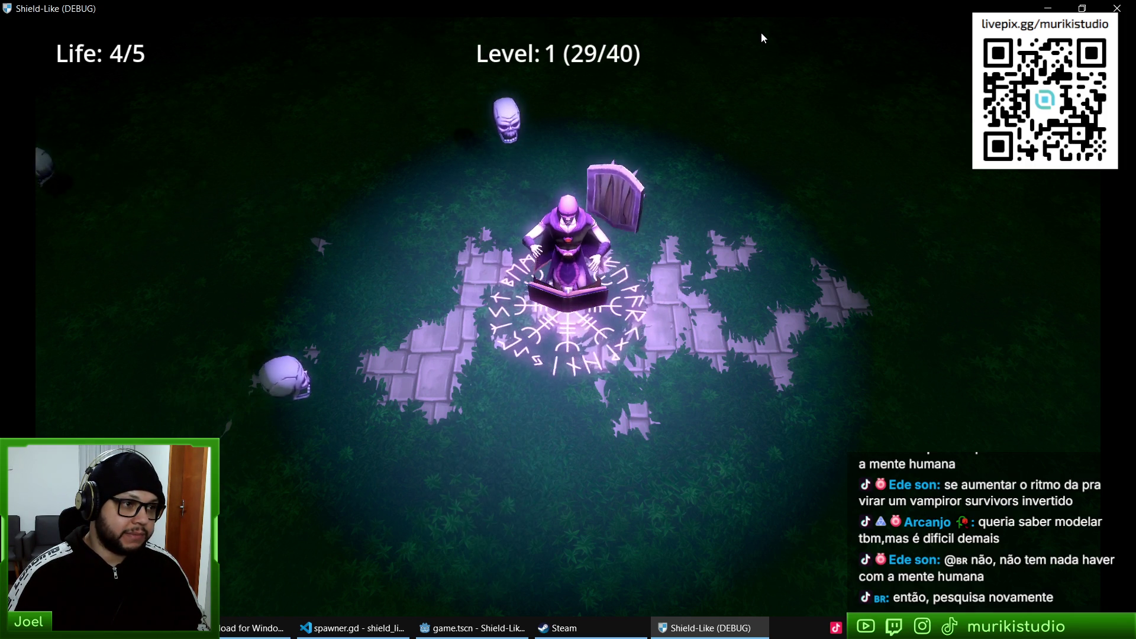
{"action": "key", "text": "Left"}
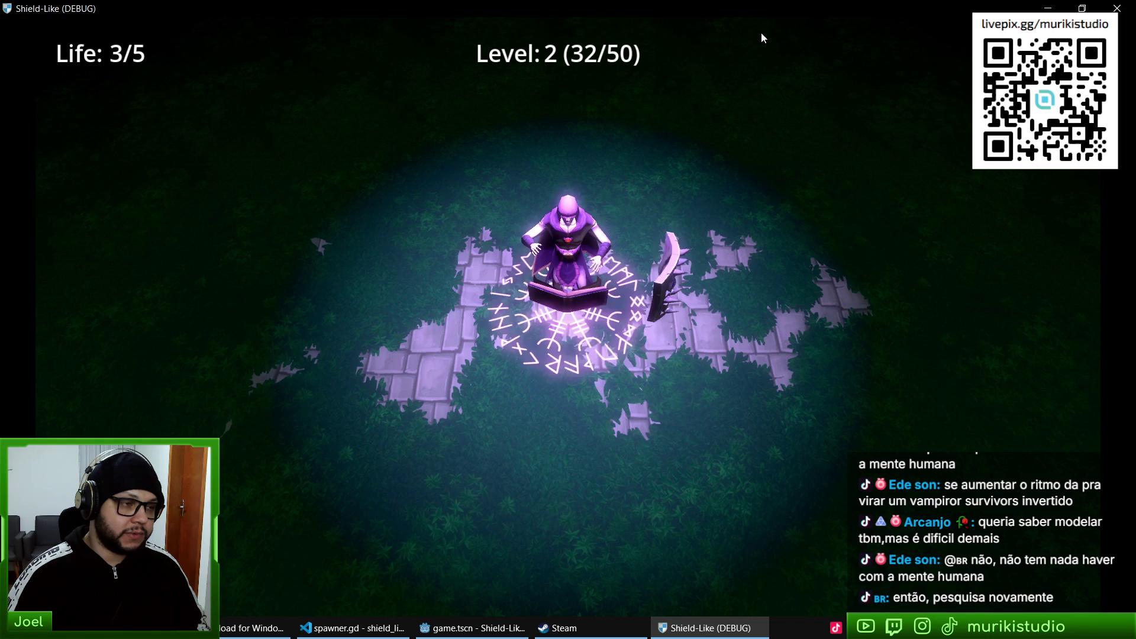
{"action": "key", "text": "Right"}
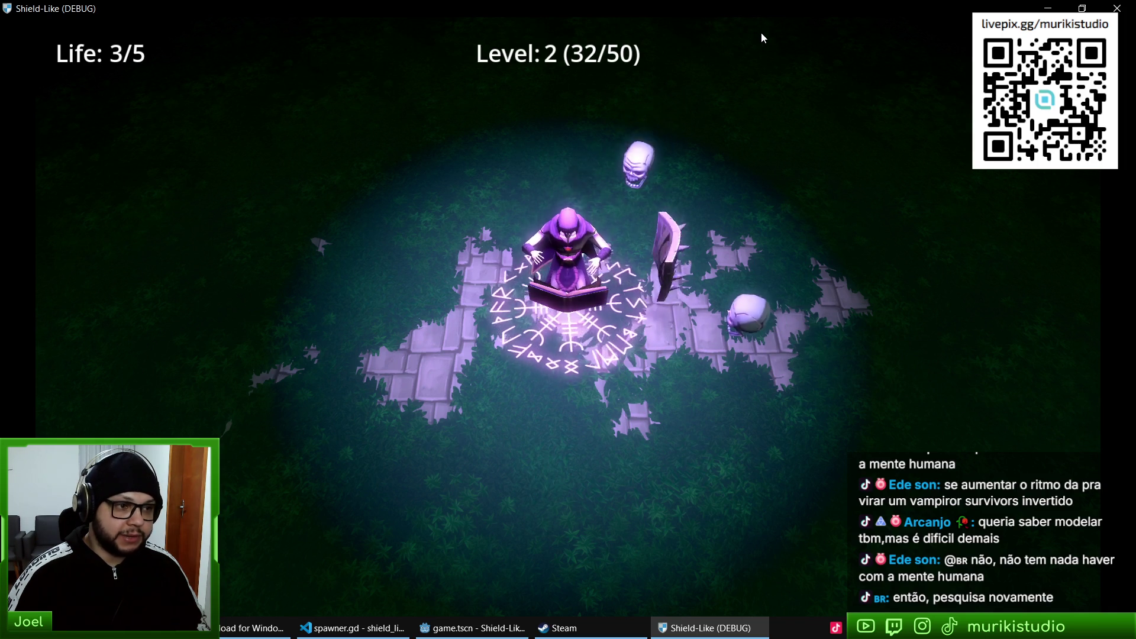
{"action": "key", "text": "Left"}
{"action": "key", "text": "Right"}
{"action": "key", "text": "Right"}
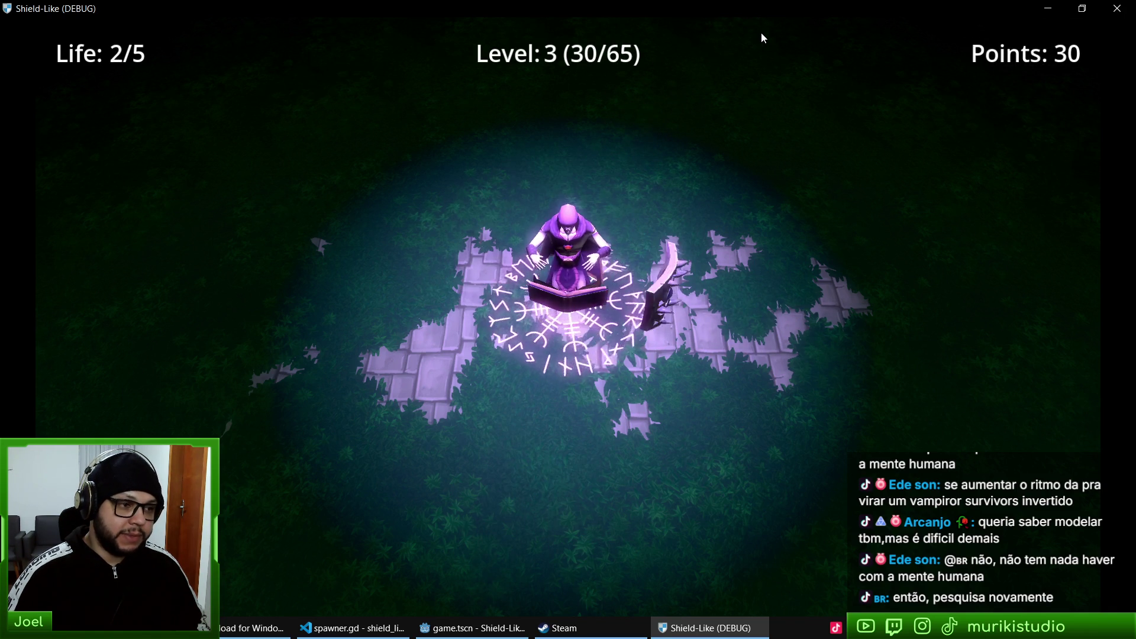
{"action": "key", "text": "Right"}
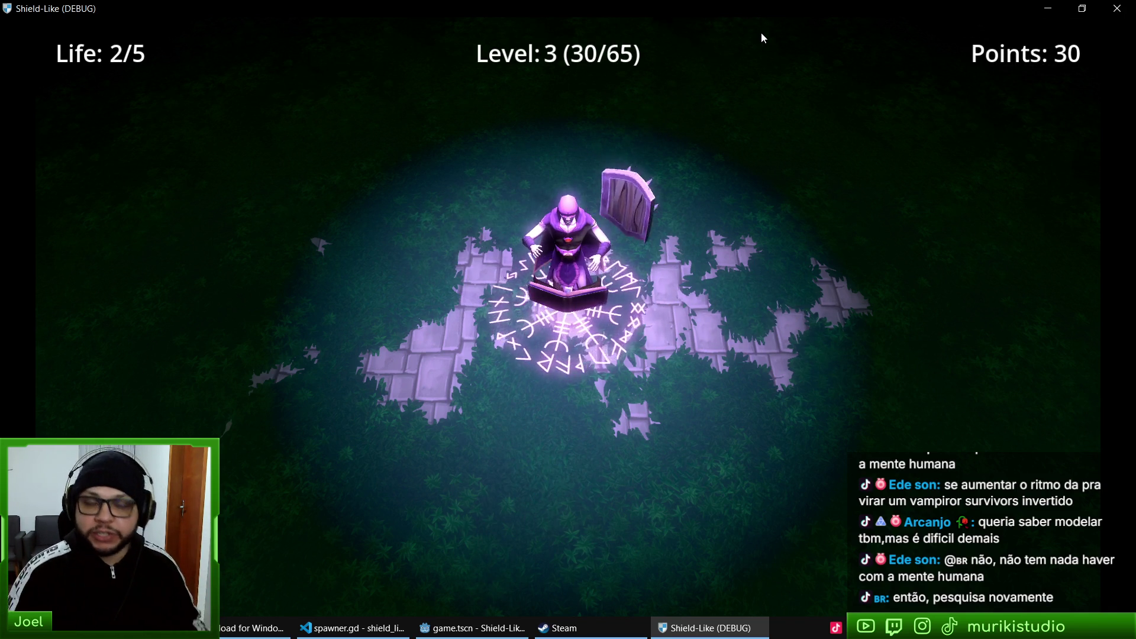
- Keep blocking skulls up to Level 5 (20/120), then stop the game with F8
{"action": "key", "text": "Right"}
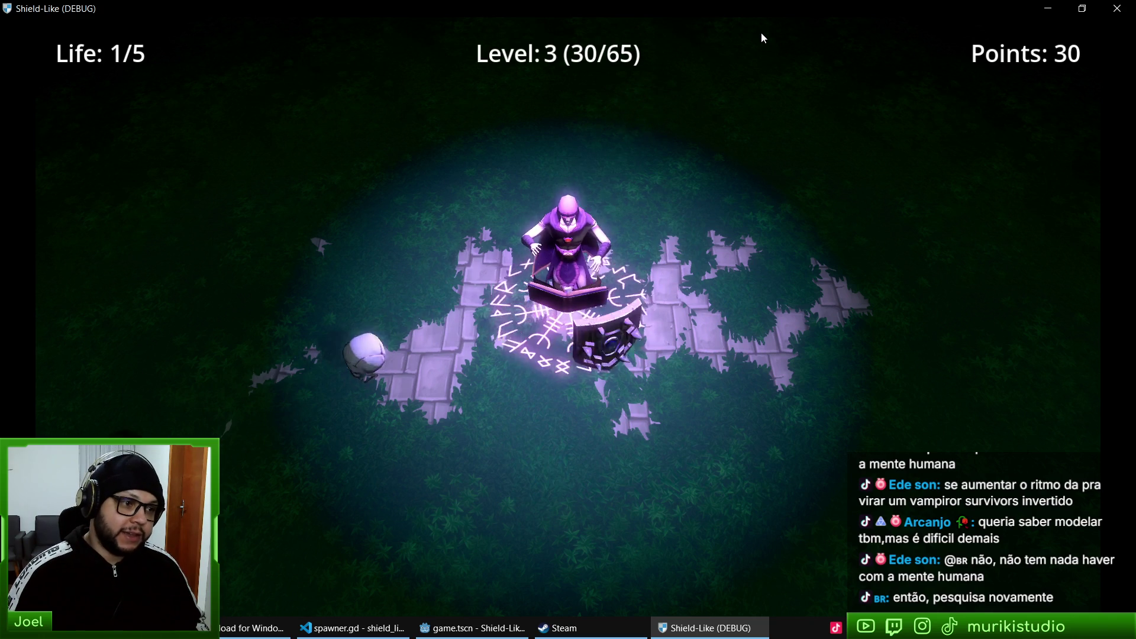
{"action": "key", "text": "Right"}
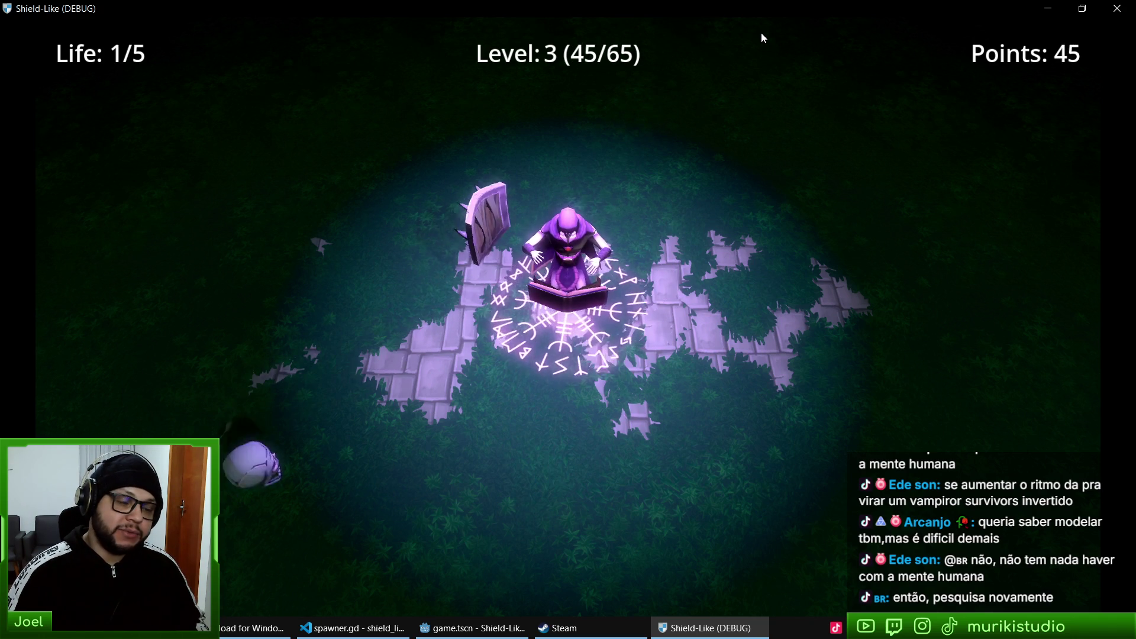
{"action": "key", "text": "Right"}
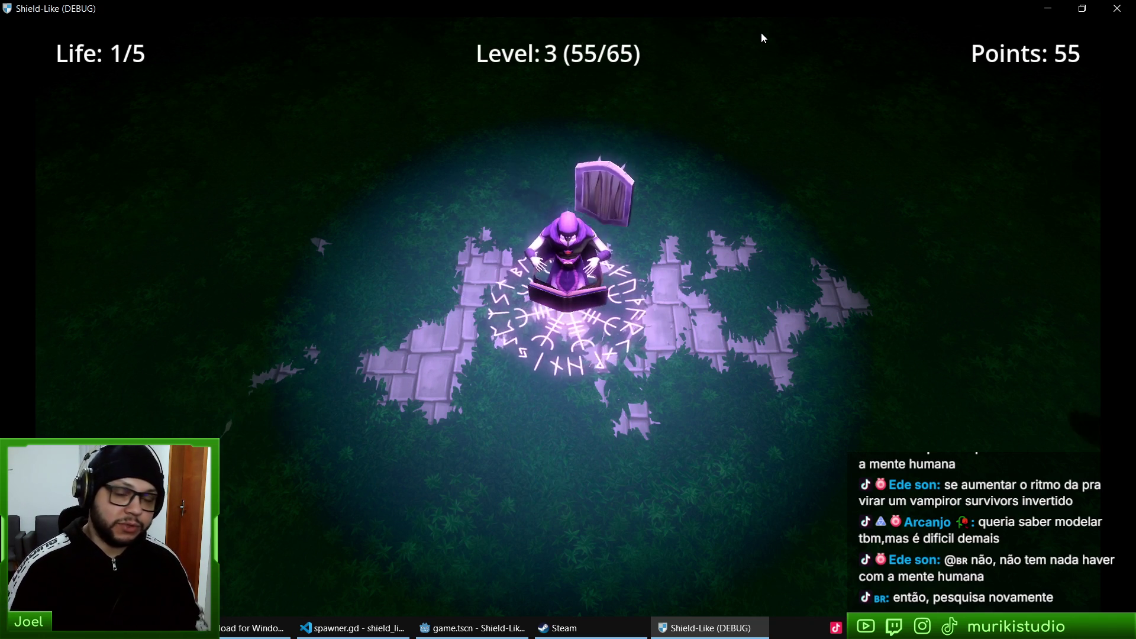
{"action": "key", "text": "Right"}
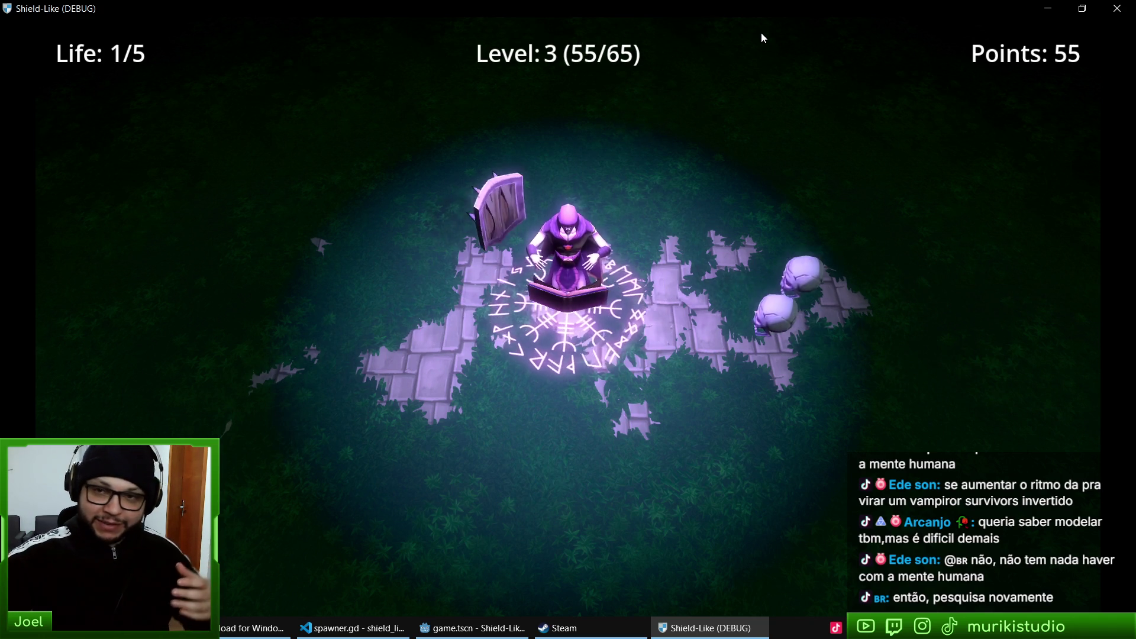
{"action": "key", "text": "Right"}
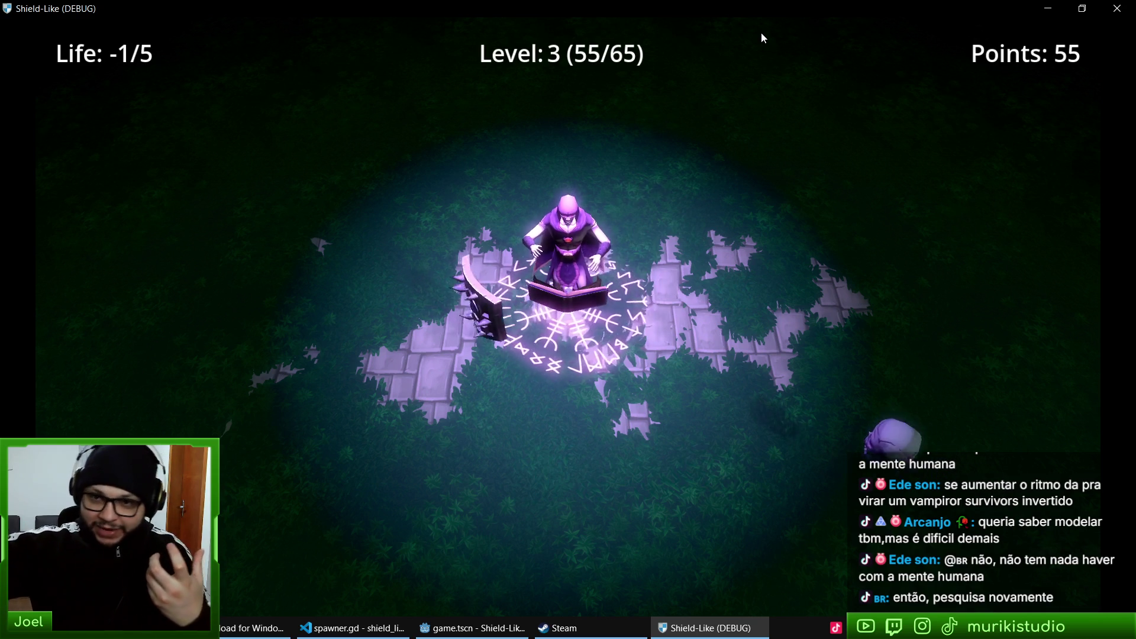
{"action": "key", "text": "Right"}
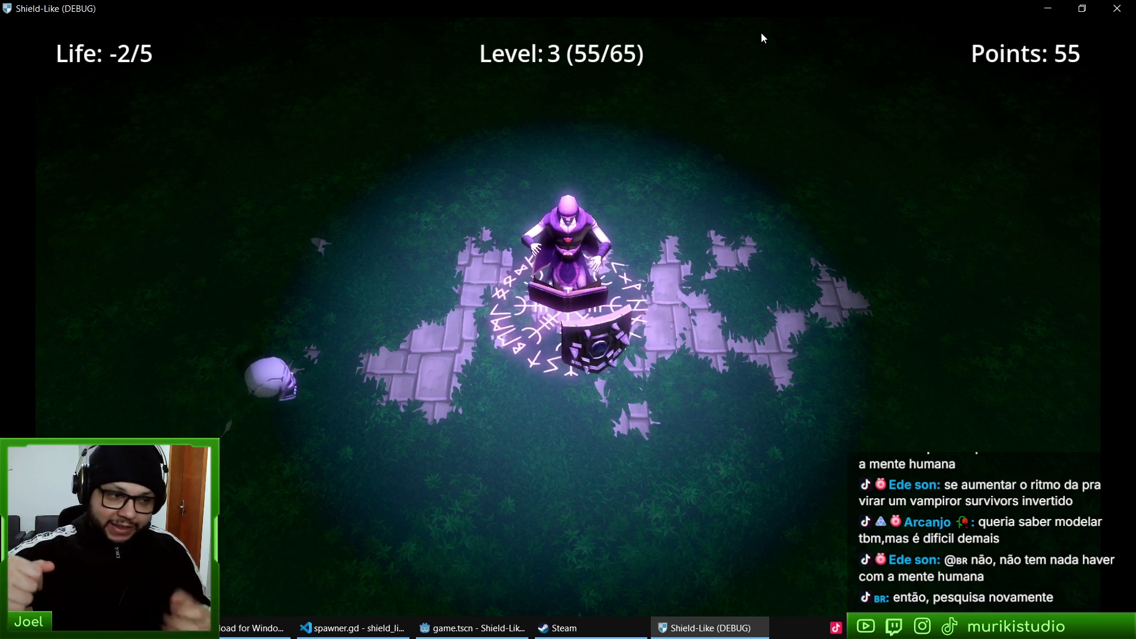
{"action": "key", "text": "Right"}
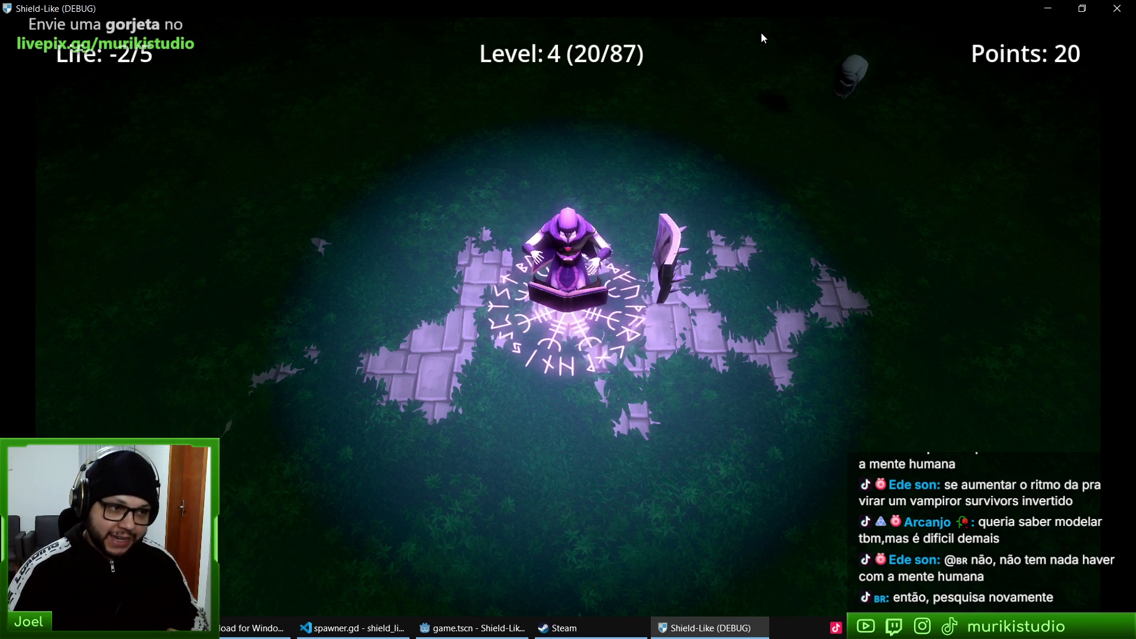
{"action": "key", "text": "Right"}
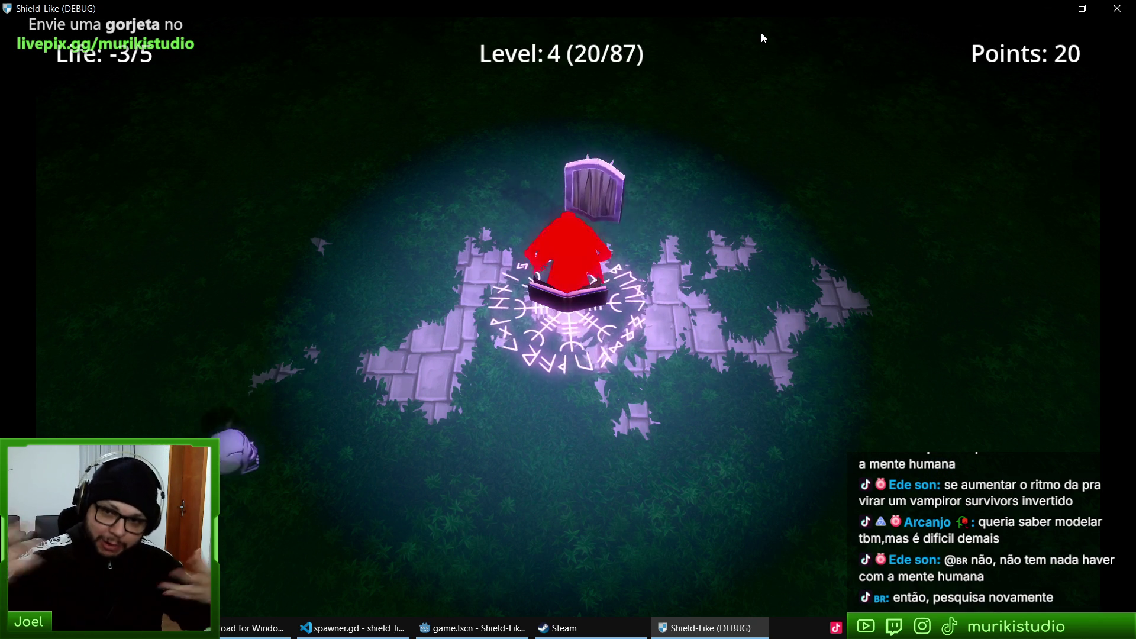
{"action": "key", "text": "Right"}
{"action": "key", "text": "Right"}
{"action": "key", "text": "Right"}
{"action": "key", "text": "Left"}
{"action": "key", "text": "Left"}
{"action": "key", "text": "Right"}
{"action": "key", "text": "Left"}
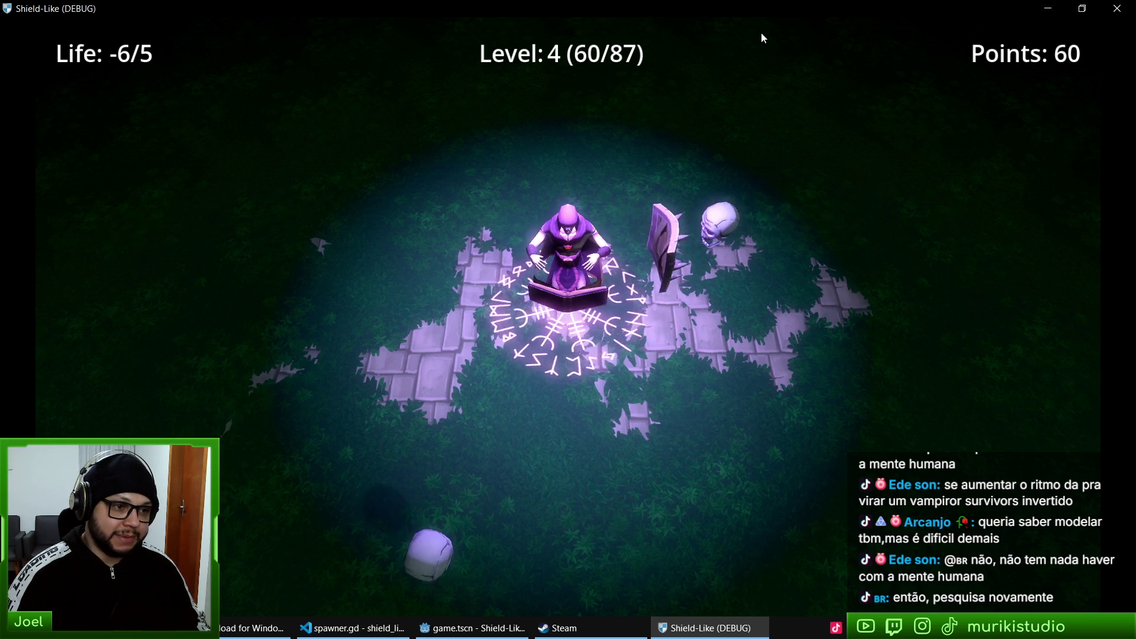
{"action": "key", "text": "Left"}
{"action": "key", "text": "Right"}
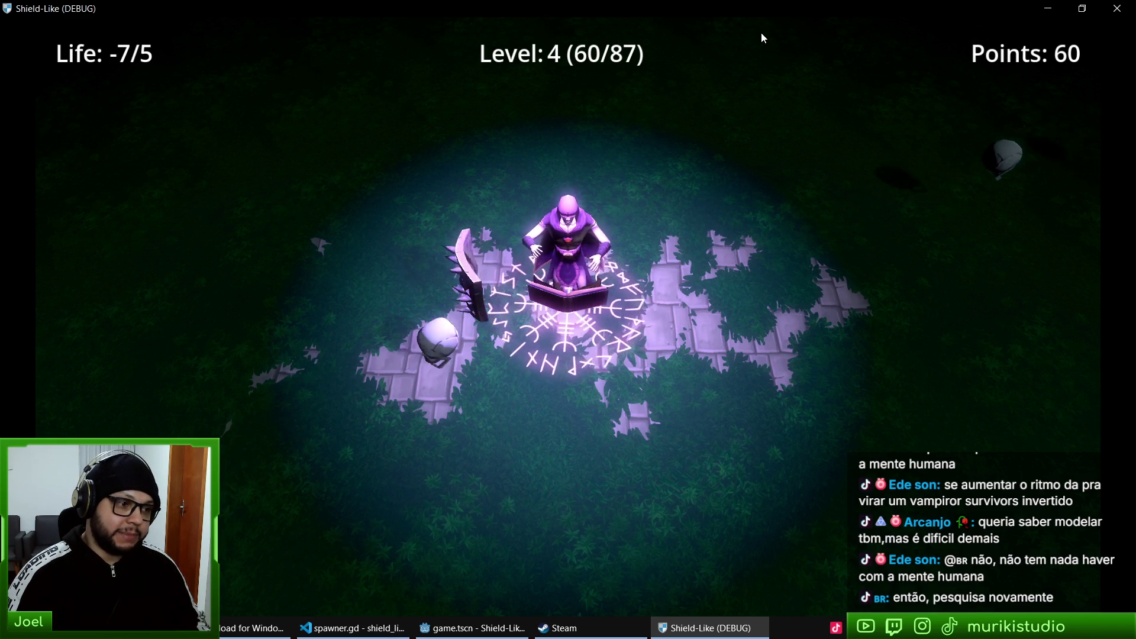
{"action": "key", "text": "Left"}
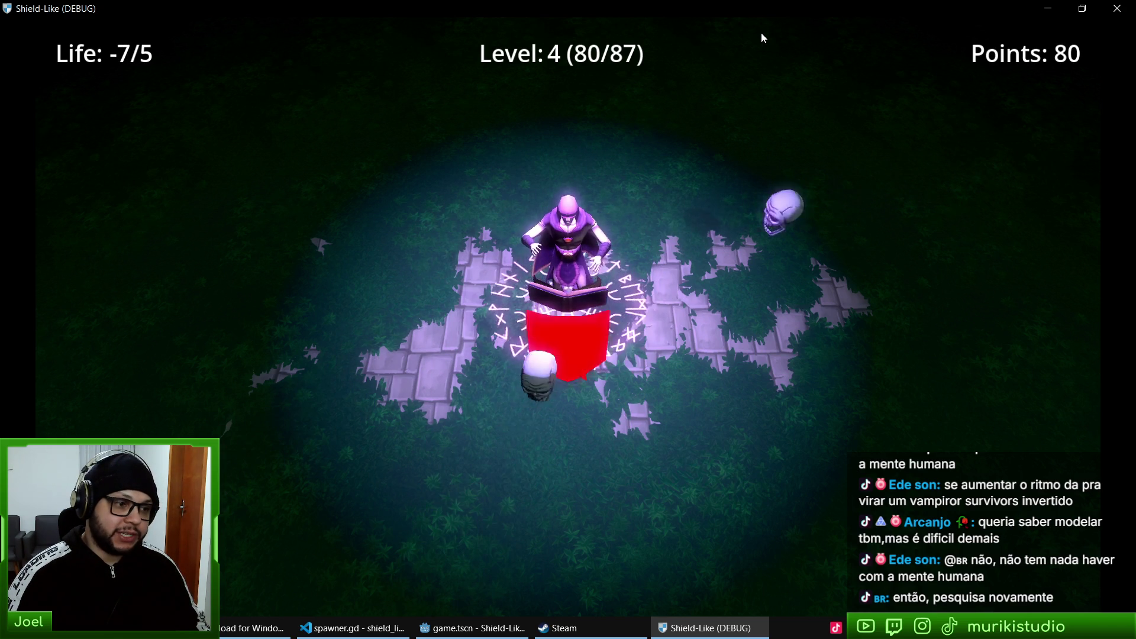
{"action": "key", "text": "Right"}
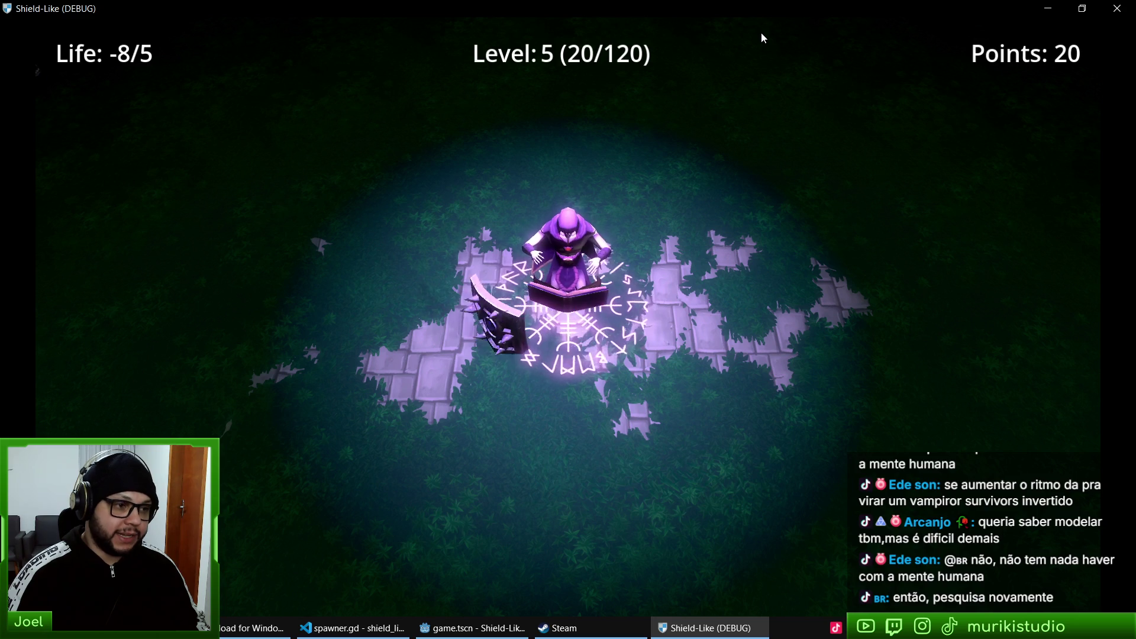
{"action": "key", "text": "Right"}
{"action": "key", "text": "F8"}
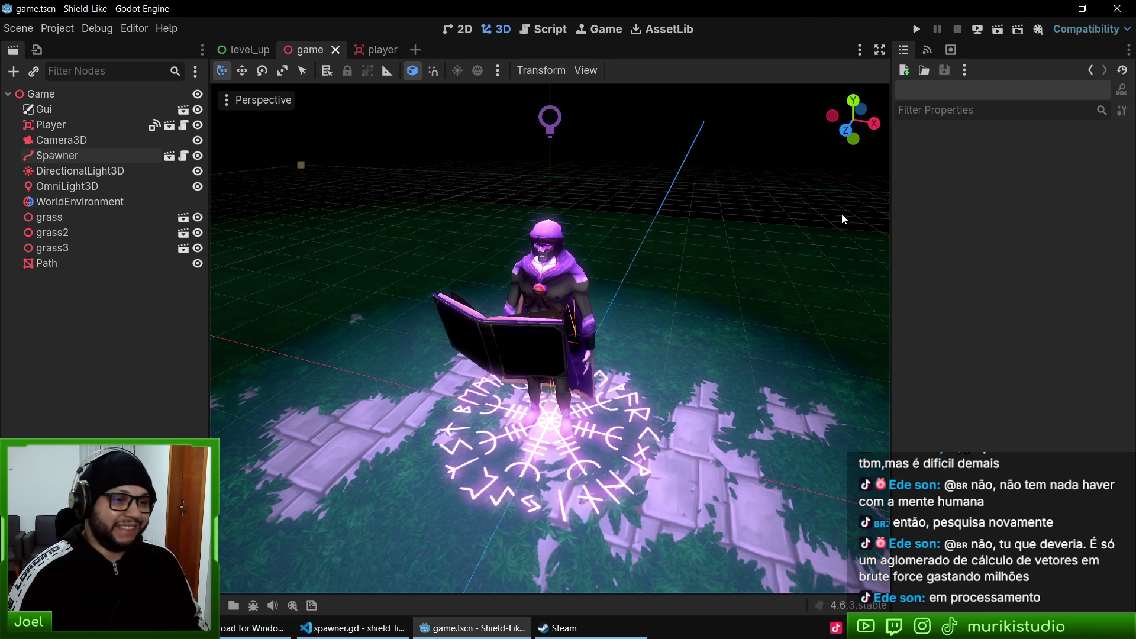
- Set the Spawner's Initial Amount to 2, then test-run the game and close it
{"action": "scroll", "coordinate": [656, 396], "scroll_direction": "up", "scroll_amount": 5}
{"action": "scroll", "coordinate": [680, 389], "scroll_direction": "down", "scroll_amount": 4}
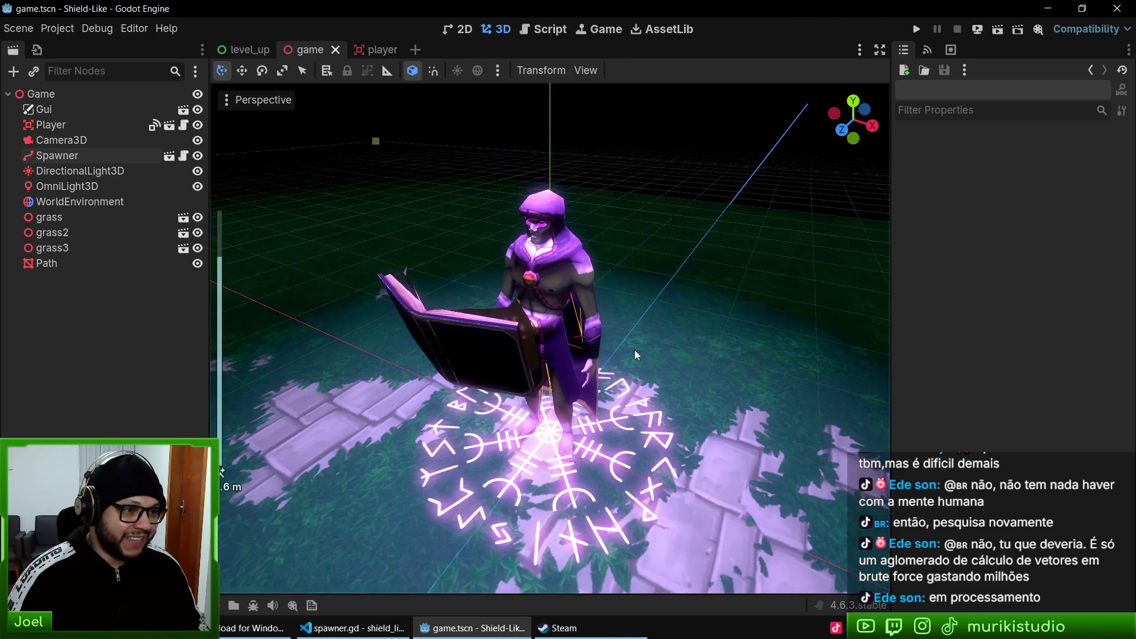
{"action": "left_click_drag", "start_coordinate": [614, 363], "coordinate": [608, 370]}
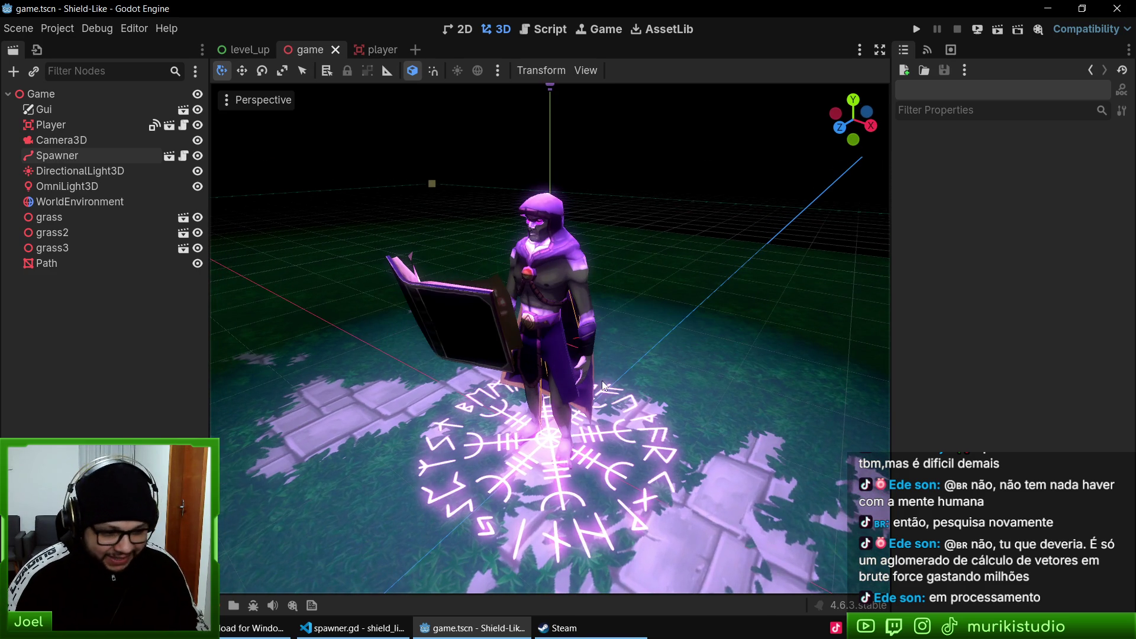
{"action": "left_click", "coordinate": [75, 155]}
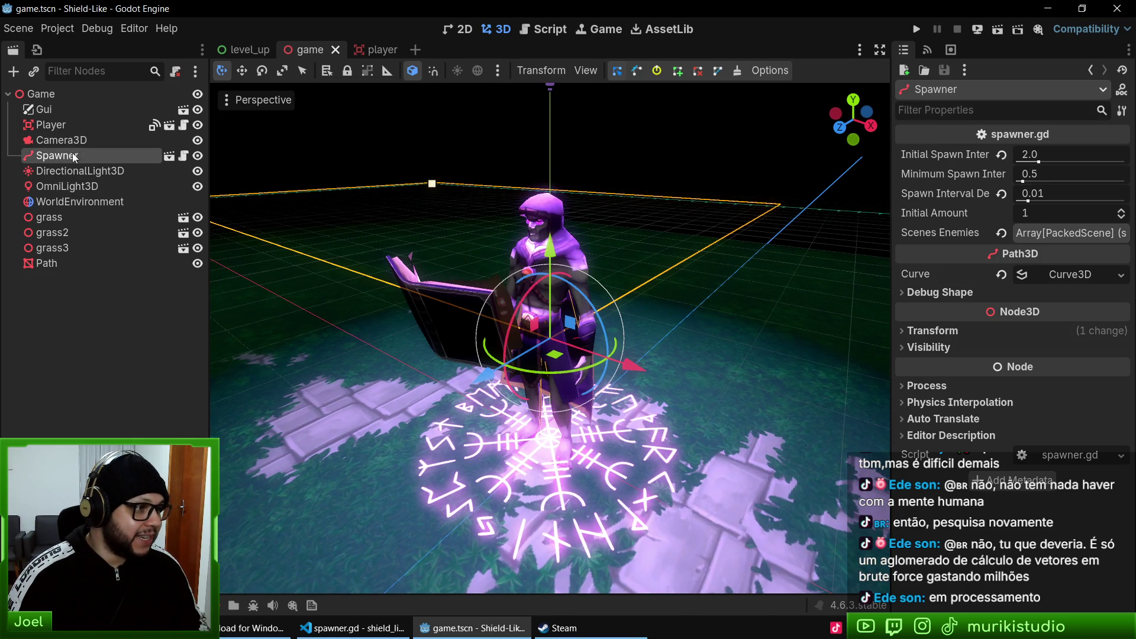
{"action": "key", "text": "Return"}
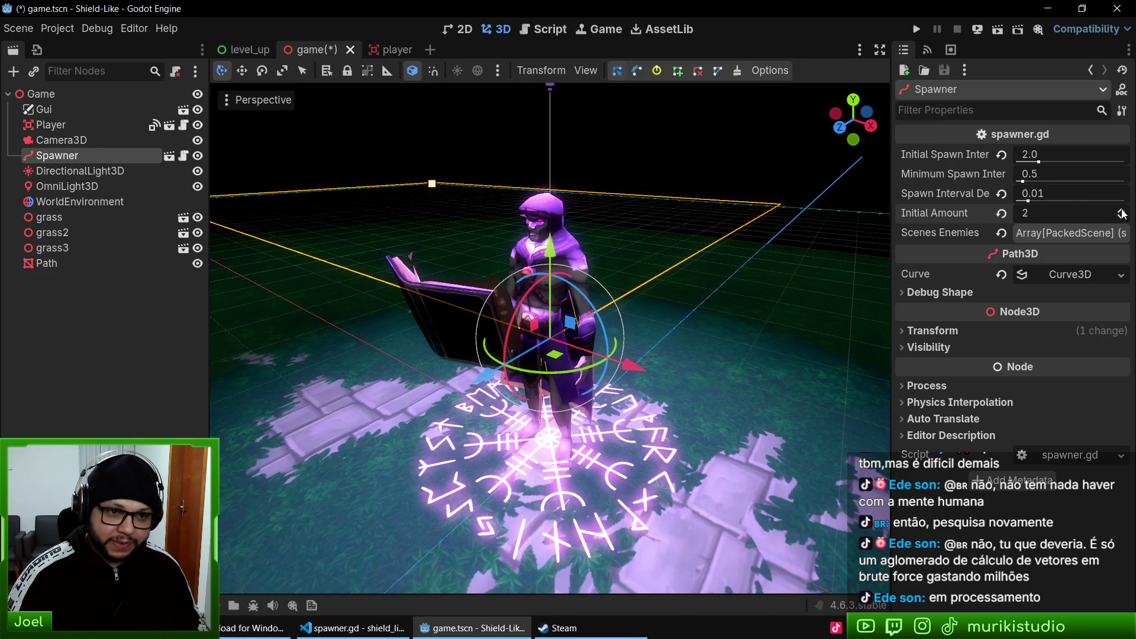
{"action": "key", "text": "F5"}
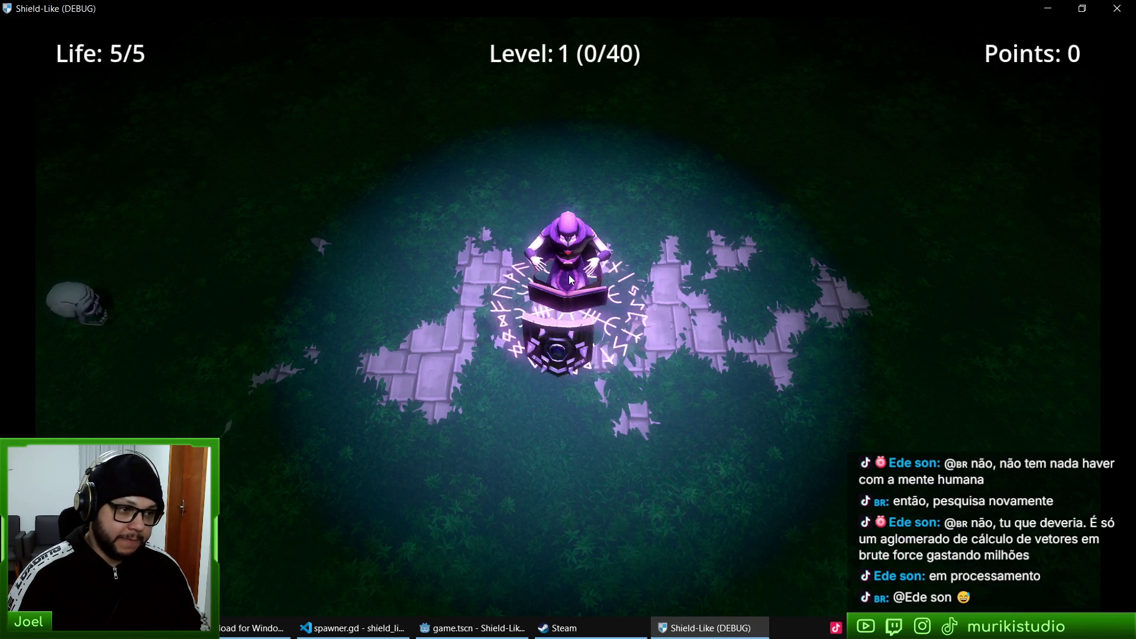
{"action": "key", "text": "alt+F4"}
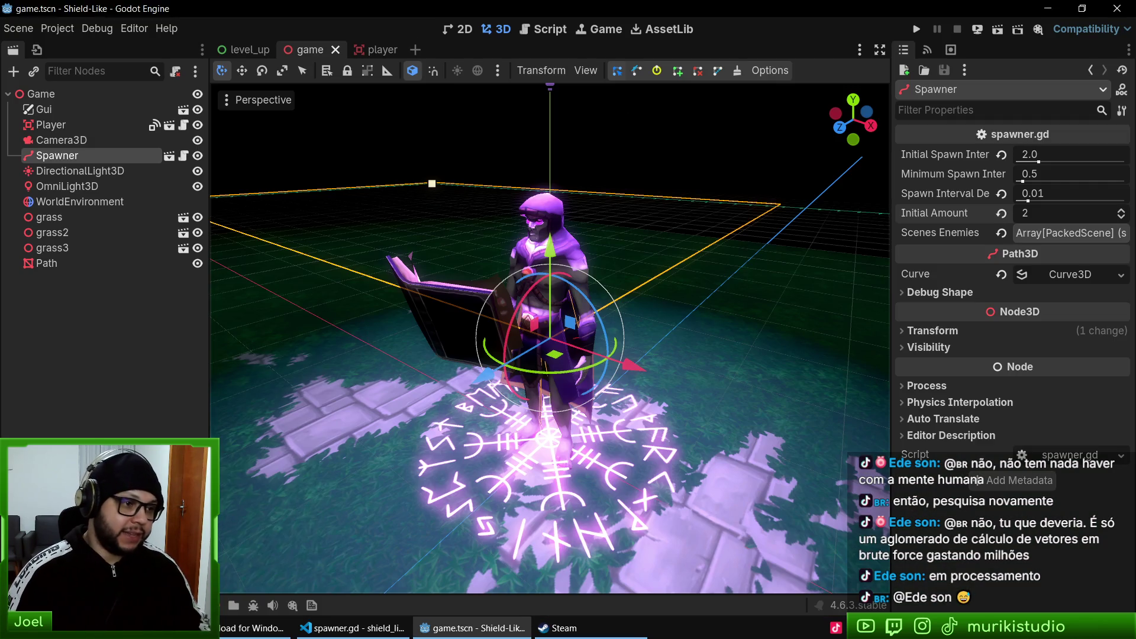
- Launch Blender from the Start menu search
{"action": "key", "text": "super"}
{"action": "type", "text": "o"}
{"action": "key", "text": "Return"}
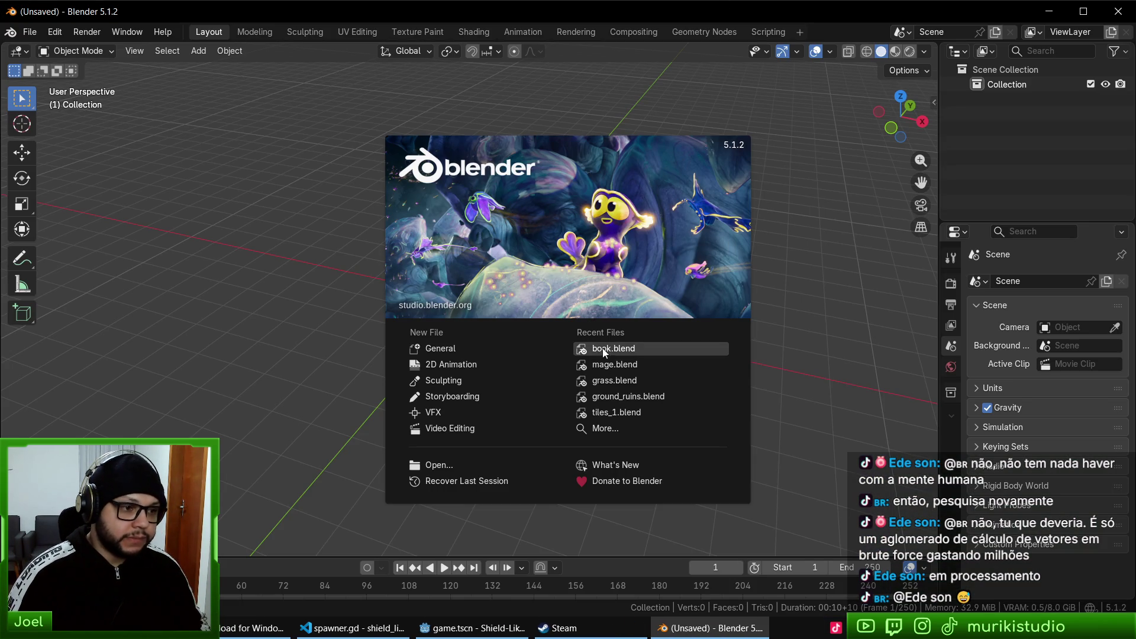
- Open mage.blend, maximise the 3D view and put the mage's armature into Pose Mode
{"action": "left_click", "coordinate": [616, 365]}
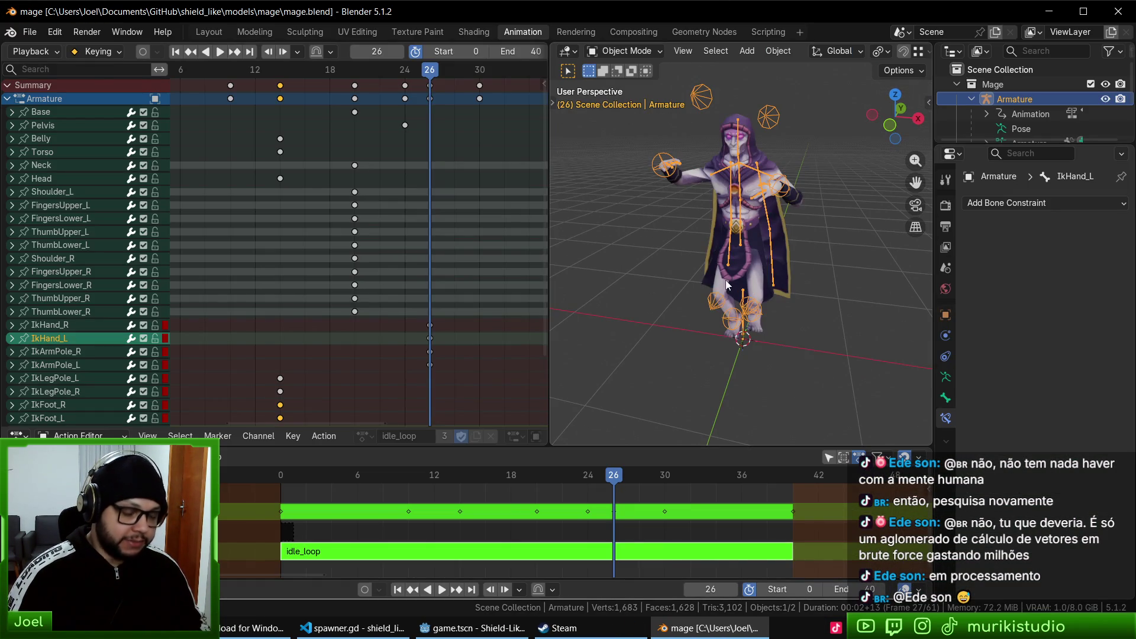
{"action": "key", "text": "ctrl+space"}
{"action": "scroll", "coordinate": [662, 314], "scroll_direction": "down", "scroll_amount": 1}
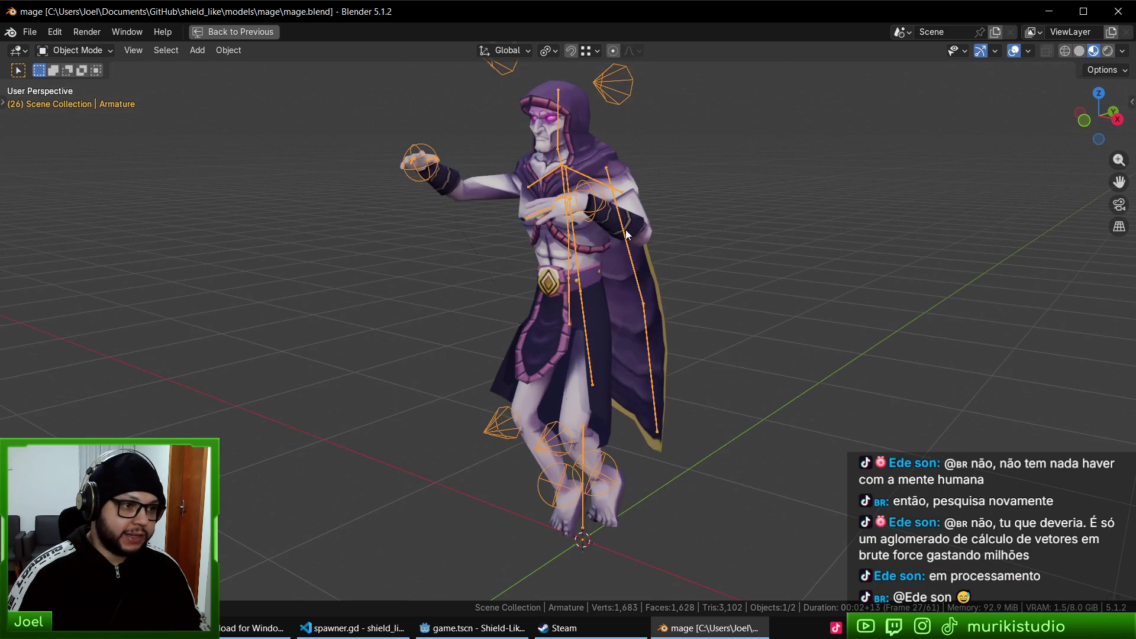
{"action": "key", "text": "ctrl+Tab"}
{"action": "scroll", "coordinate": [615, 249], "scroll_direction": "up", "scroll_amount": 3}
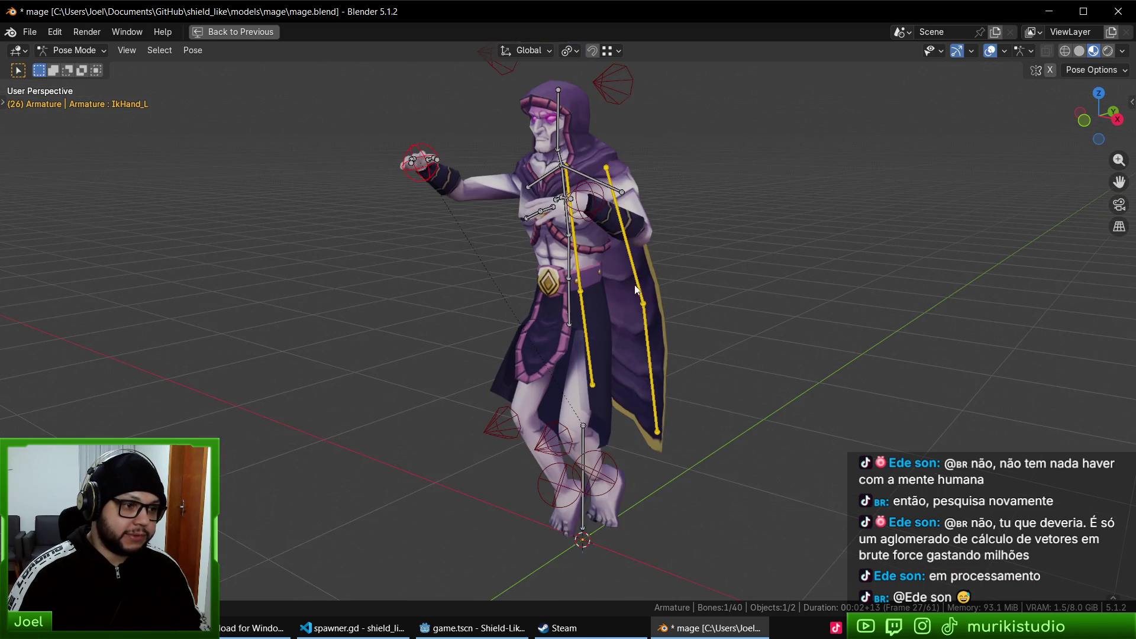
{"action": "left_click", "coordinate": [577, 255]}
{"action": "left_click", "coordinate": [569, 237]}
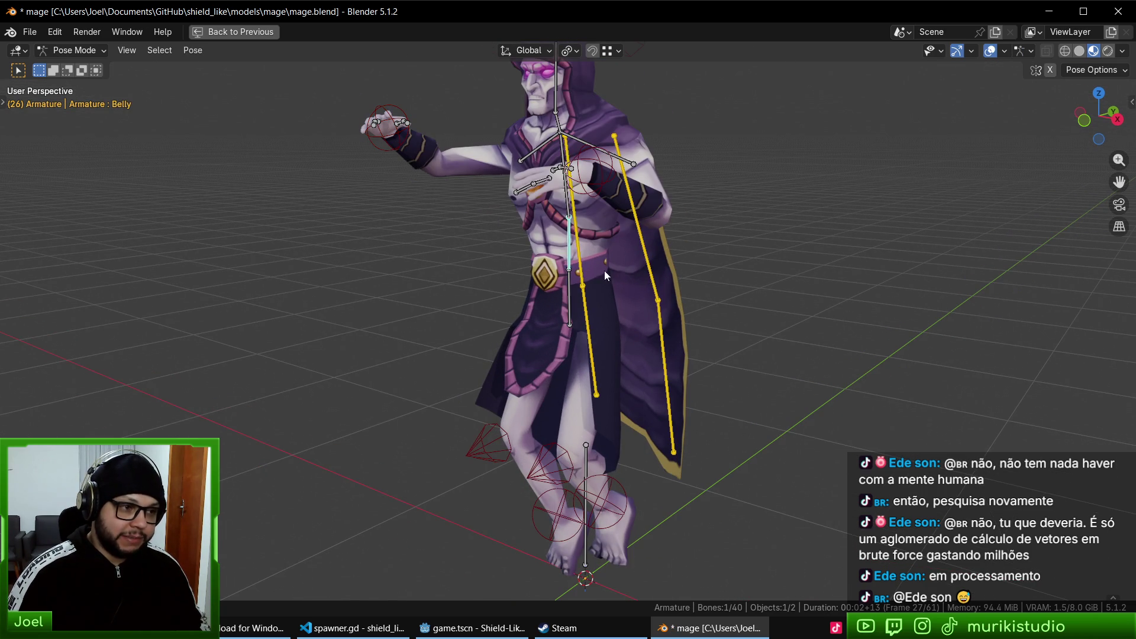
{"action": "scroll", "coordinate": [619, 283], "scroll_direction": "up", "scroll_amount": 4}
{"action": "mouse_move", "coordinate": [676, 207]}
{"action": "left_mouse_down"}
{"action": "mouse_move", "coordinate": [604, 182]}
{"action": "mouse_move", "coordinate": [615, 224]}
{"action": "mouse_move", "coordinate": [560, 278]}
{"action": "left_mouse_up"}
{"action": "scroll", "coordinate": [561, 279], "scroll_direction": "down", "scroll_amount": 5}
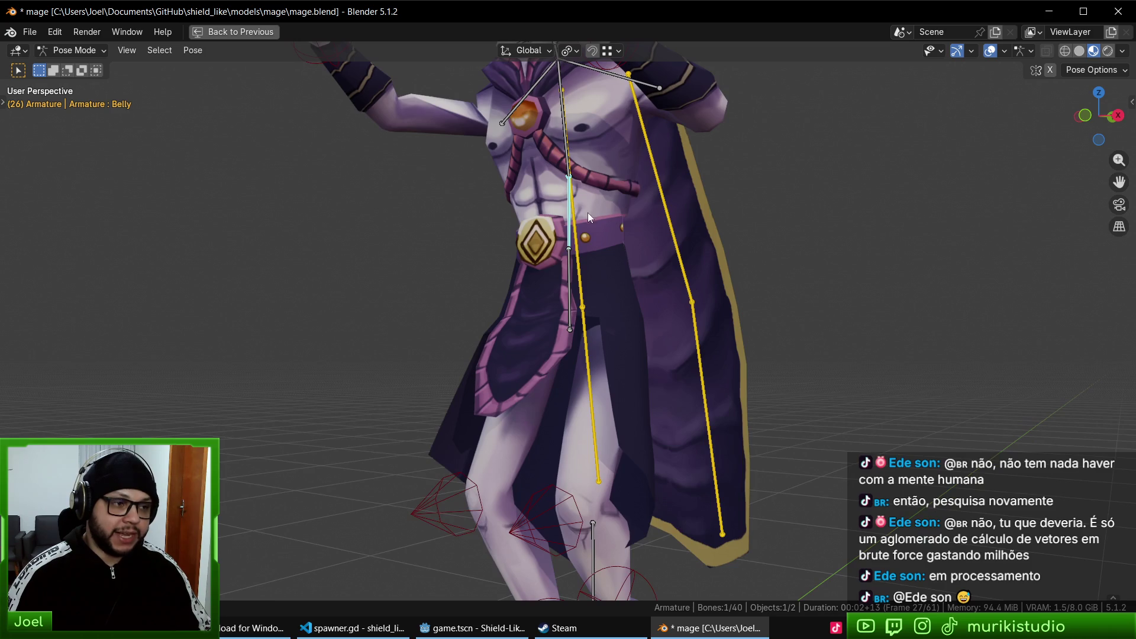
{"action": "scroll", "coordinate": [588, 203], "scroll_direction": "up", "scroll_amount": 2}
- Try rotating the Torso, then move the right hand IK bone to rest at the chest
{"action": "left_click", "coordinate": [559, 180]}
{"action": "key", "text": "r"}
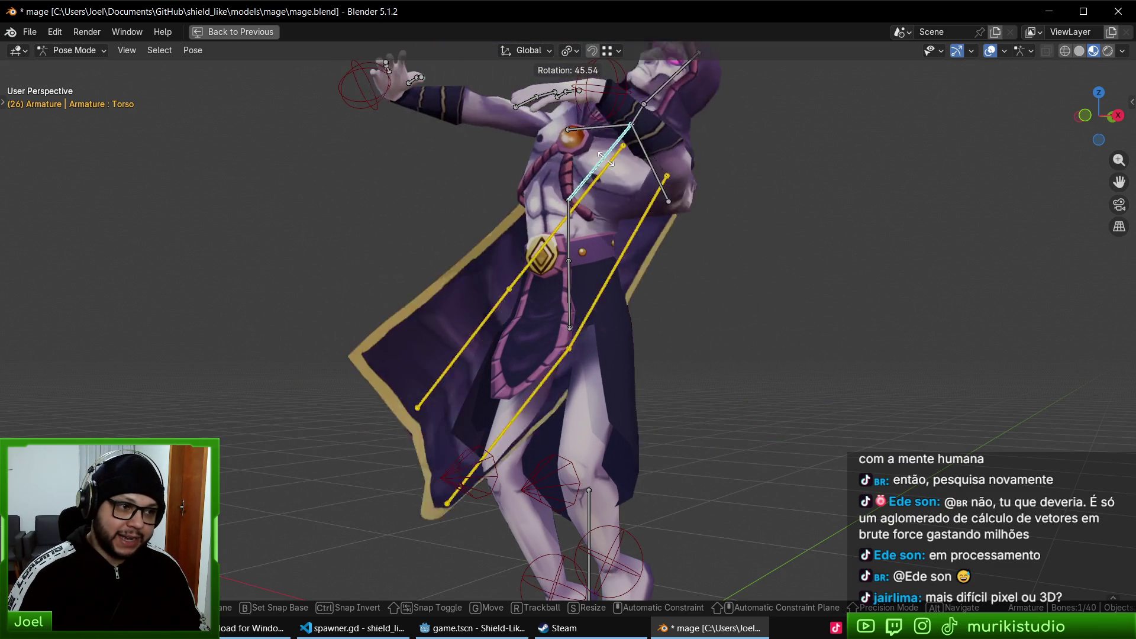
{"action": "key", "text": "Escape"}
{"action": "mouse_move", "coordinate": [695, 266]}
{"action": "left_mouse_down"}
{"action": "mouse_move", "coordinate": [679, 290]}
{"action": "mouse_move", "coordinate": [605, 325]}
{"action": "left_mouse_up"}
{"action": "left_click", "coordinate": [536, 291]}
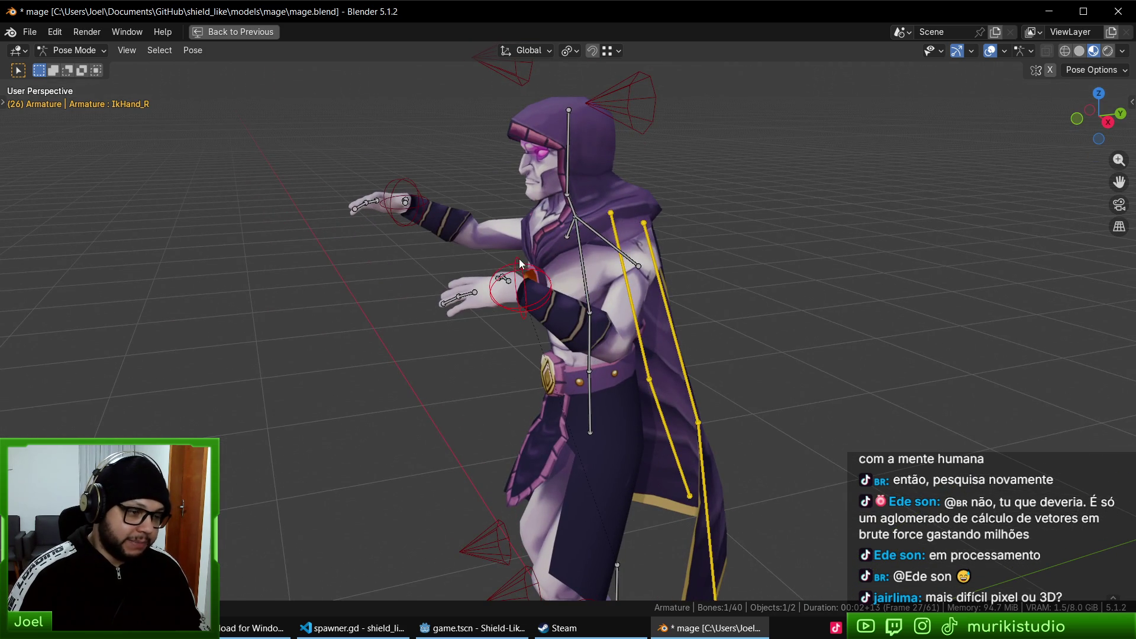
{"action": "key", "text": "g"}
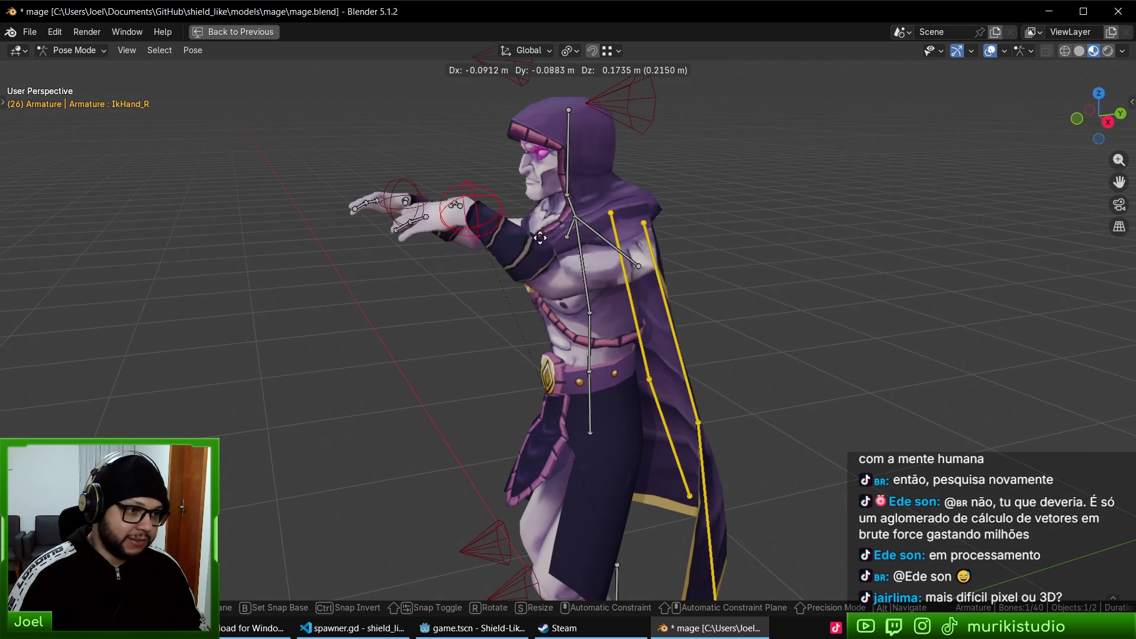
{"action": "key", "text": "Escape"}
{"action": "left_click", "coordinate": [672, 119]}
{"action": "left_click_drag", "start_coordinate": [518, 251], "coordinate": [654, 272]}
{"action": "key", "text": "g"}
{"action": "left_click", "coordinate": [602, 366]}
- Test rotating the Head, tilting the Torso and moving the right foot, cancelling each
{"action": "mouse_move", "coordinate": [603, 365]}
{"action": "left_mouse_down"}
{"action": "mouse_move", "coordinate": [719, 346]}
{"action": "mouse_move", "coordinate": [682, 348]}
{"action": "left_mouse_up"}
{"action": "left_click", "coordinate": [635, 187]}
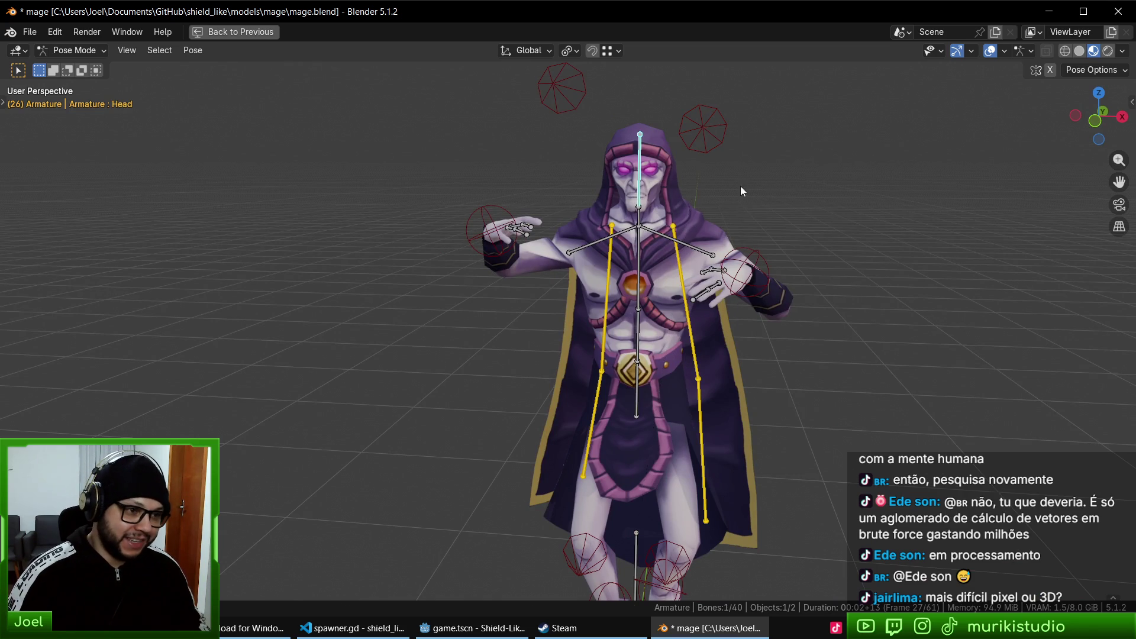
{"action": "key", "text": "r"}
{"action": "key", "text": "Escape"}
{"action": "left_click", "coordinate": [590, 250]}
{"action": "left_click", "coordinate": [639, 297]}
{"action": "key", "text": "r"}
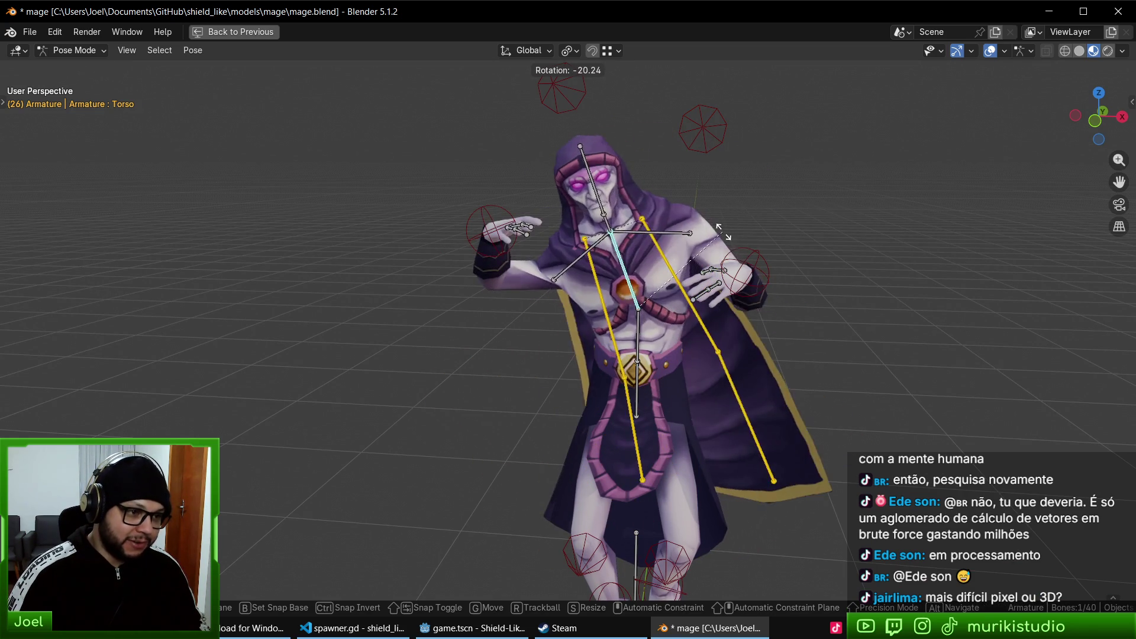
{"action": "key", "text": "Escape"}
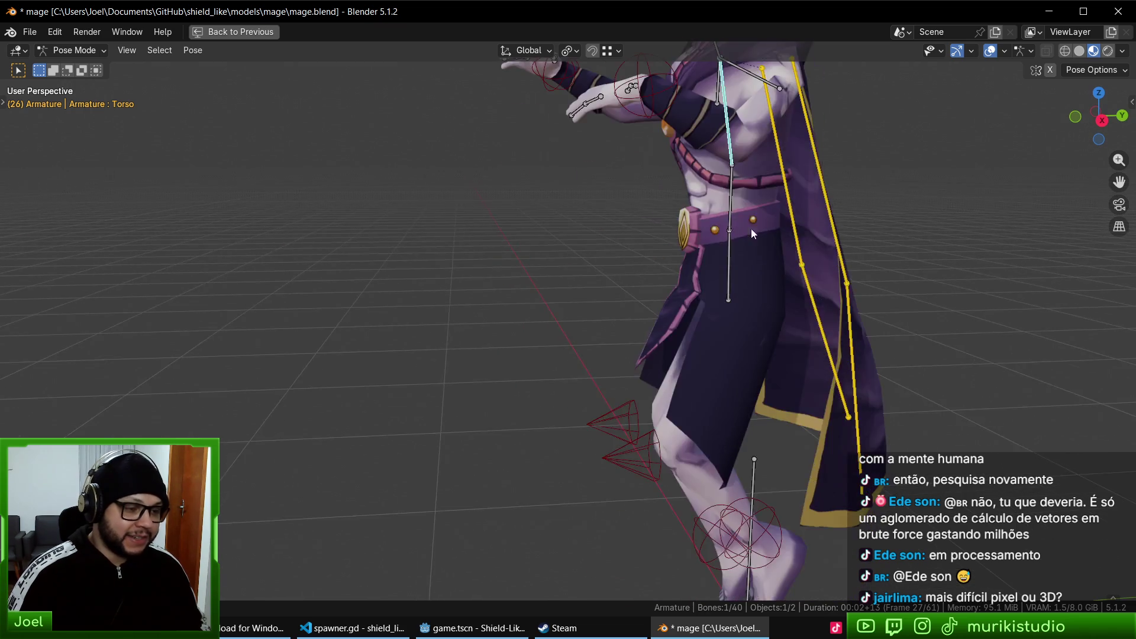
{"action": "left_click", "coordinate": [669, 440]}
{"action": "key", "text": "g"}
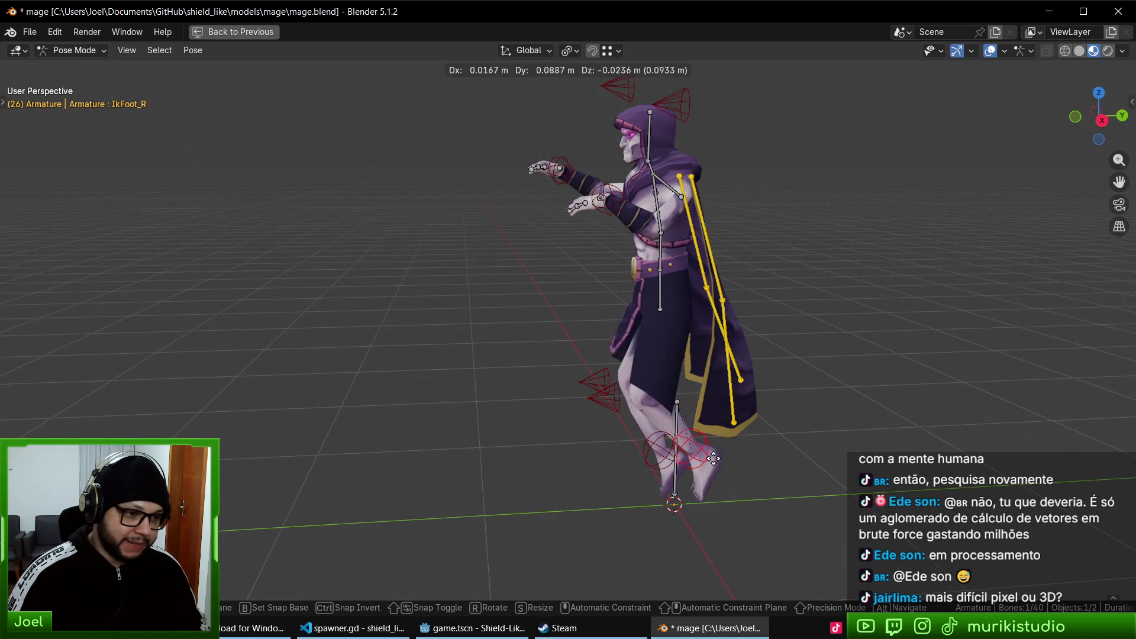
{"action": "key", "text": "Escape"}
- Move the IkFoot_L foot control to a new position and inspect the feet
{"action": "scroll", "coordinate": [653, 437], "scroll_direction": "up", "scroll_amount": 5}
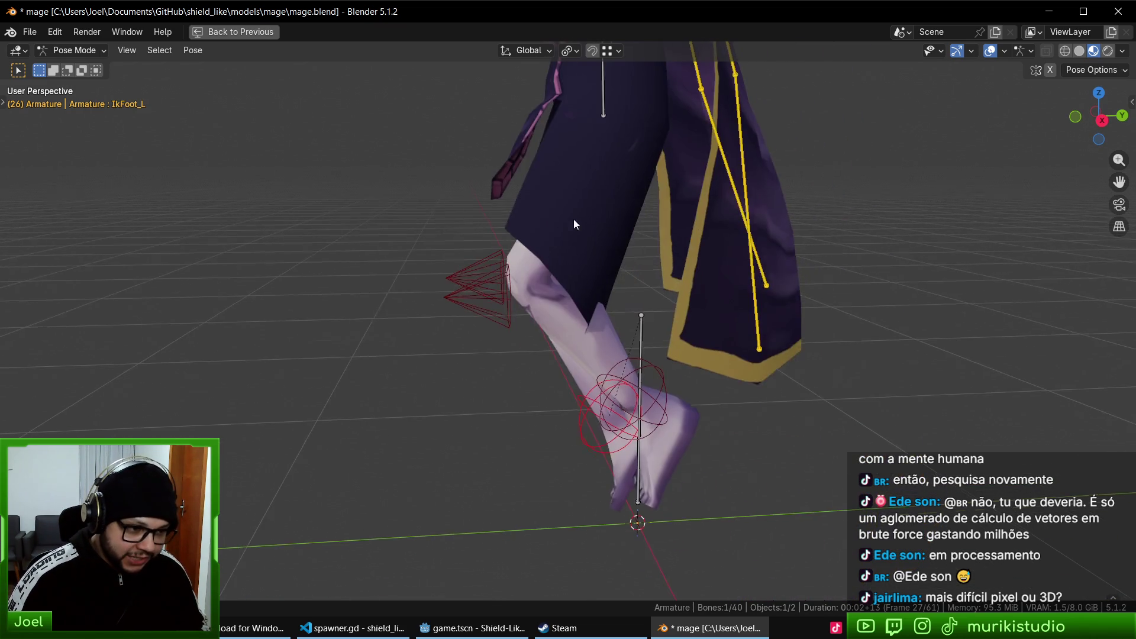
{"action": "key", "text": "g"}
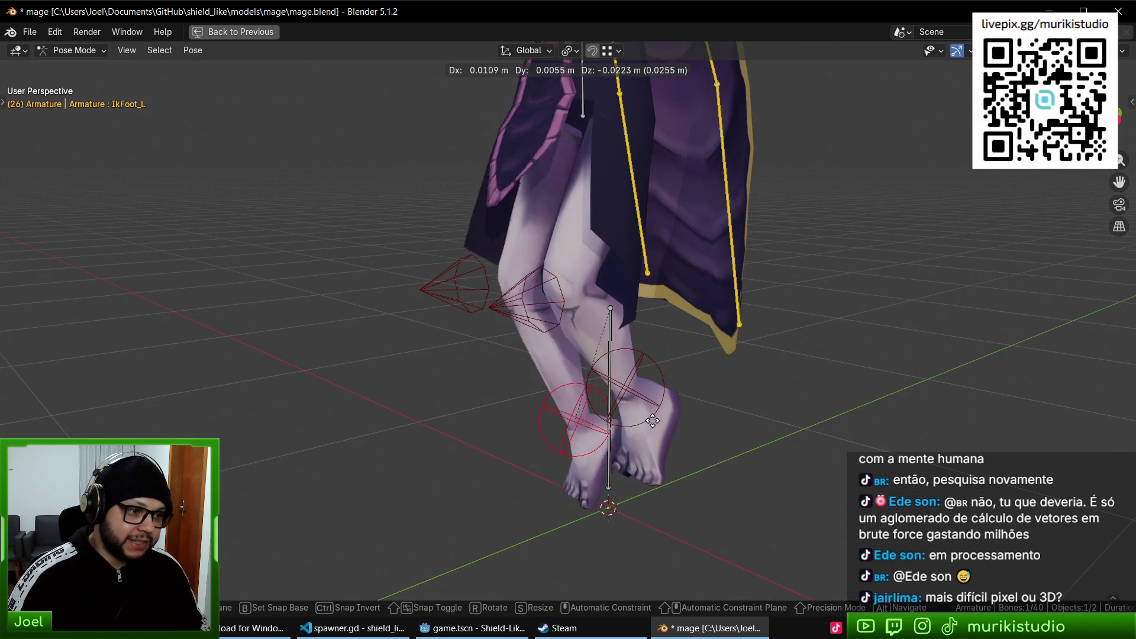
{"action": "left_click", "coordinate": [649, 319]}
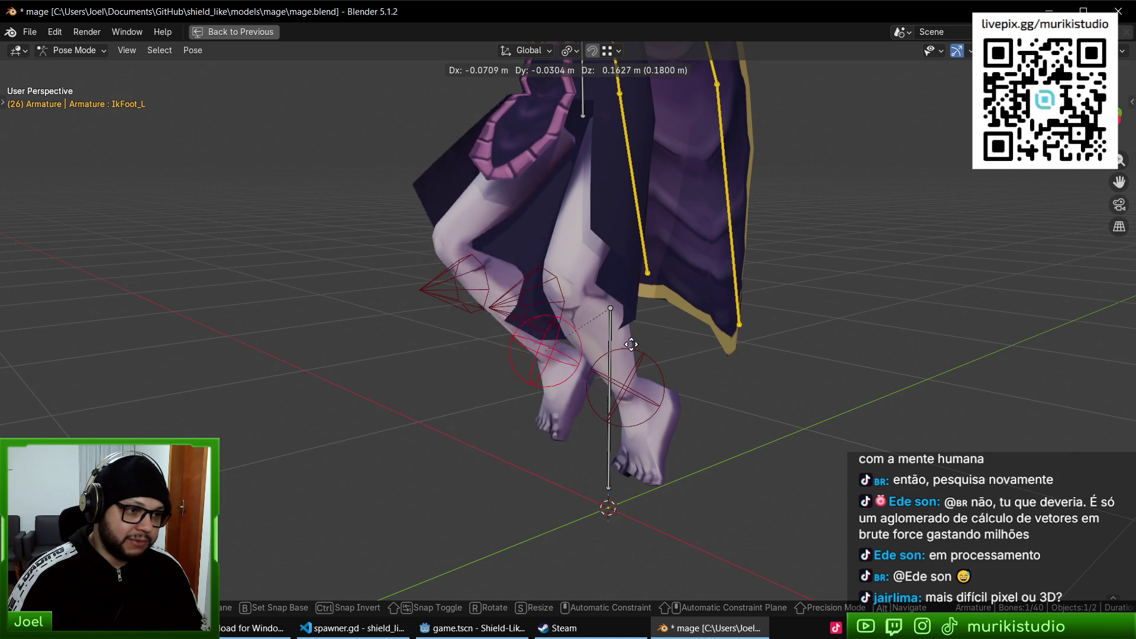
{"action": "scroll", "coordinate": [670, 379], "scroll_direction": "down", "scroll_amount": 2}
{"action": "mouse_move", "coordinate": [693, 381]}
{"action": "left_mouse_down"}
{"action": "mouse_move", "coordinate": [641, 370]}
{"action": "mouse_move", "coordinate": [735, 388]}
{"action": "mouse_move", "coordinate": [714, 395]}
{"action": "left_mouse_up"}
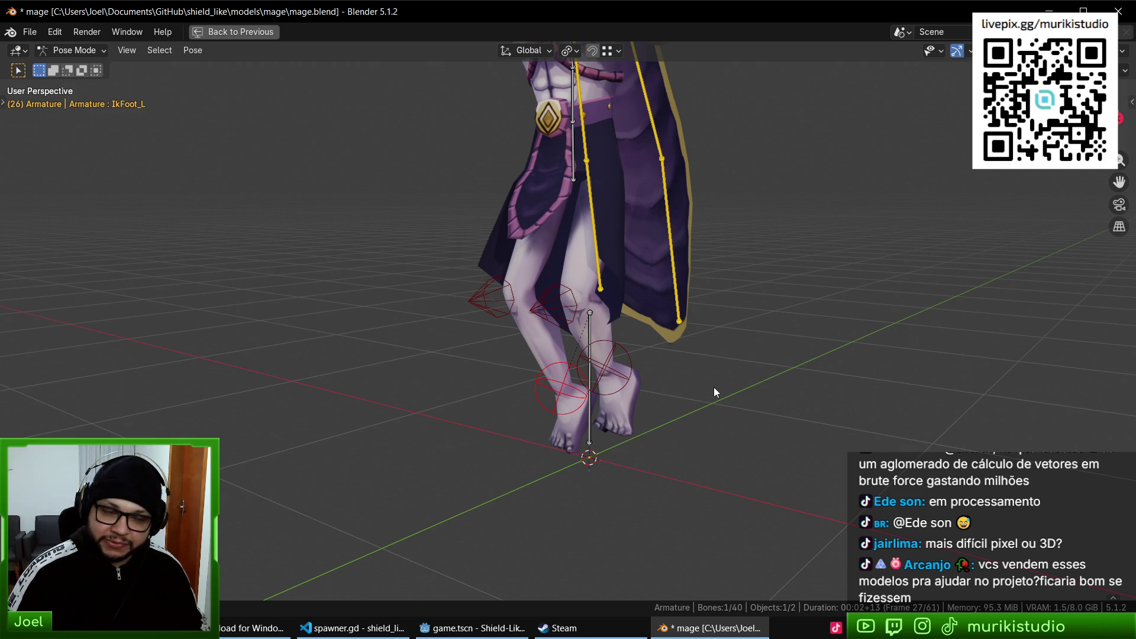
{"action": "mouse_move", "coordinate": [739, 399]}
{"action": "left_mouse_down"}
{"action": "mouse_move", "coordinate": [734, 368]}
{"action": "mouse_move", "coordinate": [750, 400]}
{"action": "mouse_move", "coordinate": [704, 371]}
{"action": "left_mouse_up"}
{"action": "scroll", "coordinate": [752, 411], "scroll_direction": "down", "scroll_amount": 3}
{"action": "scroll", "coordinate": [759, 417], "scroll_direction": "up", "scroll_amount": 3}
{"action": "scroll", "coordinate": [704, 371], "scroll_direction": "down", "scroll_amount": 3}
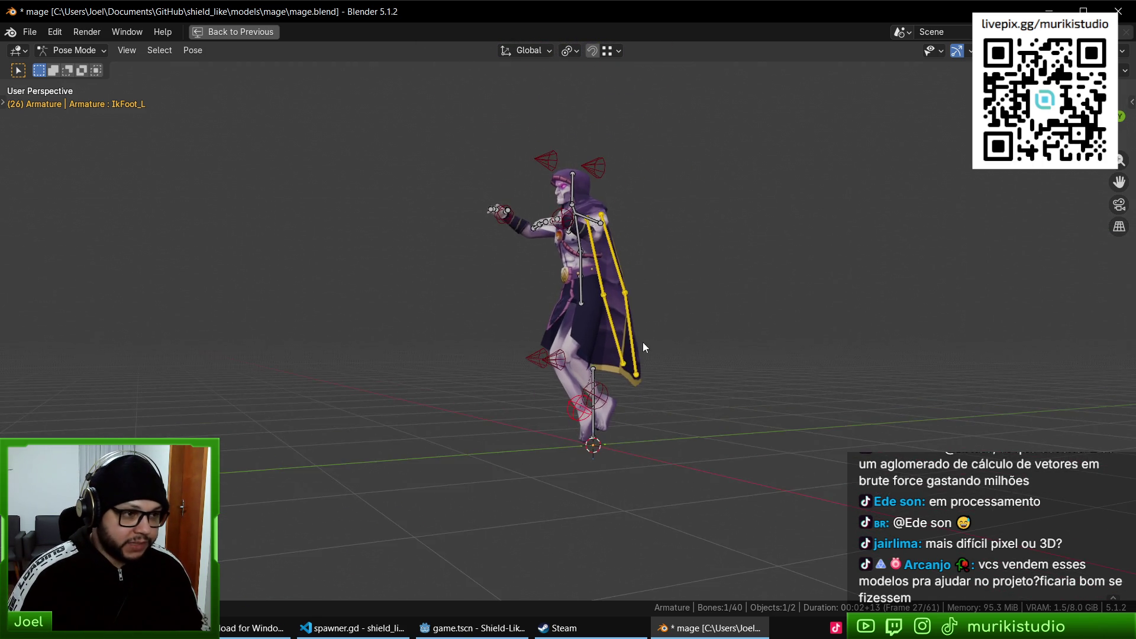
{"action": "scroll", "coordinate": [644, 340], "scroll_direction": "up", "scroll_amount": 4}
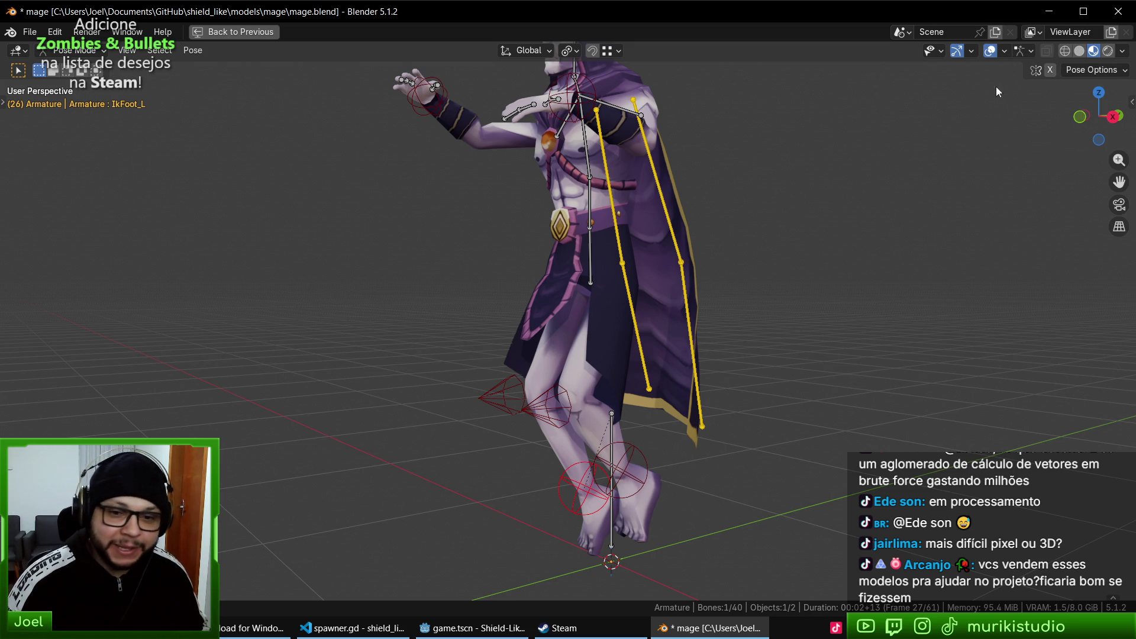
- Quit Blender choosing Don't Save for mage.blend, returning to Godot's game.tscn scene
{"action": "left_click", "coordinate": [1118, 11]}
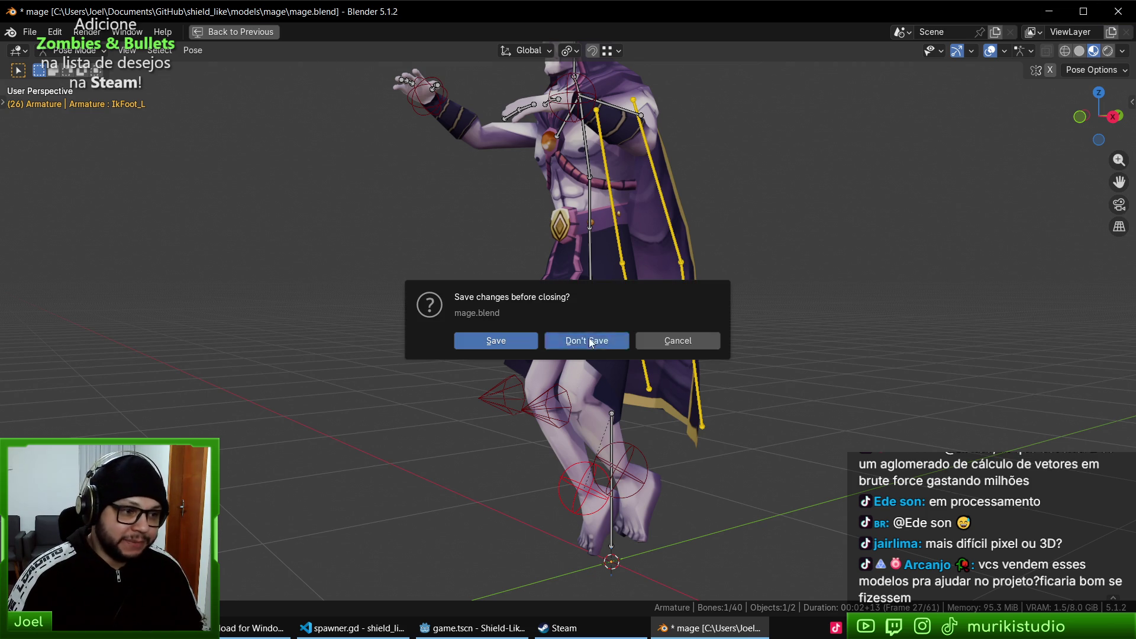
{"action": "left_click", "coordinate": [586, 341]}
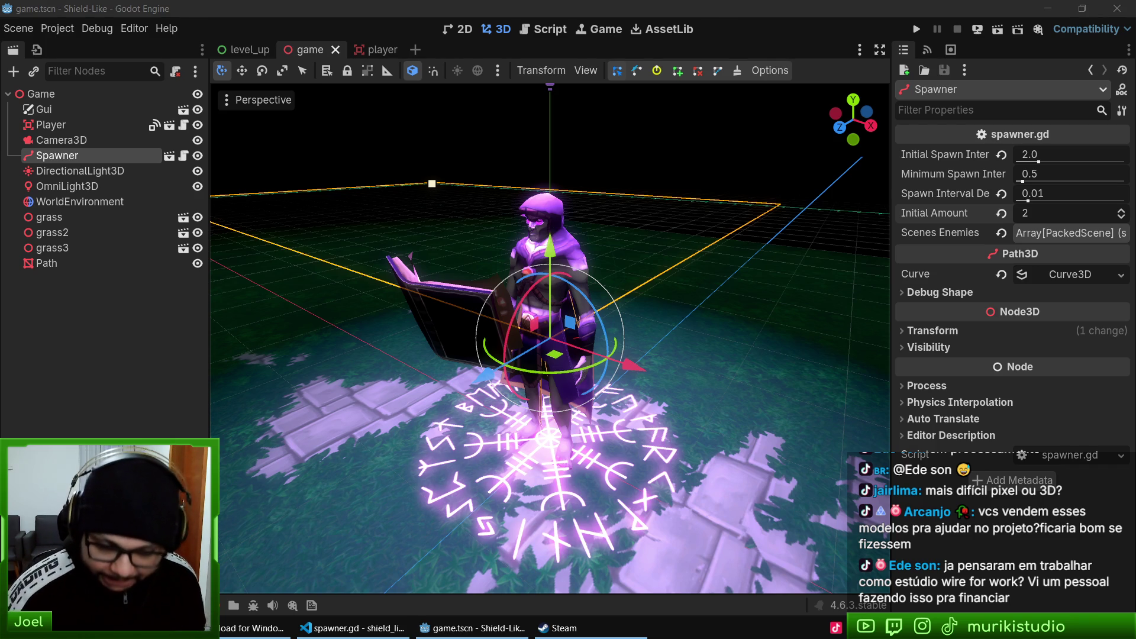
{"action": "left_click_drag", "start_coordinate": [556, 398], "coordinate": [577, 402]}
{"action": "scroll", "coordinate": [685, 455], "scroll_direction": "up", "scroll_amount": 4}
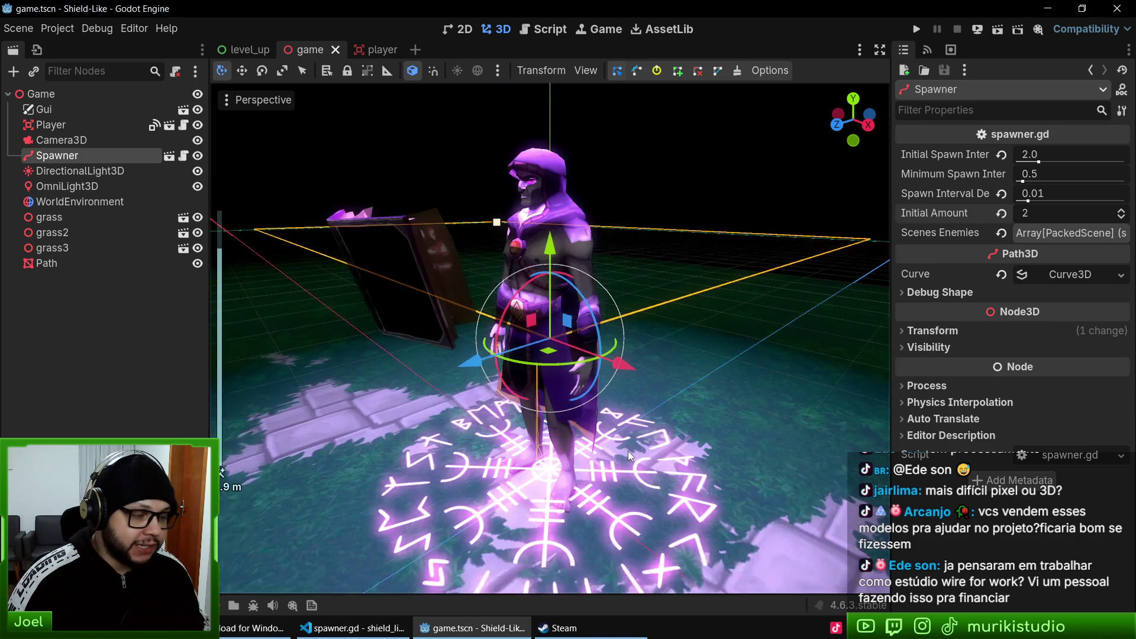
{"action": "left_click_drag", "start_coordinate": [685, 455], "coordinate": [689, 474]}
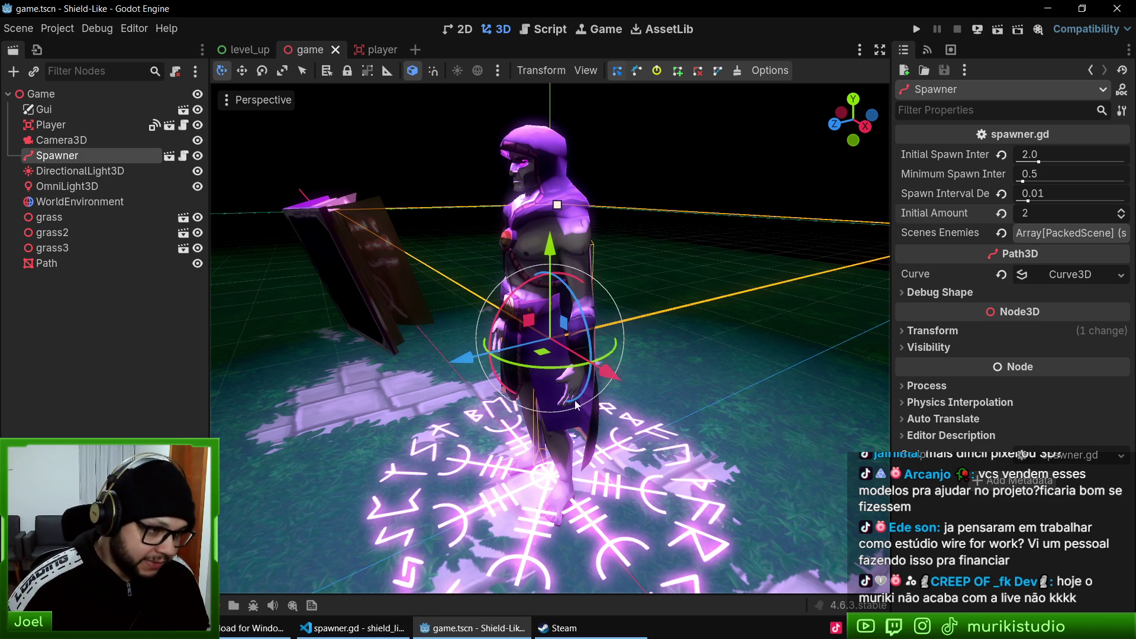
{"action": "mouse_move", "coordinate": [520, 359]}
{"action": "left_mouse_down"}
{"action": "mouse_move", "coordinate": [604, 227]}
{"action": "mouse_move", "coordinate": [713, 335]}
{"action": "mouse_move", "coordinate": [667, 365]}
{"action": "mouse_move", "coordinate": [660, 384]}
{"action": "mouse_move", "coordinate": [587, 346]}
{"action": "mouse_move", "coordinate": [600, 372]}
{"action": "left_mouse_up"}
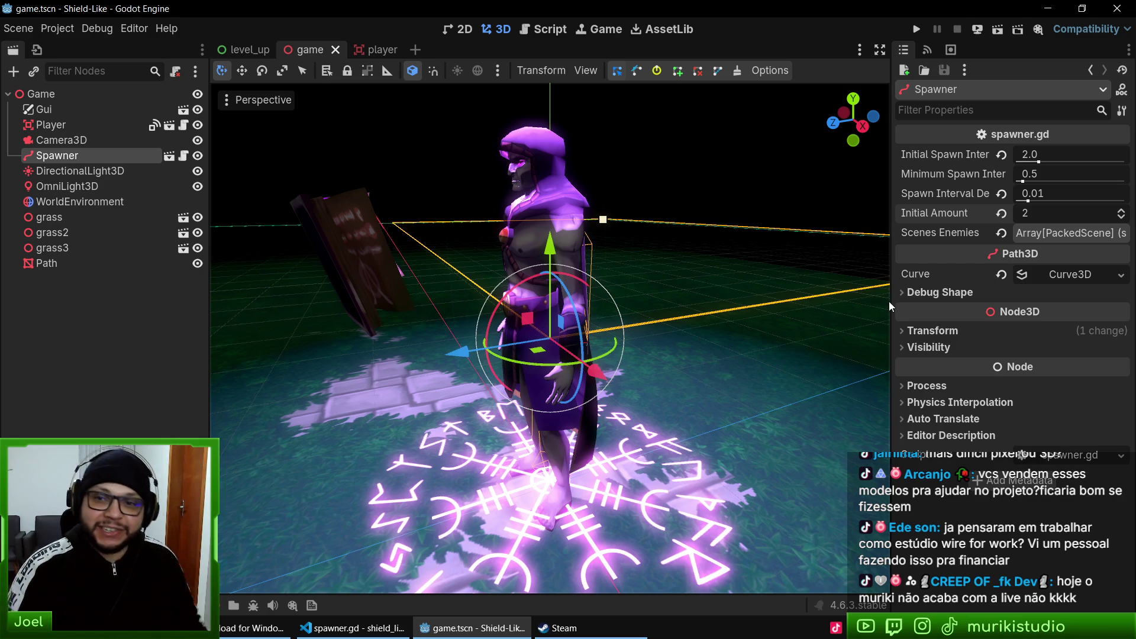
{"action": "mouse_move", "coordinate": [754, 432]}
{"action": "left_mouse_down"}
{"action": "mouse_move", "coordinate": [799, 414]}
{"action": "mouse_move", "coordinate": [573, 337]}
{"action": "left_mouse_up"}
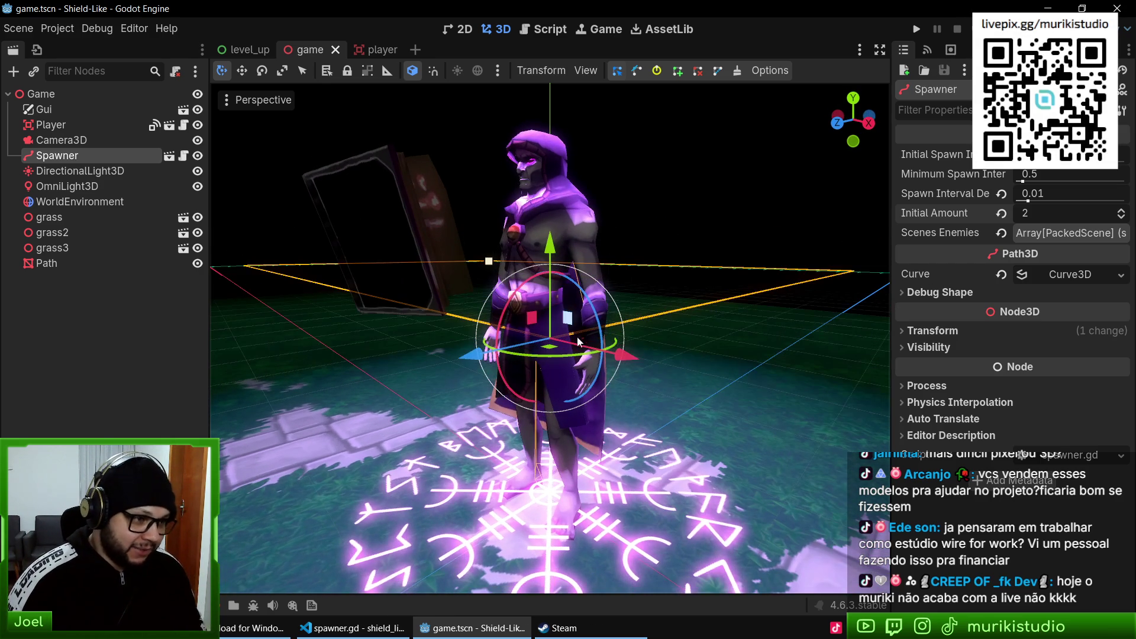
{"action": "scroll", "coordinate": [579, 477], "scroll_direction": "down", "scroll_amount": 5}
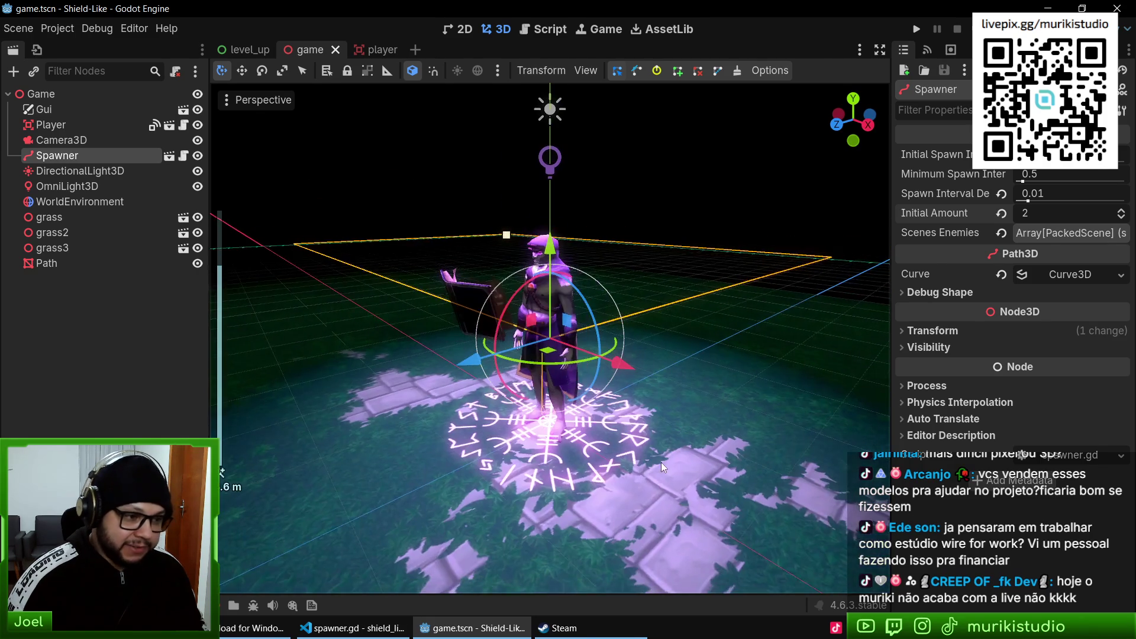
{"action": "scroll", "coordinate": [662, 463], "scroll_direction": "up", "scroll_amount": 5}
{"action": "mouse_move", "coordinate": [661, 462]}
{"action": "left_mouse_down"}
{"action": "mouse_move", "coordinate": [687, 416]}
{"action": "mouse_move", "coordinate": [656, 407]}
{"action": "left_mouse_up"}
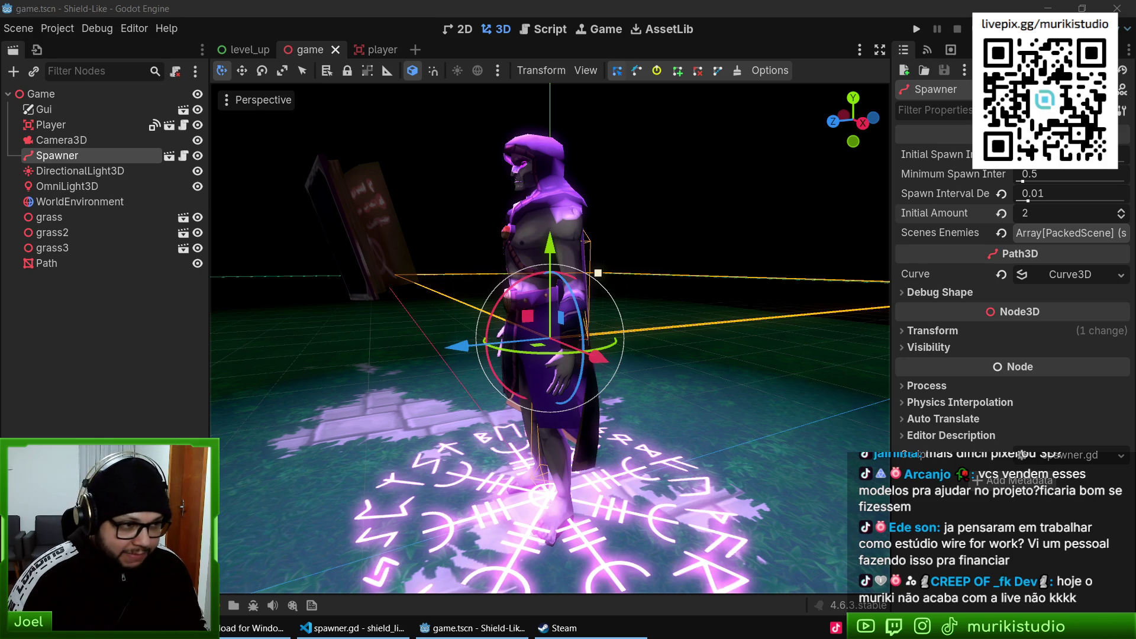
- Open the itch.io creator dashboard in a new tab and search the followers list for 'ieg'
{"action": "key", "text": "alt+Tab"}
{"action": "key", "text": "ctrl+t"}
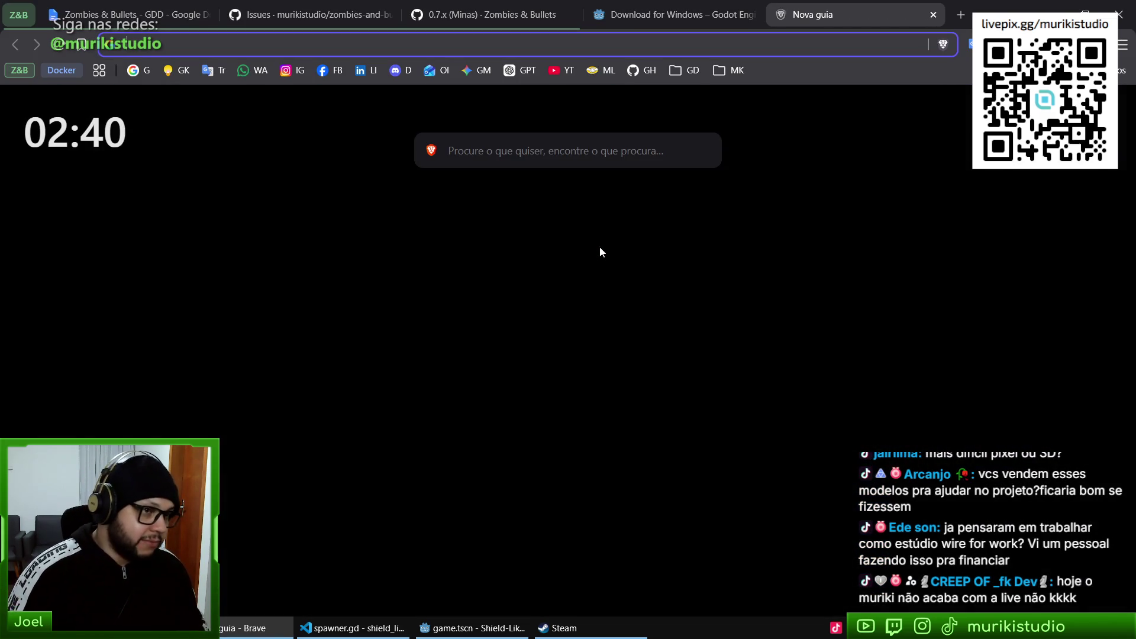
{"action": "type", "text": "itch.io/dashboard"}
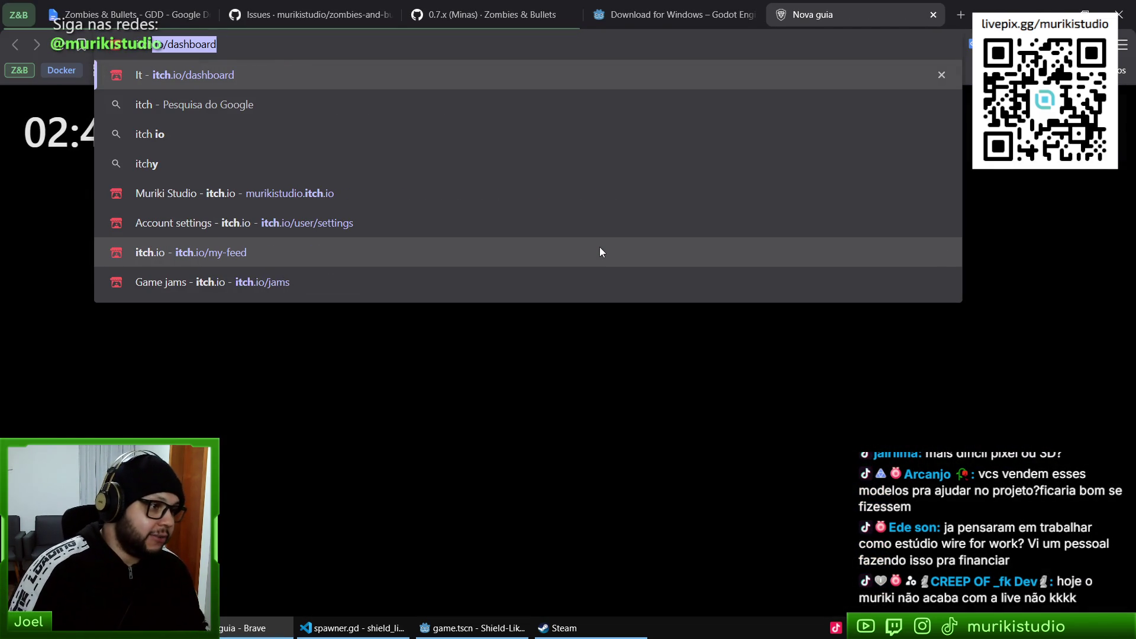
{"action": "key", "text": "Return"}
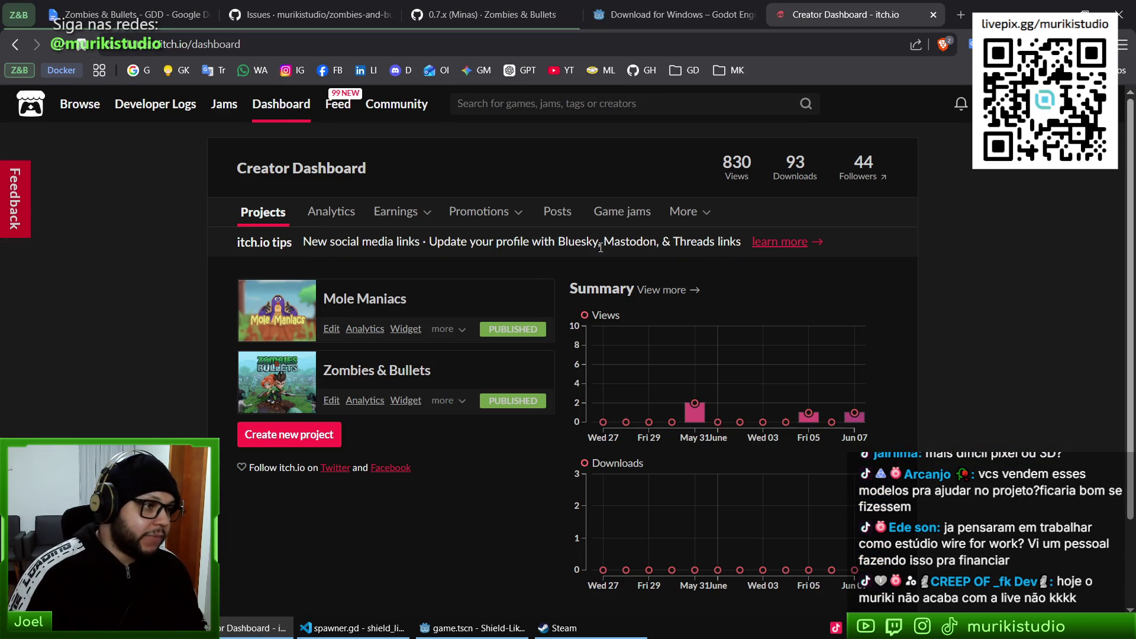
{"action": "left_click", "coordinate": [867, 171]}
{"action": "scroll", "coordinate": [918, 346], "scroll_direction": "down", "scroll_amount": 10}
{"action": "key", "text": "ctrl+f"}
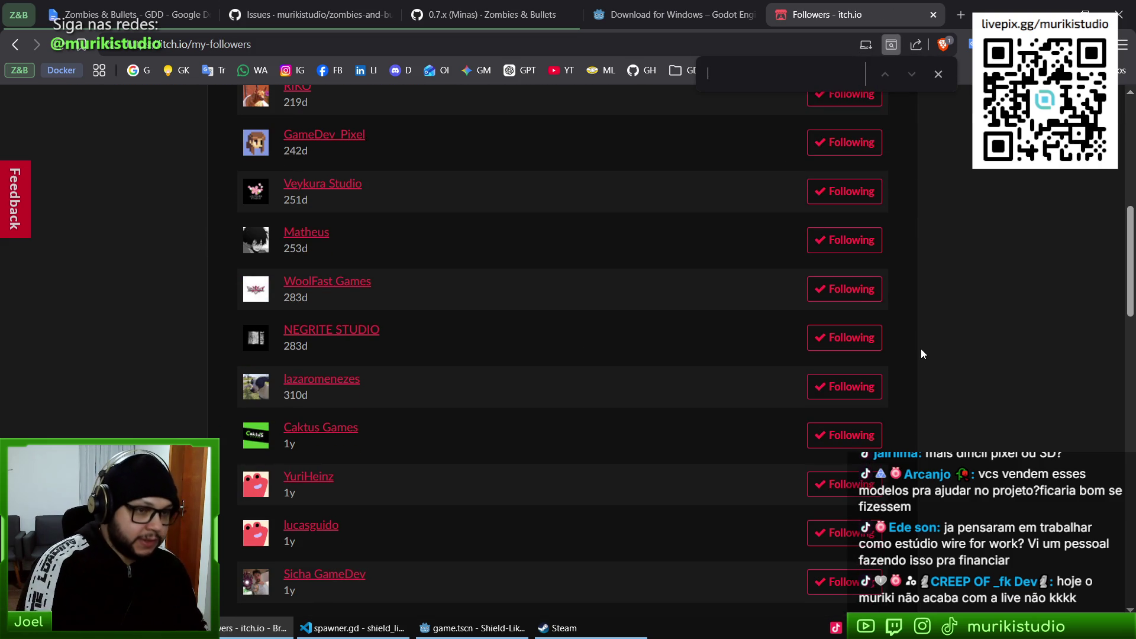
{"action": "type", "text": "dieg"}
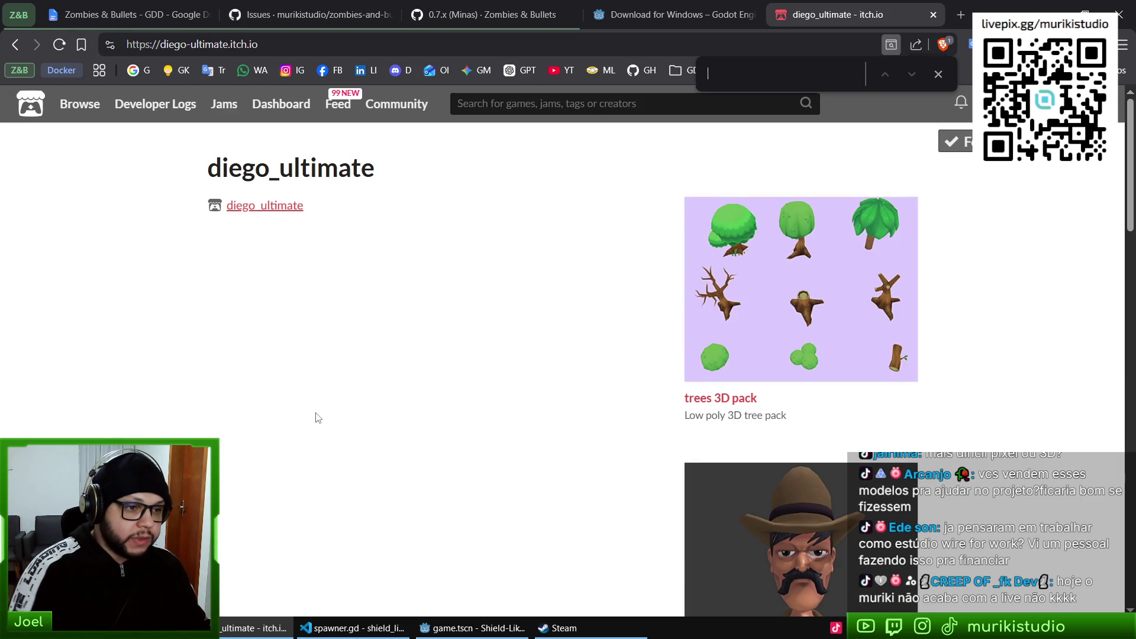
- View the trees 3D pack page and its enlarged screenshot, then close that tab
{"action": "middle_click", "coordinate": [827, 249]}
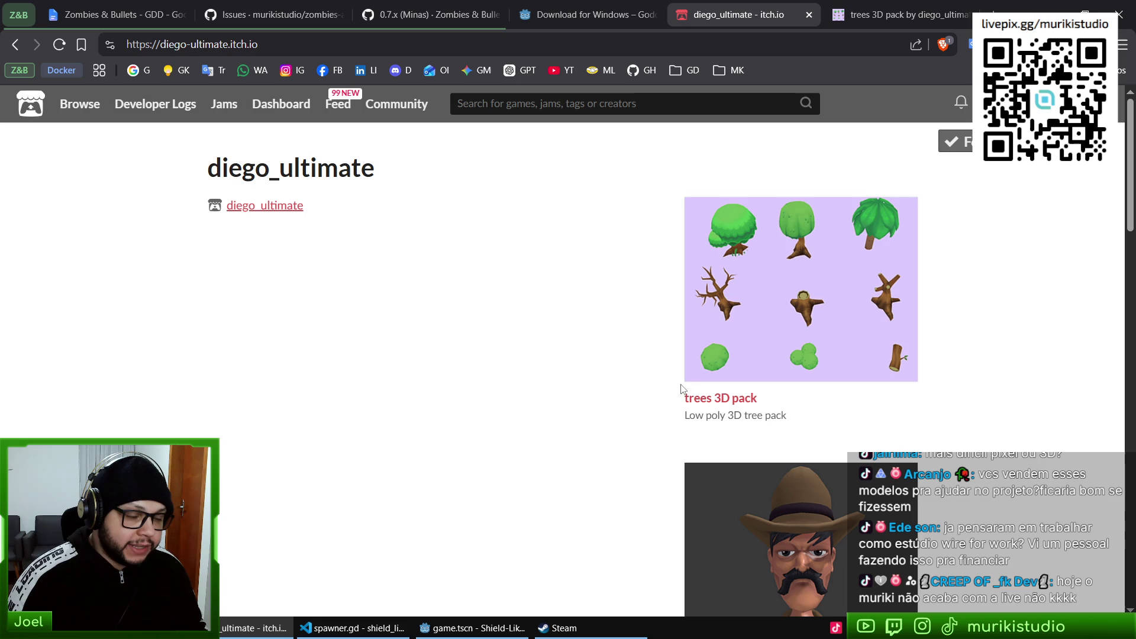
{"action": "left_click", "coordinate": [852, 15]}
{"action": "left_click", "coordinate": [769, 305]}
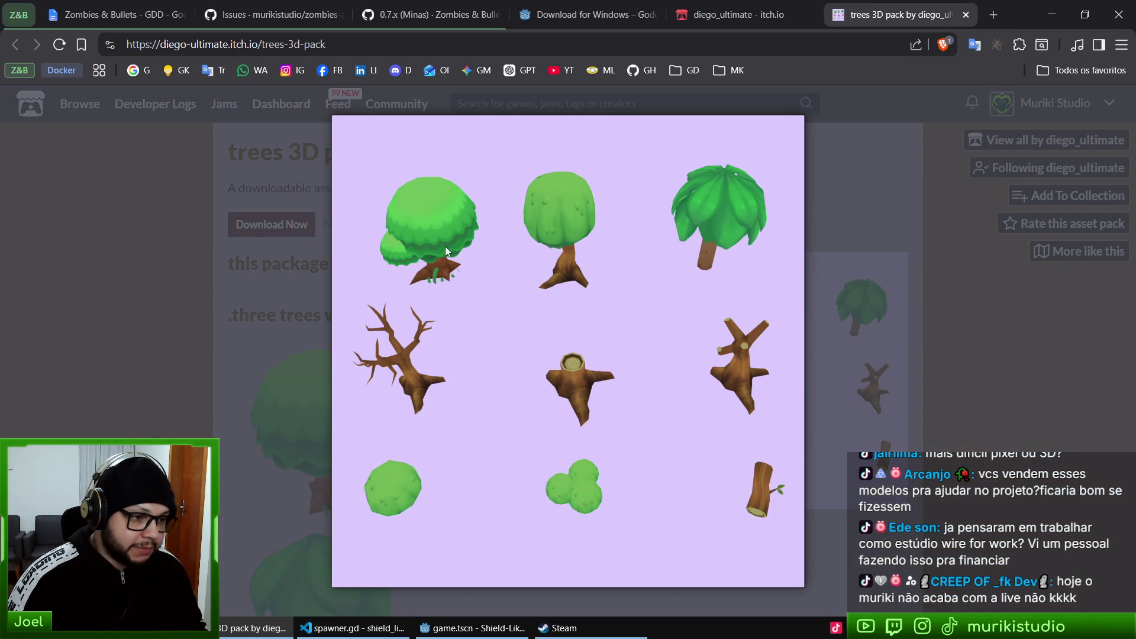
{"action": "left_click", "coordinate": [926, 300]}
{"action": "middle_click", "coordinate": [923, 12]}
{"action": "scroll", "coordinate": [878, 355], "scroll_direction": "down", "scroll_amount": 6}
{"action": "scroll", "coordinate": [810, 270], "scroll_direction": "up", "scroll_amount": 3}
- Browse the Gunslinger asset page and its screenshots, then close it
{"action": "left_click", "coordinate": [810, 270]}
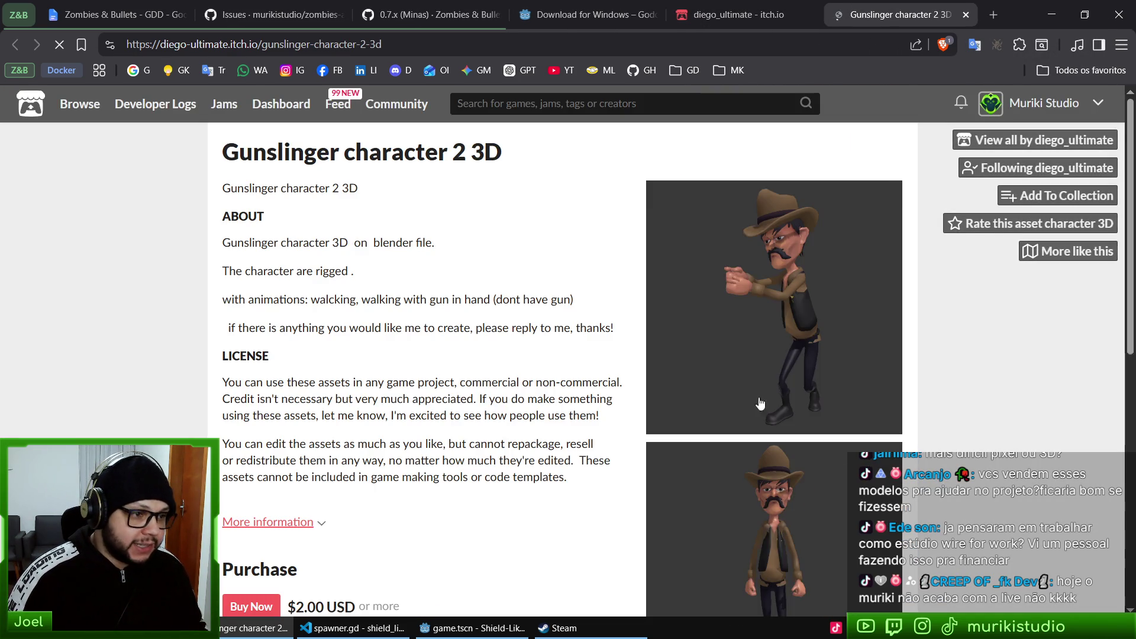
{"action": "left_click", "coordinate": [791, 329]}
{"action": "left_click", "coordinate": [814, 351]}
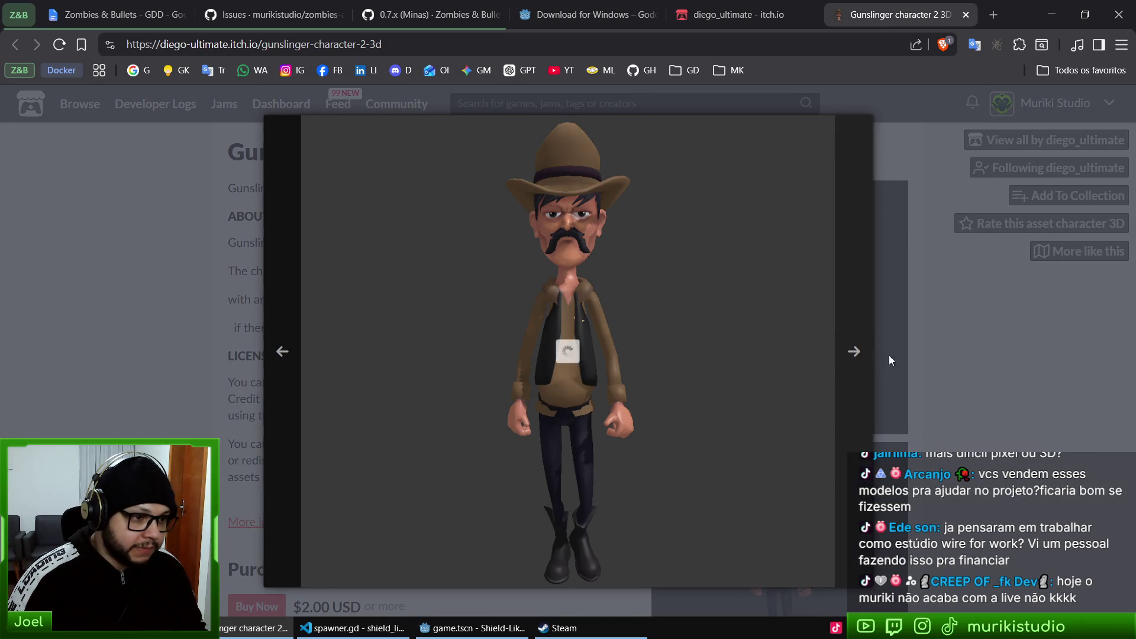
{"action": "left_click", "coordinate": [976, 451]}
{"action": "scroll", "coordinate": [976, 451], "scroll_direction": "down", "scroll_amount": 7}
{"action": "scroll", "coordinate": [976, 296], "scroll_direction": "up", "scroll_amount": 8}
{"action": "left_click", "coordinate": [965, 14]}
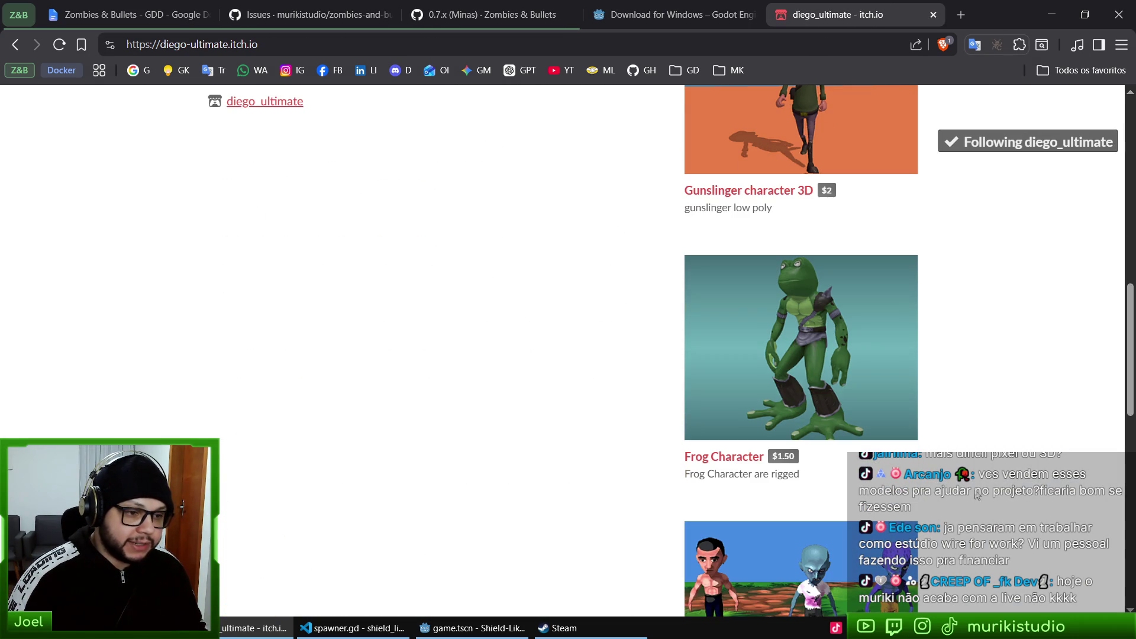
- View the Zombie characters pack page and its first screenshot, then close that tab
{"action": "scroll", "coordinate": [969, 577], "scroll_direction": "down", "scroll_amount": 6}
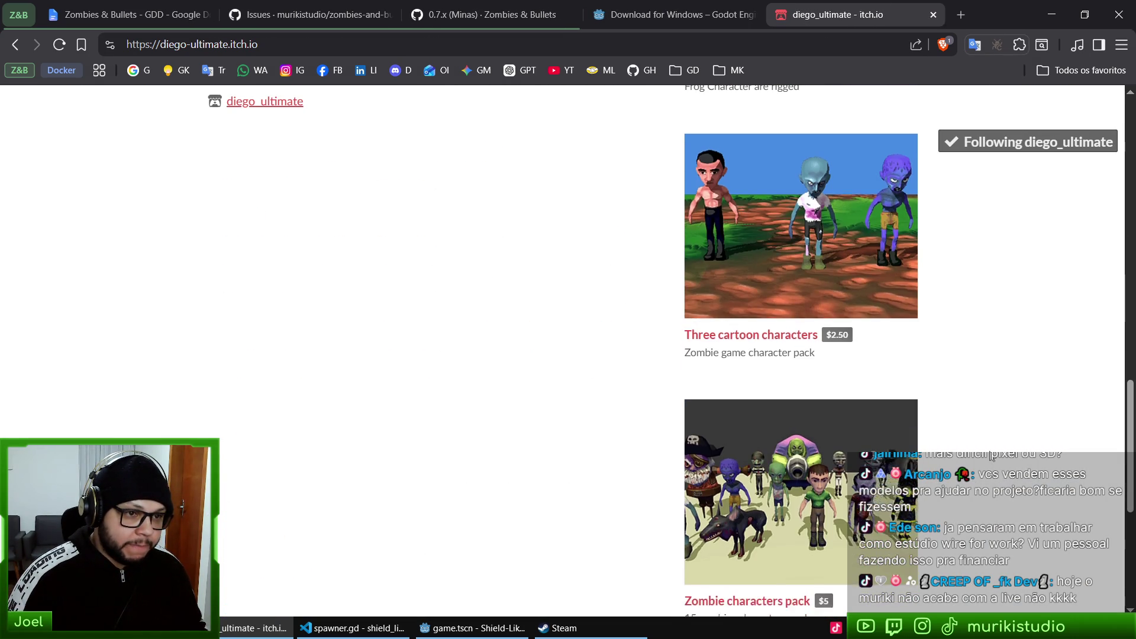
{"action": "scroll", "coordinate": [947, 440], "scroll_direction": "down", "scroll_amount": 1}
{"action": "scroll", "coordinate": [947, 441], "scroll_direction": "up", "scroll_amount": 2}
{"action": "scroll", "coordinate": [946, 441], "scroll_direction": "down", "scroll_amount": 3}
{"action": "left_click", "coordinate": [745, 355]}
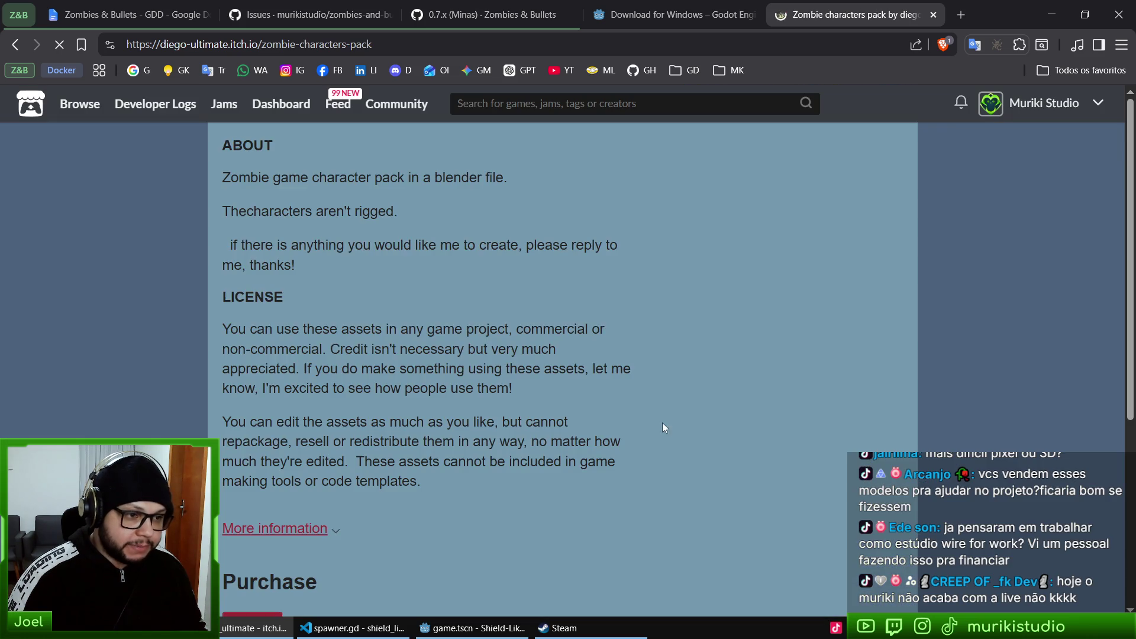
{"action": "scroll", "coordinate": [791, 289], "scroll_direction": "down", "scroll_amount": 4}
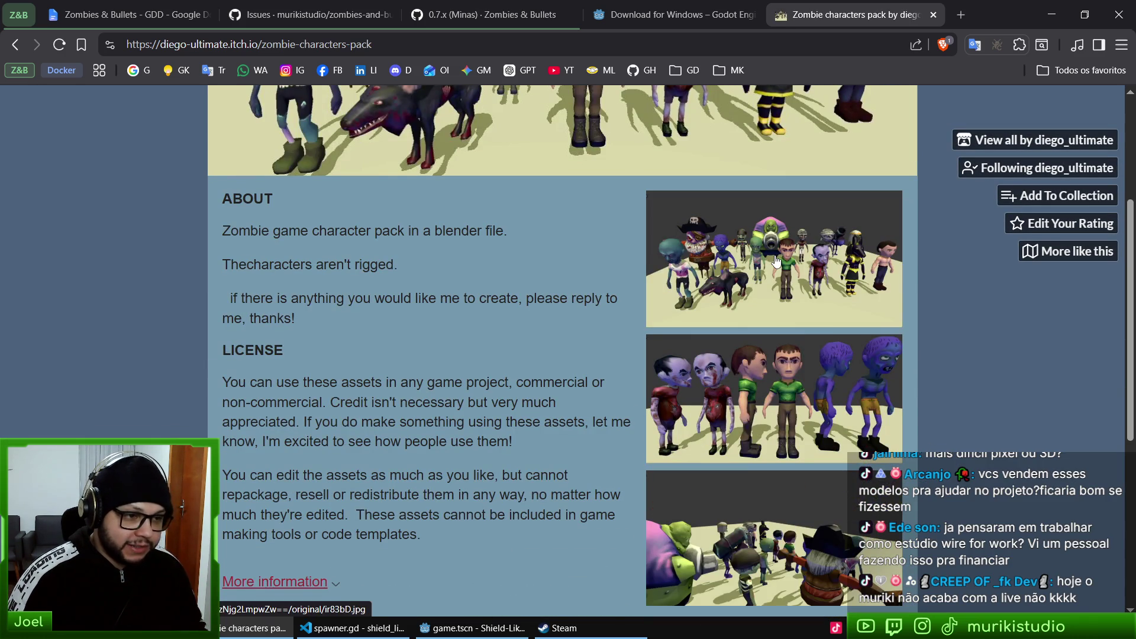
{"action": "left_click", "coordinate": [798, 262]}
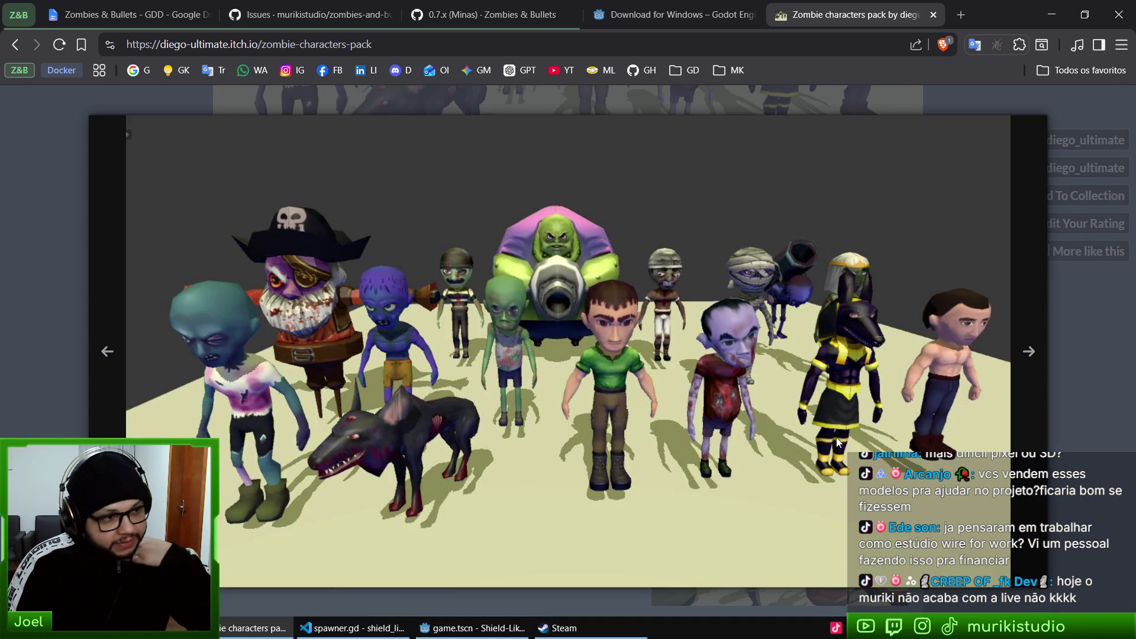
{"action": "left_click", "coordinate": [1089, 326]}
{"action": "middle_click", "coordinate": [852, 7]}
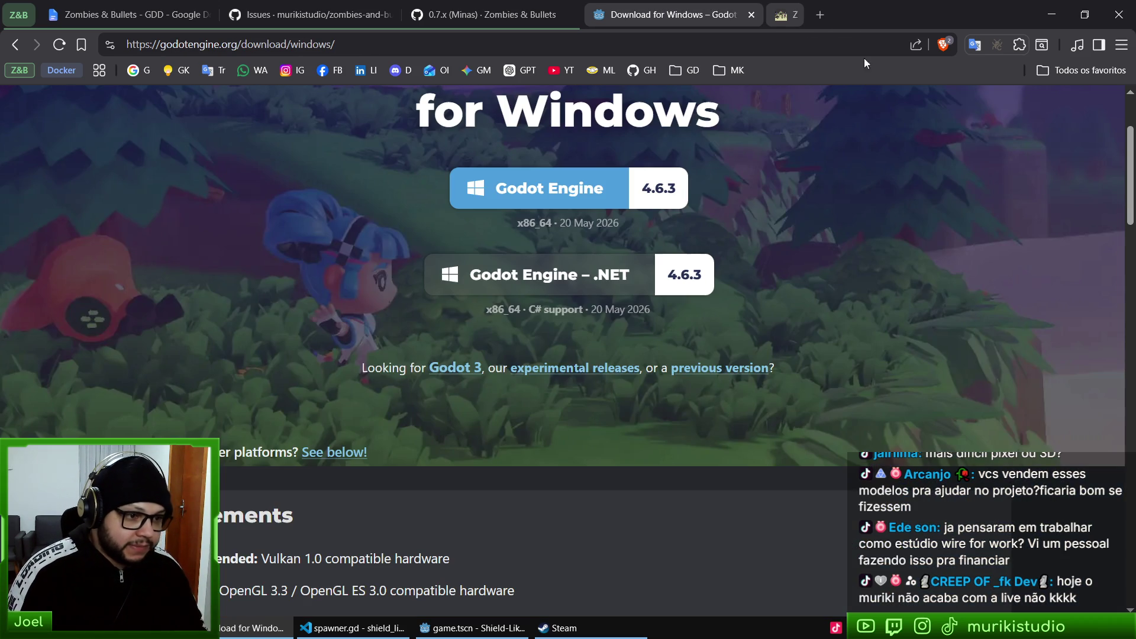
- Close the Godot download tab and return to the Godot game scene
{"action": "middle_click", "coordinate": [663, 5]}
{"action": "key", "text": "alt+Tab"}
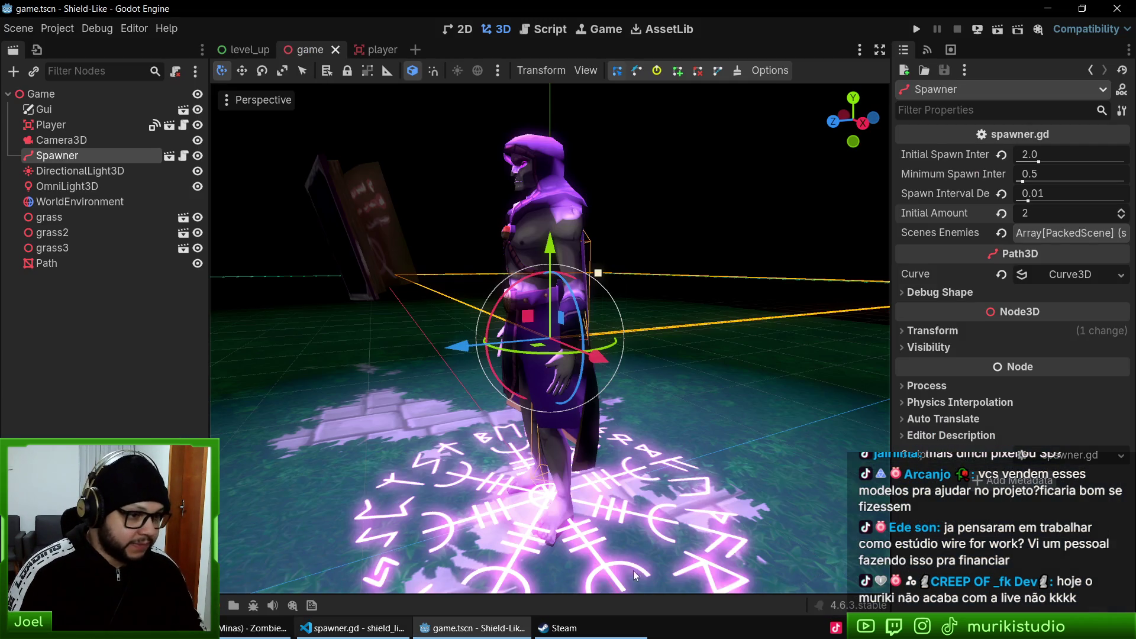
{"action": "mouse_move", "coordinate": [687, 416]}
{"action": "left_mouse_down"}
{"action": "mouse_move", "coordinate": [701, 381]}
{"action": "mouse_move", "coordinate": [512, 343]}
{"action": "left_mouse_up"}
- Watch the Zombies & Bullets Demo store trailer full screen, then switch to the browser's 0.7.x (Minas) board
{"action": "left_click", "coordinate": [562, 628]}
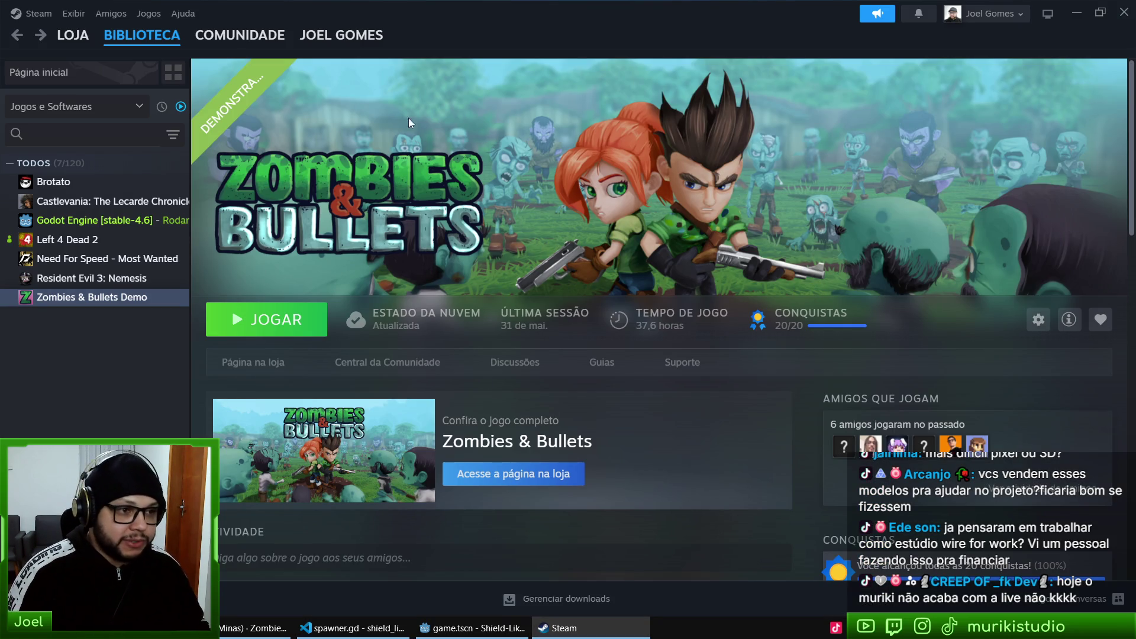
{"action": "left_click", "coordinate": [245, 361]}
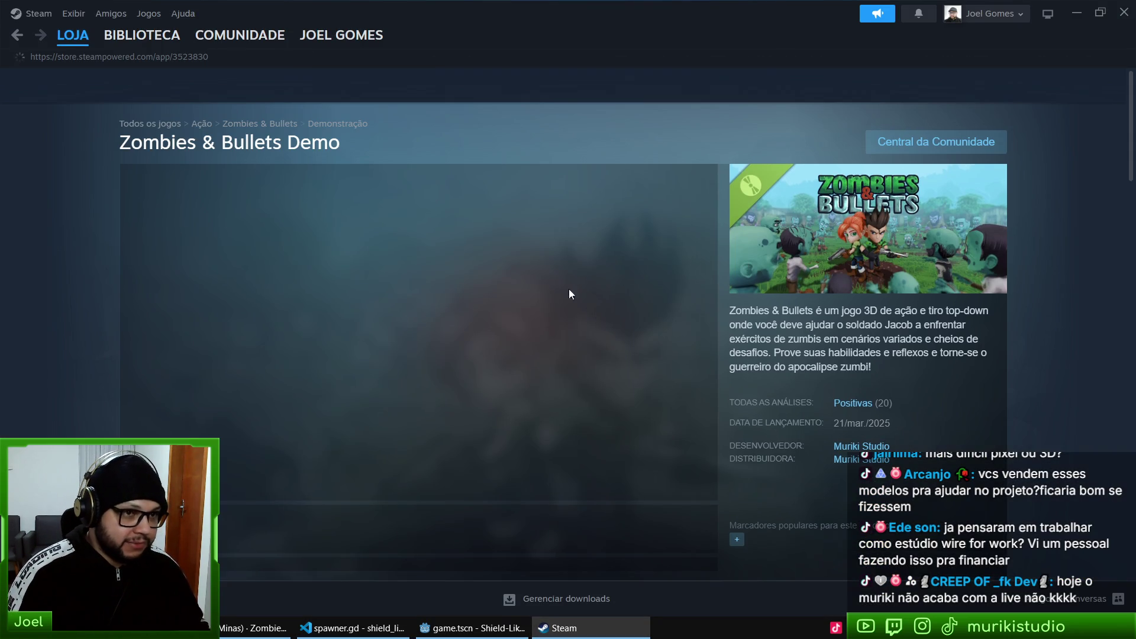
{"action": "left_click", "coordinate": [700, 491]}
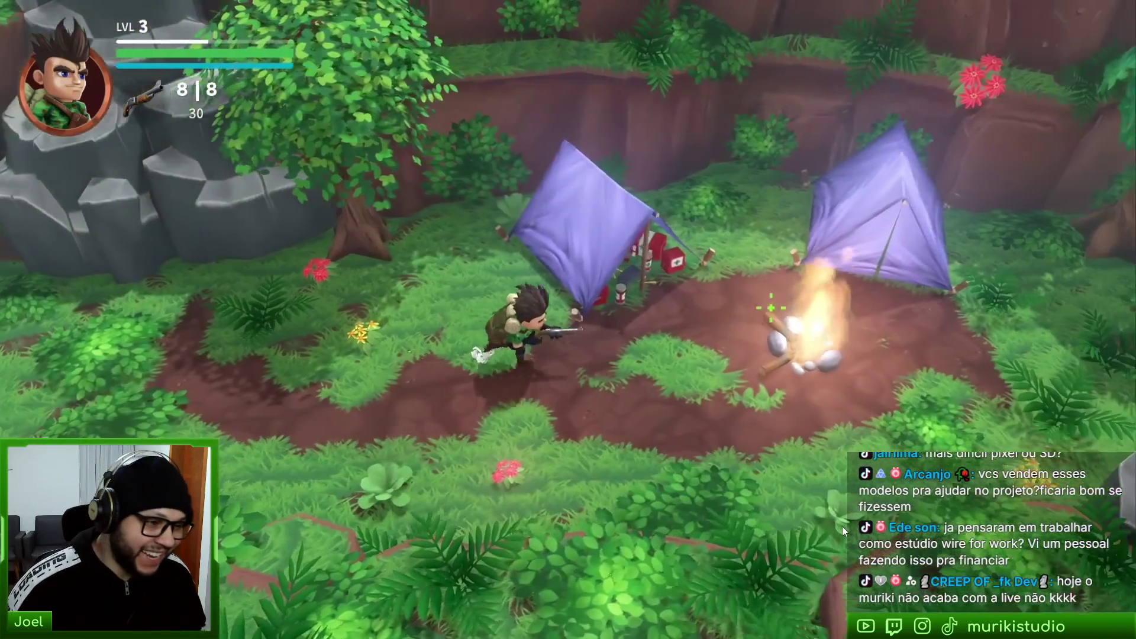
{"action": "mouse_move", "coordinate": [796, 528]}
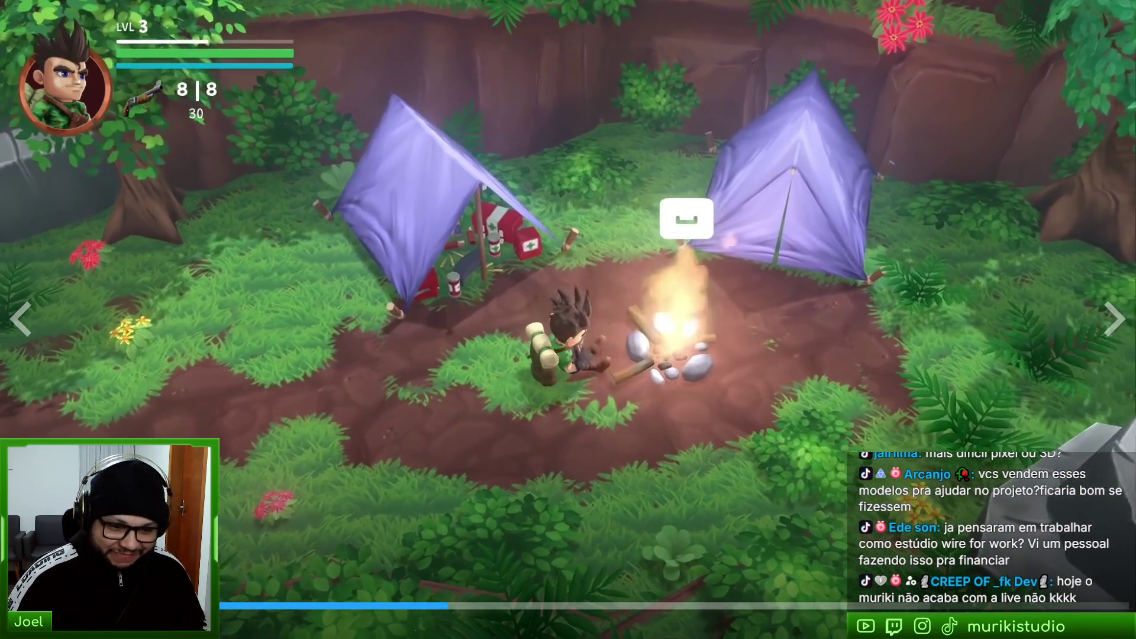
{"action": "key", "text": "Escape"}
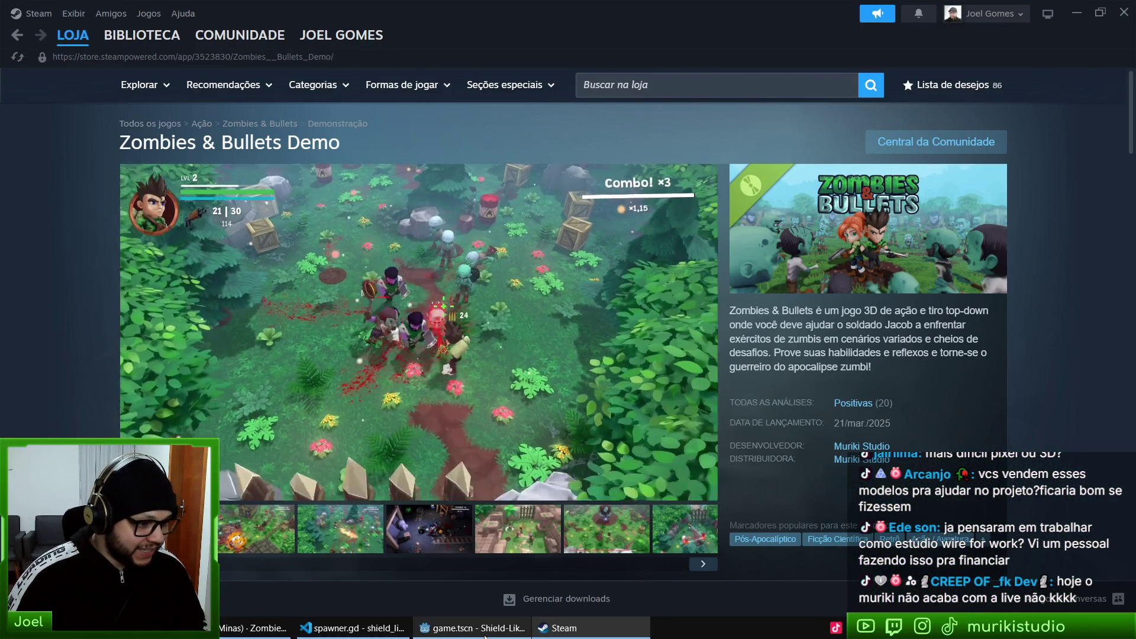
{"action": "left_click", "coordinate": [253, 628]}
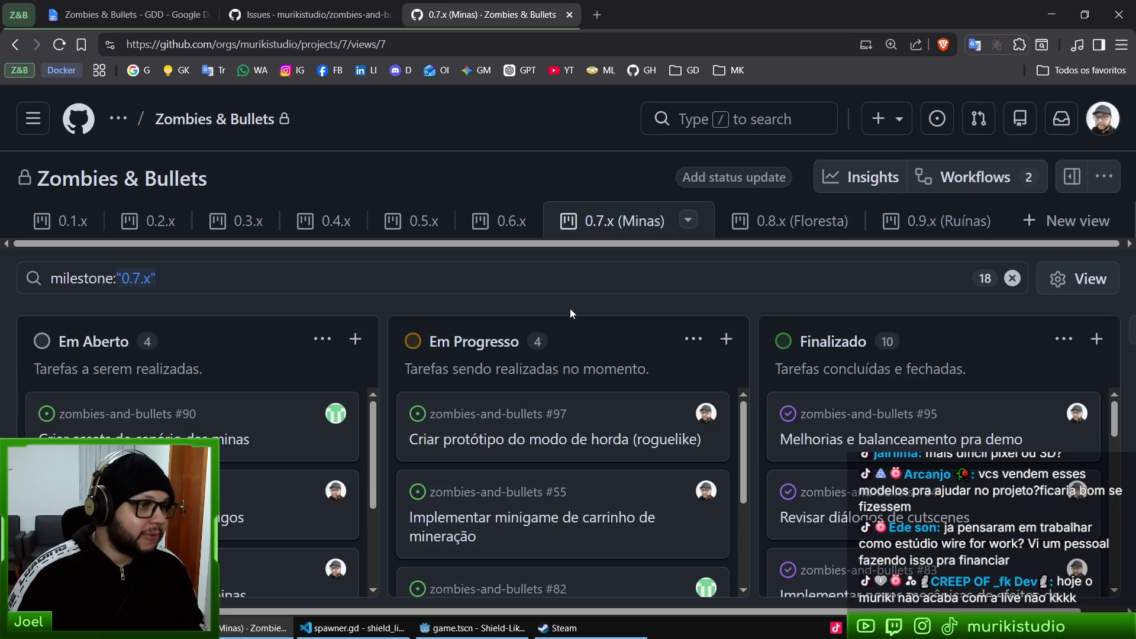
- Search the web for 'wire for work' in a new tab and scroll through the results
{"action": "key", "text": "ctrl+t"}
{"action": "type", "text": "wire for work"}
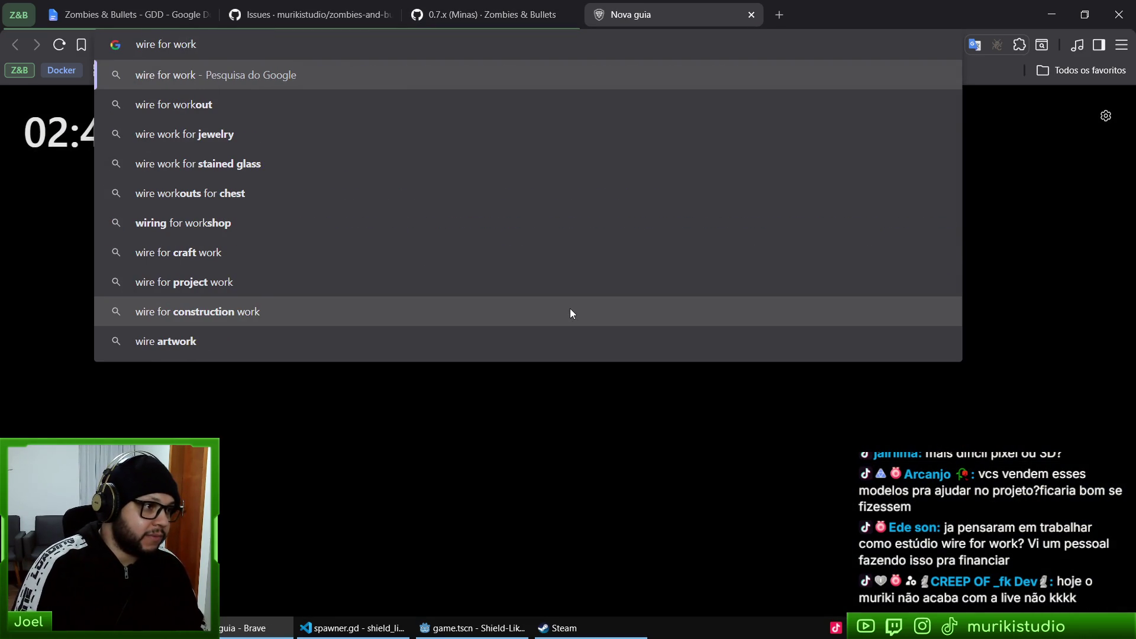
{"action": "key", "text": "Return"}
{"action": "scroll", "coordinate": [681, 269], "scroll_direction": "down", "scroll_amount": 5}
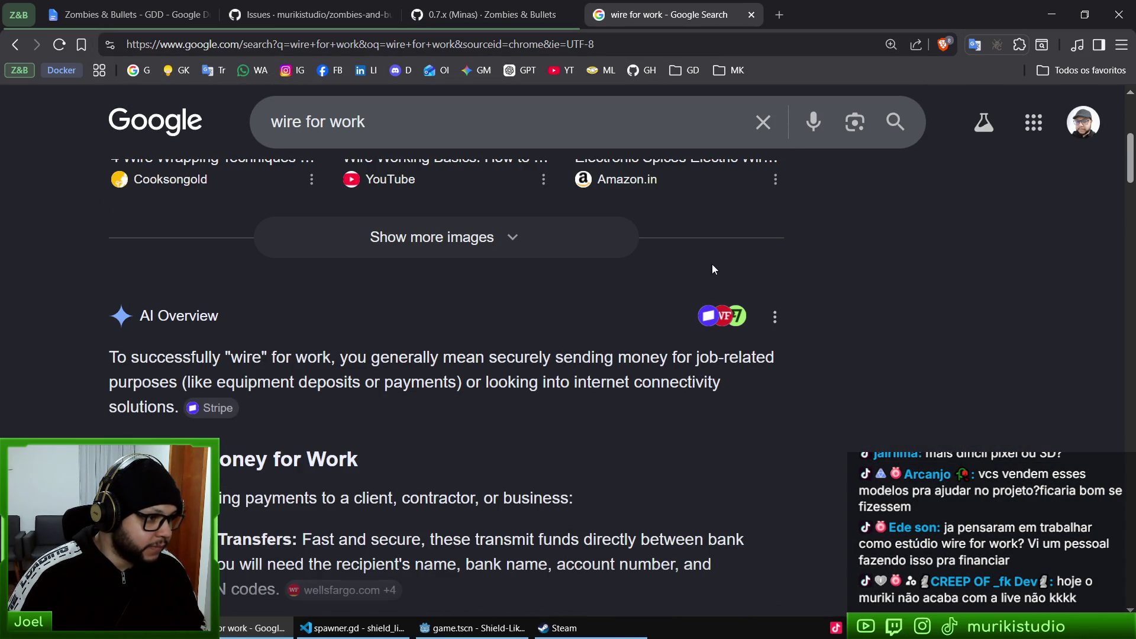
{"action": "scroll", "coordinate": [573, 290], "scroll_direction": "down", "scroll_amount": 2}
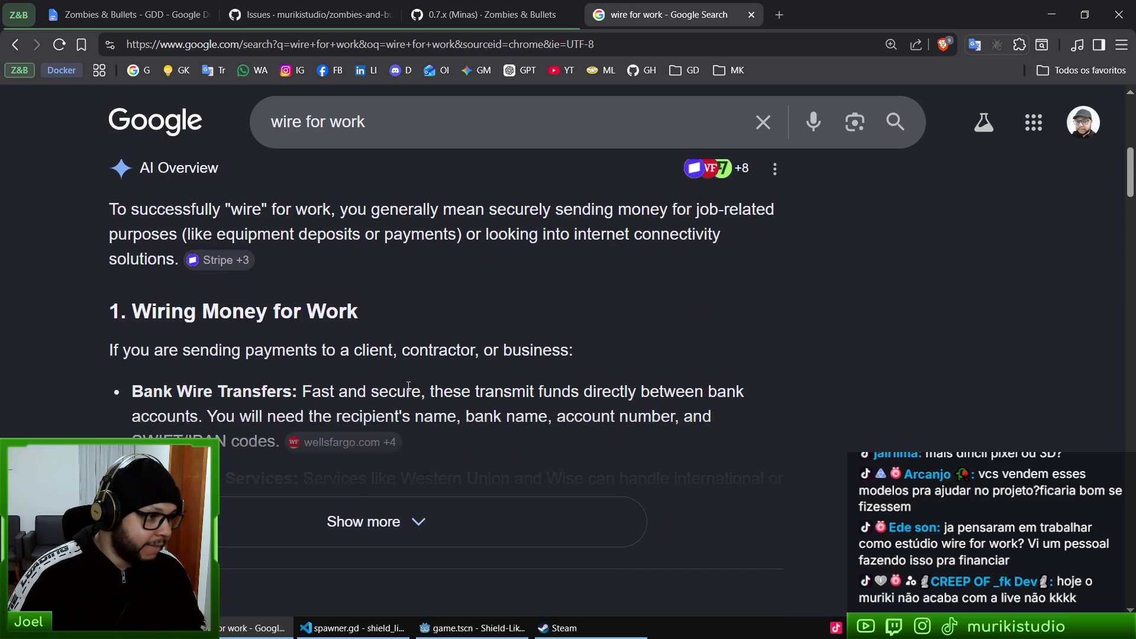
{"action": "scroll", "coordinate": [366, 362], "scroll_direction": "down", "scroll_amount": 2}
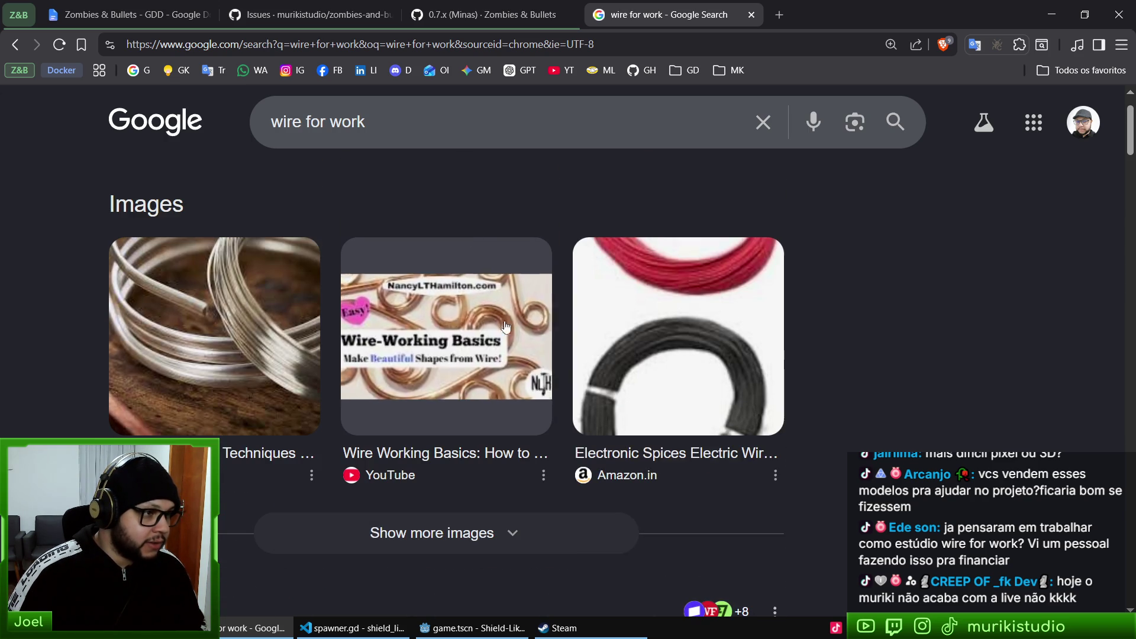
- Refine the search to 'wire for work studio', then close the tab and return to Steam
{"action": "left_click", "coordinate": [437, 120]}
{"action": "type", "text": "studio"}
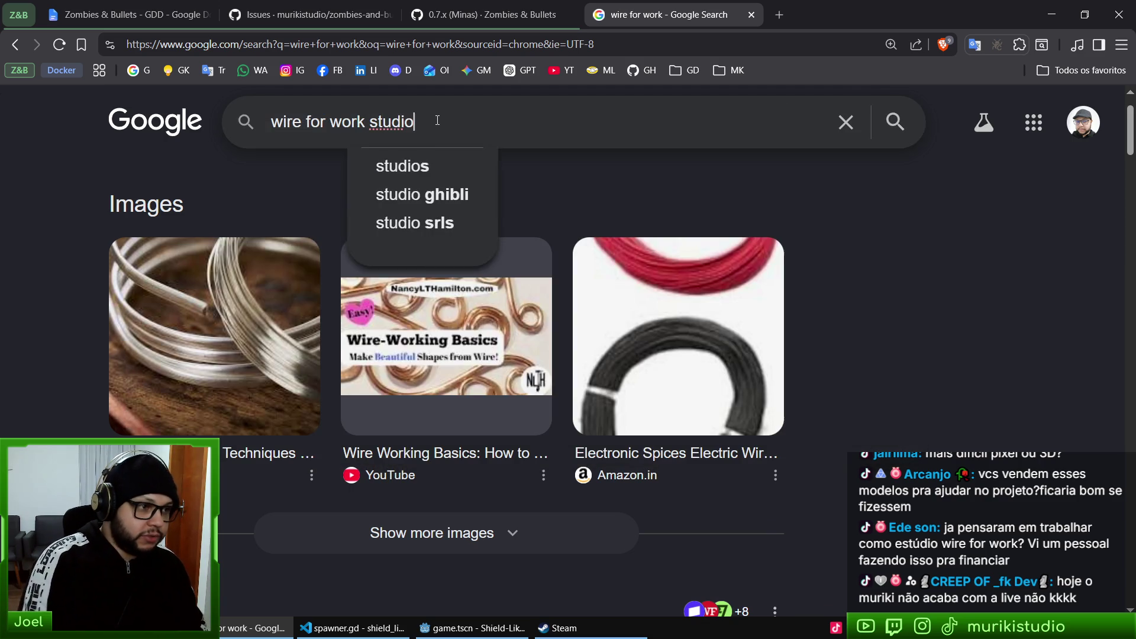
{"action": "key", "text": "Return"}
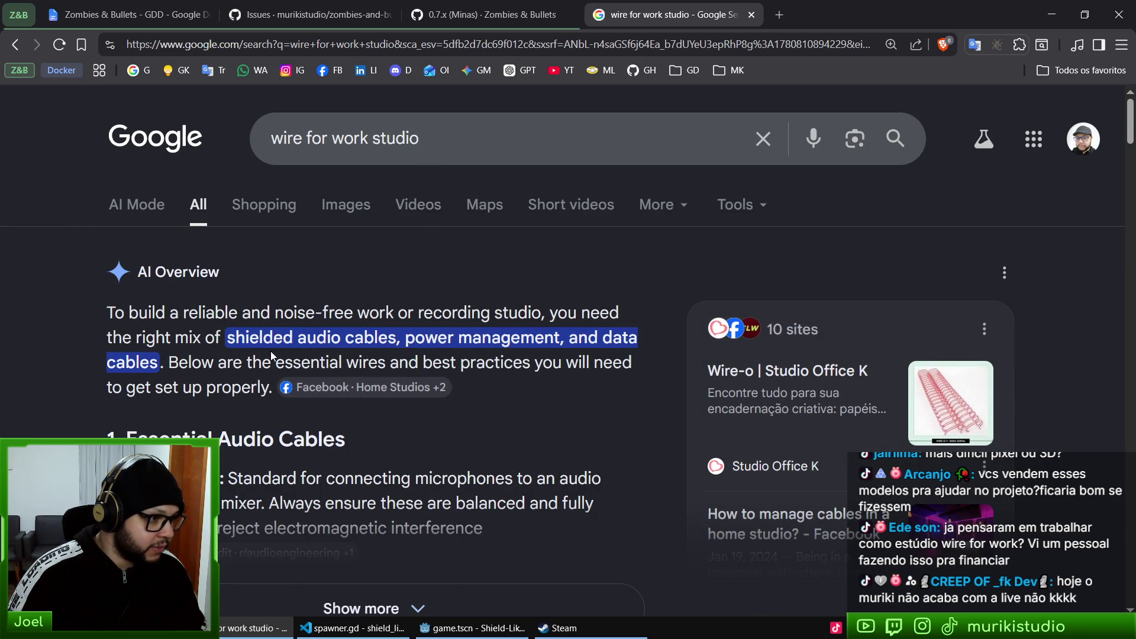
{"action": "scroll", "coordinate": [440, 302], "scroll_direction": "down", "scroll_amount": 6}
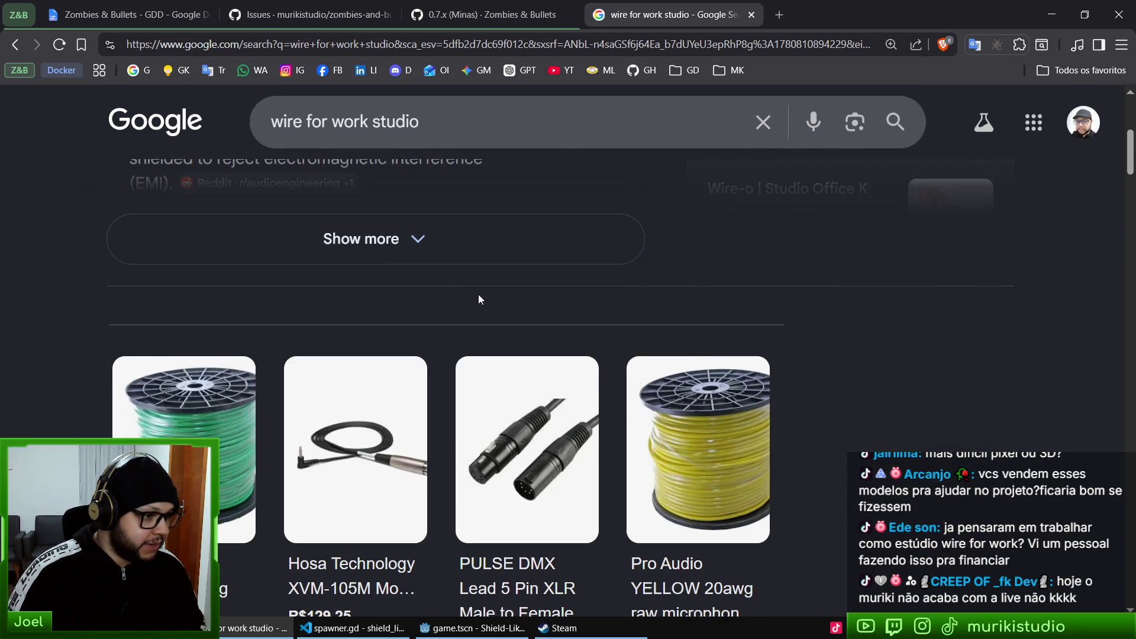
{"action": "scroll", "coordinate": [459, 294], "scroll_direction": "up", "scroll_amount": 6}
{"action": "key", "text": "ctrl+w"}
{"action": "key", "text": "alt+Tab"}
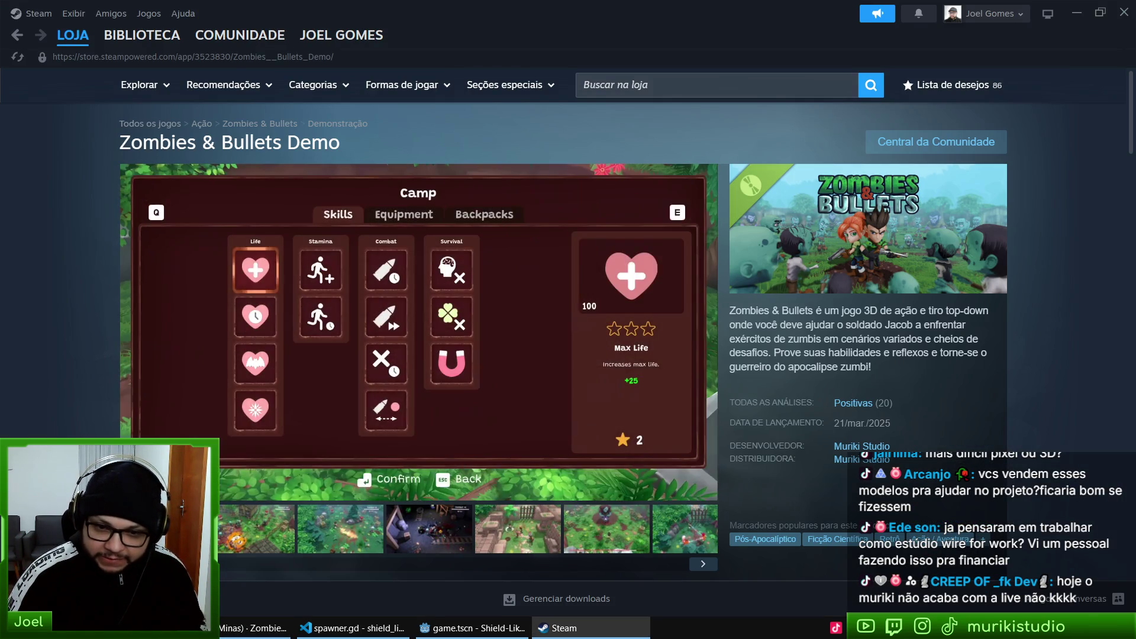
- Reload the Zombies & Bullets Demo store page and go back to its library page
{"action": "left_click", "coordinate": [17, 56]}
{"action": "left_click", "coordinate": [19, 35]}
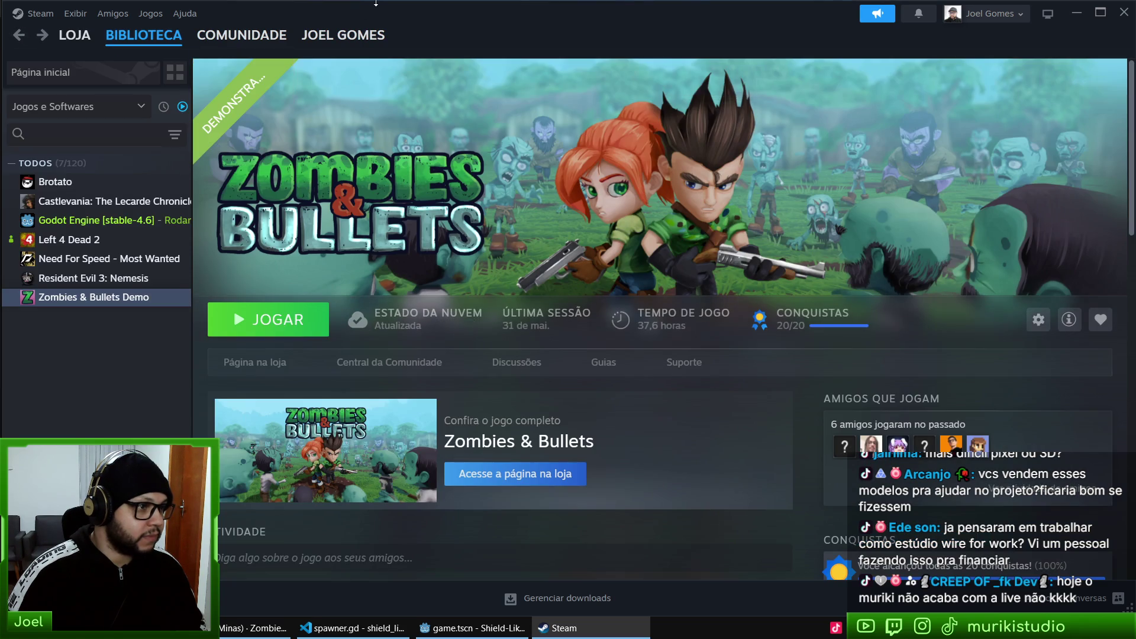
{"action": "key", "text": "alt+Tab"}
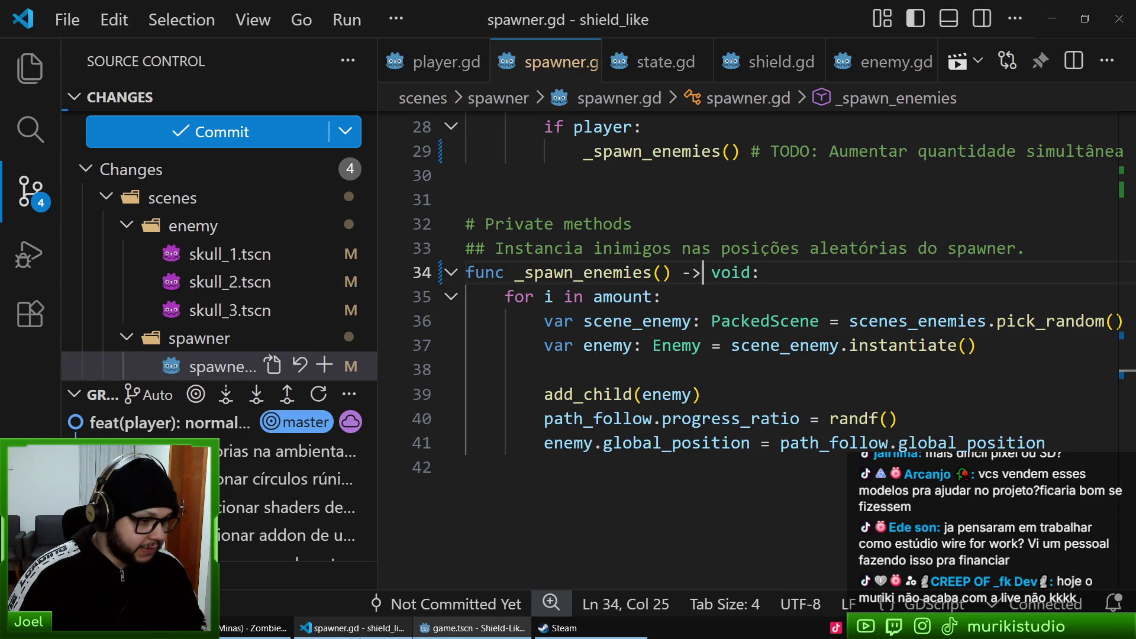
- In VS Code, stage the three skull enemy scene files
{"action": "left_click", "coordinate": [379, 627]}
{"action": "scroll", "coordinate": [248, 281], "scroll_direction": "down", "scroll_amount": 1}
{"action": "scroll", "coordinate": [247, 295], "scroll_direction": "up", "scroll_amount": 3}
{"action": "left_click", "coordinate": [324, 271]}
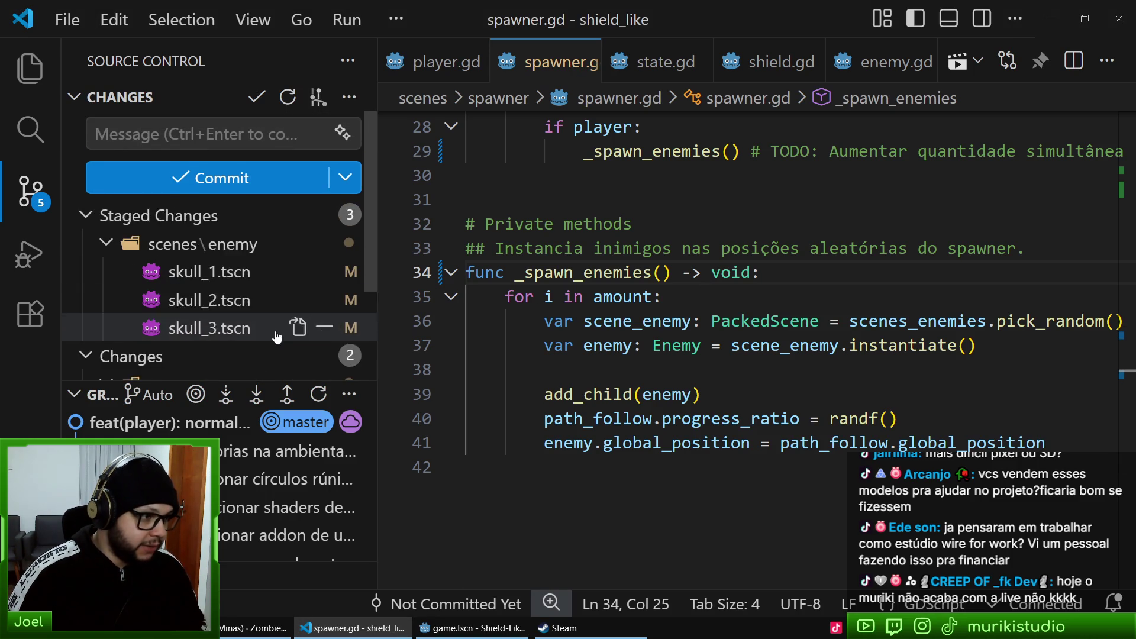
- Review the diffs of skull_1.tscn, skull_2.tscn and skull_3.tscn
{"action": "scroll", "coordinate": [190, 266], "scroll_direction": "down", "scroll_amount": 1}
{"action": "left_click", "coordinate": [180, 199]}
{"action": "left_click", "coordinate": [187, 225]}
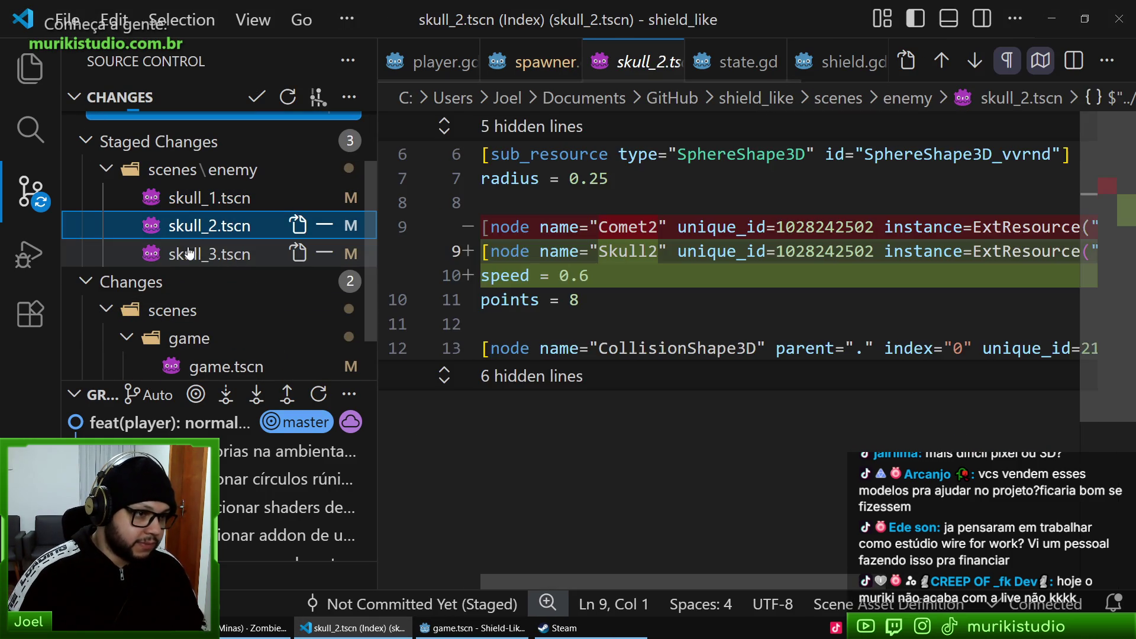
{"action": "left_click", "coordinate": [183, 254]}
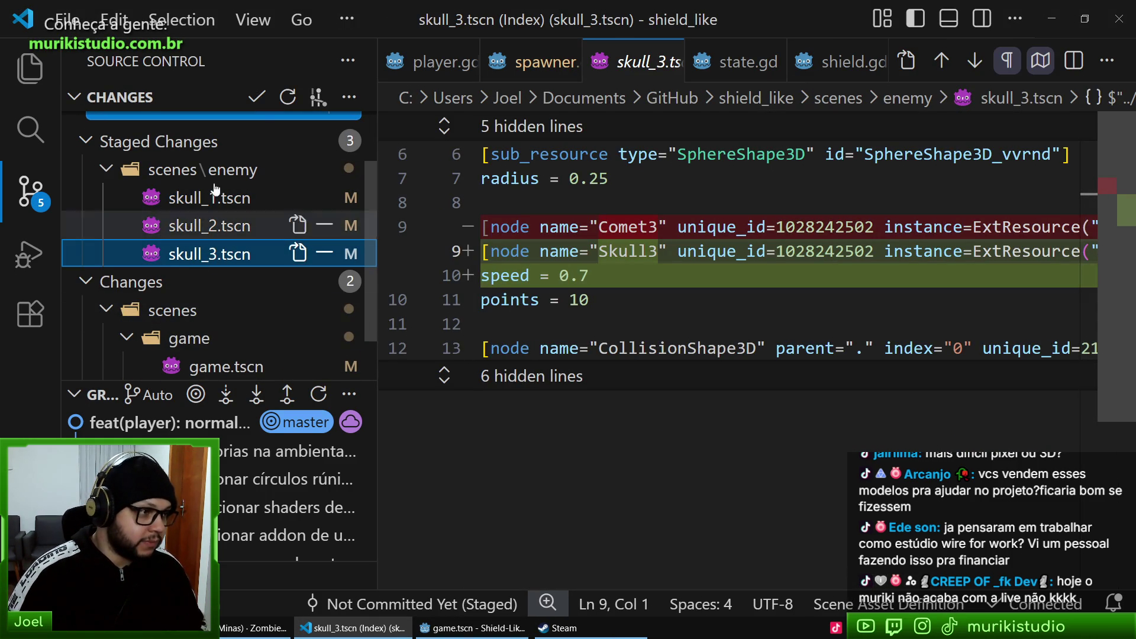
{"action": "scroll", "coordinate": [184, 195], "scroll_direction": "up", "scroll_amount": 2}
- Commit the skull scenes as 'feat(enemy): alterar velocidade de nomes de nodes dos inimigos' after reviewing game.tscn and spawner.gd
{"action": "left_click", "coordinate": [183, 133]}
{"action": "type", "text": "feat("}
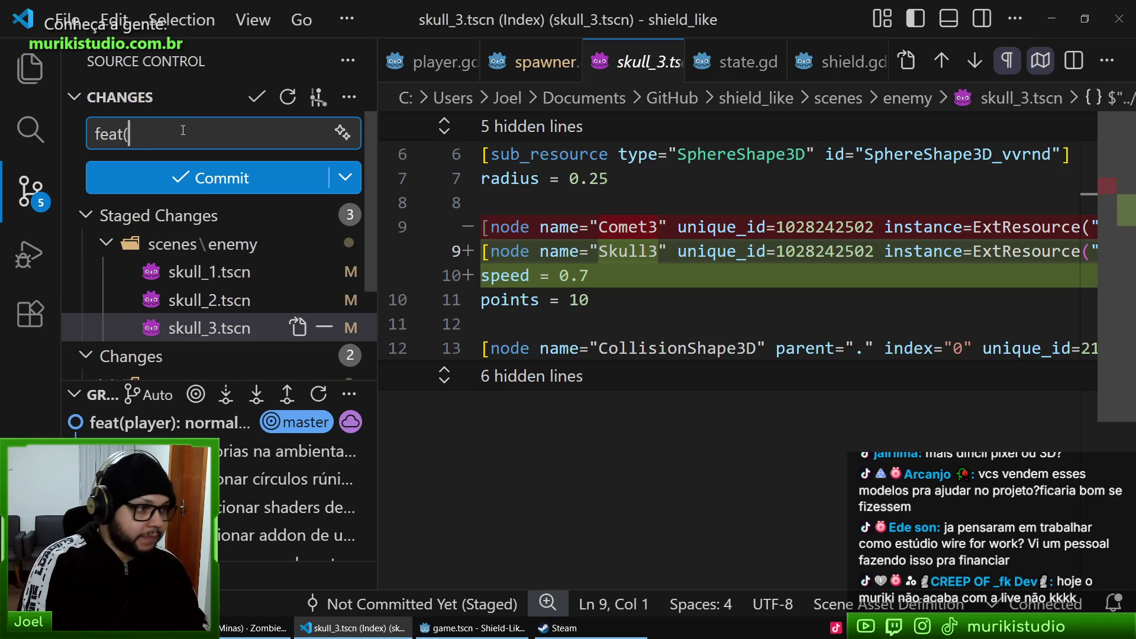
{"action": "type", "text": "enemy): alterar velo"}
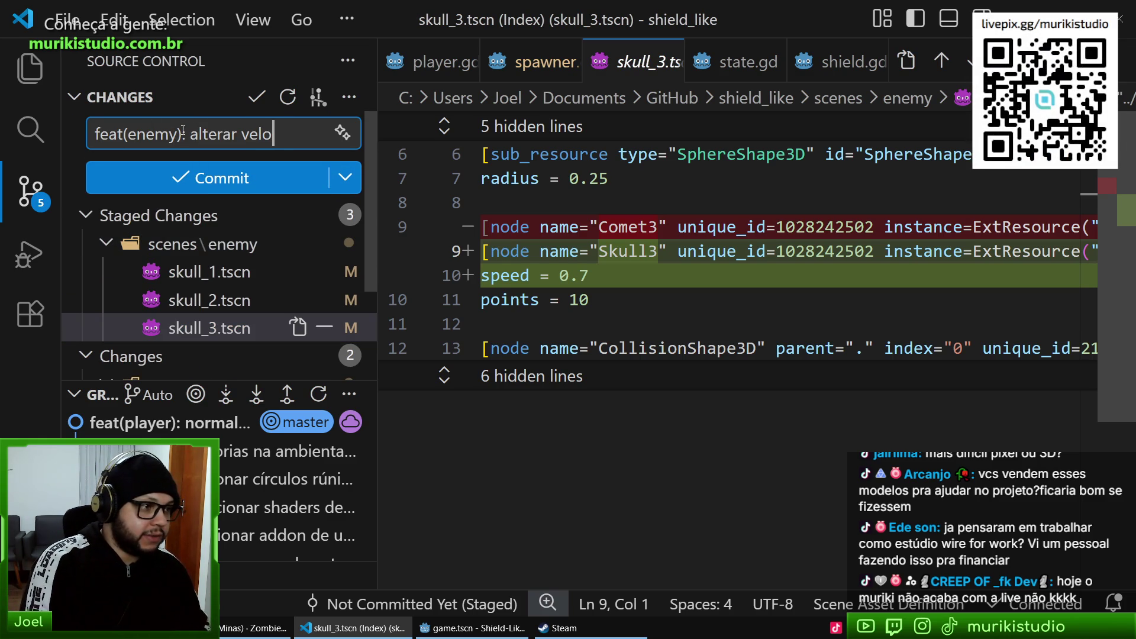
{"action": "type", "text": "cidade de nomes de no"}
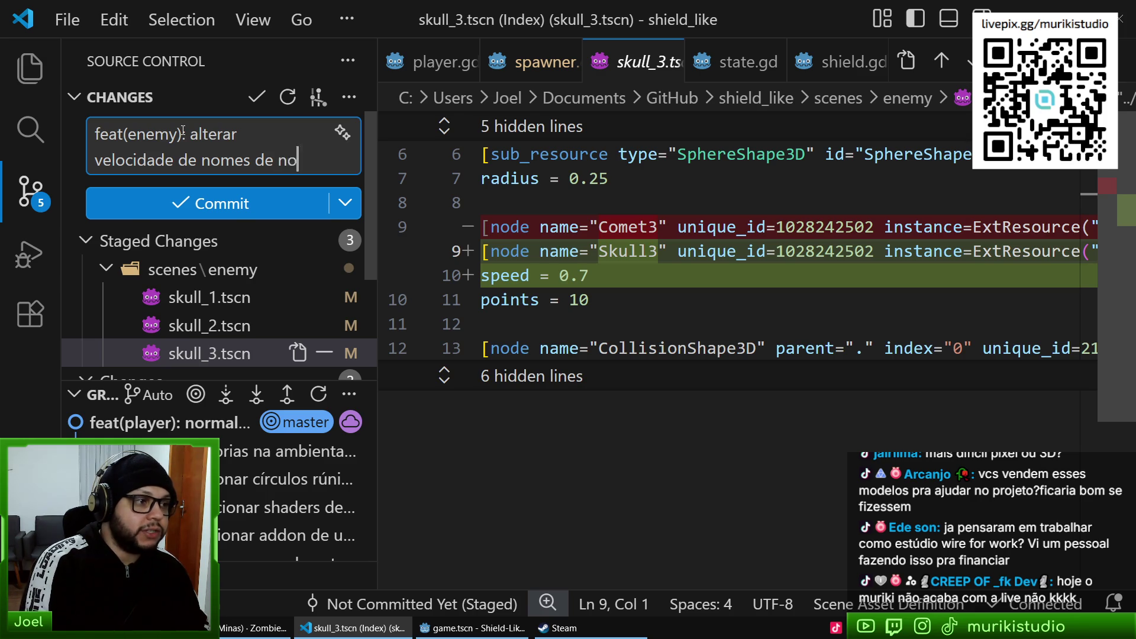
{"action": "type", "text": "des dos inimigos"}
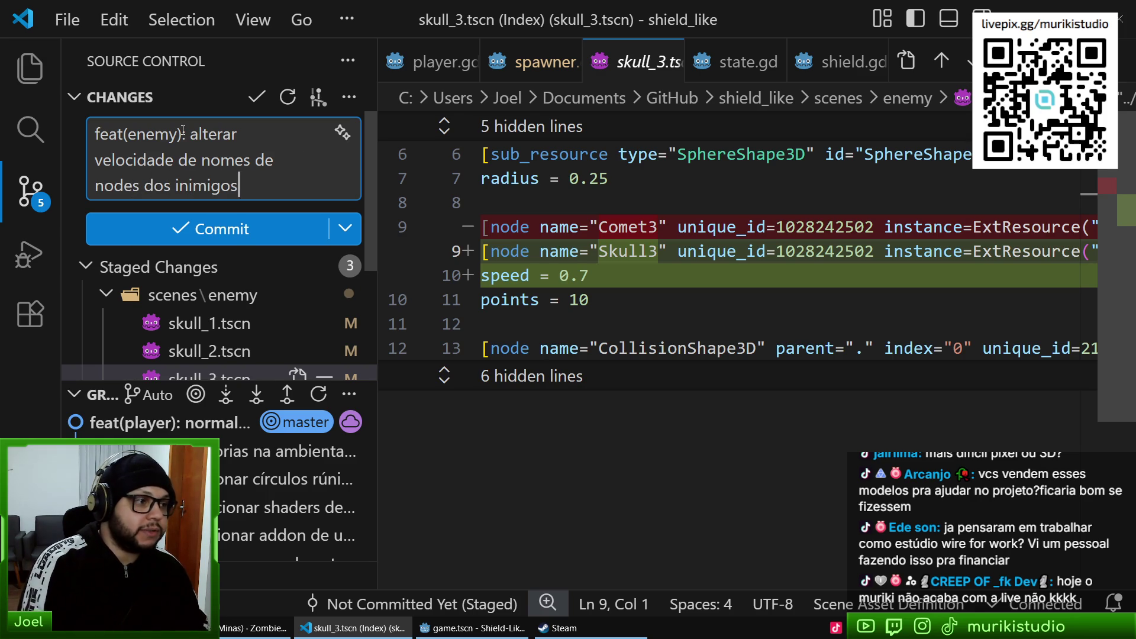
{"action": "scroll", "coordinate": [228, 269], "scroll_direction": "down", "scroll_amount": 3}
{"action": "left_click", "coordinate": [219, 309]}
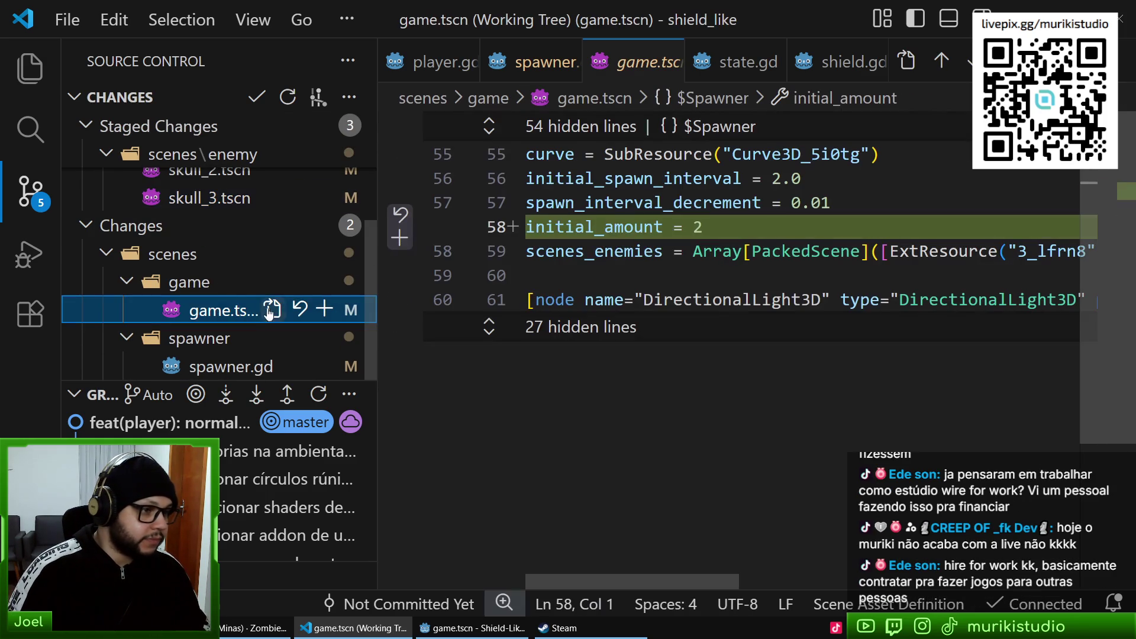
{"action": "left_click", "coordinate": [210, 367]}
{"action": "scroll", "coordinate": [219, 266], "scroll_direction": "up", "scroll_amount": 3}
{"action": "left_click", "coordinate": [197, 161]}
{"action": "key", "text": "ctrl+Return"}
- Stage game.tscn and spawner.gd and commit them with a feat(spawner) message
{"action": "left_click", "coordinate": [318, 216]}
{"action": "left_click", "coordinate": [163, 131]}
{"action": "type", "text": "feat"}
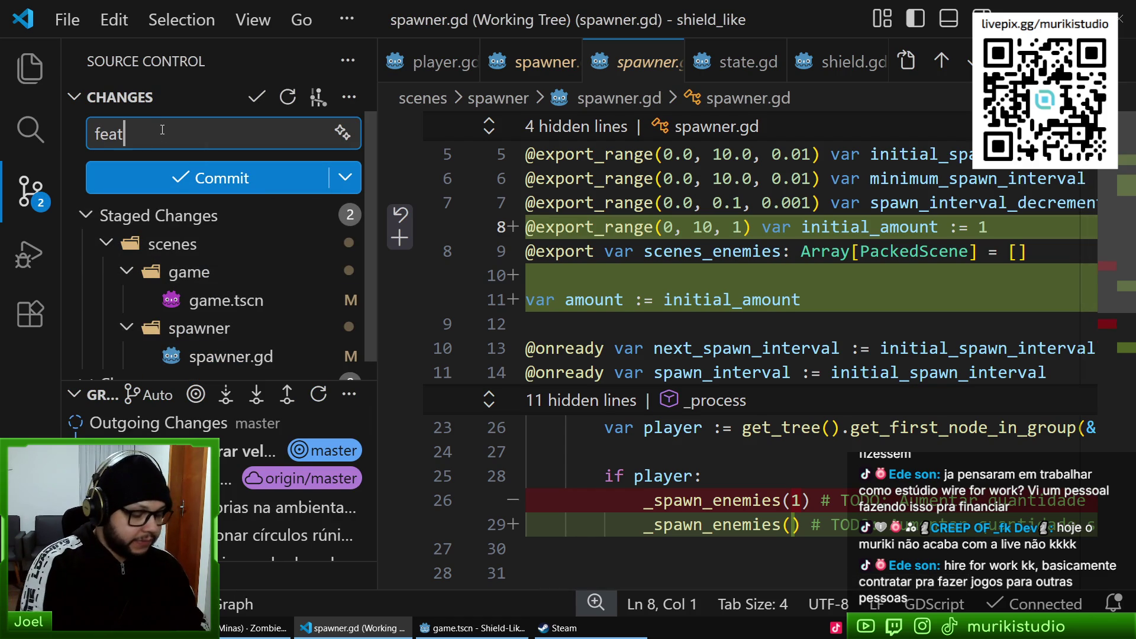
{"action": "type", "text": "(spawner): permitir conf"}
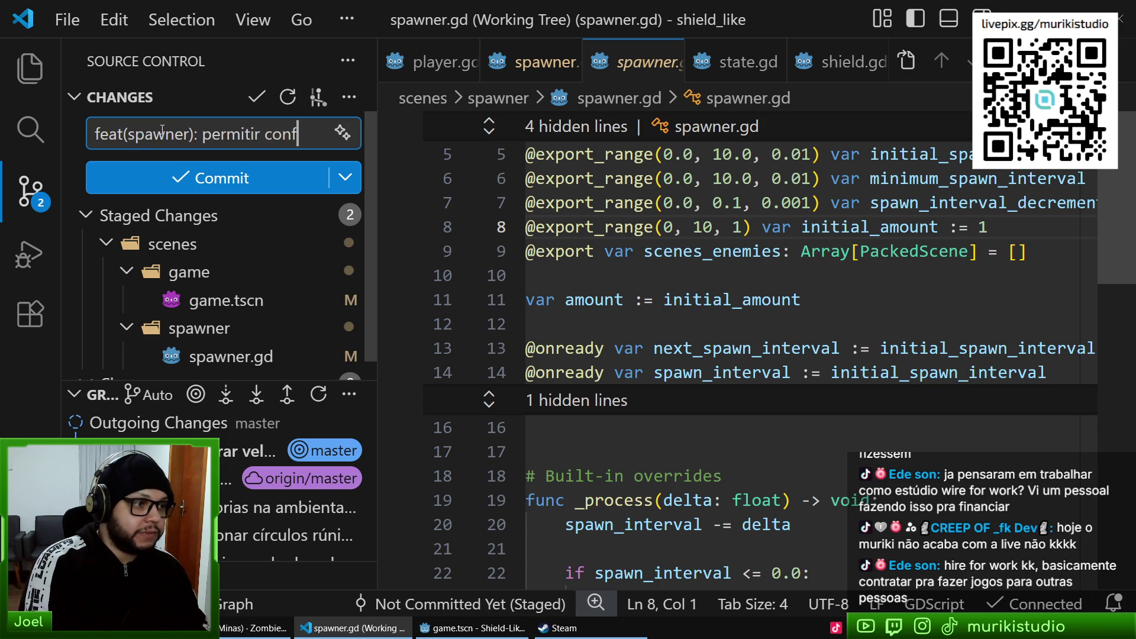
{"action": "type", "text": "igurar quantidade ini"}
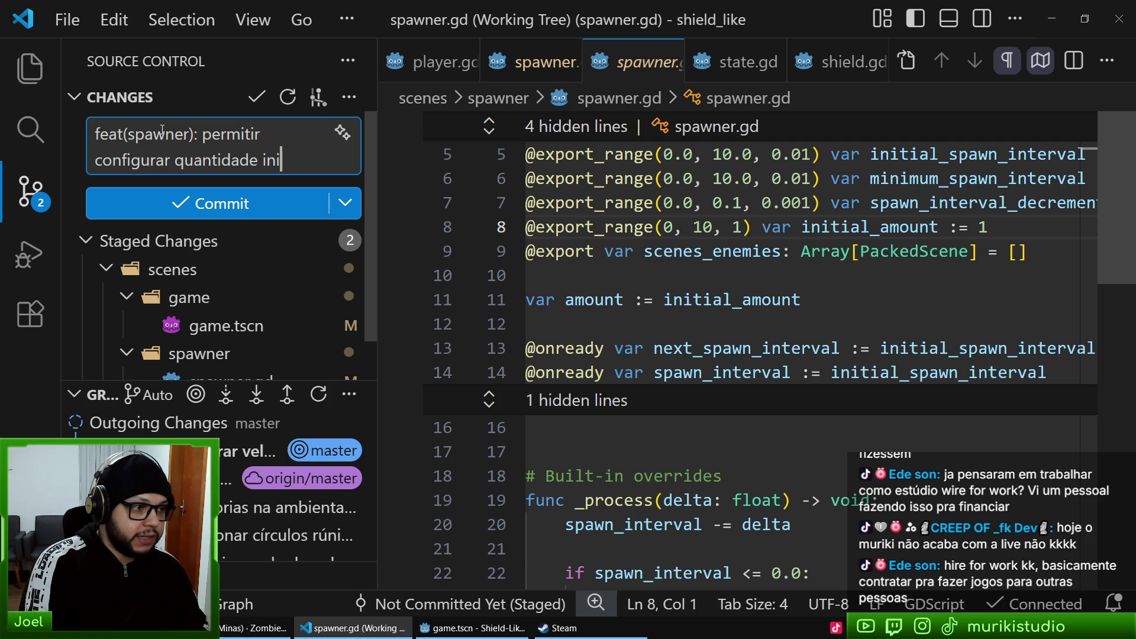
{"action": "type", "text": " l d"}
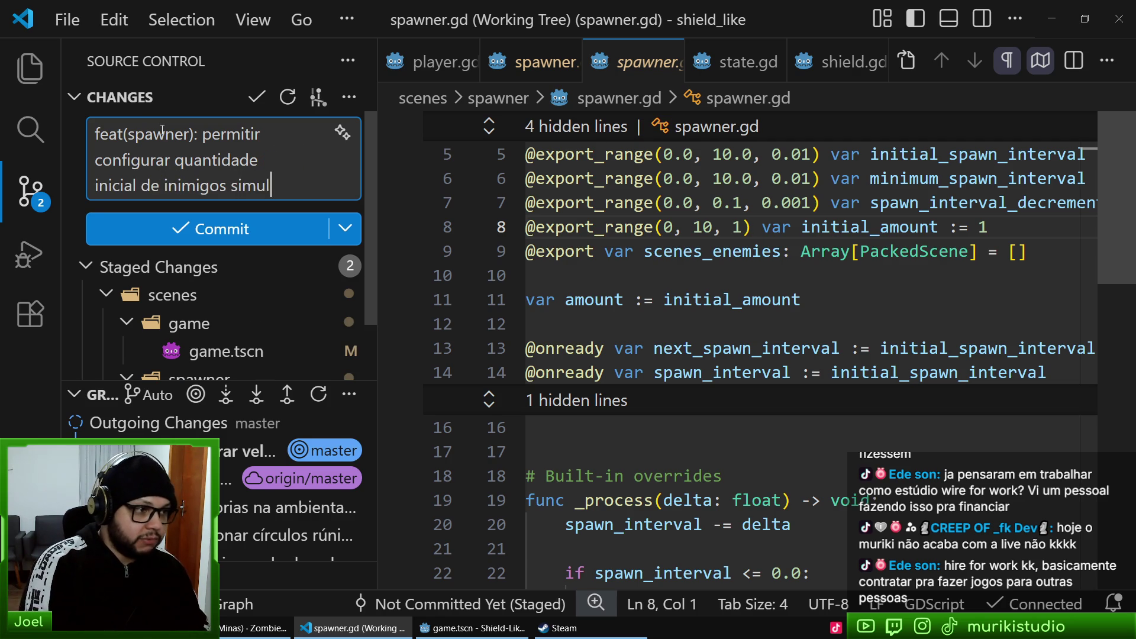
{"action": "type", "text": "eos spawnad"}
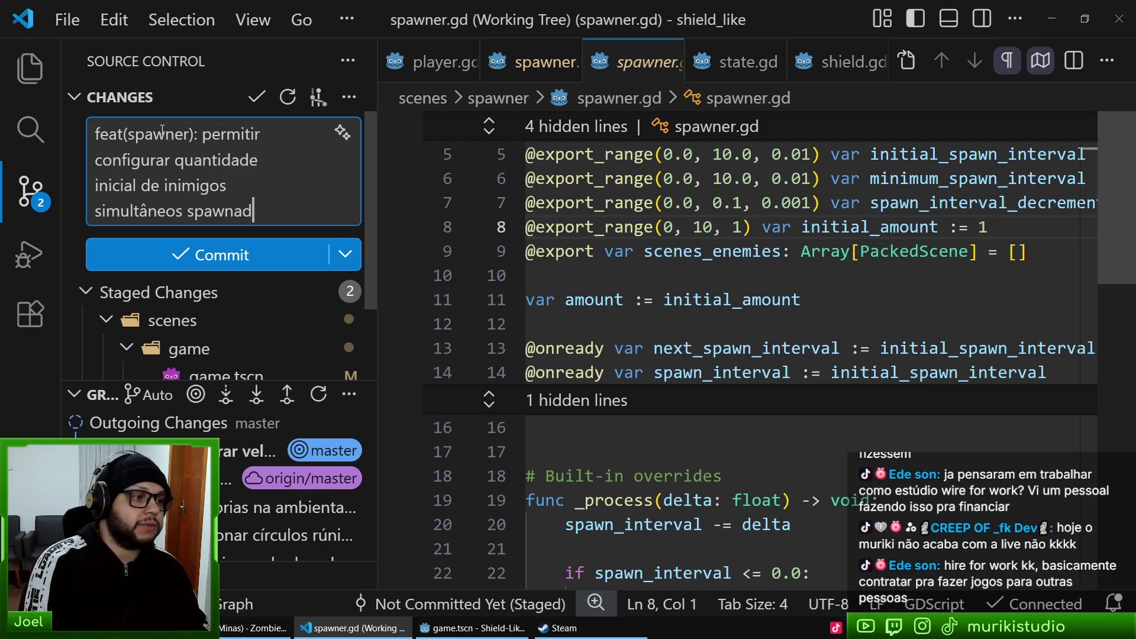
{"action": "scroll", "coordinate": [302, 278], "scroll_direction": "down", "scroll_amount": 3}
{"action": "scroll", "coordinate": [302, 237], "scroll_direction": "up", "scroll_amount": 3}
{"action": "key", "text": "ctrl+Return"}
- Sync the new commits with the remote and close the spawner script diff tab
{"action": "left_click", "coordinate": [323, 178]}
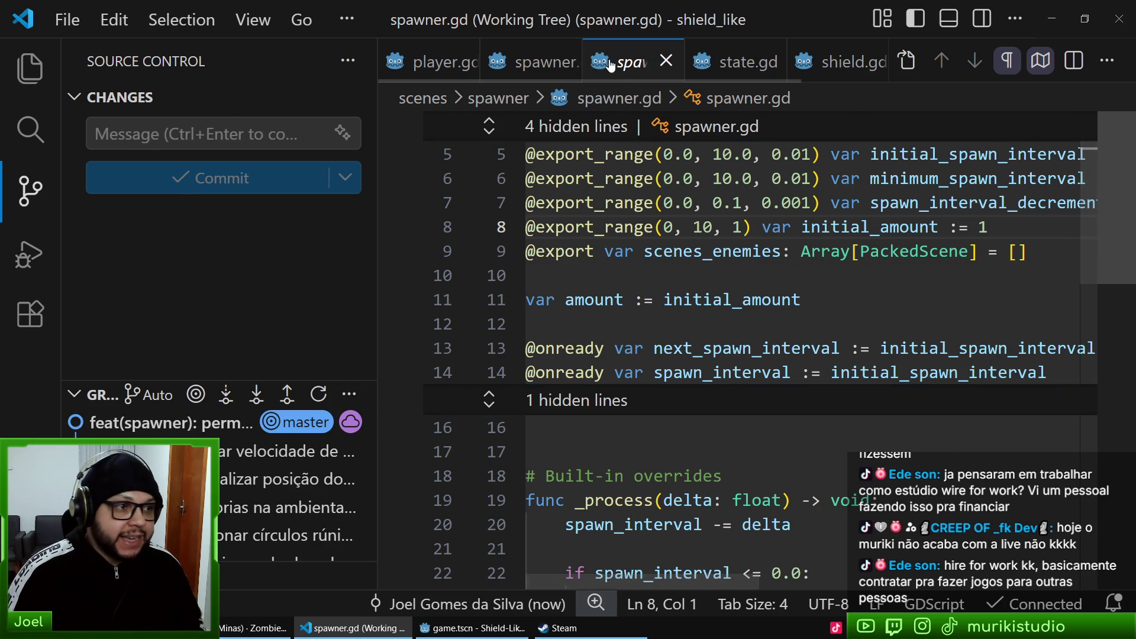
{"action": "key", "text": "ctrl+w"}
{"action": "left_click", "coordinate": [235, 633]}
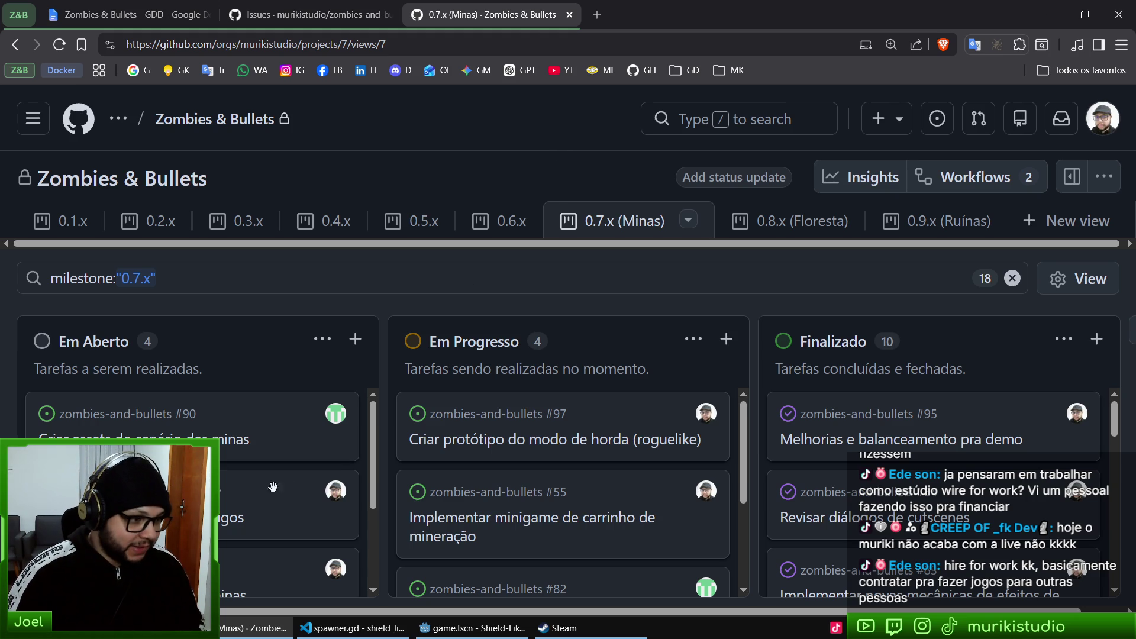
- Close the paths folder tab and its File Explorer window, returning to the GitHub board
{"action": "key", "text": "alt+Tab"}
{"action": "key", "text": "alt+Tab"}
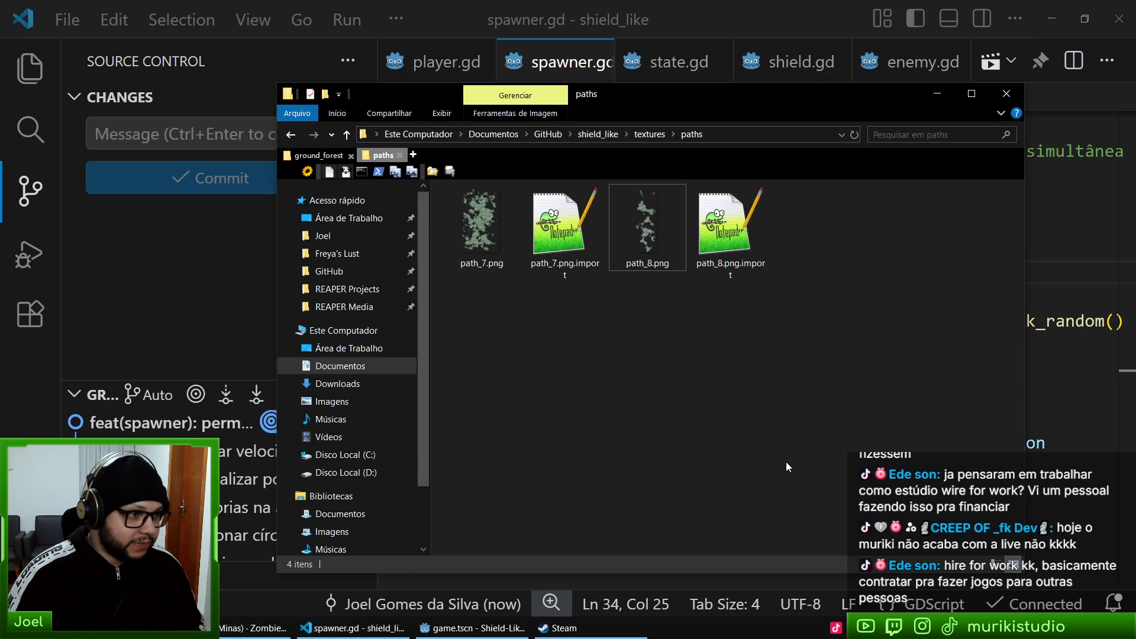
{"action": "key", "text": "ctrl+w"}
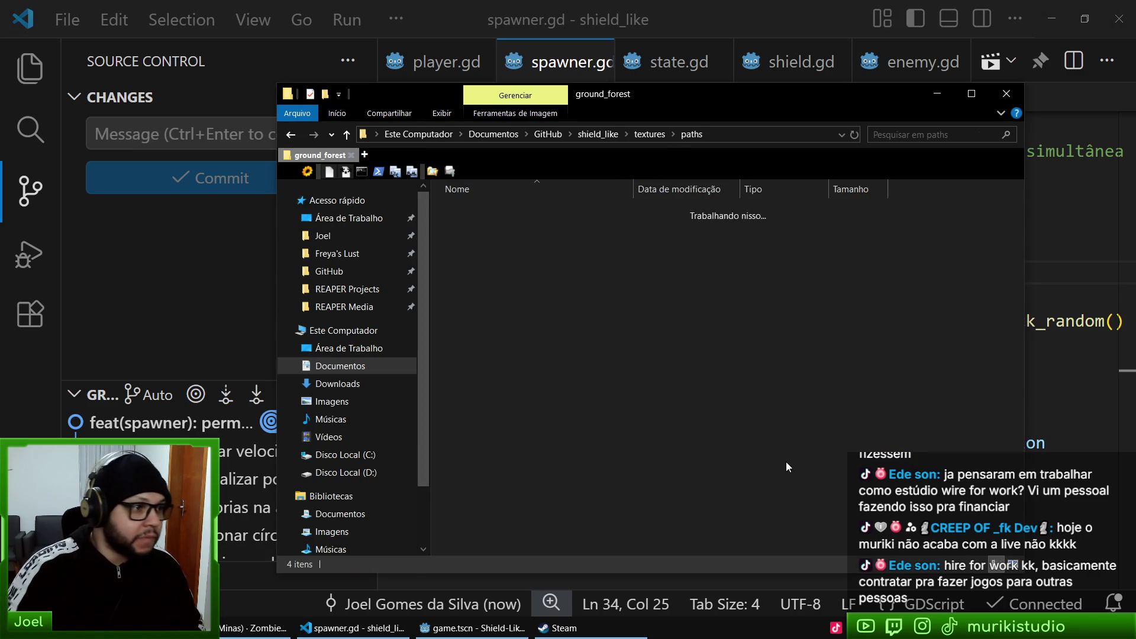
{"action": "key", "text": "ctrl+w"}
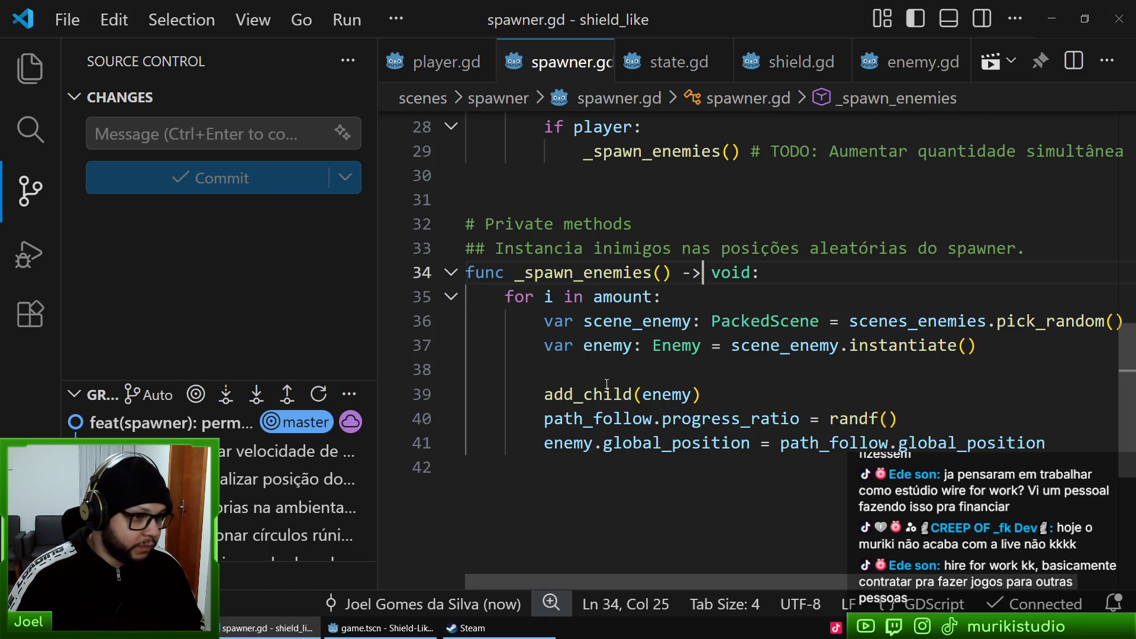
{"action": "key", "text": "alt+Tab"}
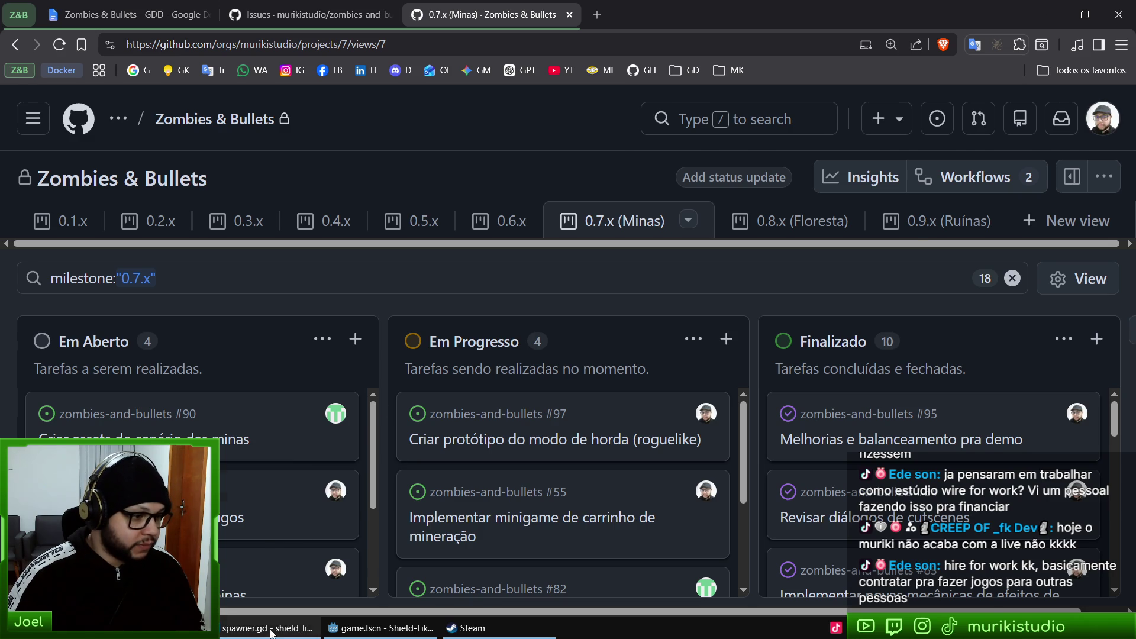
- Switch to the Godot editor to playtest Shield-Like with the new spawner setting
{"action": "left_click", "coordinate": [379, 627]}
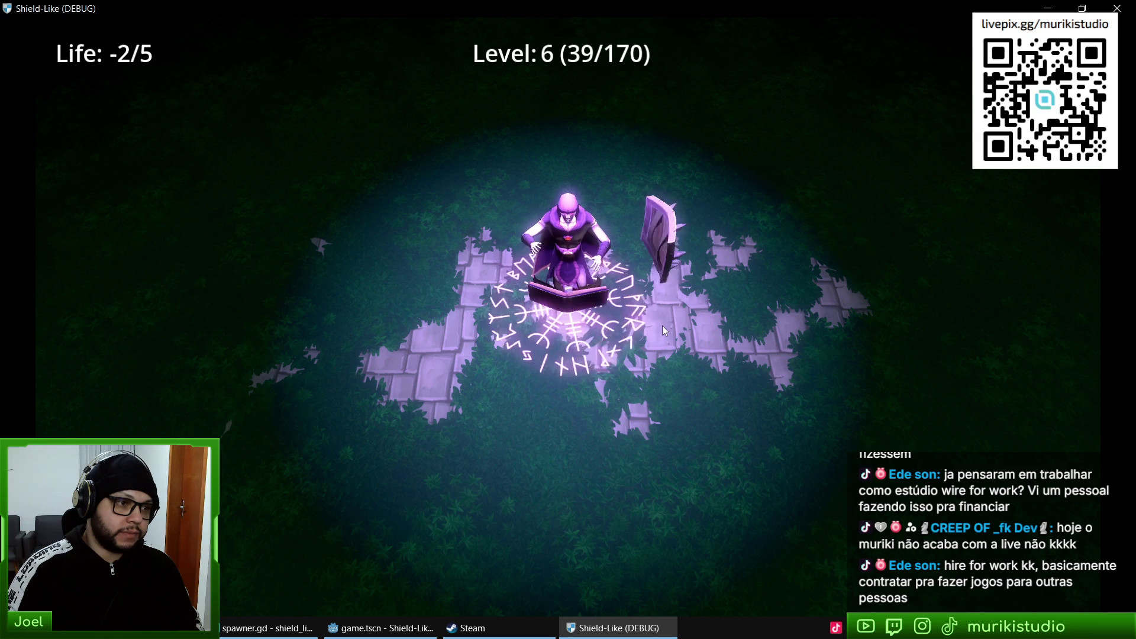
- Stop the running game, then close VS Code and quit the Godot editor
{"action": "key", "text": "F8"}
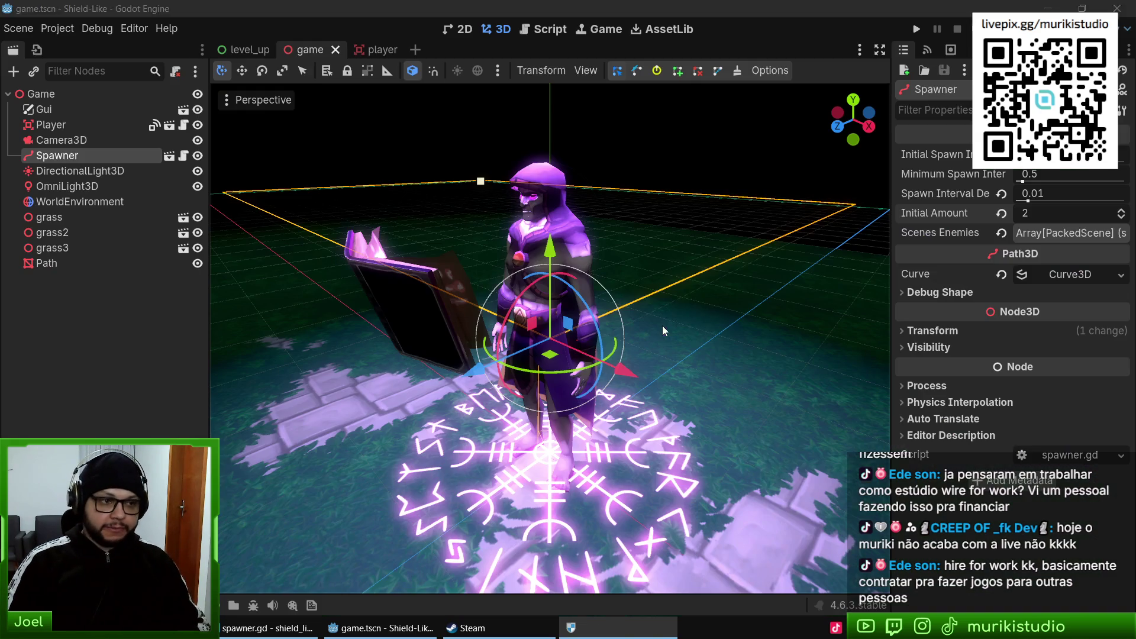
{"action": "left_click", "coordinate": [270, 626]}
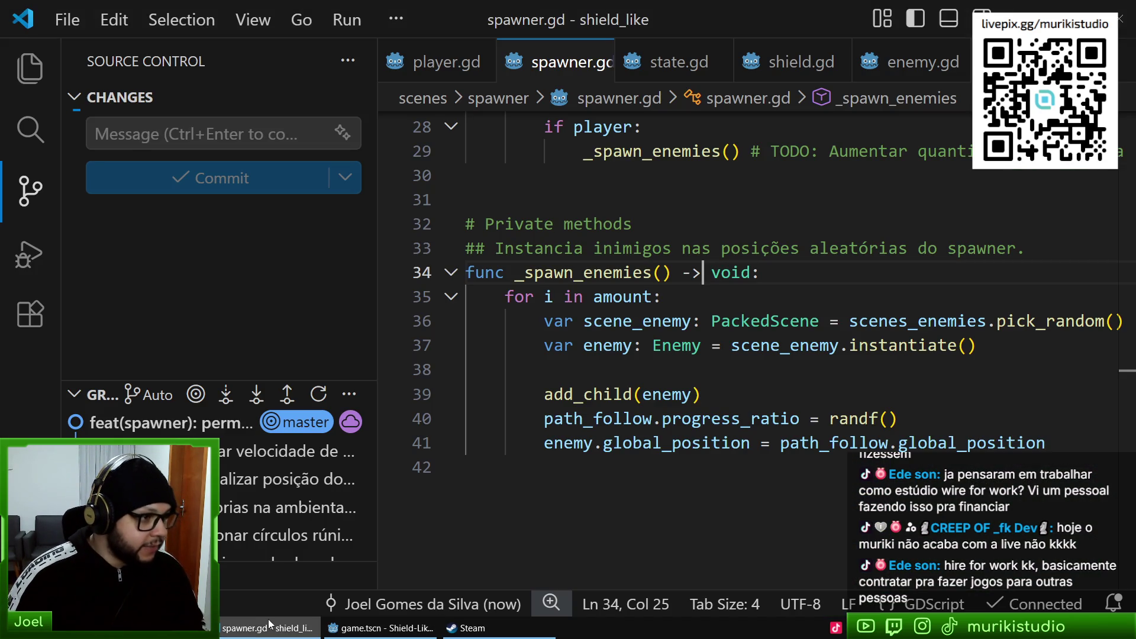
{"action": "left_click", "coordinate": [1122, 7]}
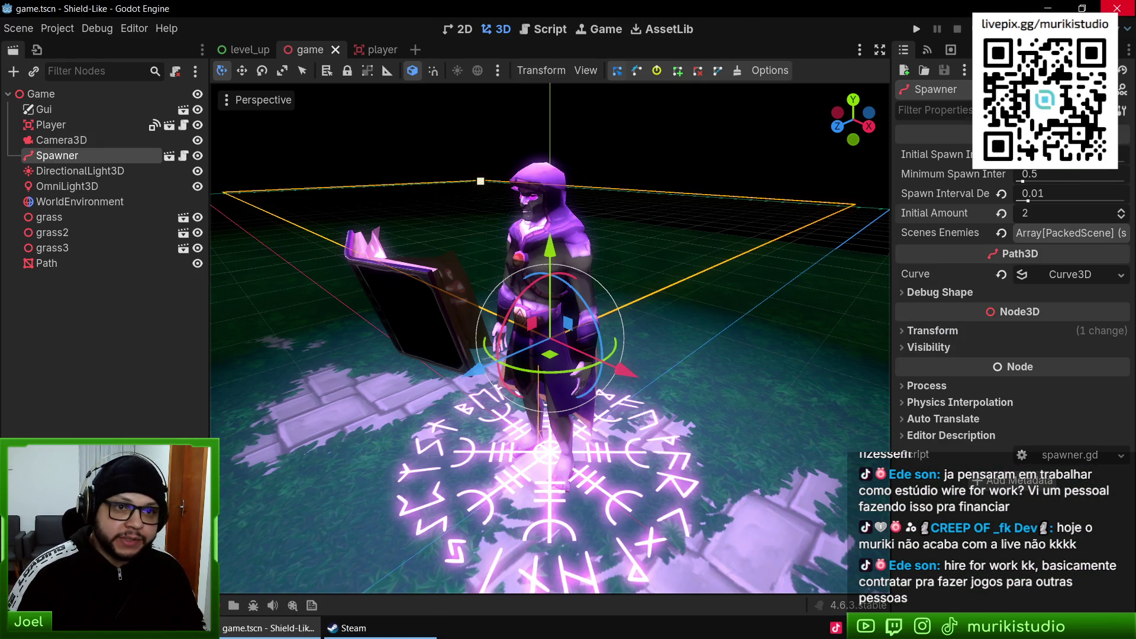
{"action": "left_click", "coordinate": [1116, 8]}
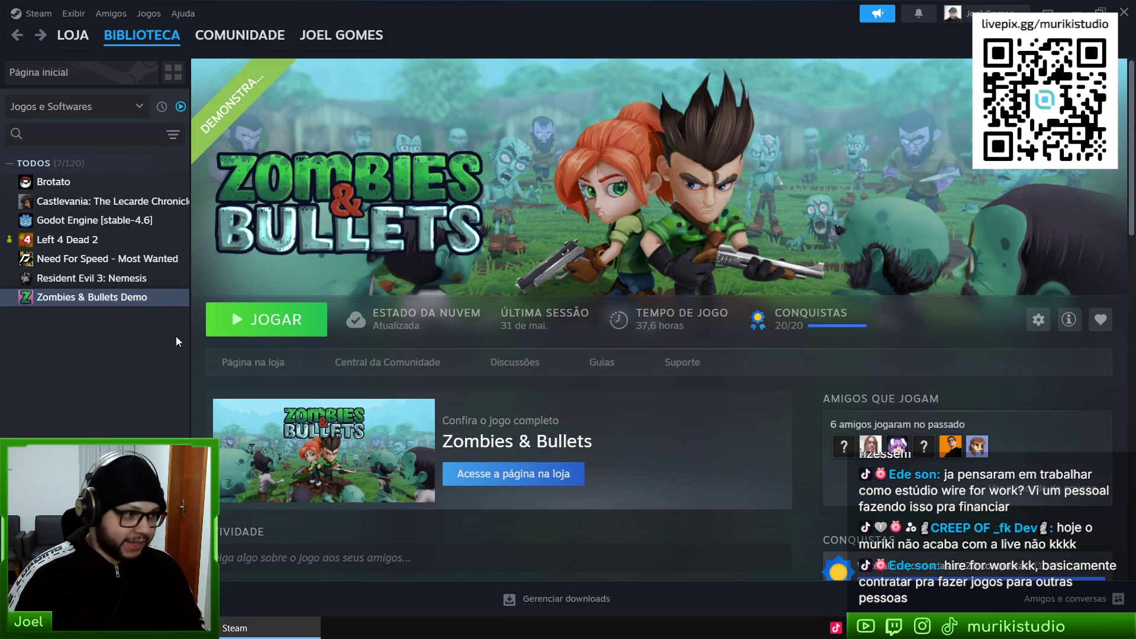
{"action": "left_click", "coordinate": [243, 370]}
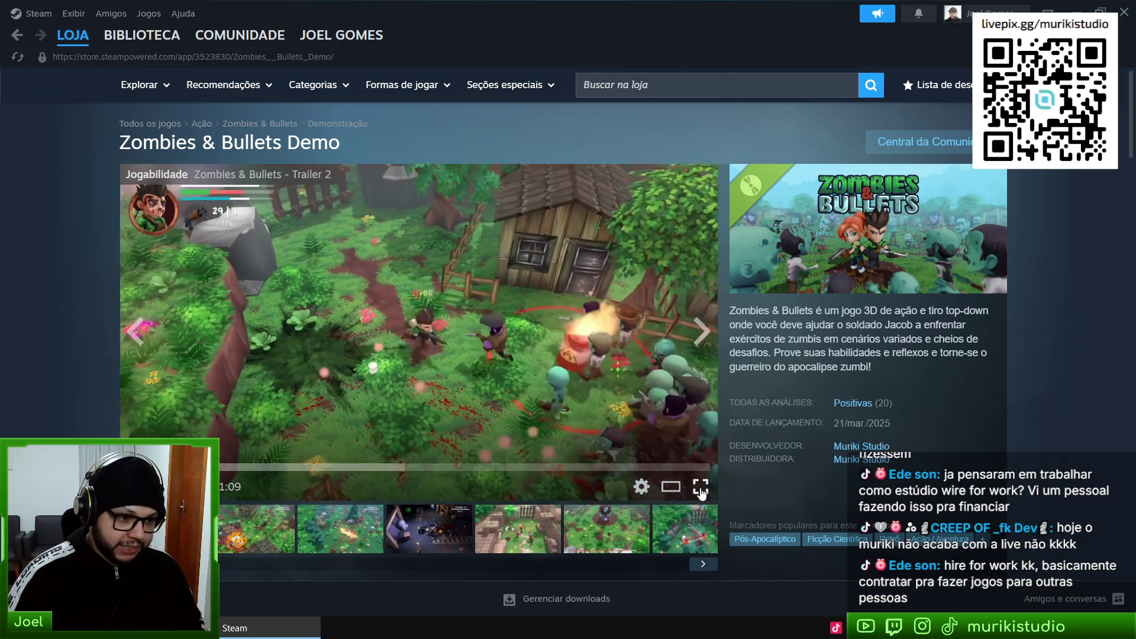
{"action": "scroll", "coordinate": [429, 541], "scroll_direction": "down", "scroll_amount": 6}
{"action": "scroll", "coordinate": [429, 541], "scroll_direction": "down", "scroll_amount": 2}
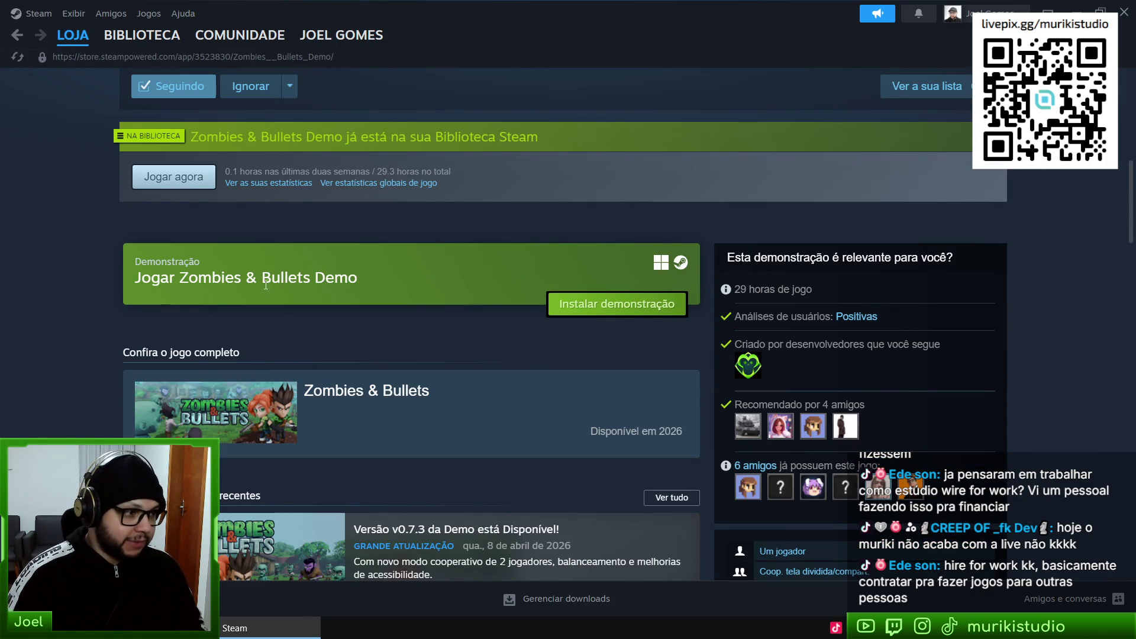
{"action": "scroll", "coordinate": [604, 410], "scroll_direction": "up", "scroll_amount": 8}
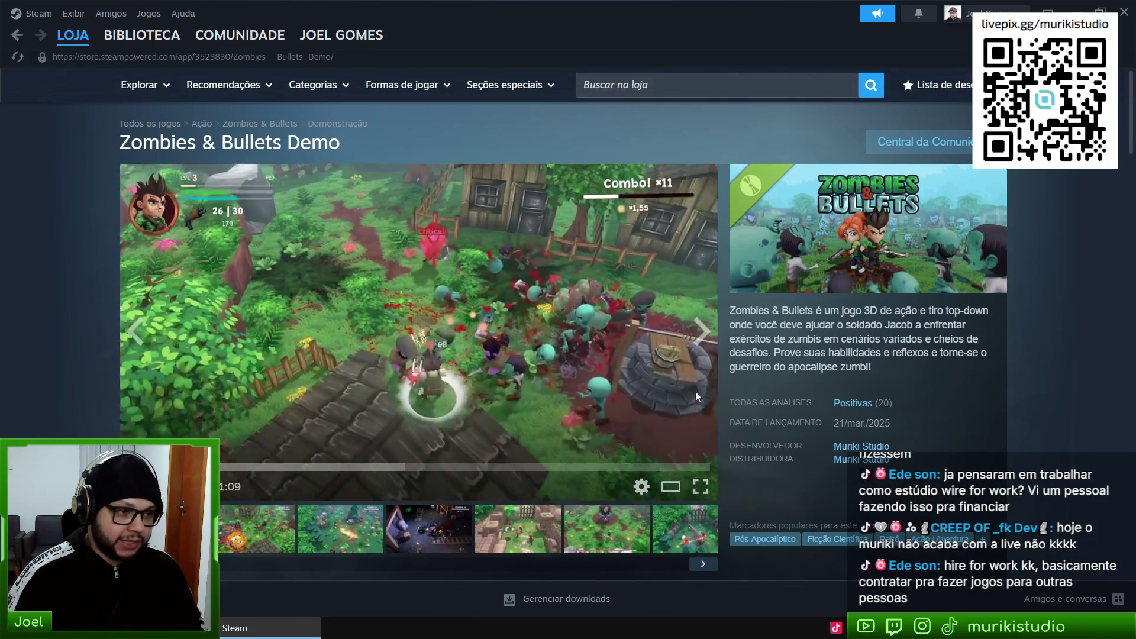
{"action": "double_click", "coordinate": [393, 436]}
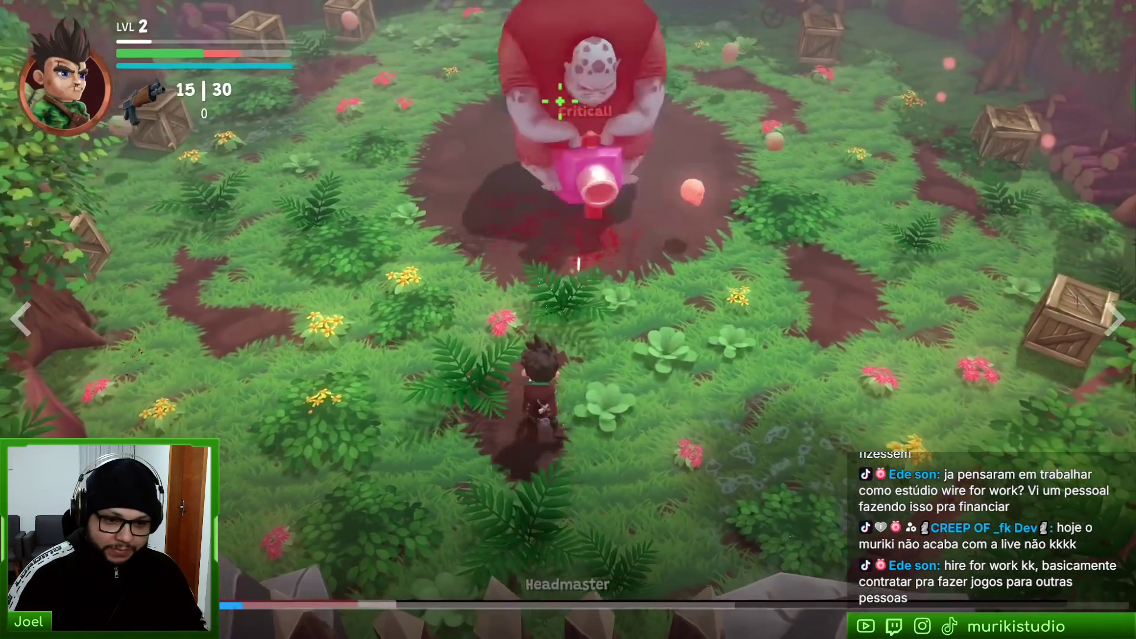
{"action": "key", "text": "Escape"}
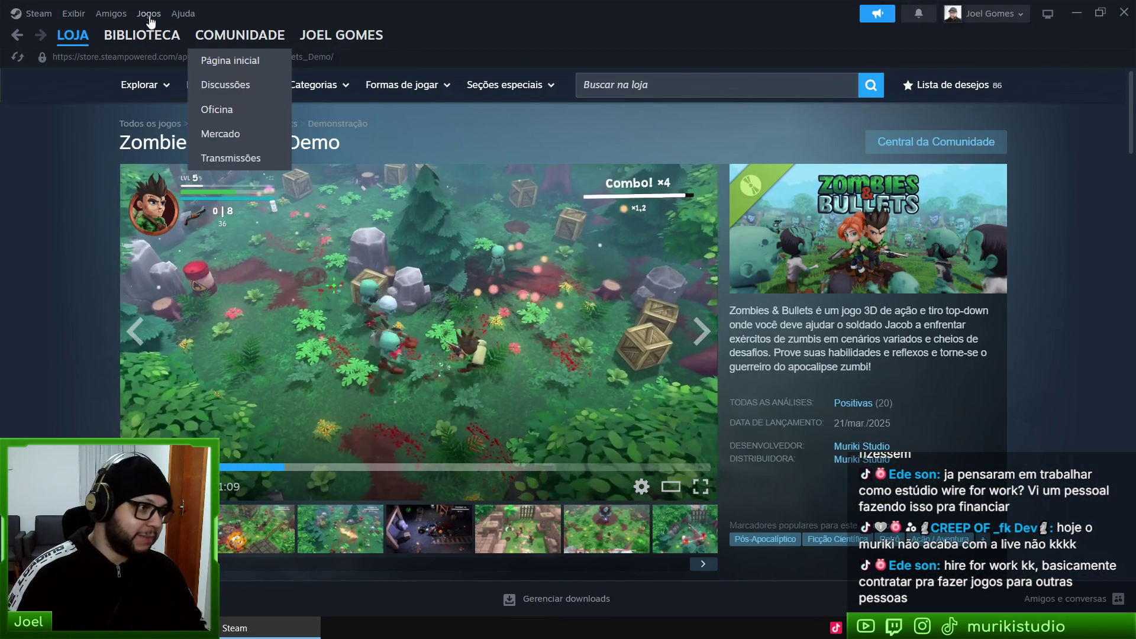
{"action": "left_click", "coordinate": [148, 48]}
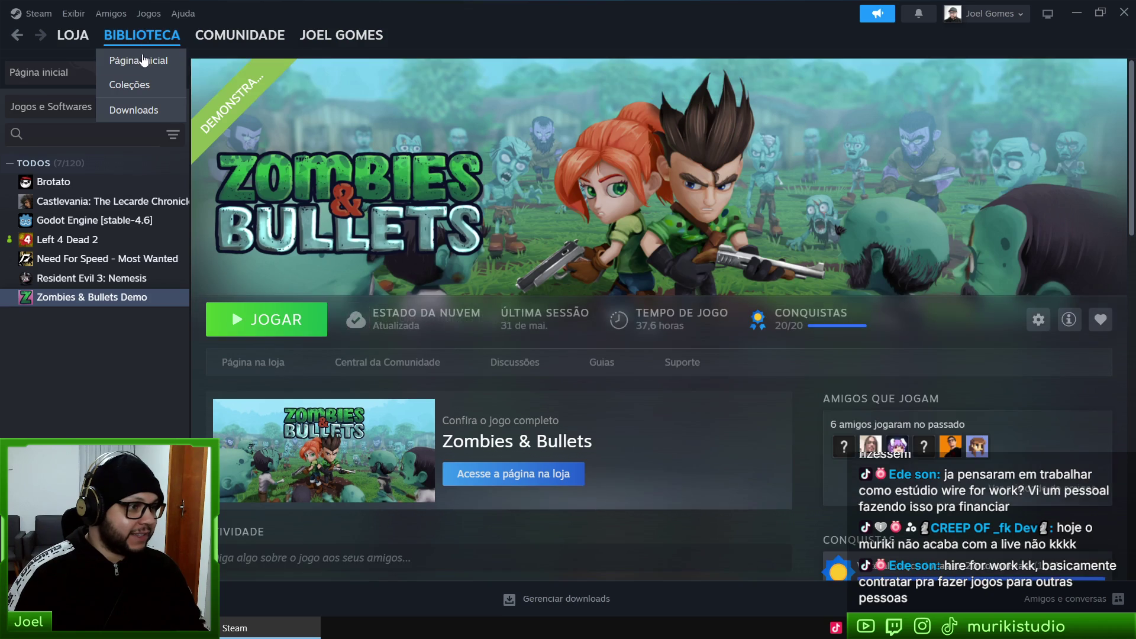